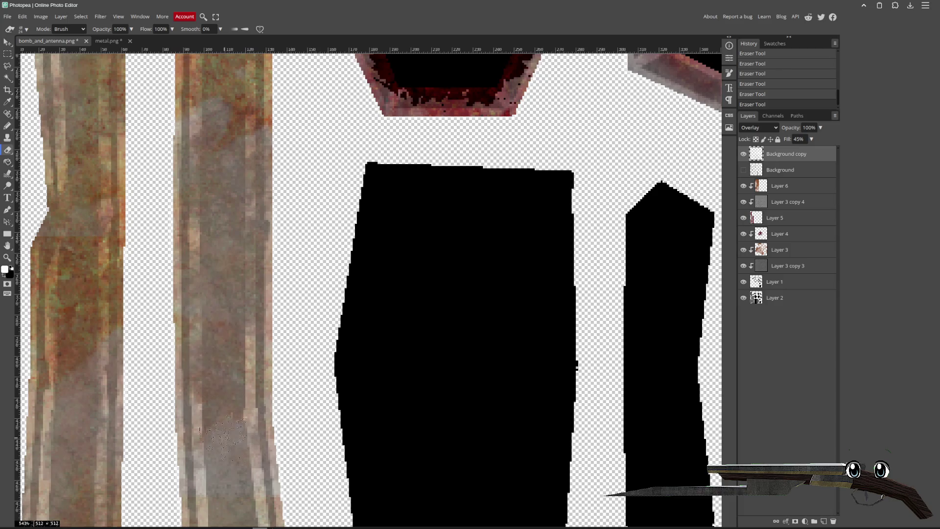
- Pan across the texture's pentagon shapes down to the lower cube pieces
scroll(204, 252, down, 5)
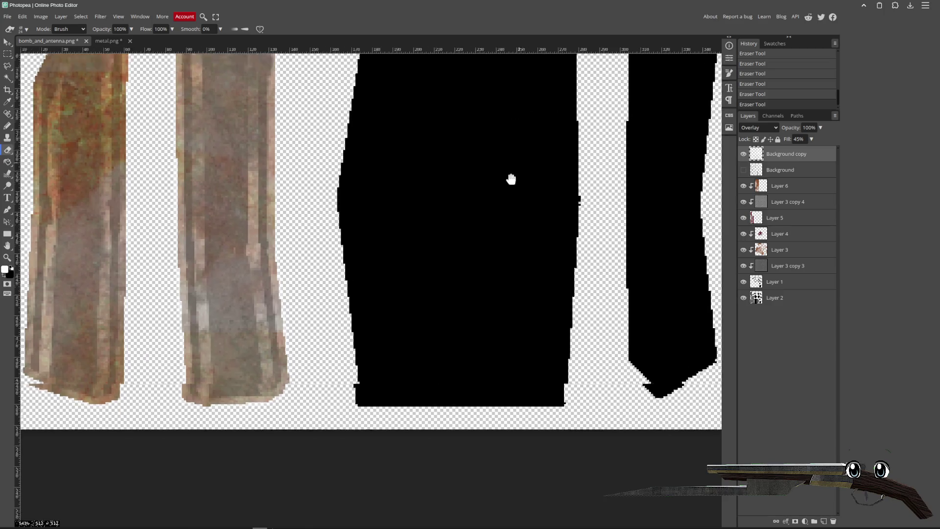
drag(510, 179, 284, 357)
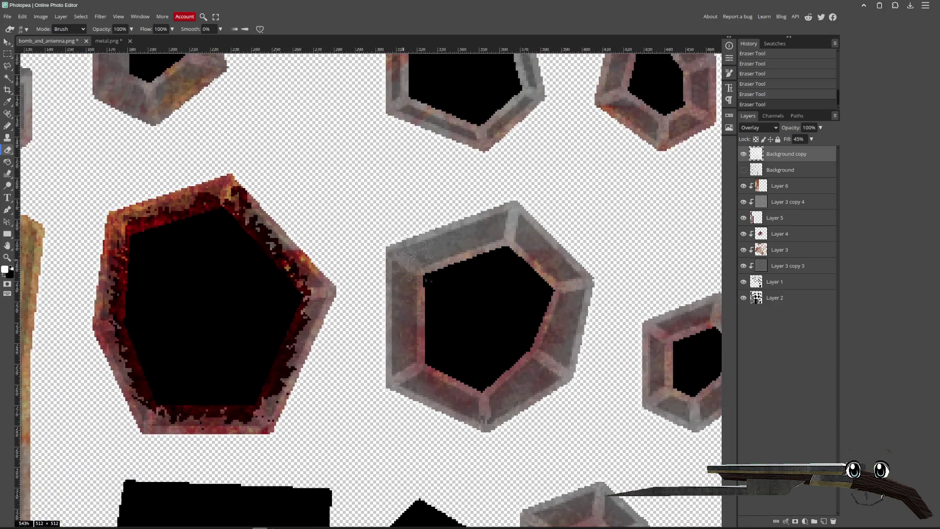
drag(418, 244, 401, 374)
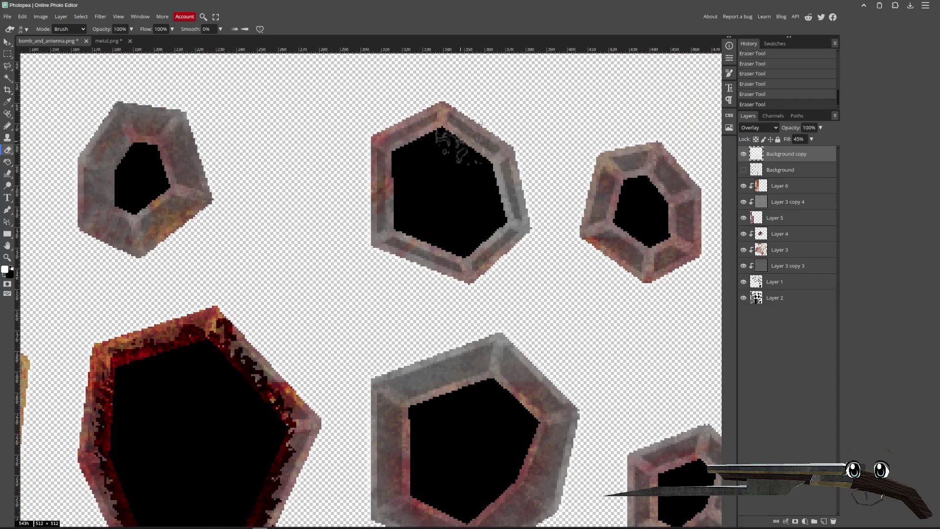
drag(126, 202, 316, 208)
drag(464, 251, 387, 120)
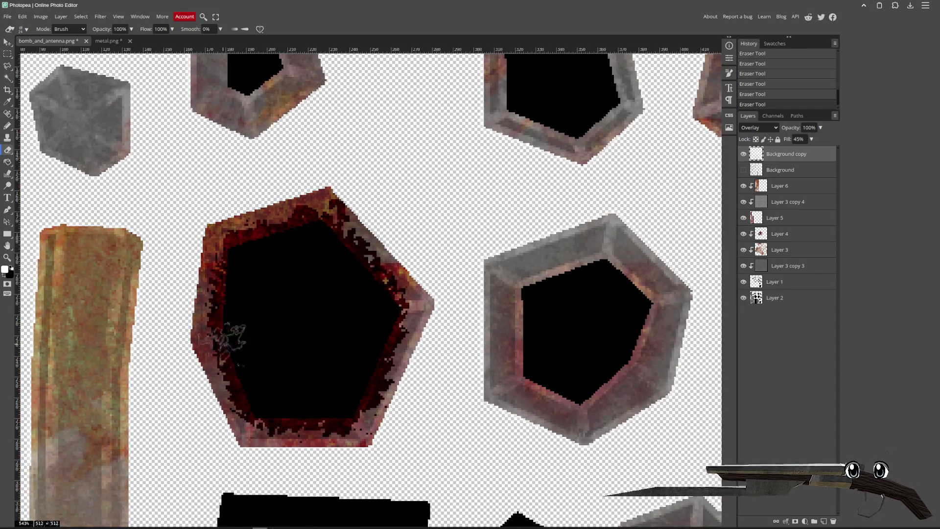
mouse_move(607, 184)
mouse_down()
mouse_move(268, 292)
mouse_move(510, 270)
mouse_up()
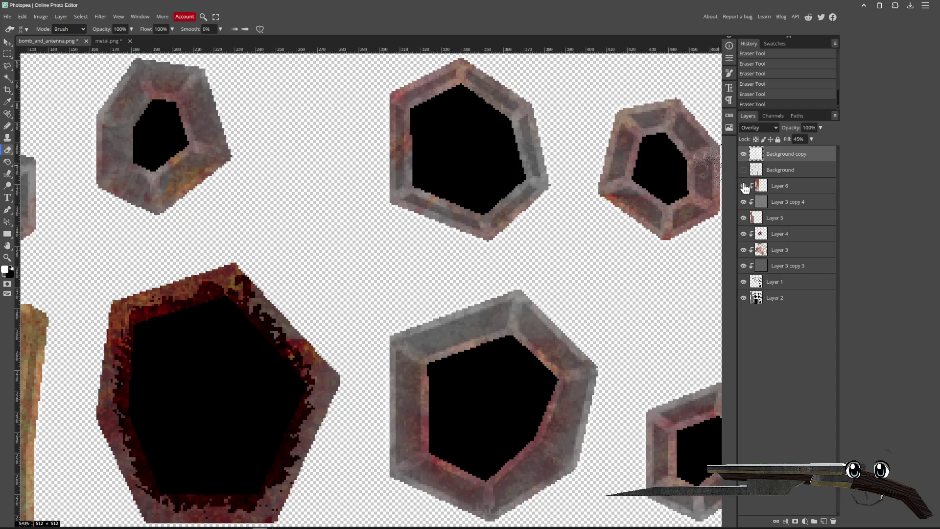
drag(620, 255, 563, 268)
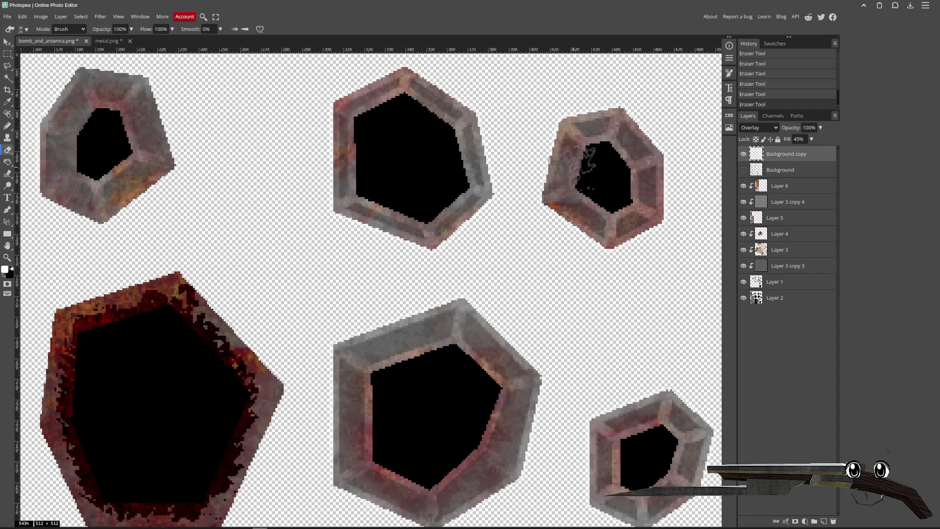
drag(630, 263, 571, 130)
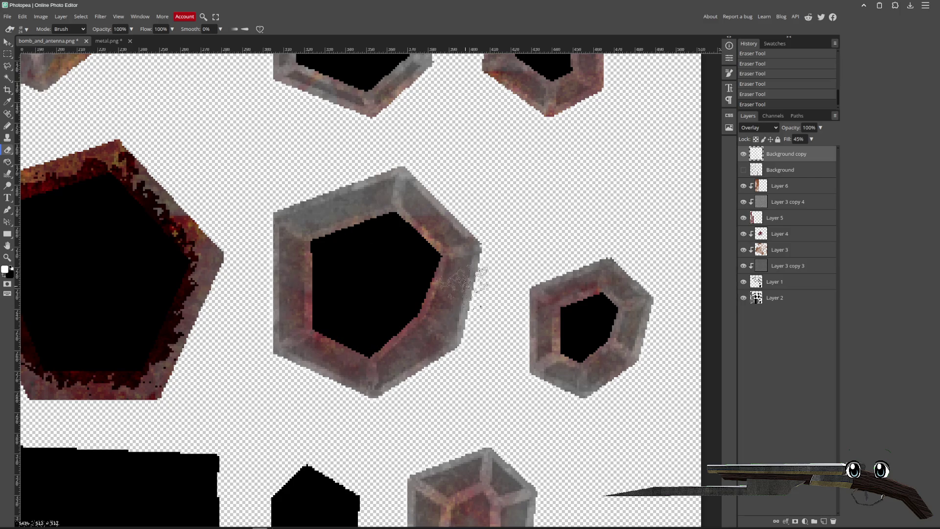
scroll(485, 420, down, 3)
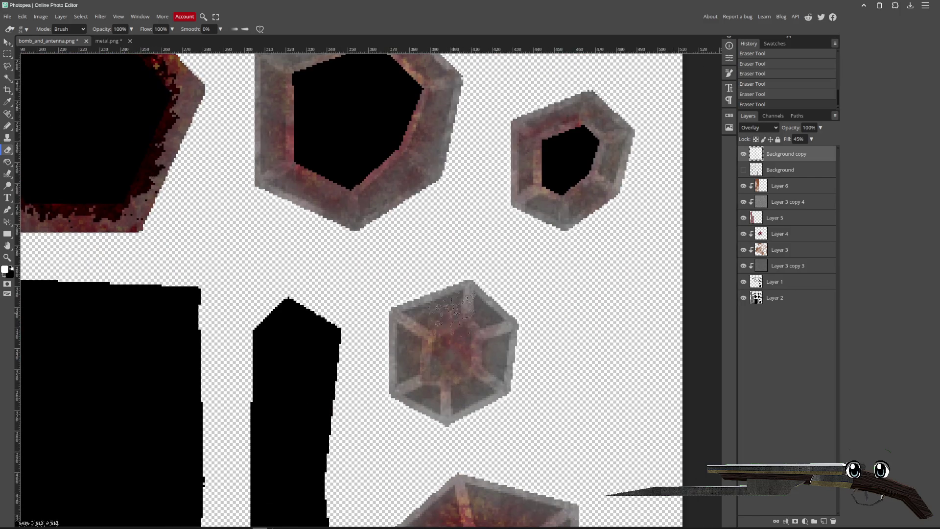
scroll(552, 471, down, 2)
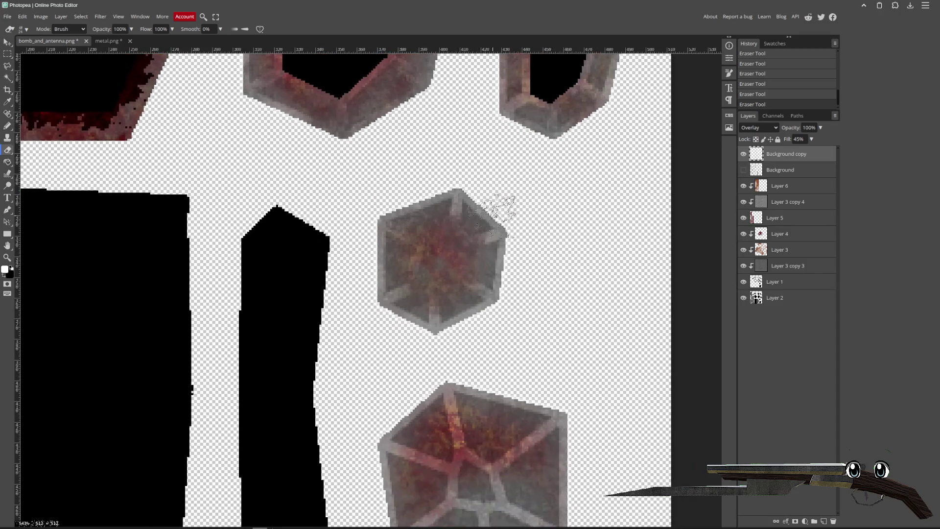
scroll(580, 389, down, 3)
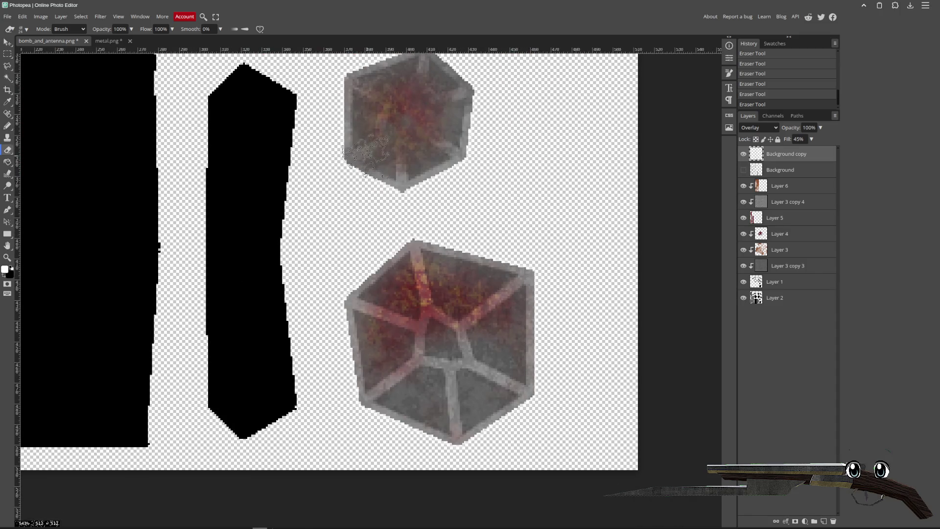
- Erase the light inner edges of the lower cube, then zoom out to fit
mouse_move(441, 294)
mouse_down()
mouse_move(431, 308)
mouse_move(441, 372)
mouse_move(446, 323)
mouse_move(431, 269)
mouse_move(466, 294)
mouse_move(493, 363)
mouse_up()
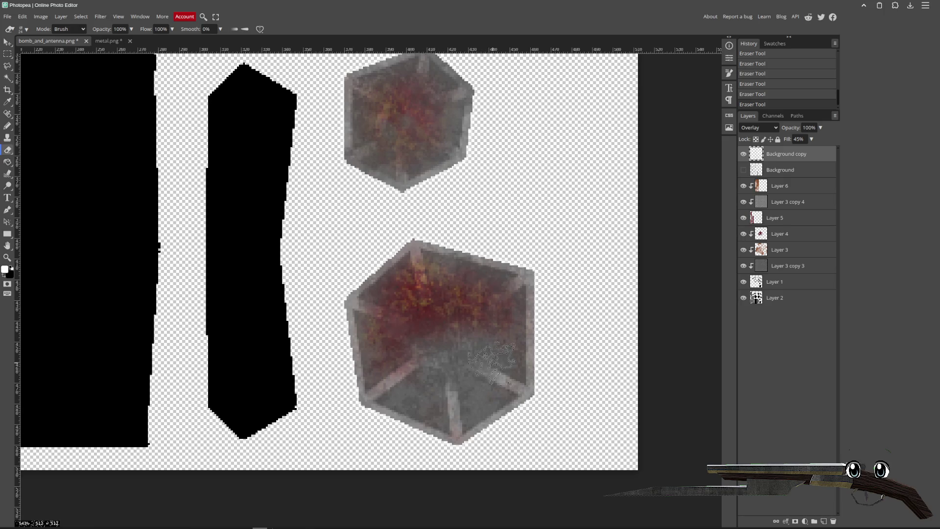
scroll(392, 343, left, 1)
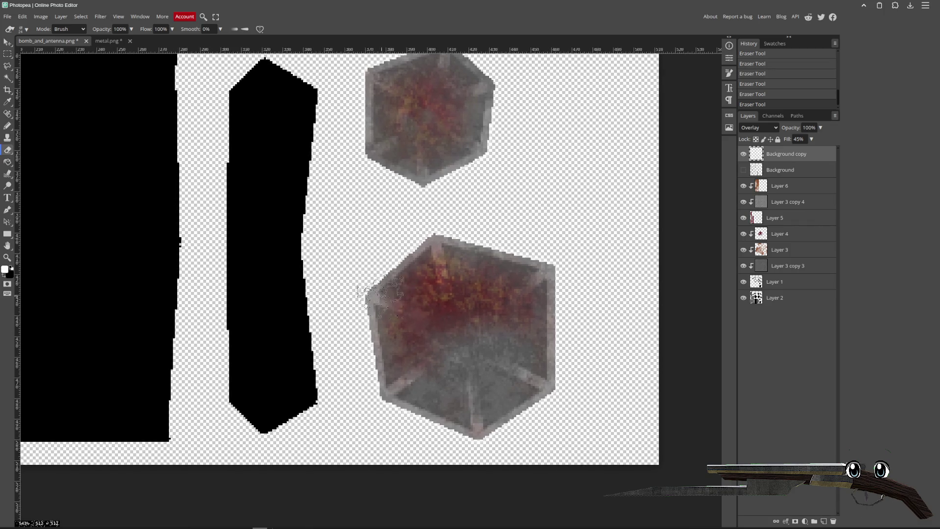
scroll(599, 399, left, 5)
scroll(598, 400, up, 2)
scroll(598, 399, left, 3)
scroll(441, 283, right, 5)
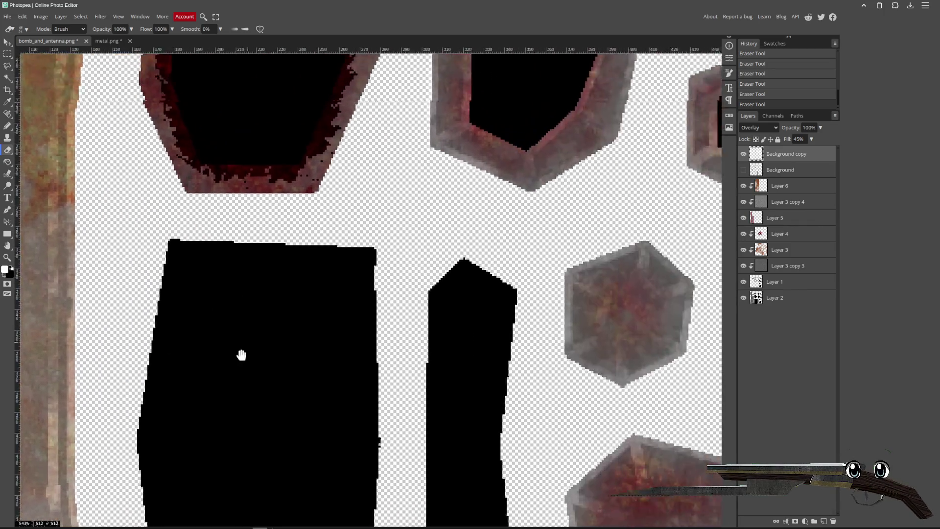
scroll(242, 357, up, 4)
alt+scroll(262, 399, down, 1)
alt+scroll(348, 234, down, 4)
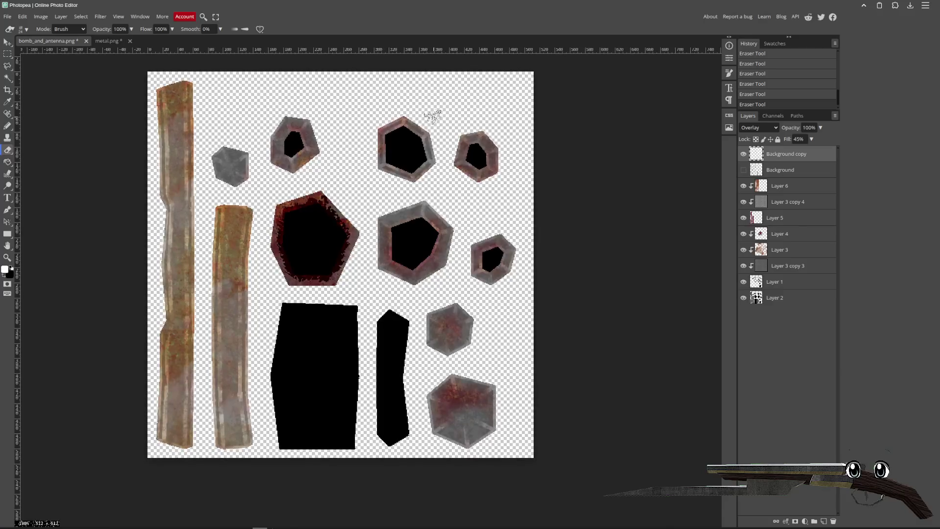
- Export the texture as PNG, replacing bomb_and_antenna.png, and switch to Blender
click(11, 16)
mouse_move(37, 103)
click(80, 131)
click(289, 177)
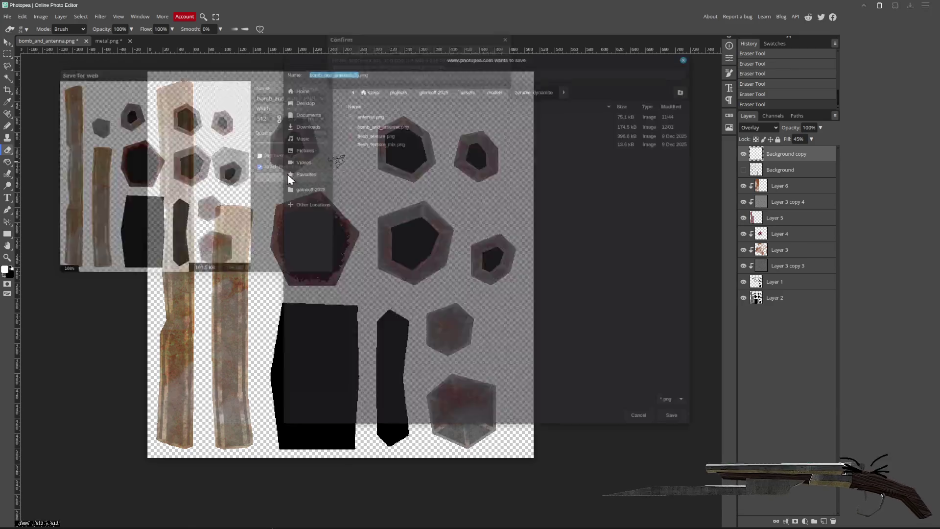
double_click(384, 125)
click(507, 281)
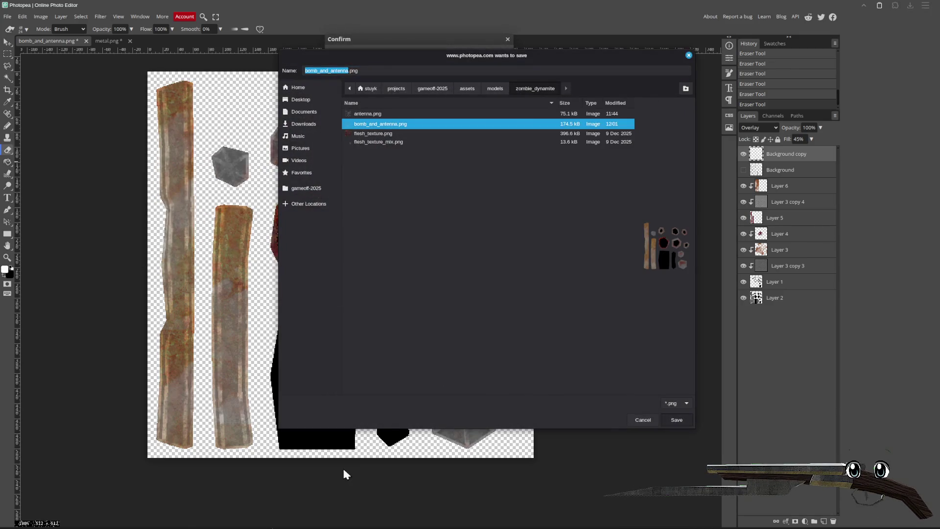
key(alt+Tab)
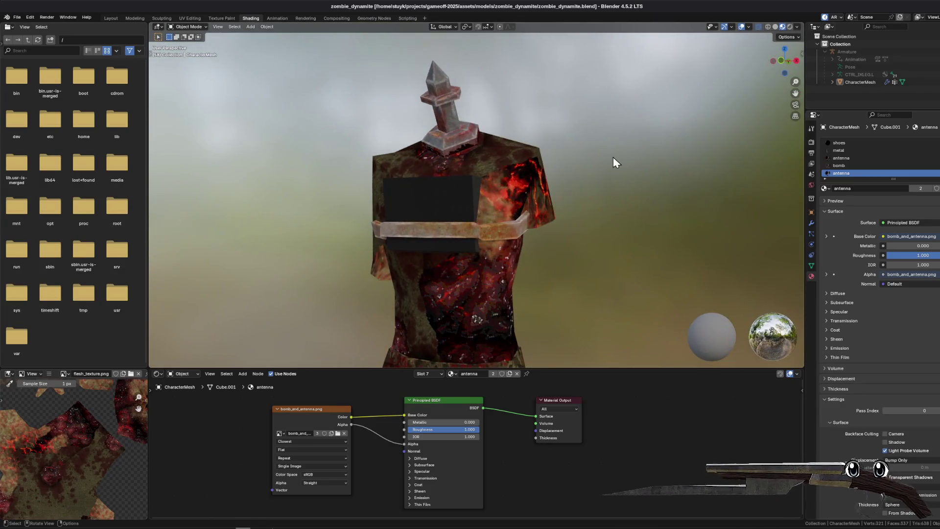
- Orbit and zoom around the model's antenna to check the updated rust texture
mouse_move(615, 162)
mouse_down()
mouse_move(538, 183)
mouse_move(631, 199)
mouse_move(585, 186)
mouse_move(500, 186)
mouse_up()
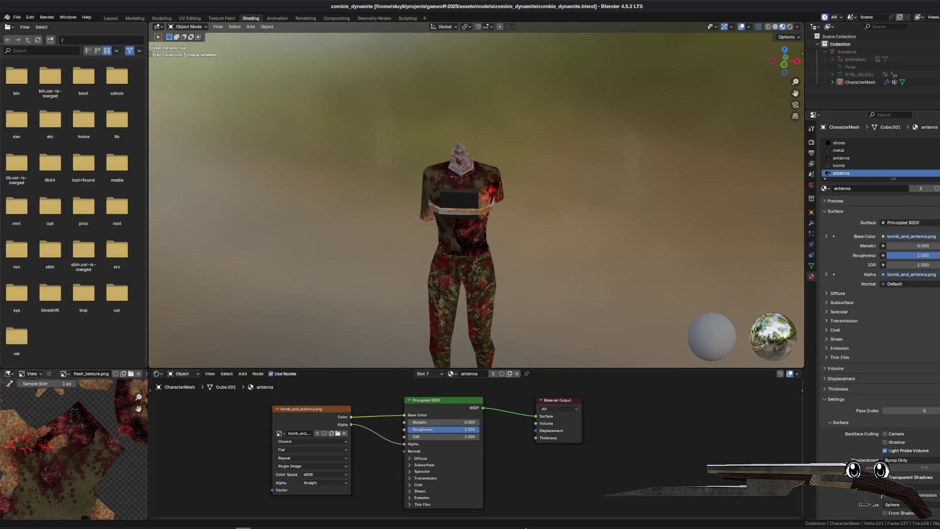
scroll(441, 249, up, 10)
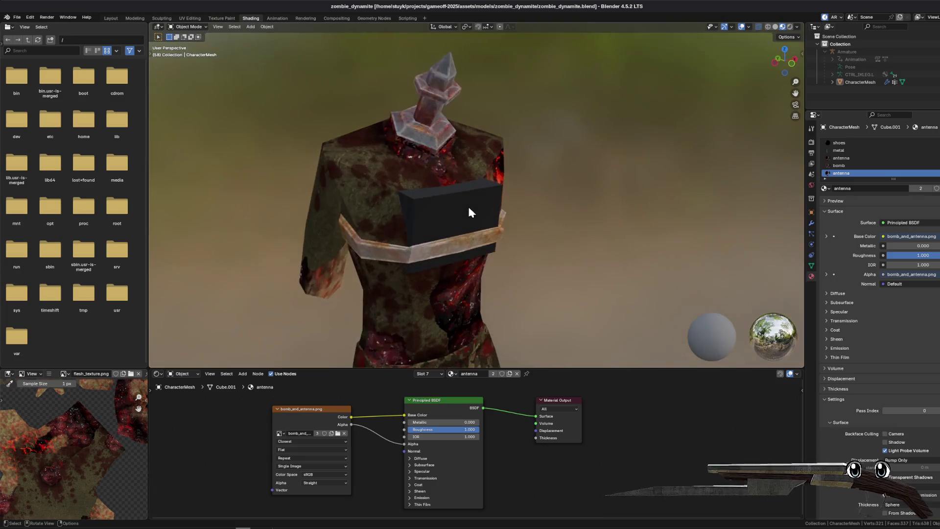
drag(377, 163, 487, 159)
scroll(456, 184, down, 3)
scroll(455, 183, up, 3)
mouse_move(479, 214)
mouse_down()
mouse_move(354, 257)
mouse_move(455, 237)
mouse_move(504, 259)
mouse_move(470, 267)
mouse_up()
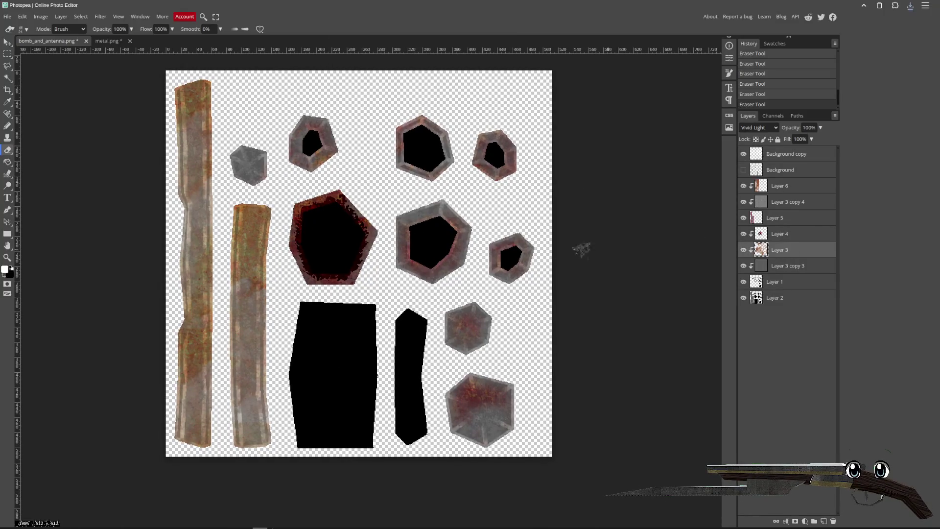
- Re-export the texture as PNG over bomb_and_antenna.png and switch to Godot
scroll(252, 243, up, 3)
scroll(268, 279, down, 3)
alt+scroll(296, 221, up, 5)
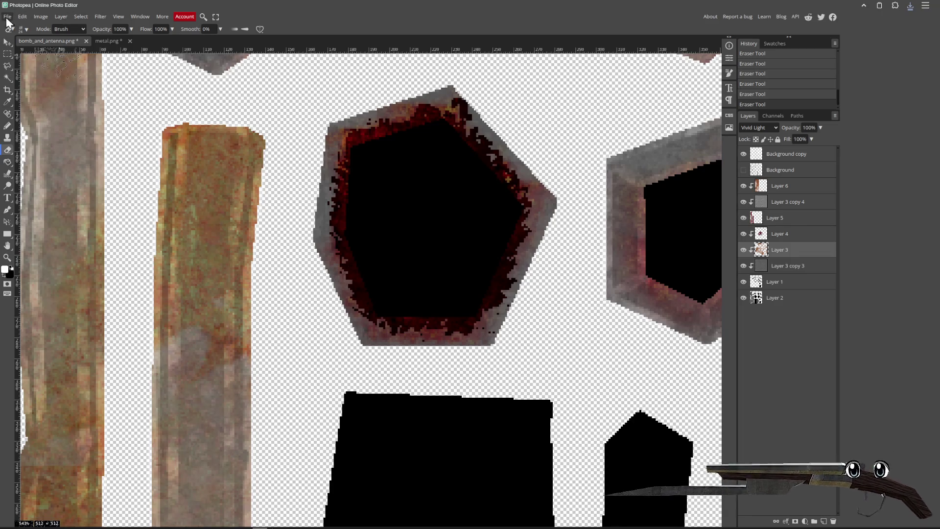
click(7, 18)
mouse_move(46, 130)
click(83, 131)
click(290, 179)
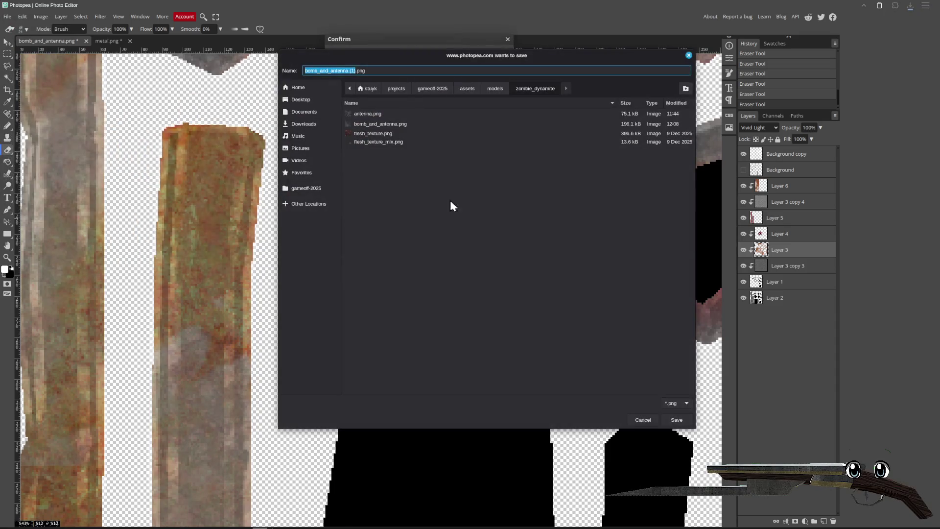
double_click(398, 125)
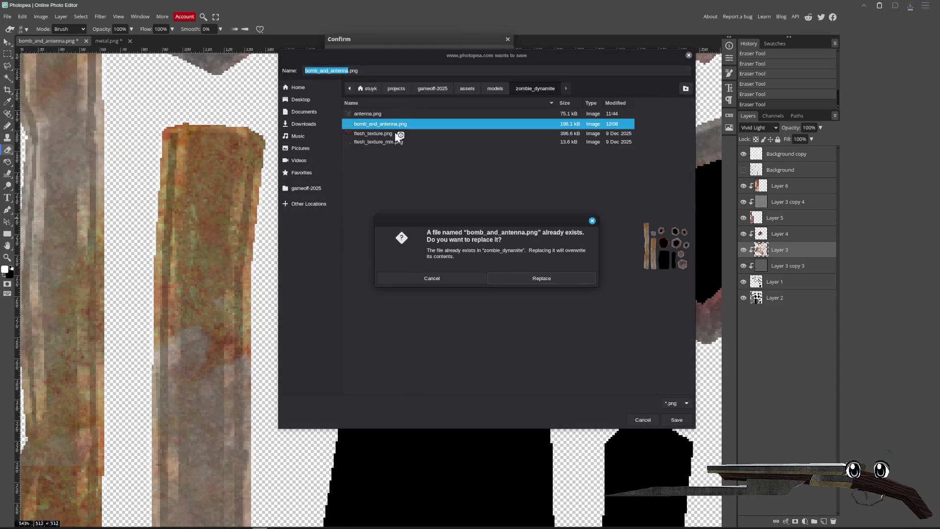
click(549, 277)
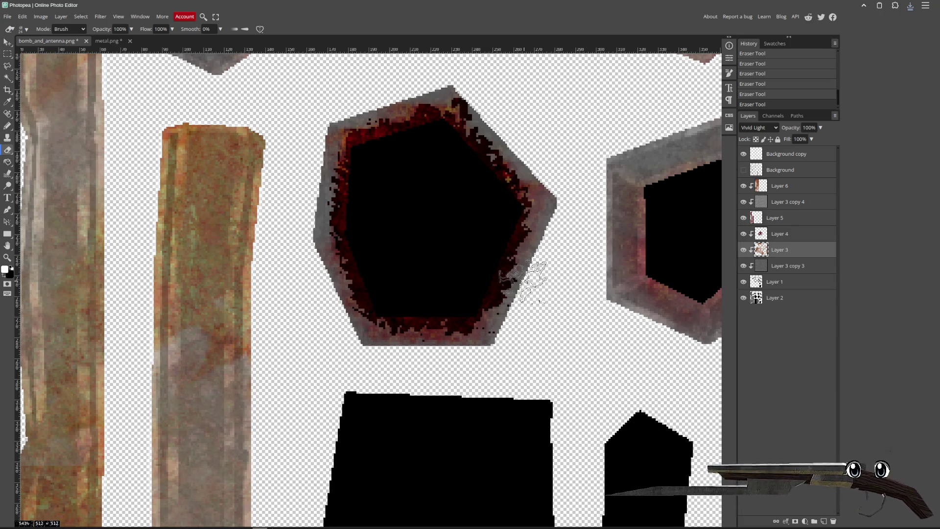
key(alt+Tab)
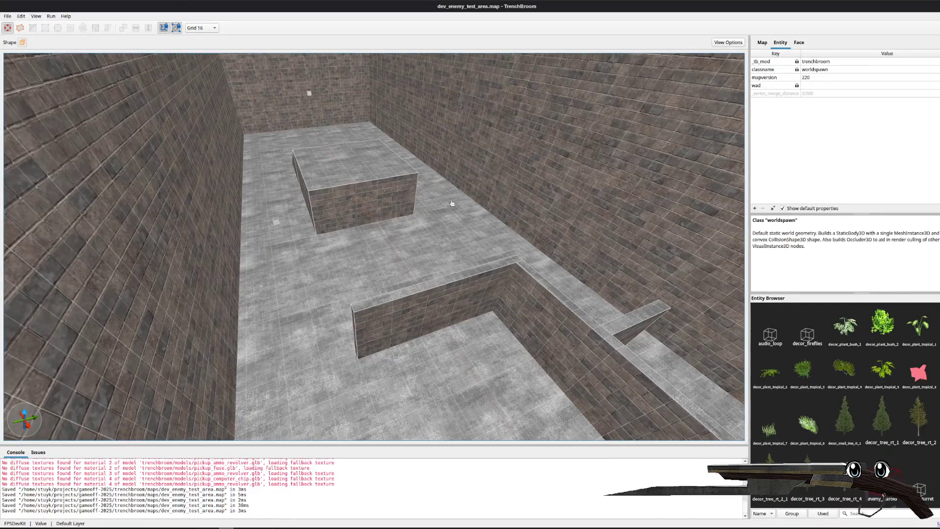
key(alt+Tab)
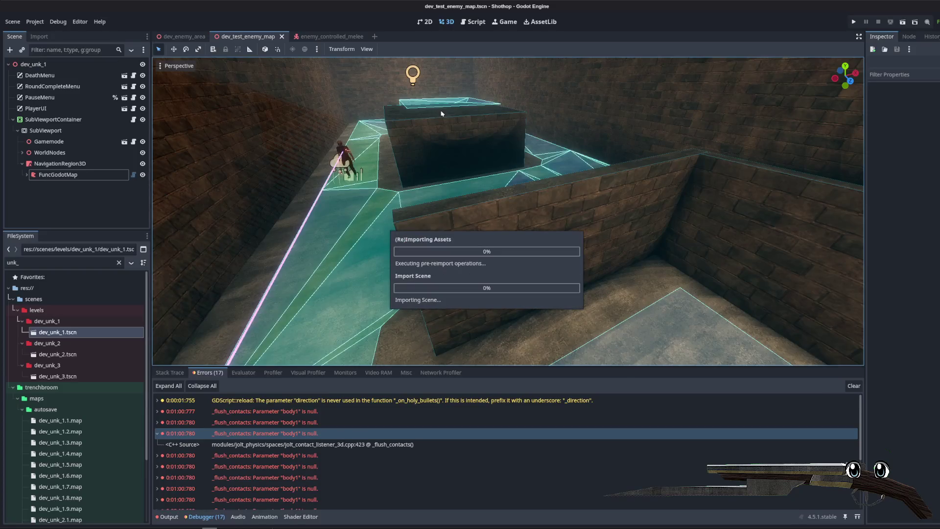
- Switch from dev_enemy_area back to the dev_test_enemy_map scene and run it
drag(528, 147, 444, 128)
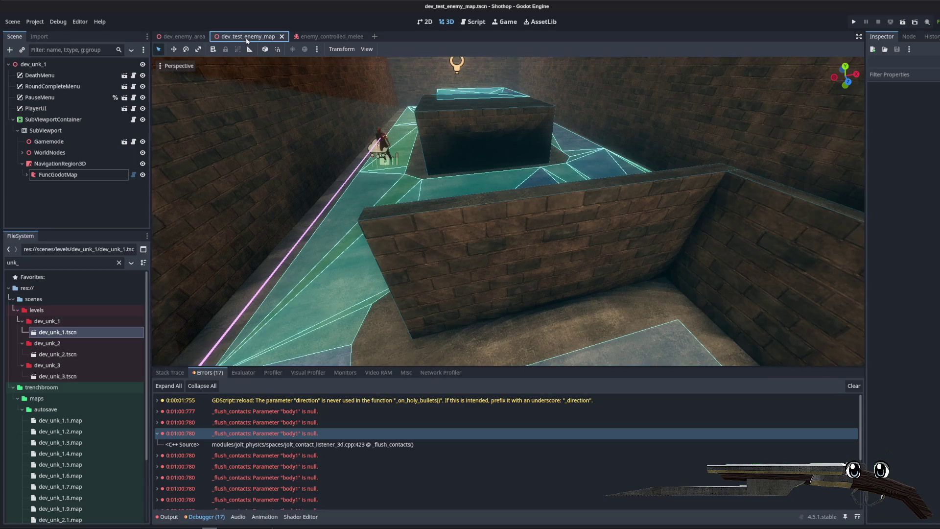
click(180, 37)
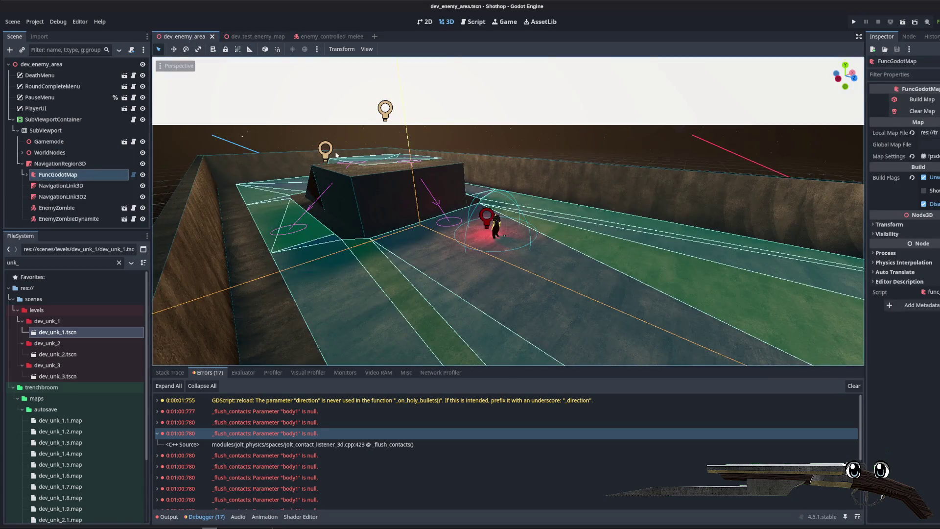
click(248, 36)
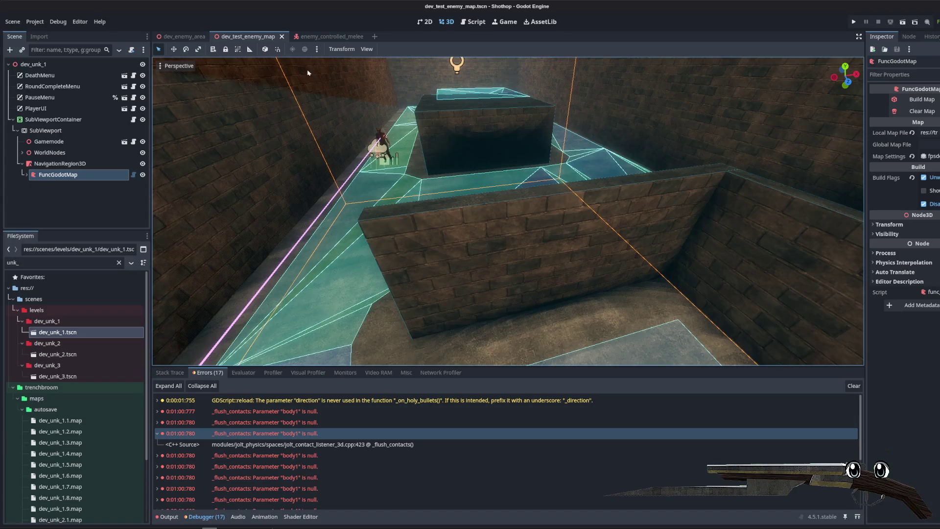
click(902, 24)
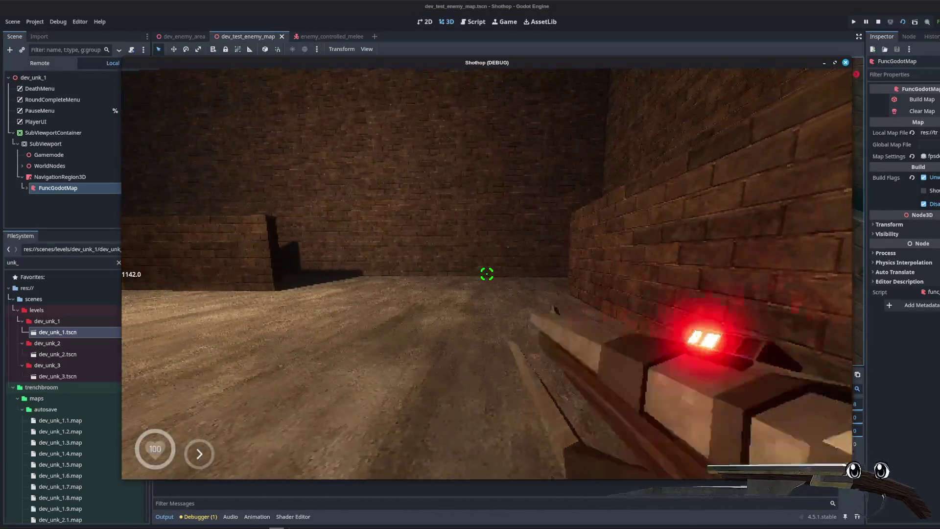
- Fire once, then dash and walk through the corridors toward the enemy
click(487, 274)
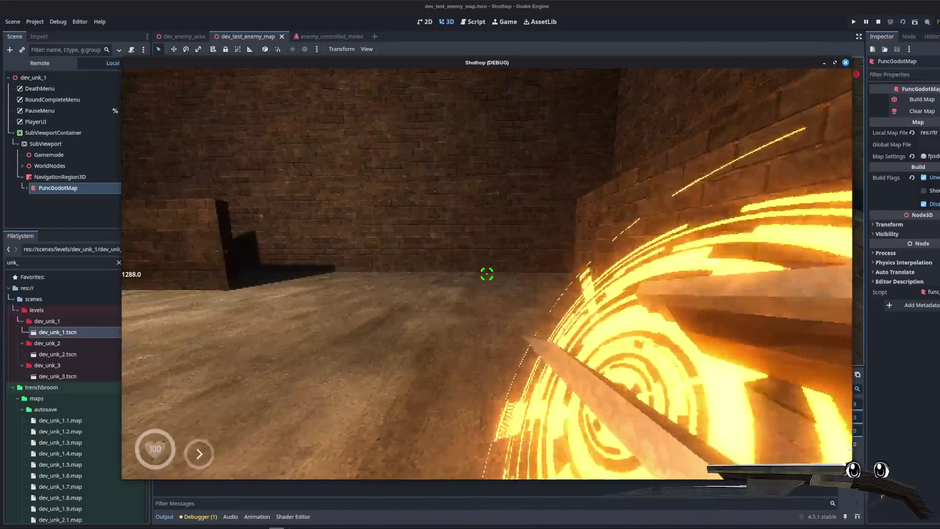
key(shift)
key(w)
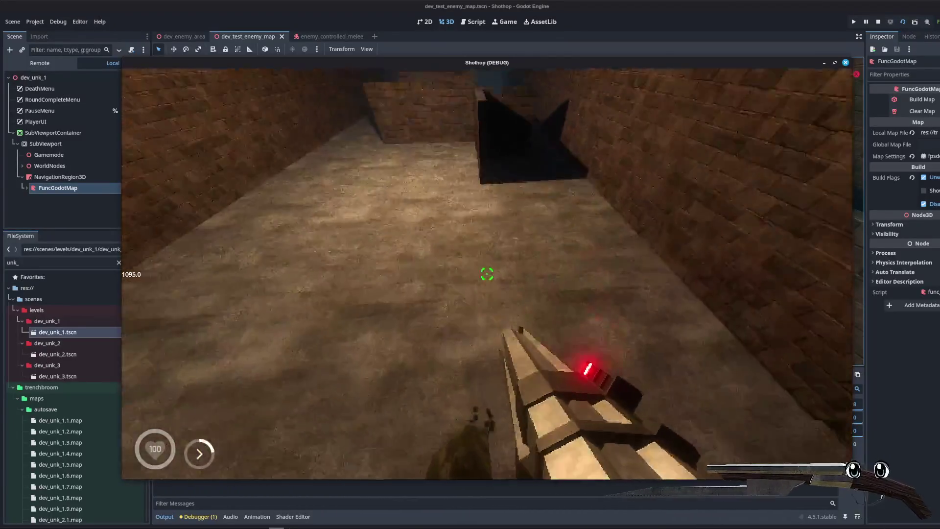
key(shift)
key(w)
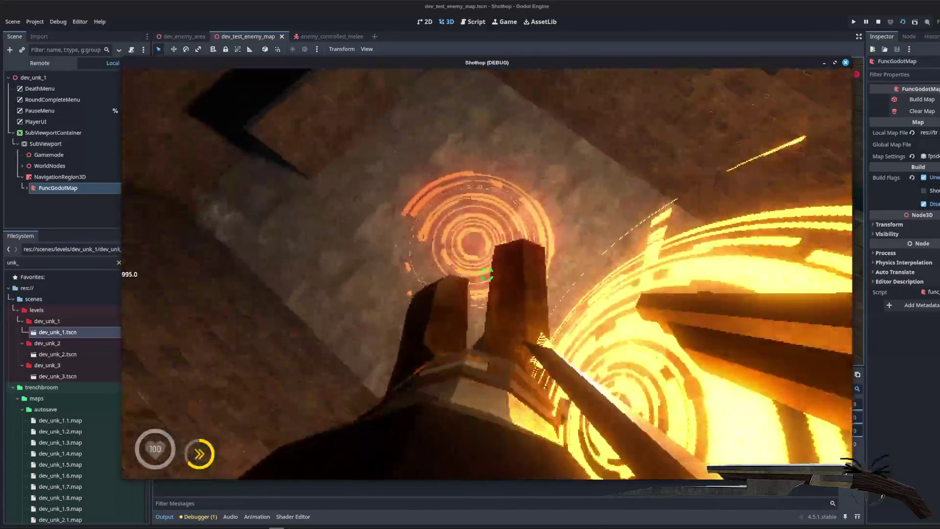
key(w)
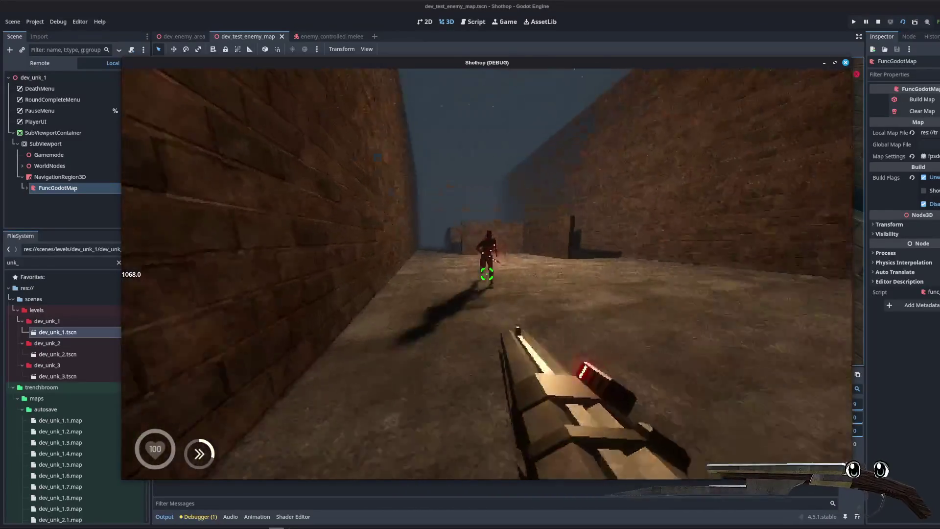
- Shoot the enemy down the brick corridor, pause the game, and stop it
click(487, 274)
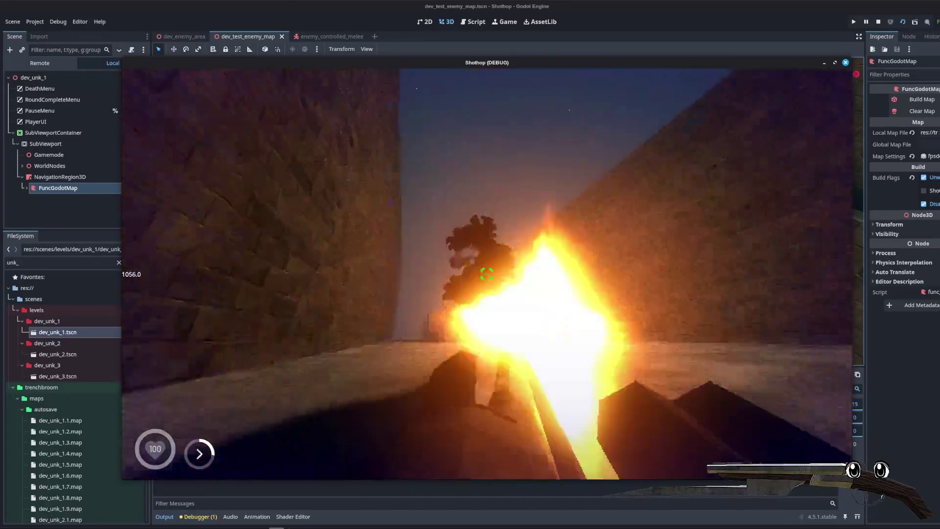
key(w)
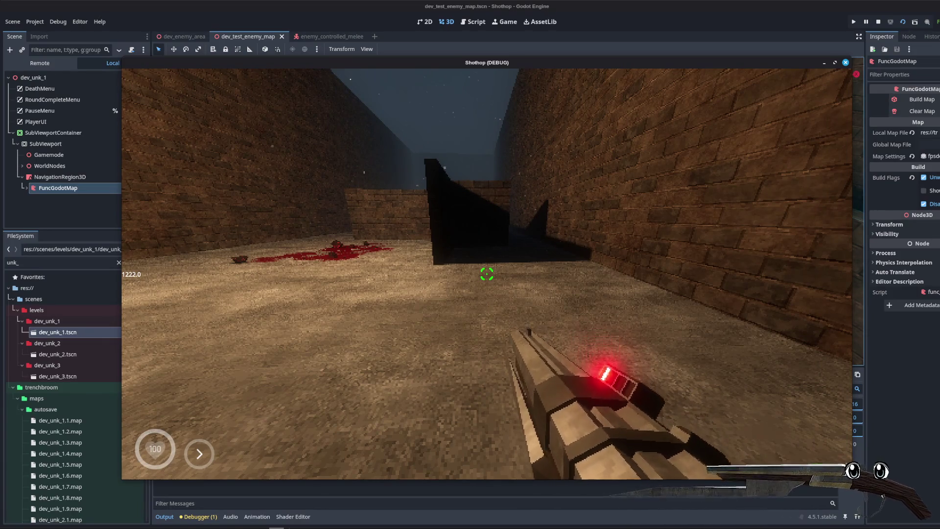
key(w)
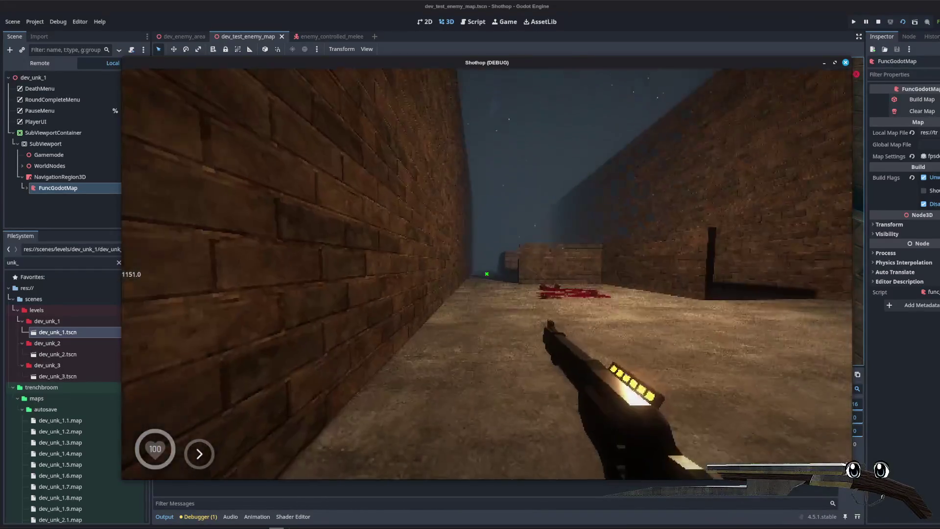
click(487, 274)
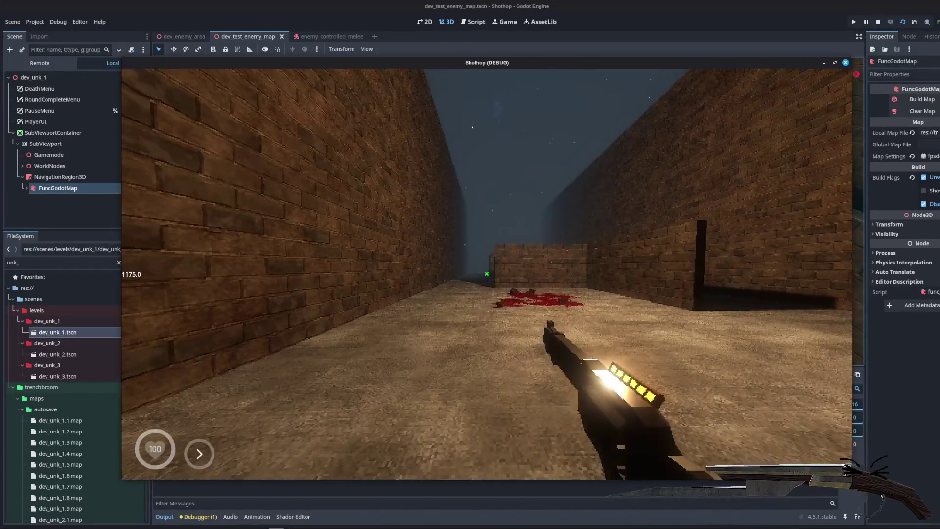
key(Escape)
key(Escape)
key(Escape)
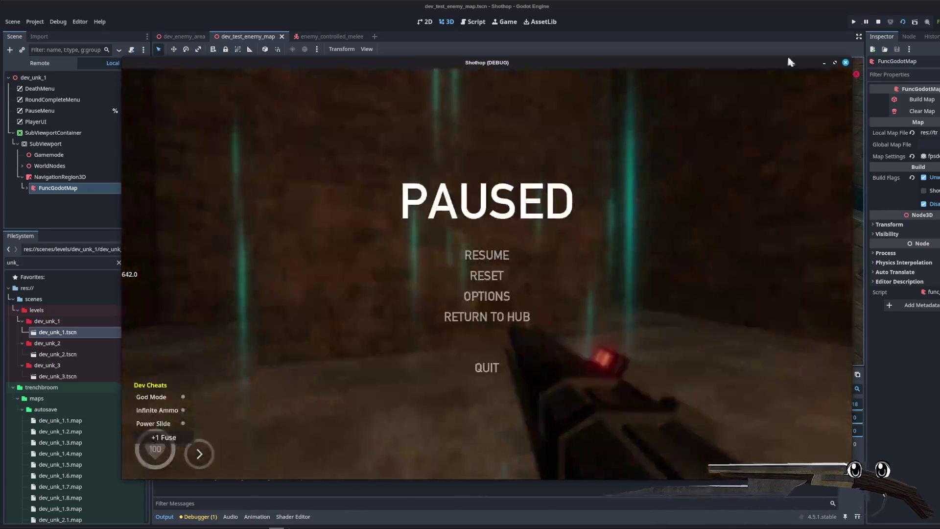
key(F8)
- Filter the FileSystem for 'sandbox', open dev_sandbox.tscn, and run it with F6
double_click(41, 266)
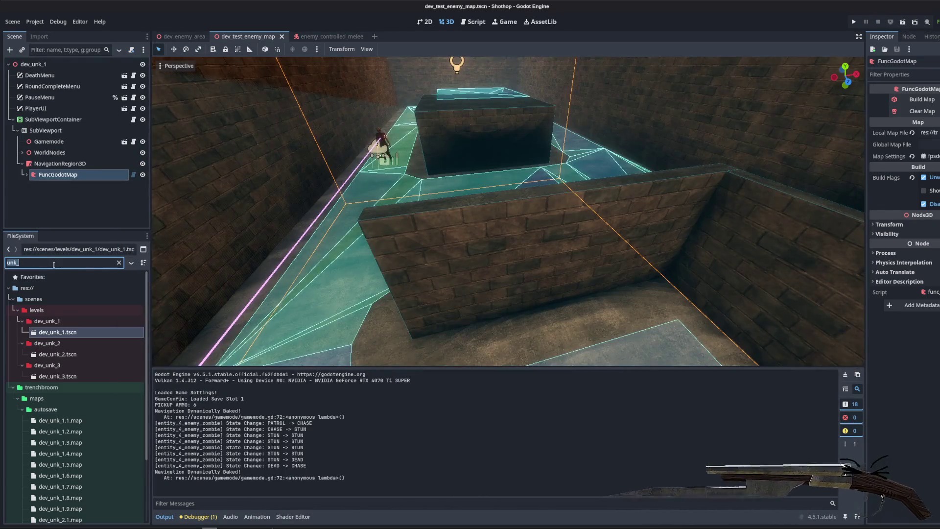
text(sandbox)
click(70, 334)
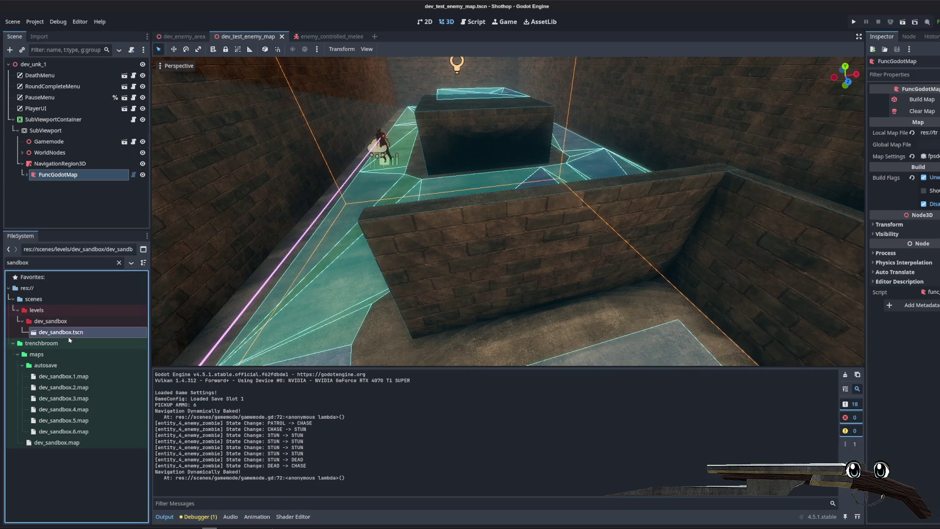
key(Return)
key(F6)
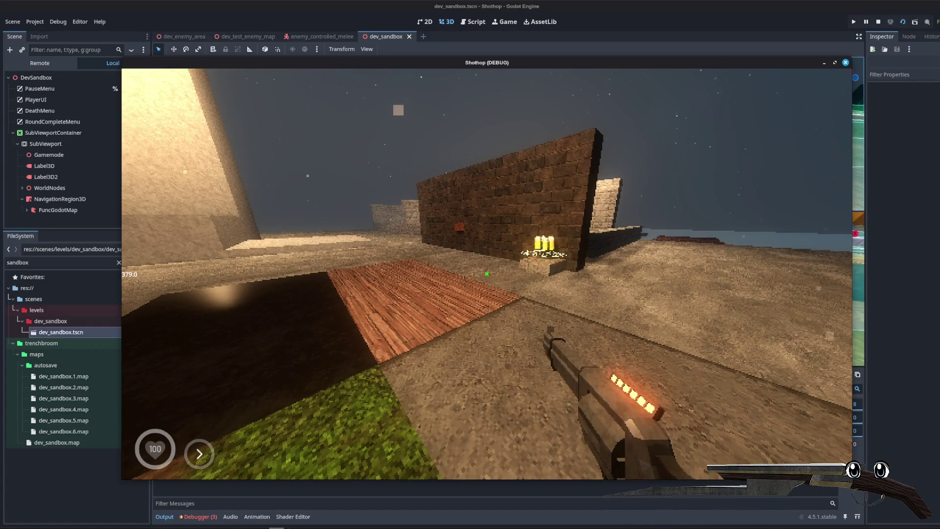
- Pause the running sandbox game with Esc
key(Escape)
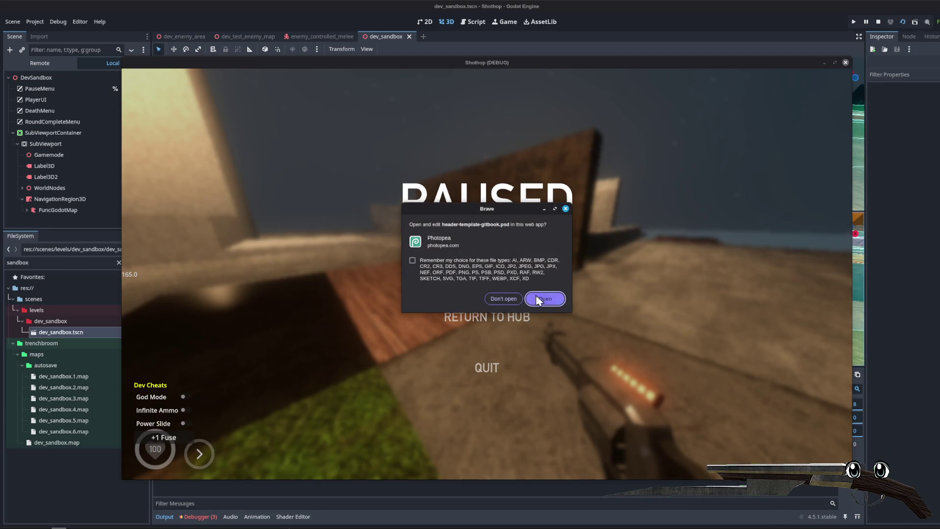
- Choose 'Don't open' on Brave's prompt to open the PSD in Photopea
click(503, 298)
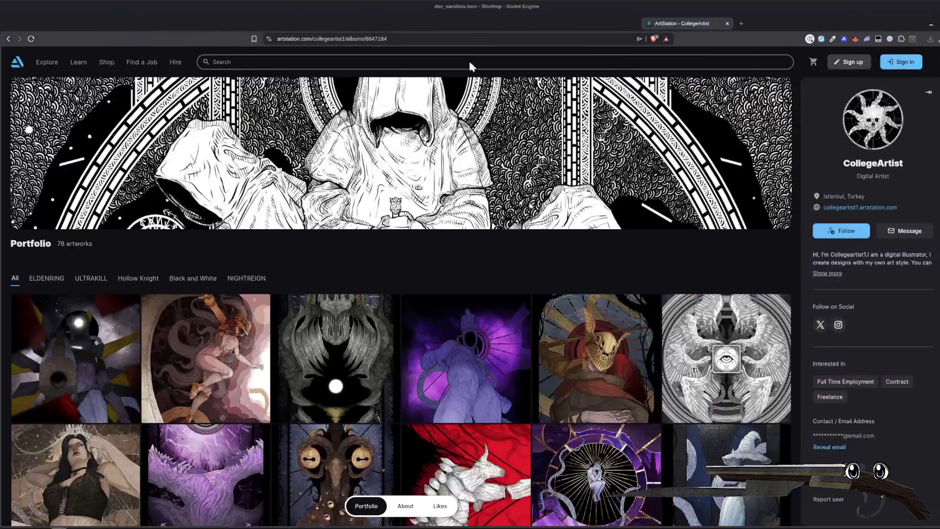
- Scroll up and down through the artist's ArtStation grid of dark illustrations
scroll(634, 201, down, 5)
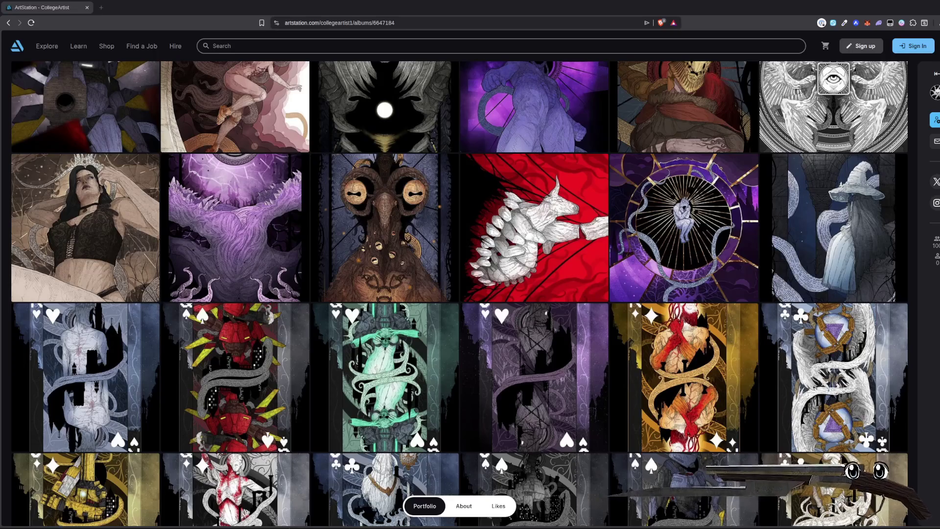
scroll(545, 269, down, 2)
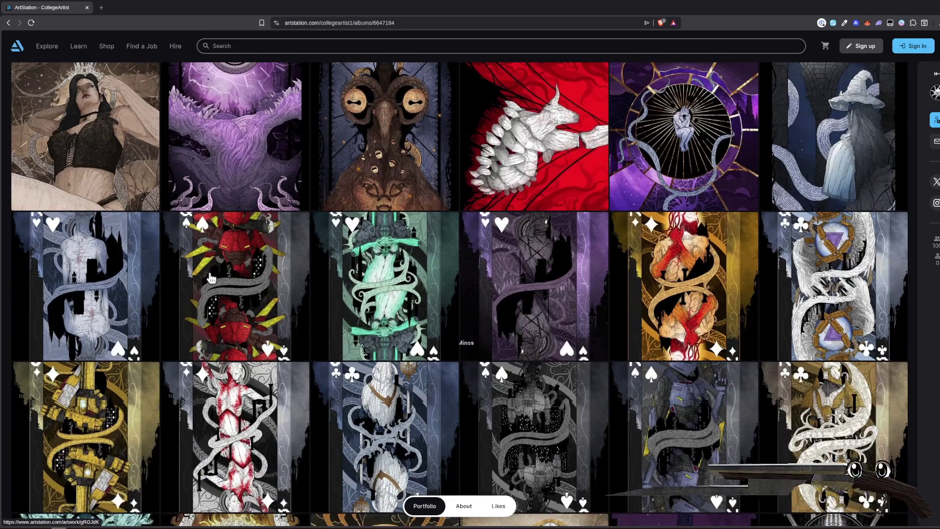
scroll(218, 297, up, 5)
scroll(218, 298, down, 3)
scroll(217, 297, down, 10)
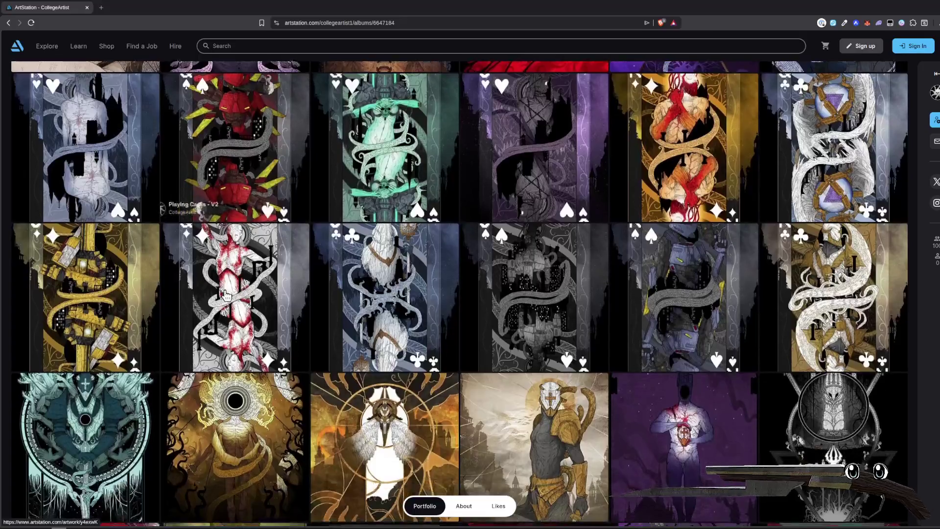
scroll(497, 316, down, 5)
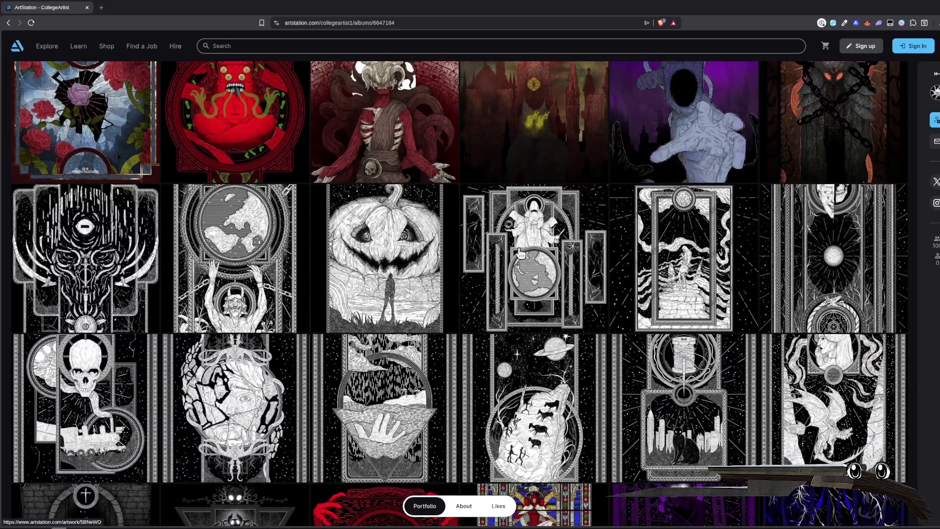
scroll(497, 315, down, 3)
scroll(647, 274, down, 8)
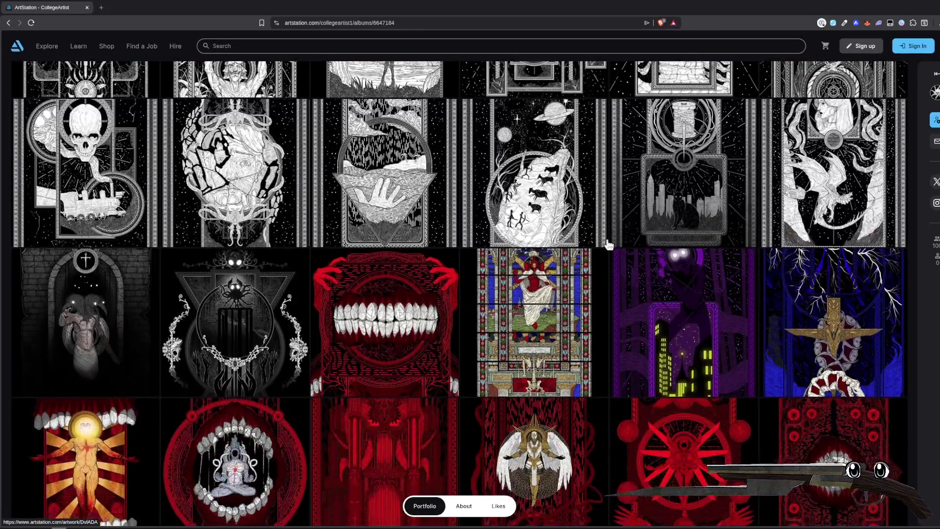
scroll(637, 245, up, 5)
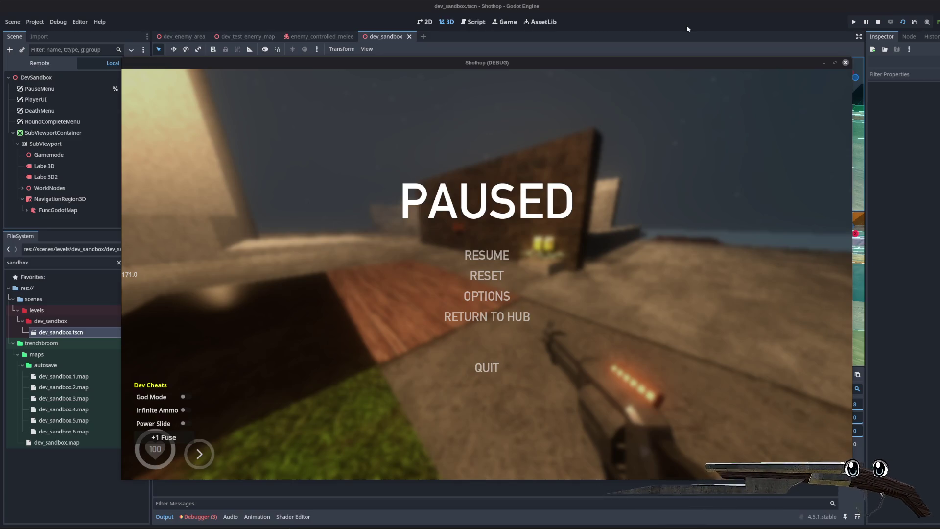
- Resume the sandbox playtest and move and dash around the arena toward the wall
click(591, 251)
key(Escape)
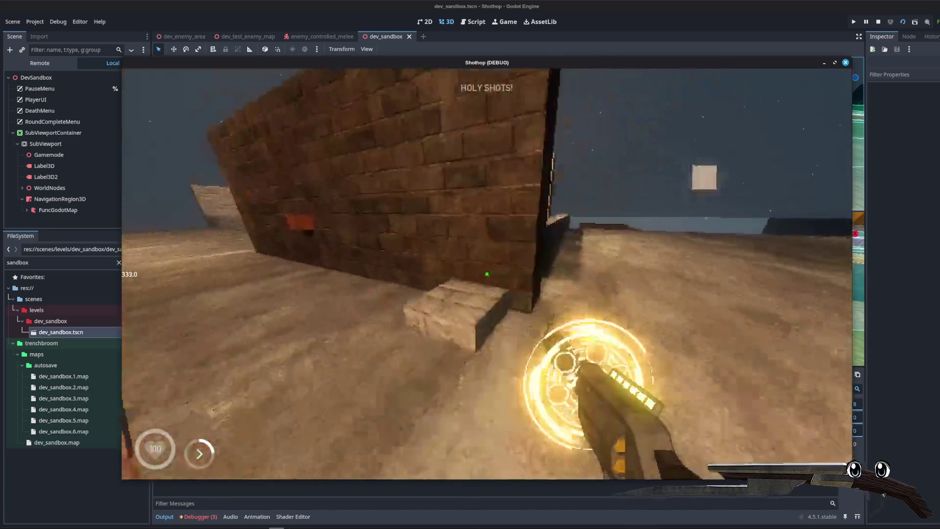
key(w)
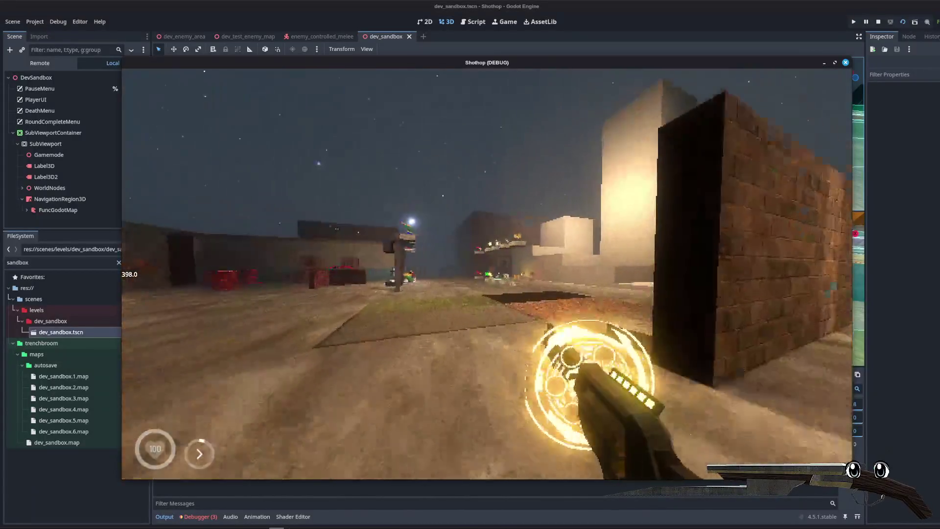
key(shift)
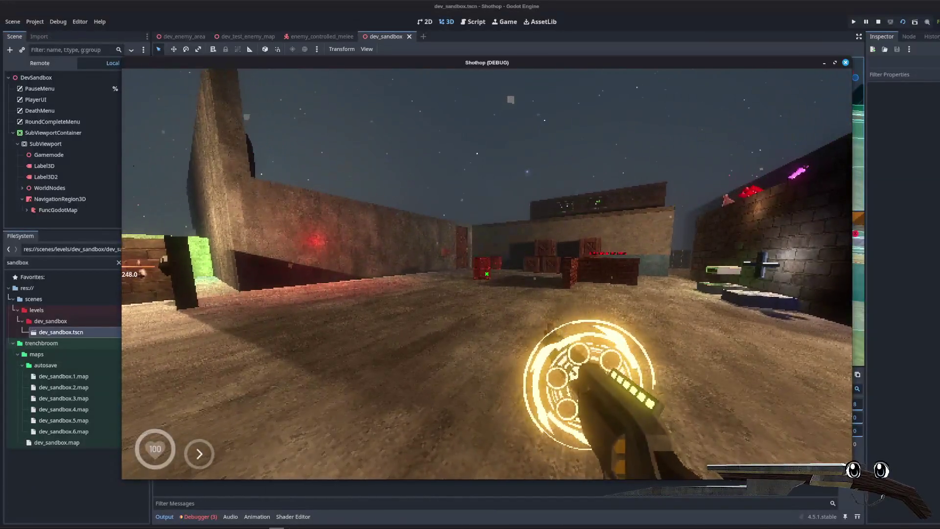
key(w)
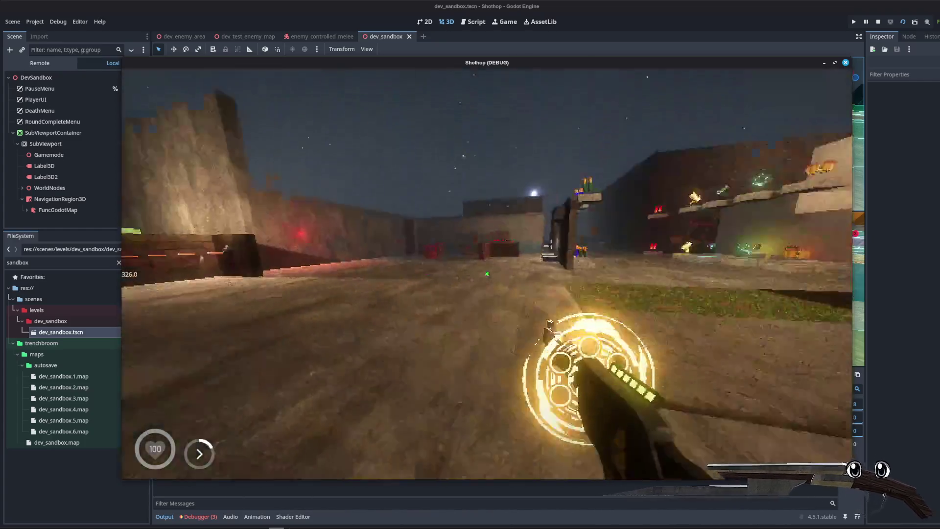
key(shift)
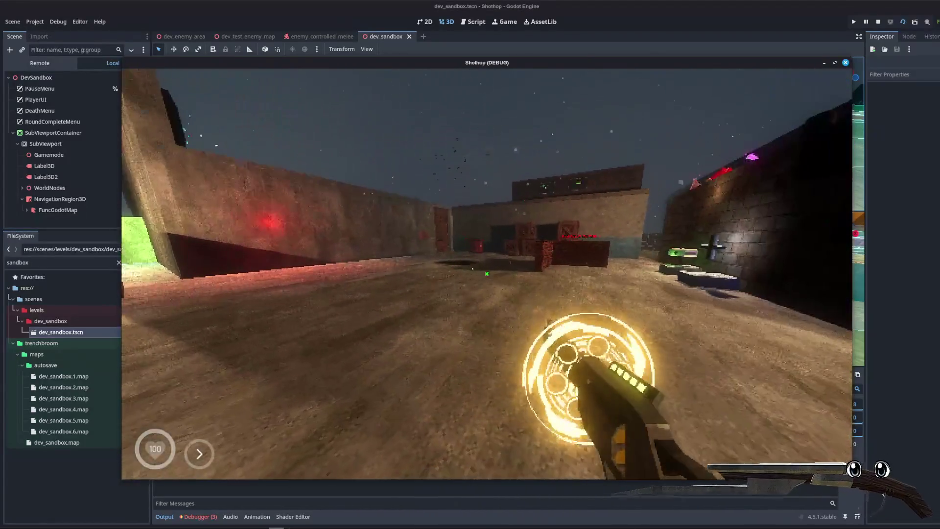
- Advance toward the crates, then pause and stop the playtest to return to the editor
key(w)
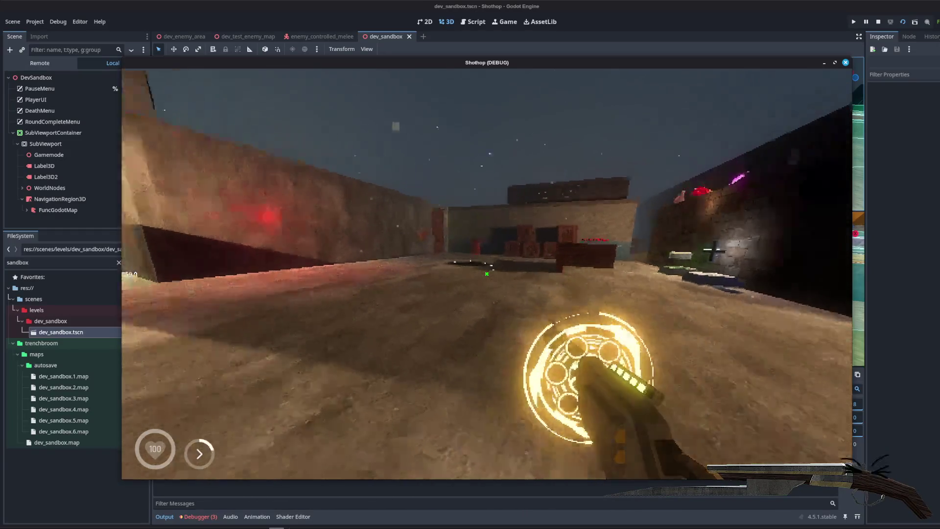
key(w)
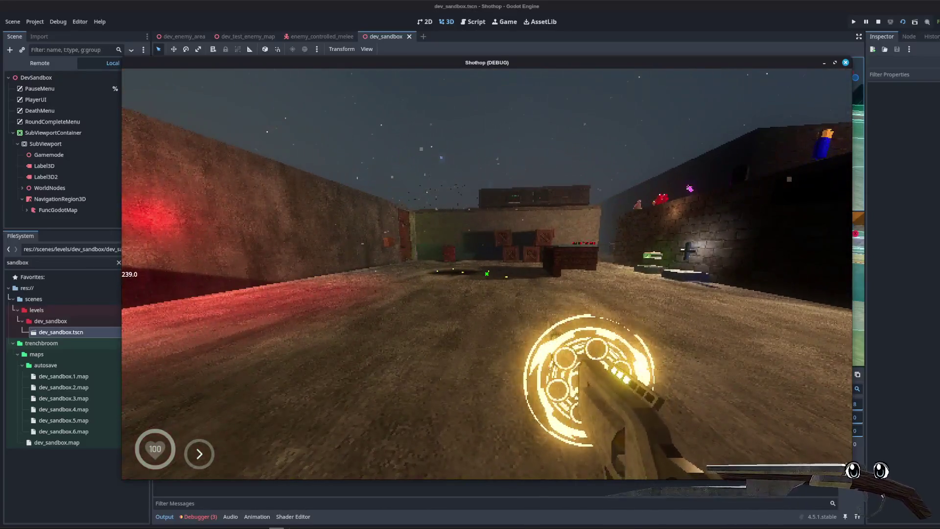
key(w)
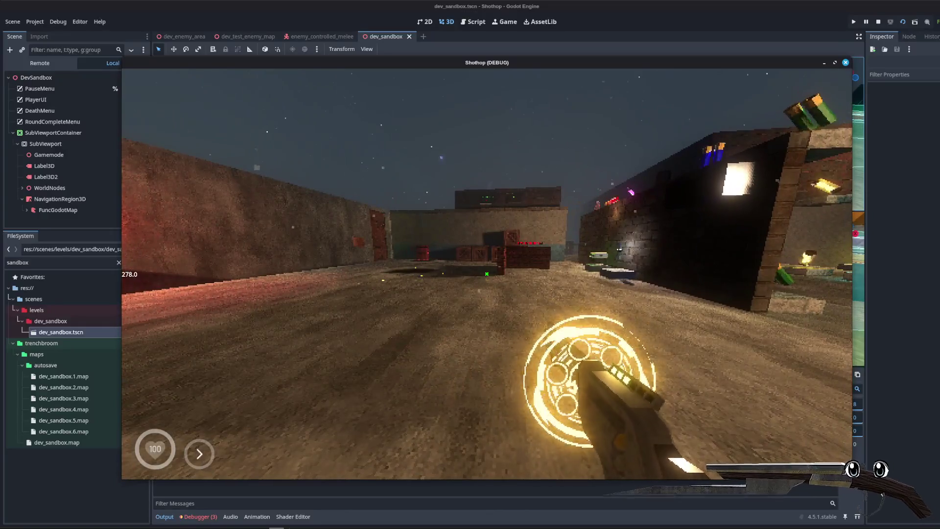
key(w)
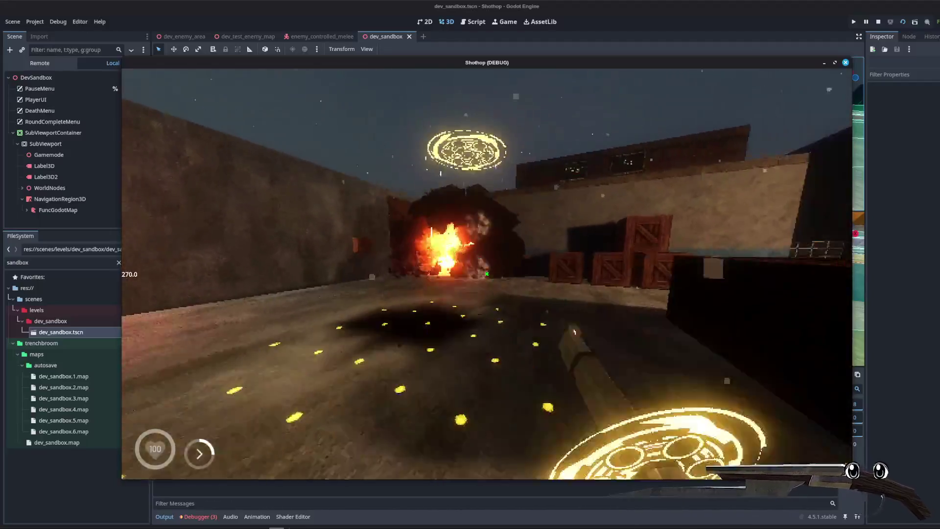
key(Escape)
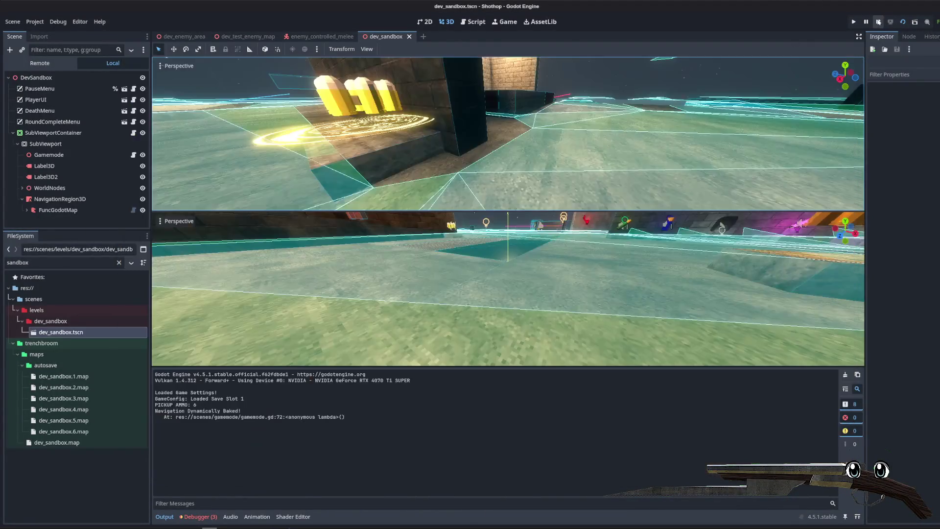
click(878, 22)
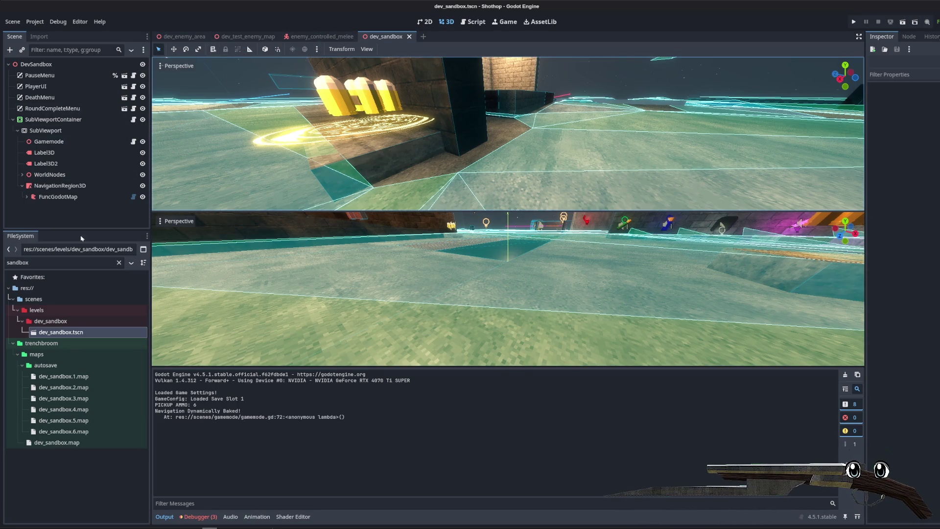
- Filter the FileSystem dock by 'dev', open dev_unk_1.tscn and run it with F6
click(119, 263)
text(dev)
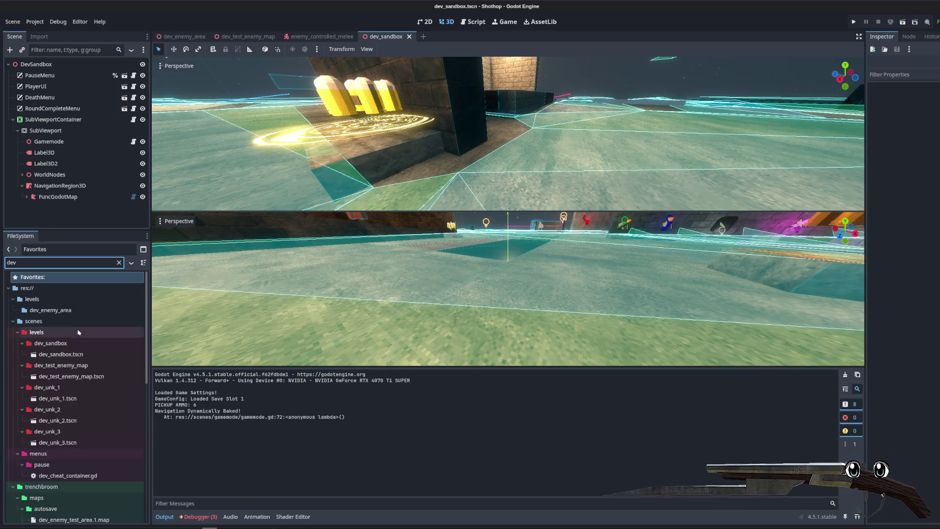
click(59, 399)
double_click(59, 400)
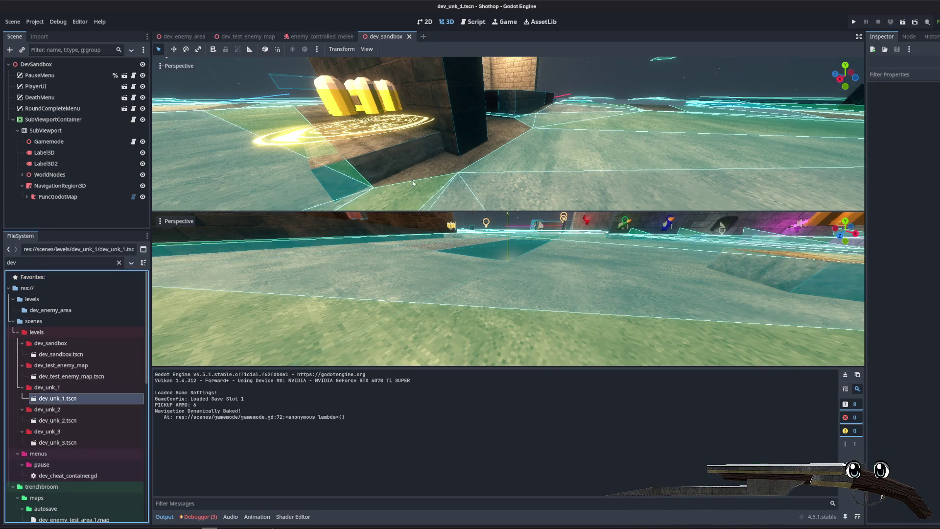
key(F6)
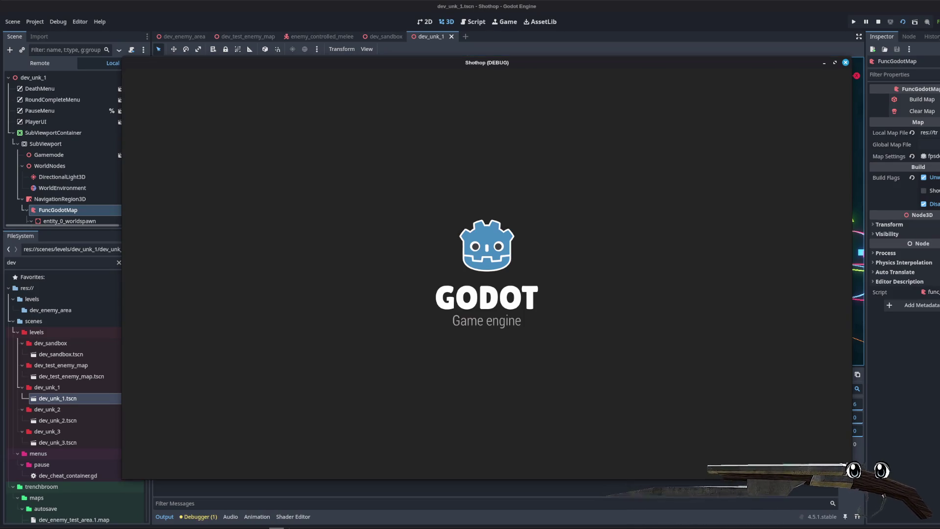
- Move through the corridors and dark room, dropping through the red doorway
key(w)
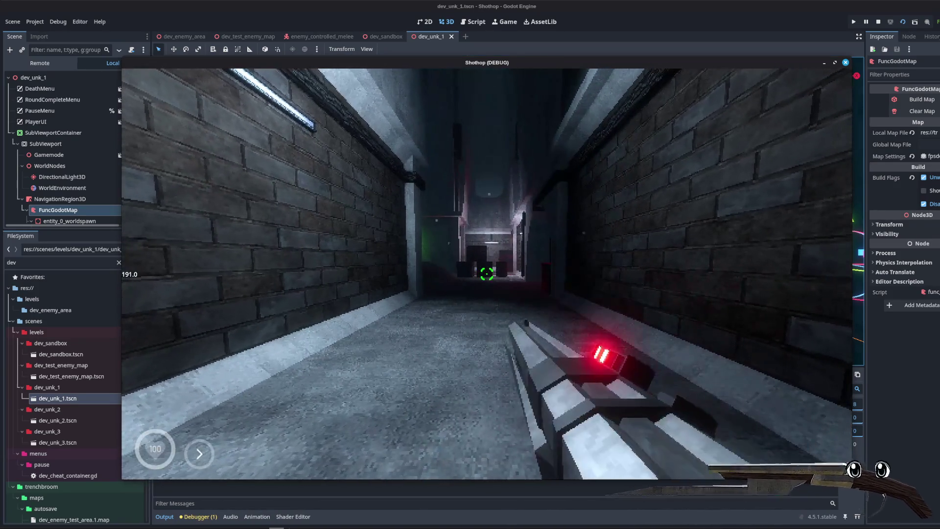
key(space)
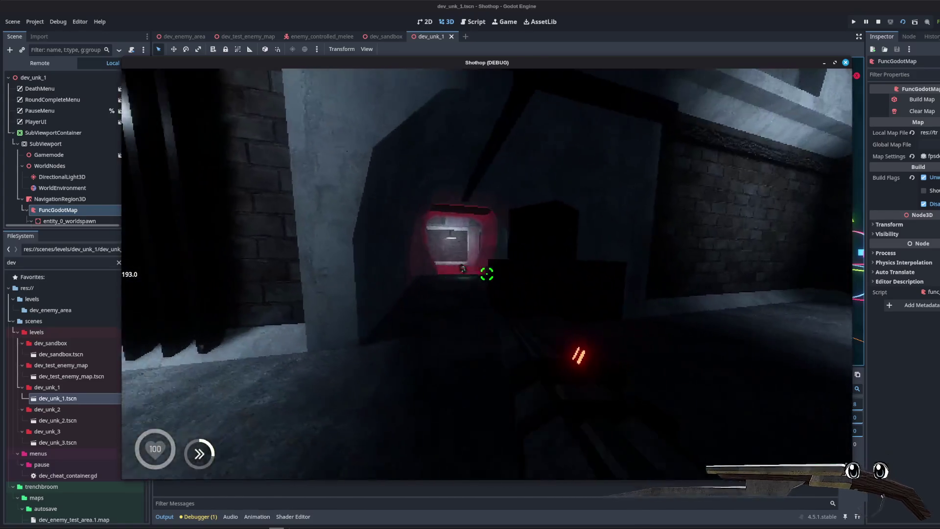
key(w)
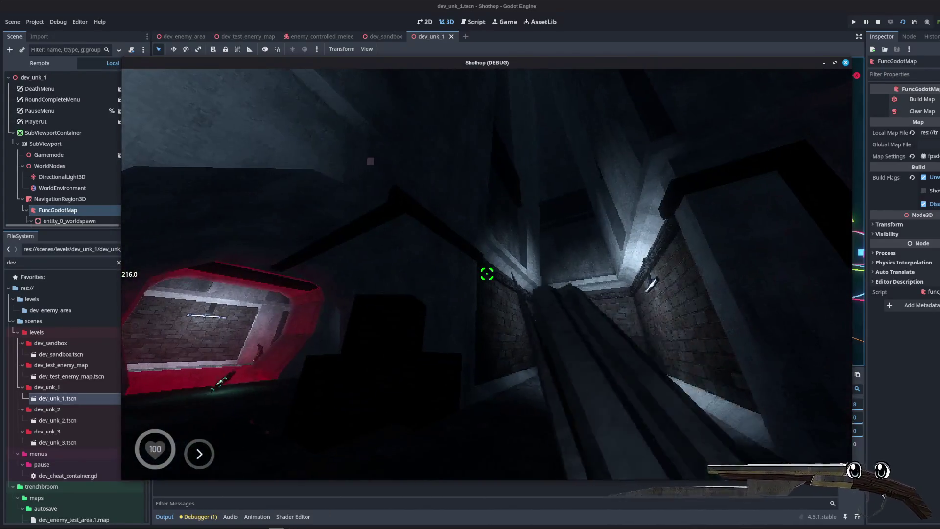
key(w)
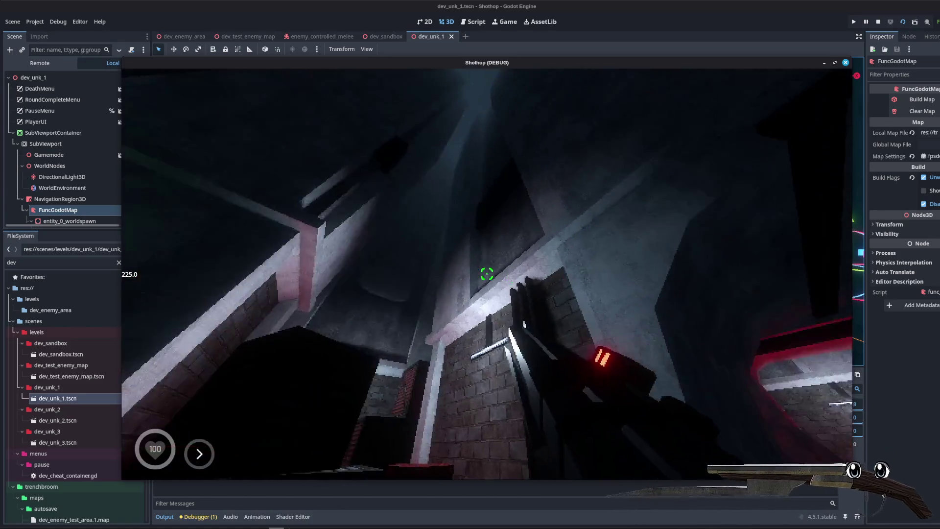
key(w)
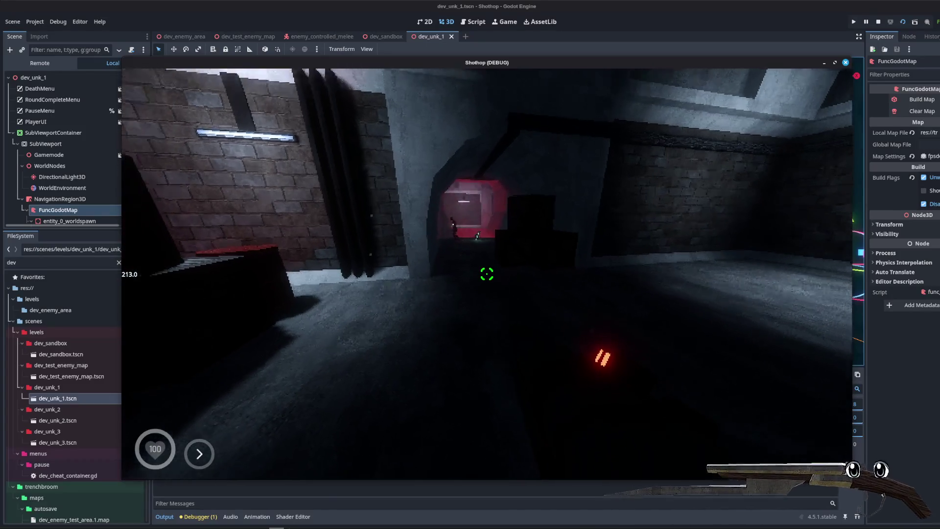
key(w)
key(w)
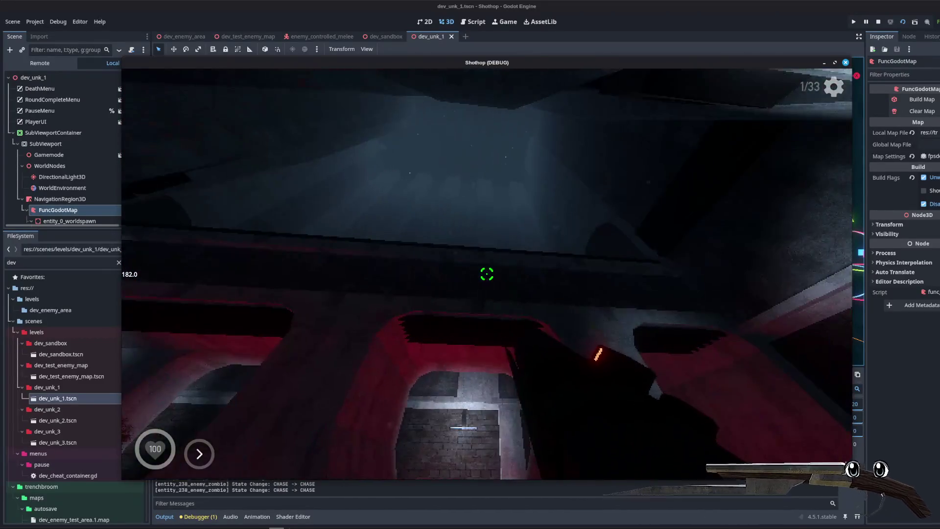
key(w)
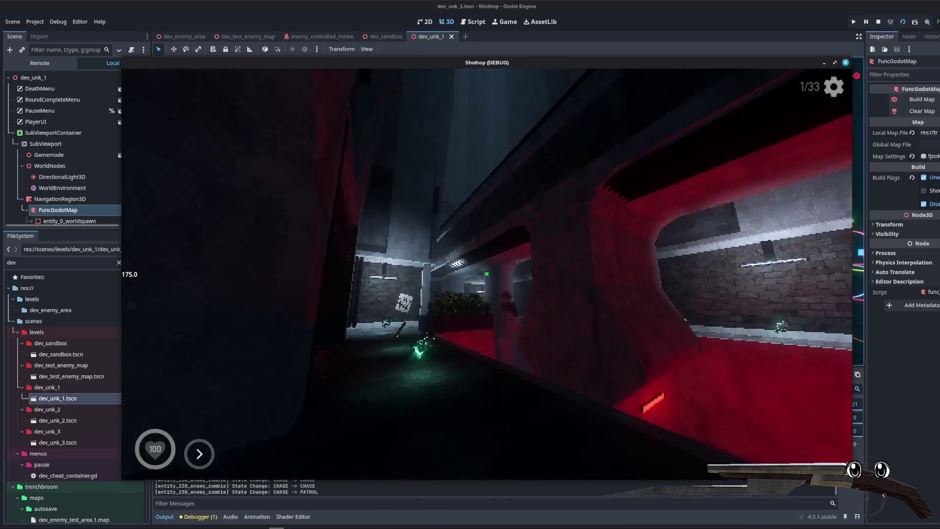
- Push on through the next corridors into the alley, shoot the enemies, then pause
key(w)
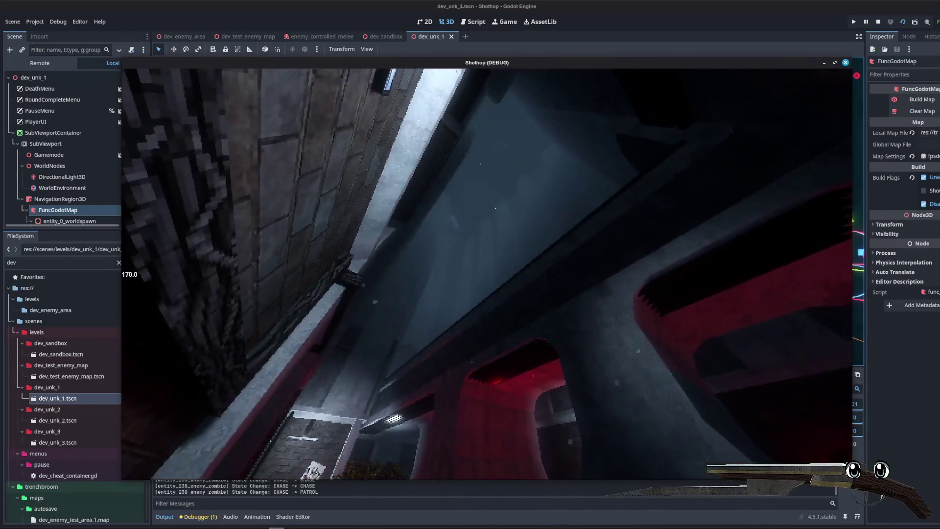
key(w)
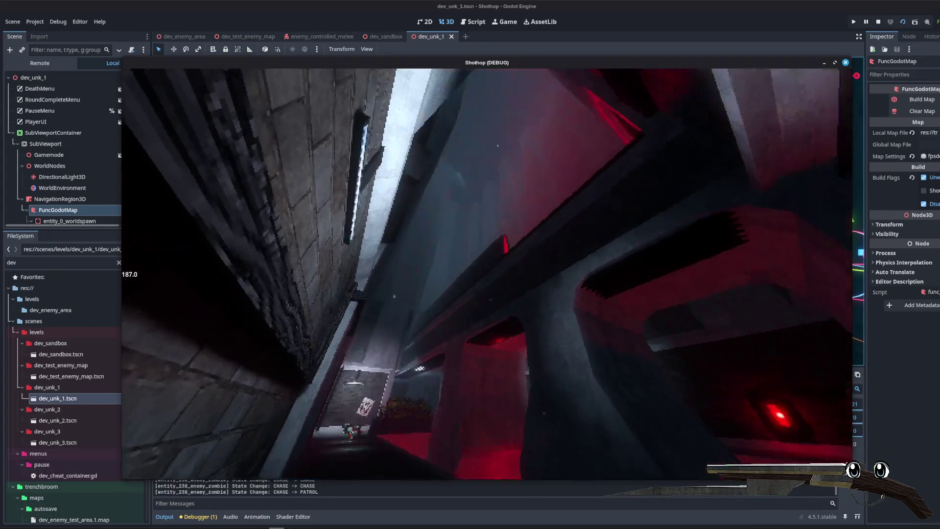
key(w)
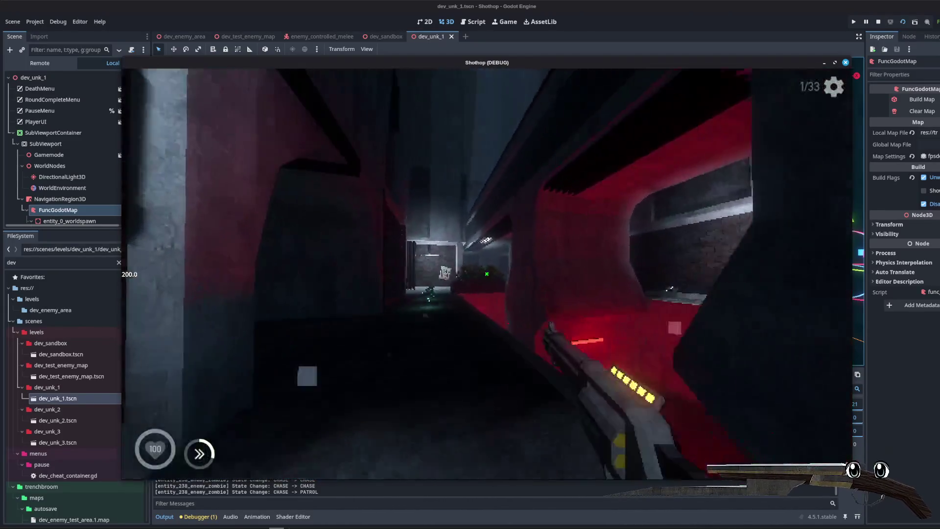
key(w)
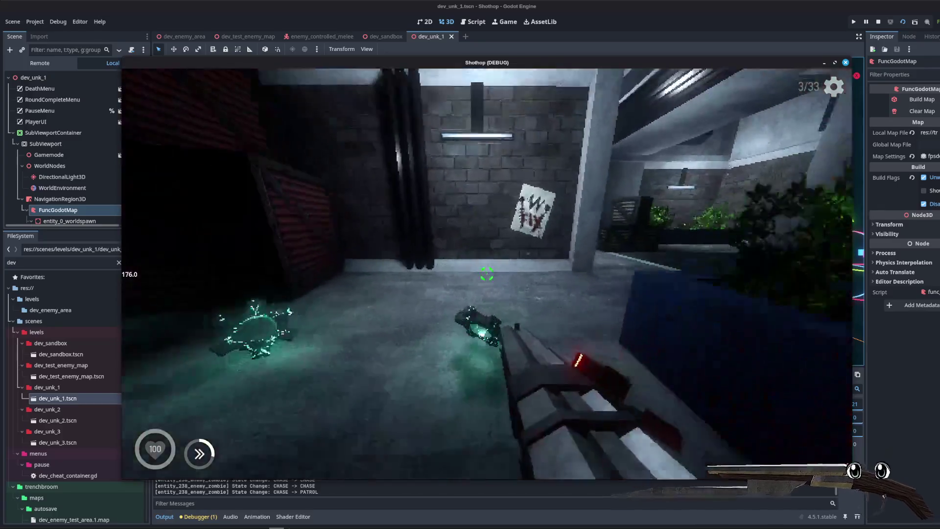
key(w)
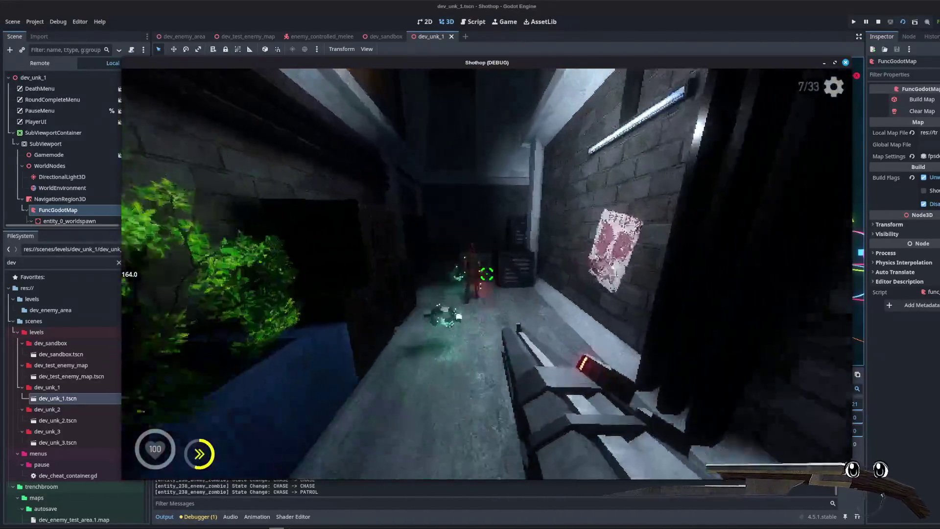
click(486, 275)
key(w)
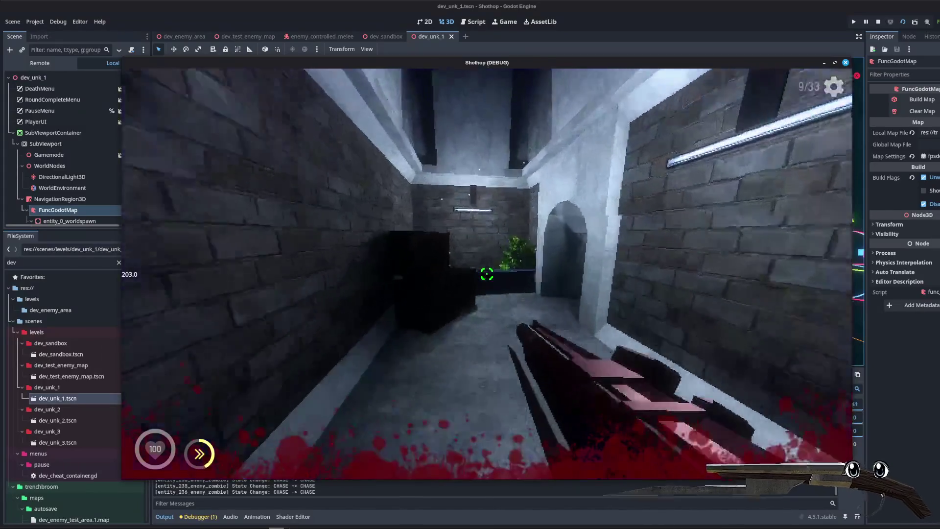
key(Escape)
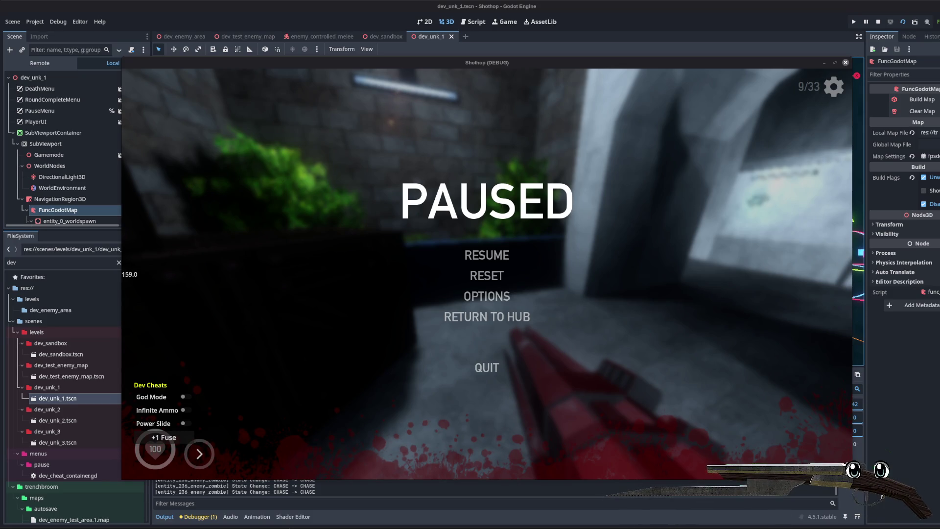
- Resume dev_unk_1, shoot and melee-slash zombies until the counter hits 20/33, then pause
click(699, 357)
key(Escape)
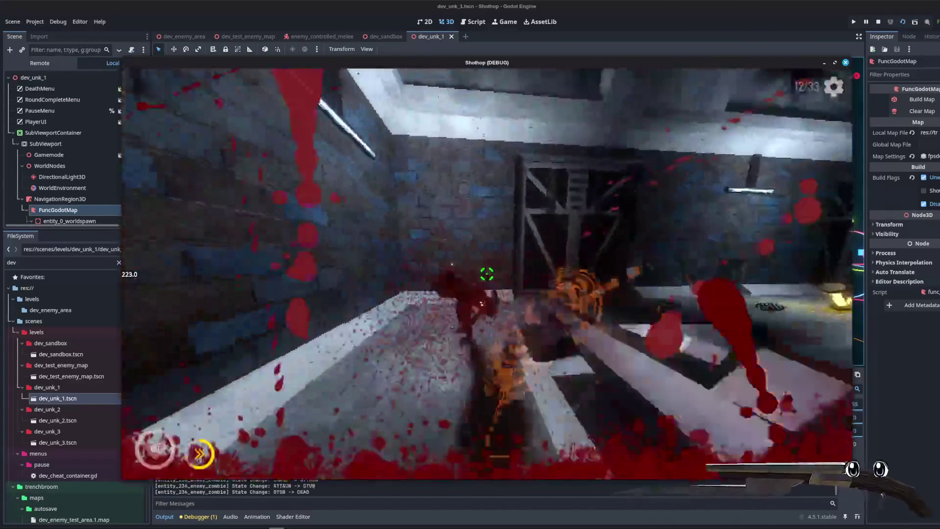
click(487, 274)
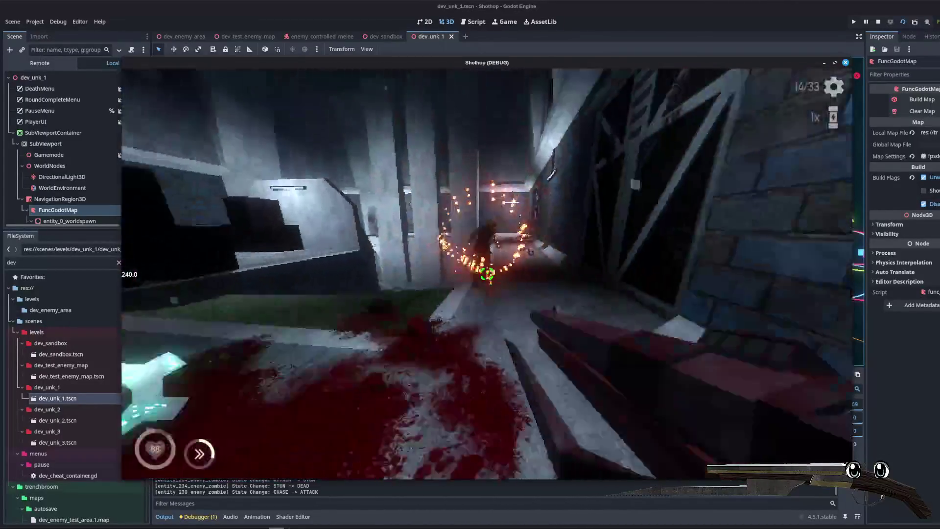
right_click(487, 275)
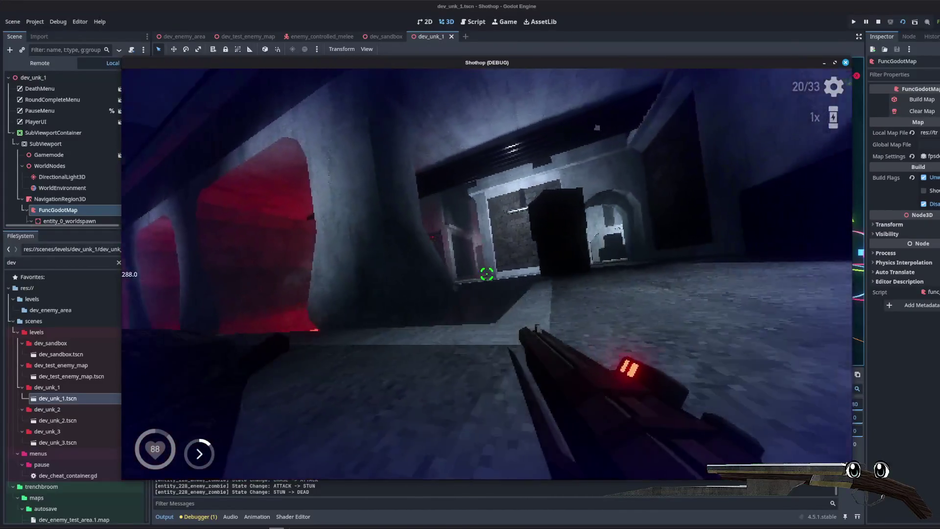
key(Escape)
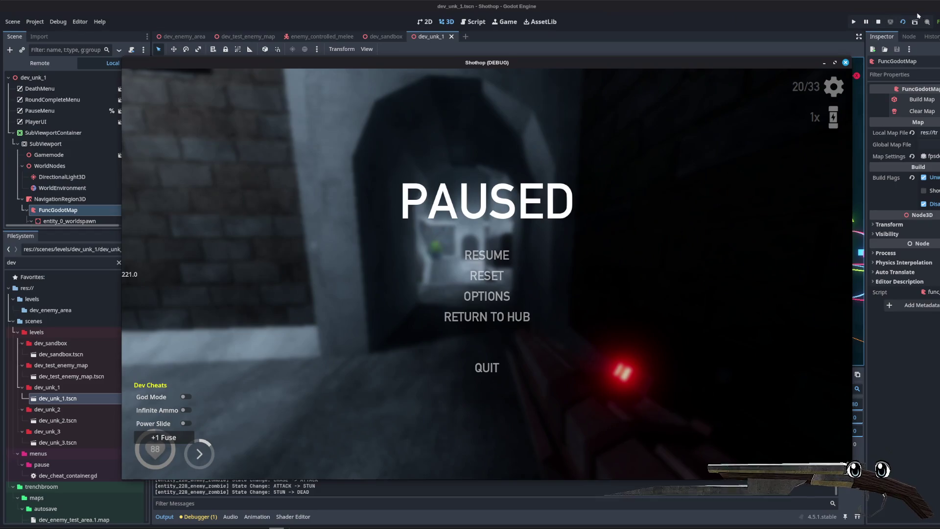
- Stop the running game with F8 and fly the editor camera along the corridor
key(F8)
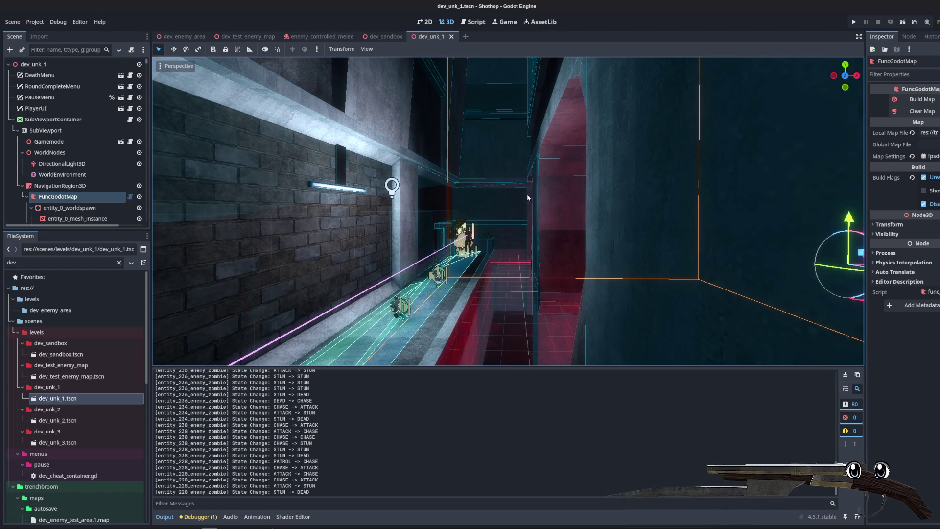
drag(518, 196, 484, 203)
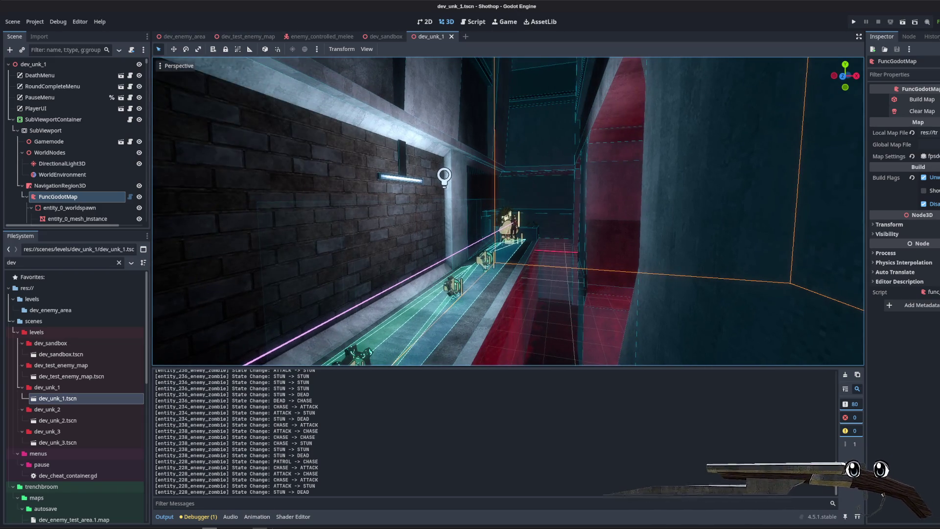
mouse_move(243, 528)
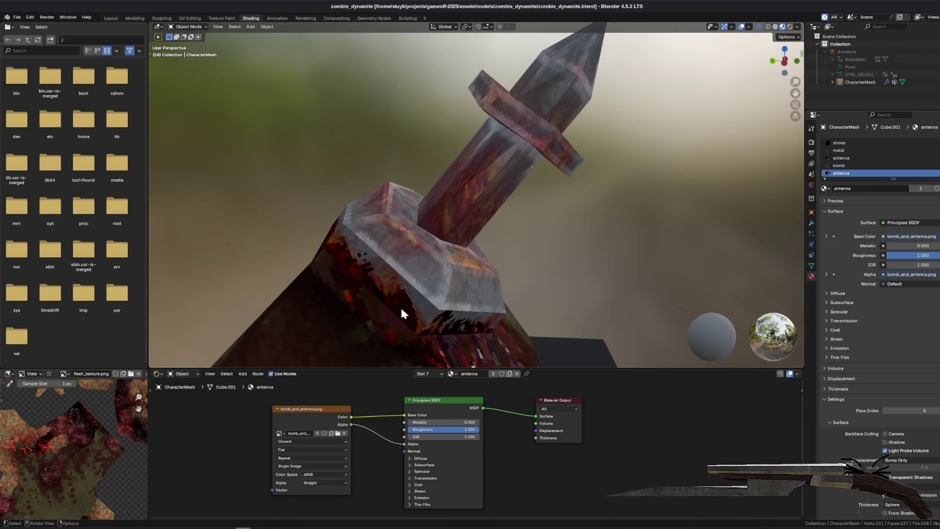
- Zoom and orbit the Blender view around the antenna and bomb, then return to Photopea's texture sheet
scroll(420, 220, down, 2)
mouse_move(597, 227)
mouse_down()
mouse_move(529, 237)
mouse_move(442, 227)
mouse_move(541, 217)
mouse_move(554, 245)
mouse_move(485, 282)
mouse_move(519, 231)
mouse_move(352, 487)
mouse_up()
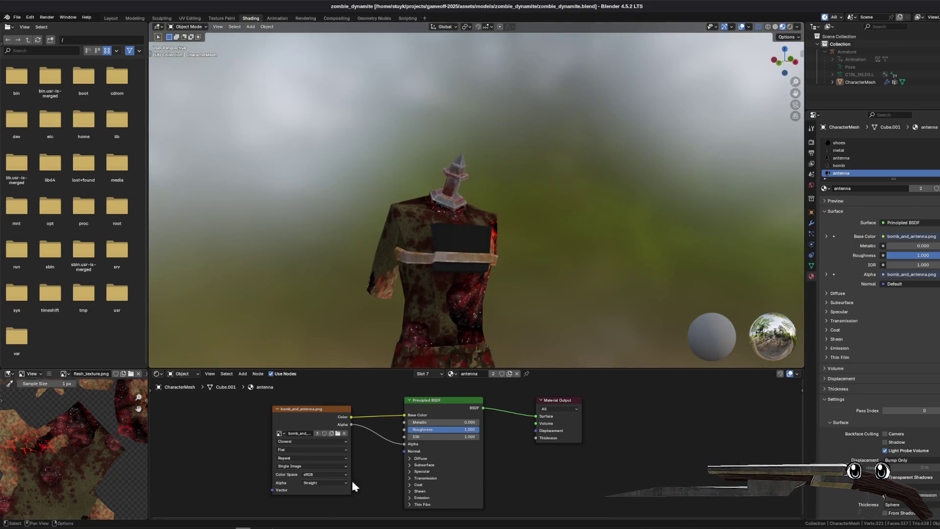
key(alt+Tab)
scroll(528, 318, down, 5)
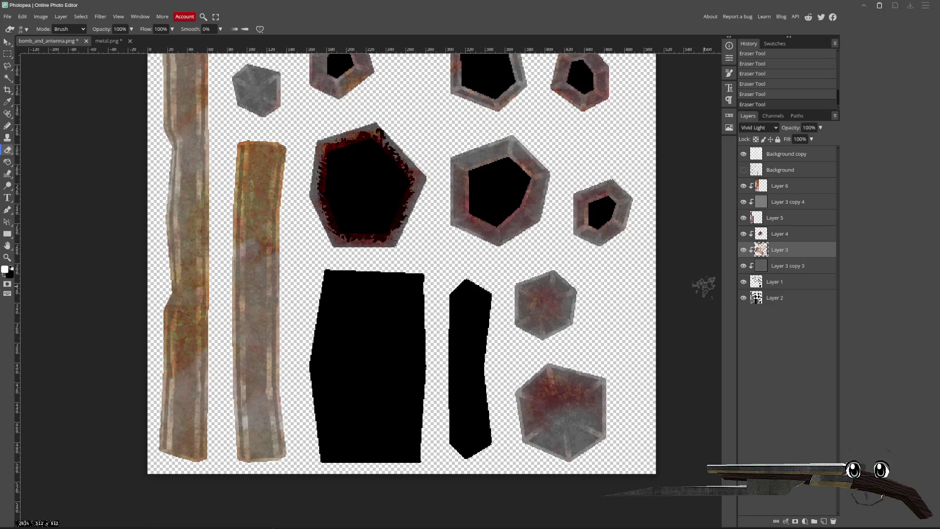
mouse_move(430, 301)
mouse_down()
mouse_move(454, 283)
mouse_move(434, 280)
mouse_up()
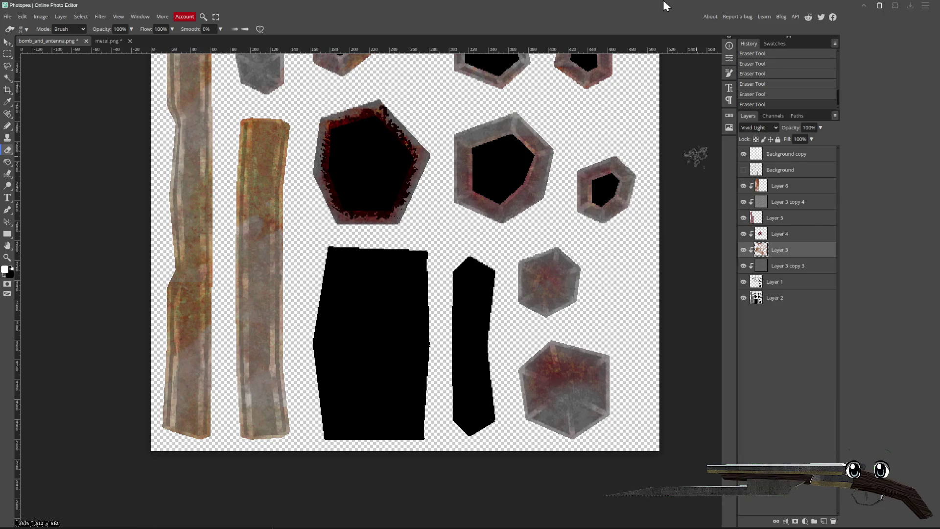
scroll(590, 217, down, 1)
scroll(590, 218, left, 1)
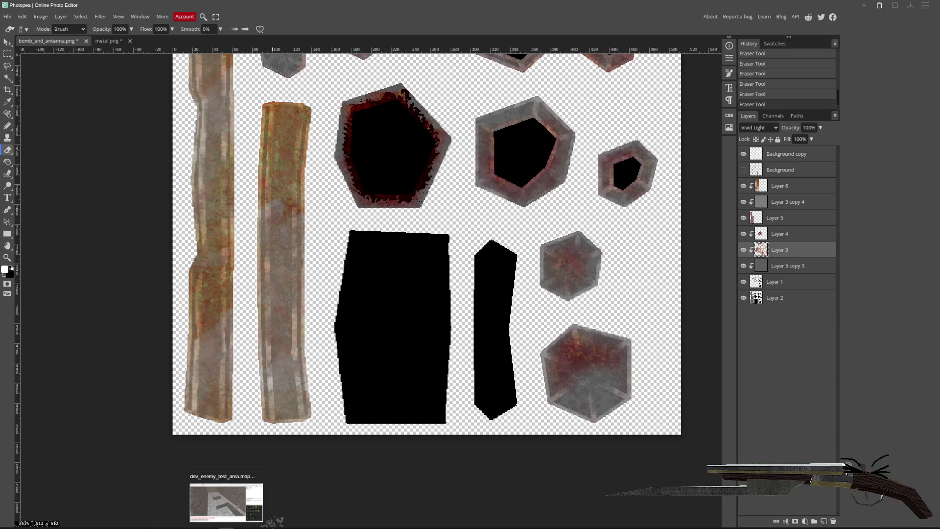
click(273, 523)
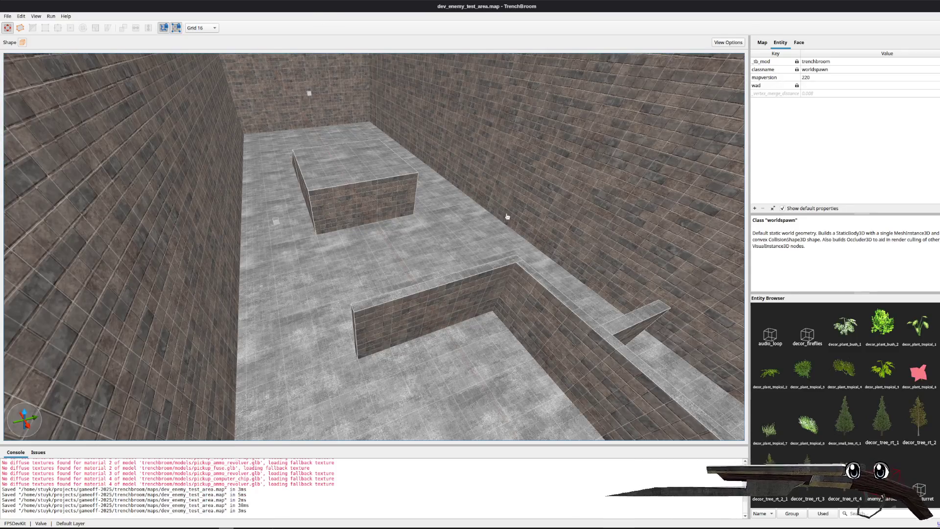
- Look down the current room, then open dev_unk_1.map from the File menu
scroll(504, 211, up, 2)
scroll(305, 98, down, 3)
scroll(273, 233, up, 5)
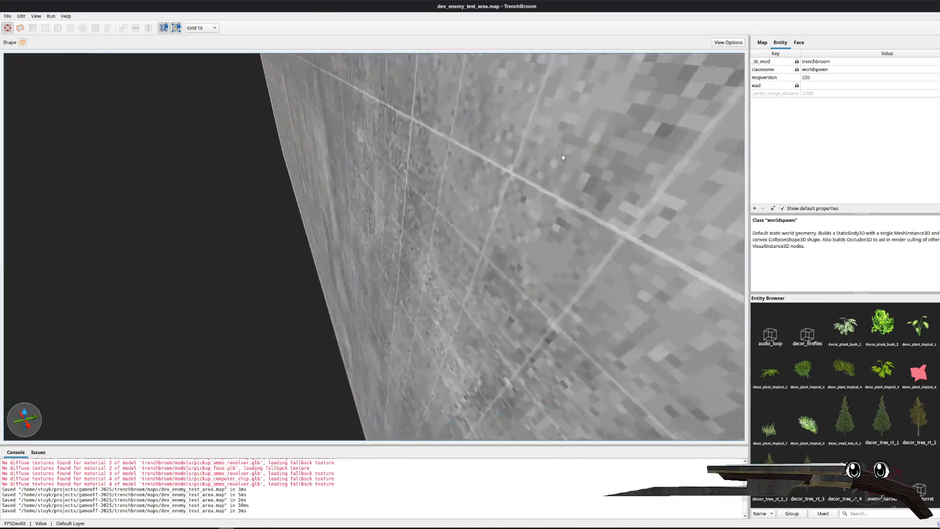
scroll(319, 185, down, 4)
mouse_move(319, 186)
mouse_down()
mouse_move(329, 142)
mouse_move(273, 138)
mouse_move(481, 233)
mouse_up()
click(7, 16)
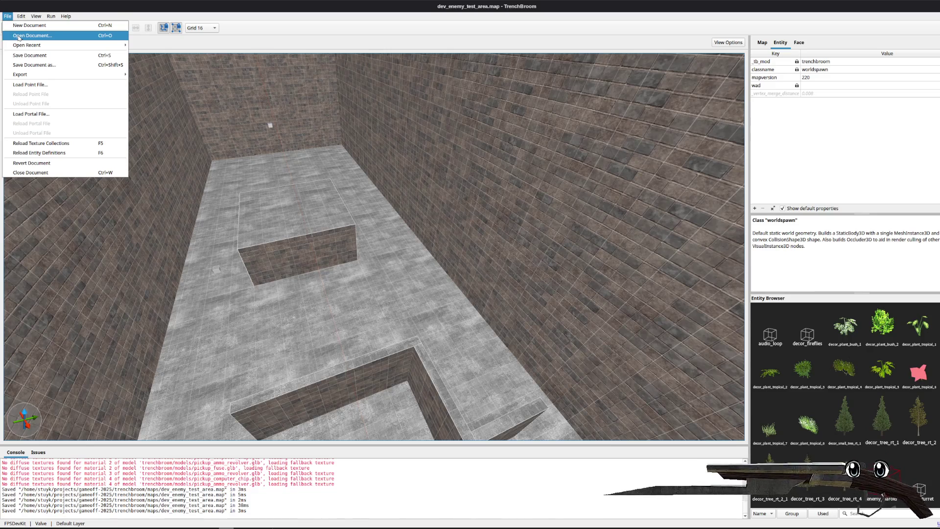
click(18, 36)
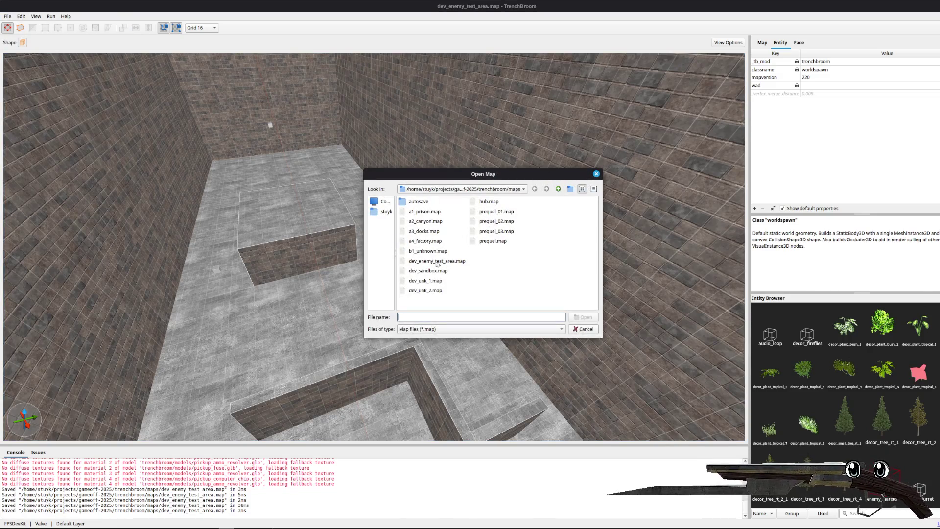
double_click(429, 281)
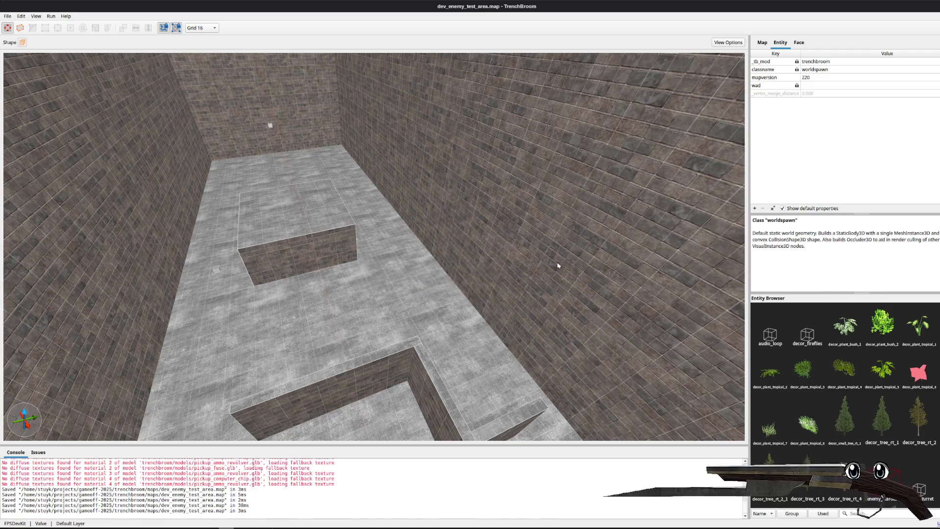
- Fly the camera around the crates and grass courtyard of dev_unk_1
key(w)
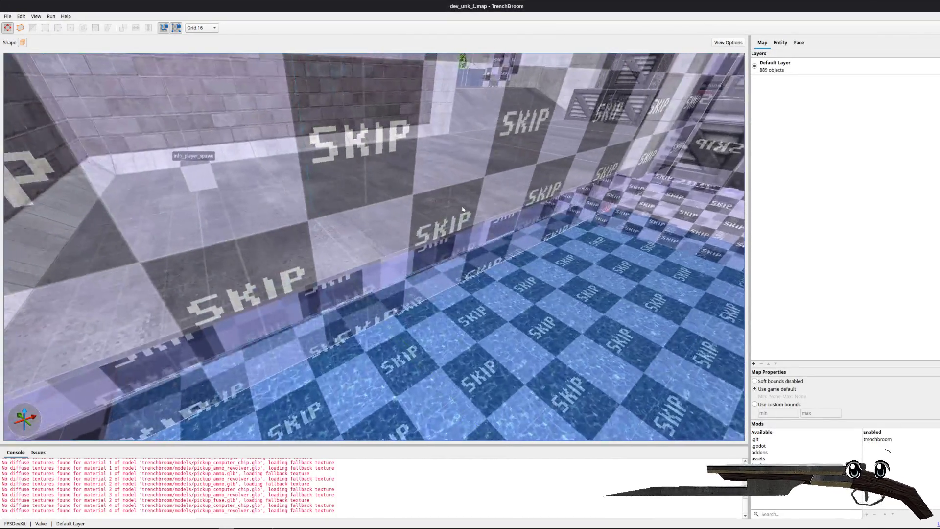
key(w)
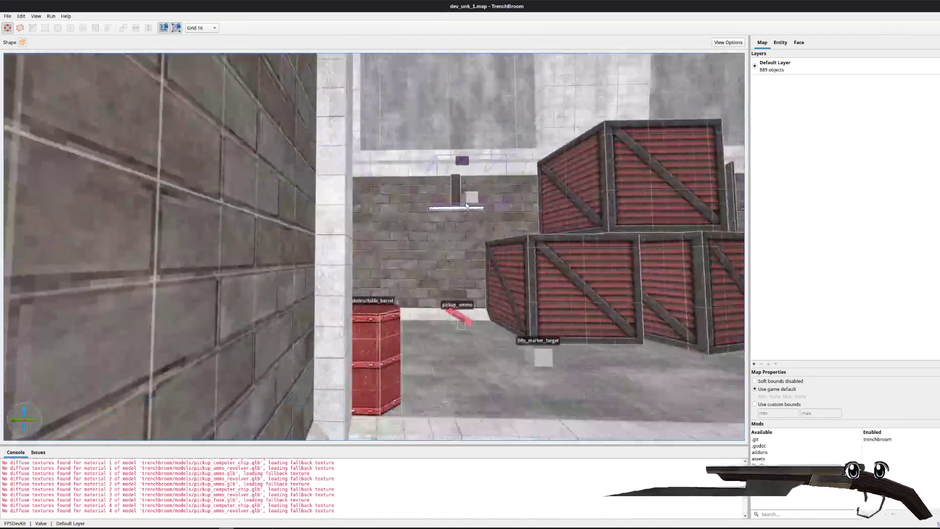
key(w)
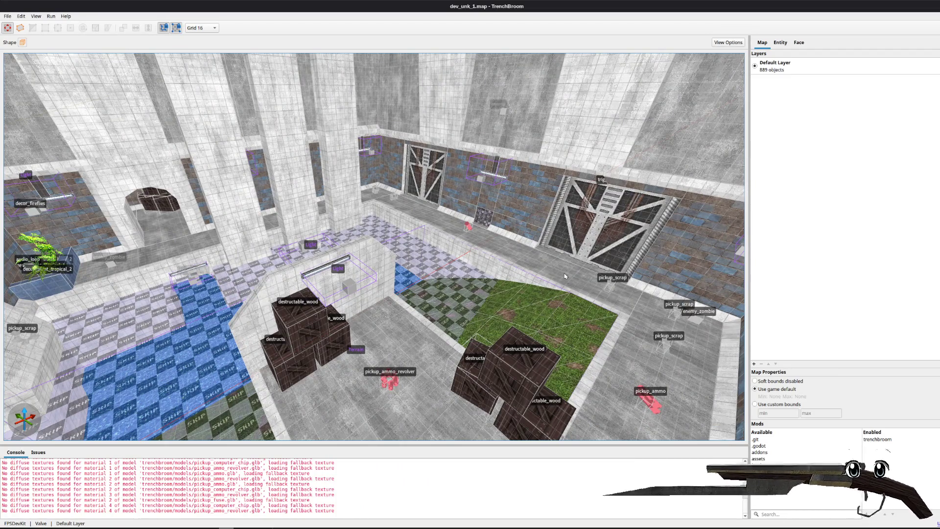
key(a)
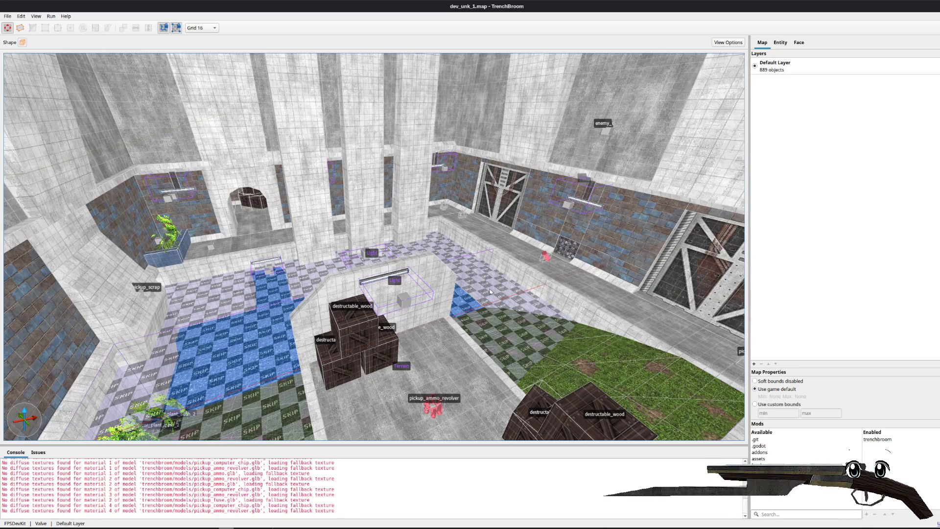
key(w)
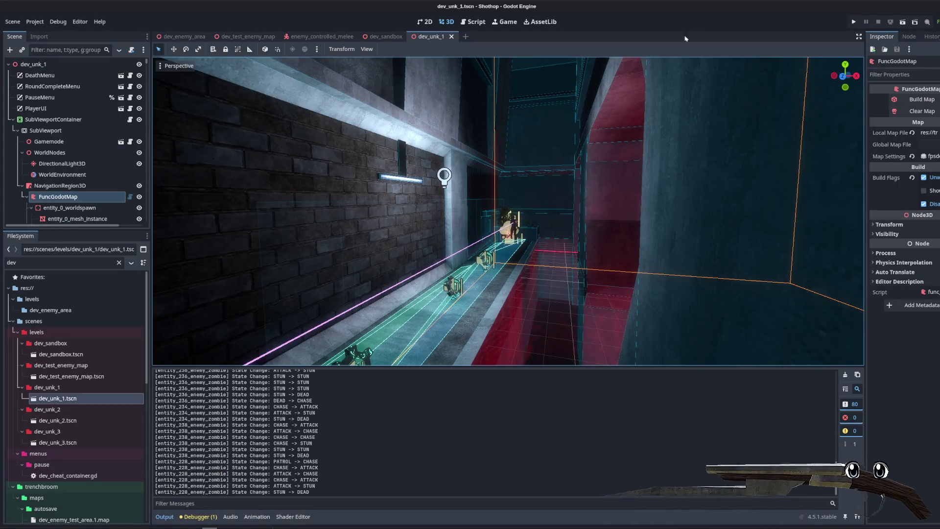
click(854, 21)
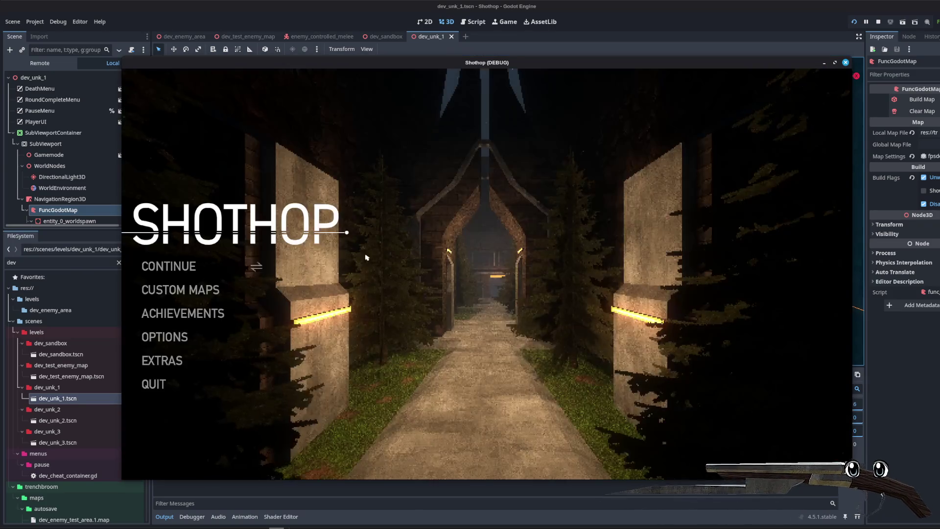
click(199, 296)
click(455, 277)
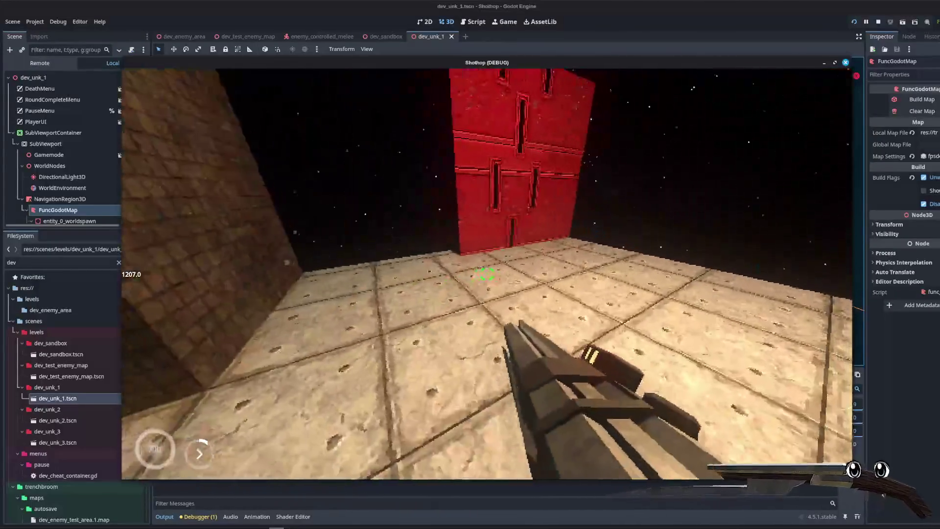
key(Escape)
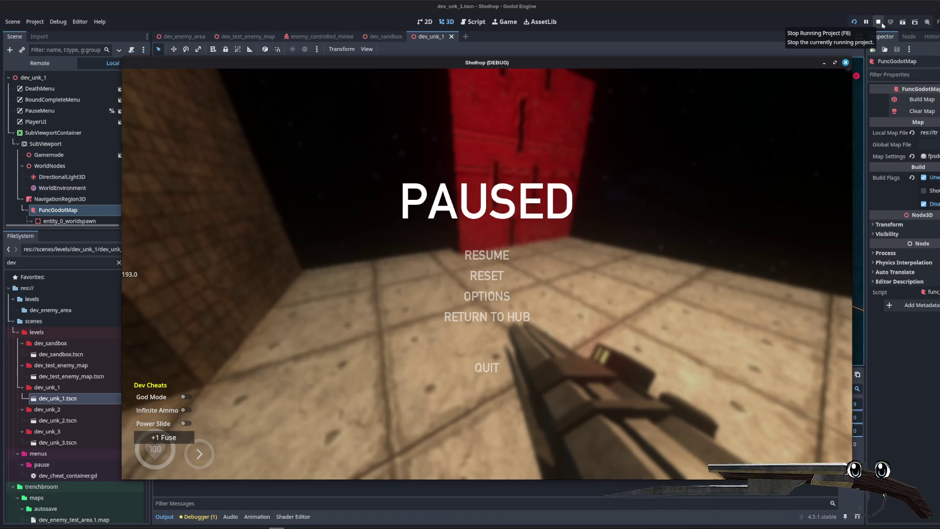
click(870, 23)
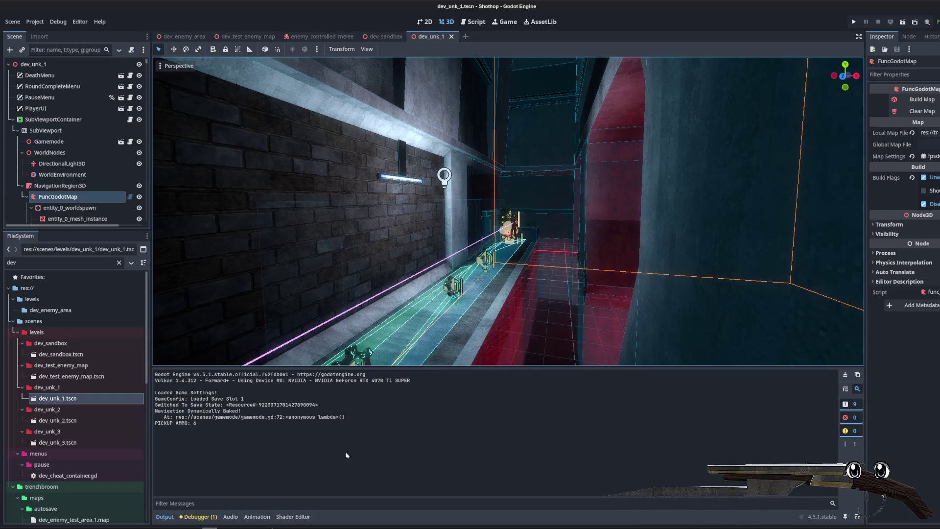
- Open enemy_controlled_melee.gd and review the attack expiration buffer constant on line 21
mouse_move(259, 527)
mouse_move(210, 528)
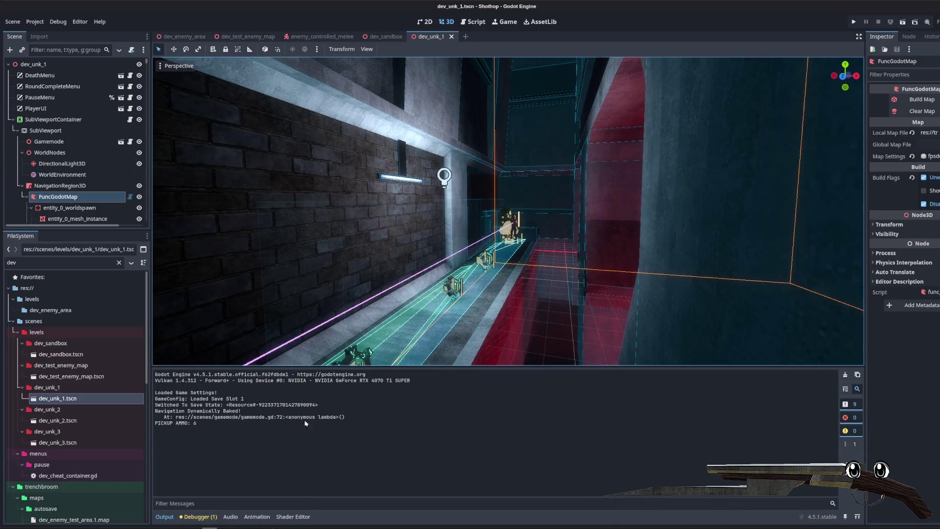
click(473, 21)
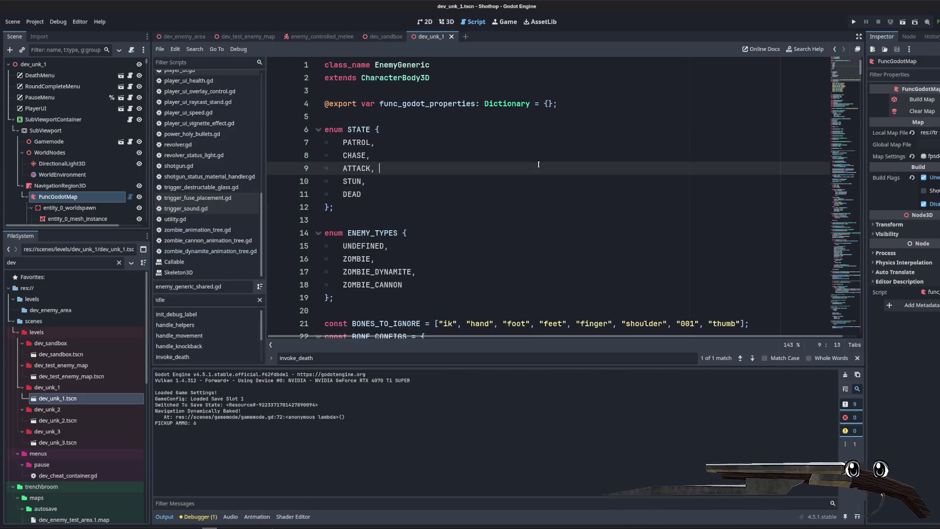
scroll(208, 139, up, 10)
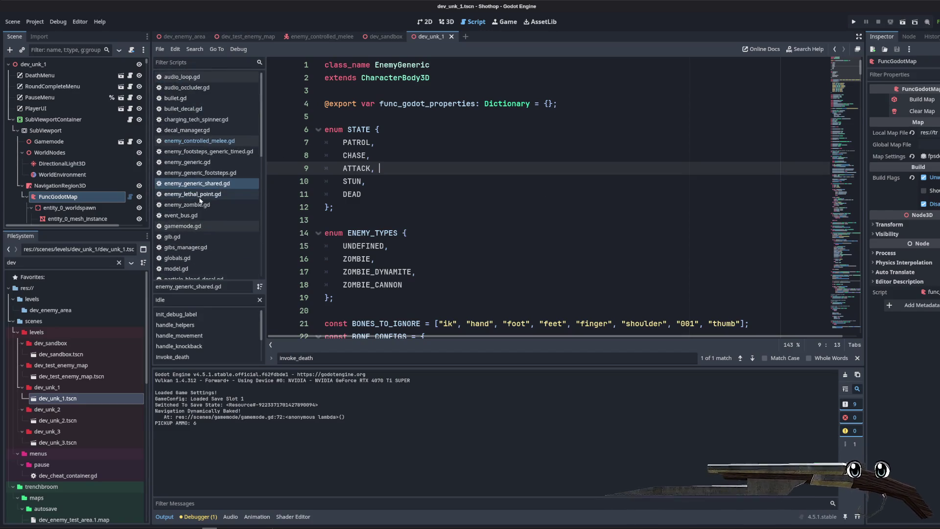
click(207, 141)
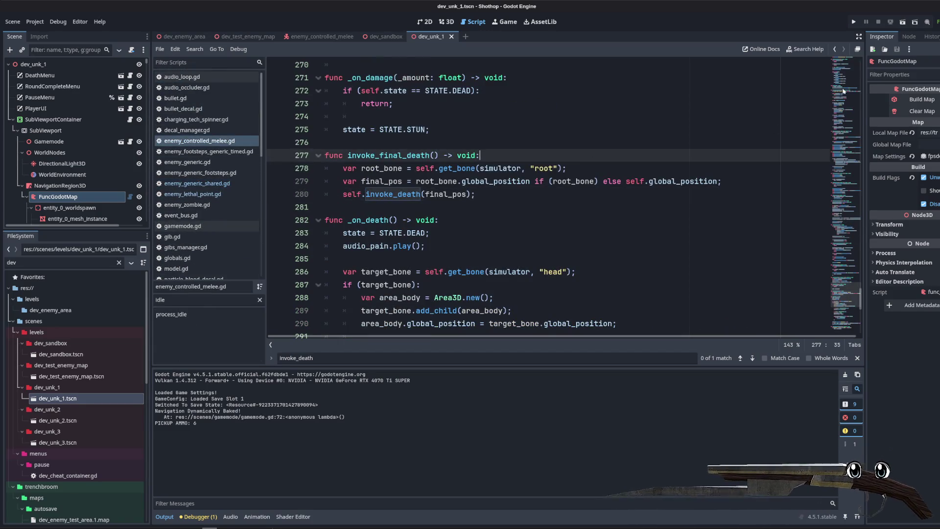
drag(858, 298, 858, 104)
scroll(719, 208, up, 10)
click(690, 248)
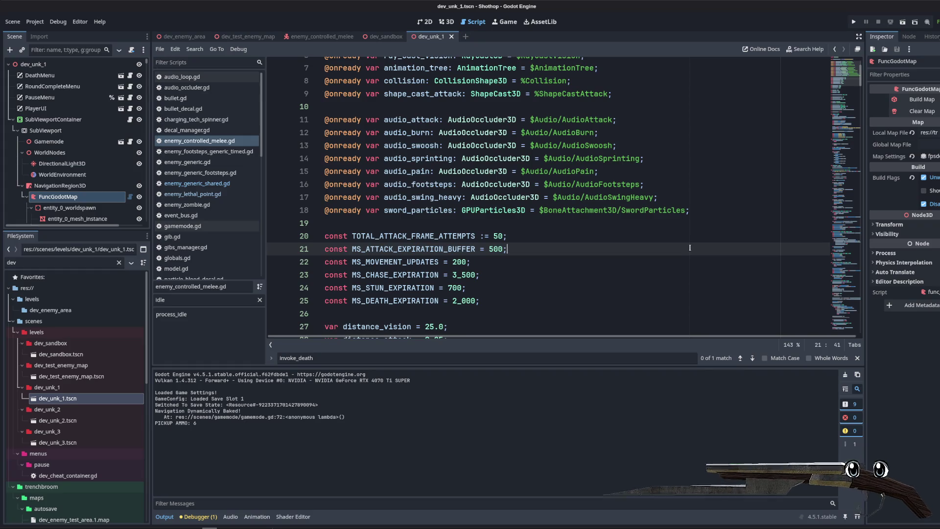
scroll(676, 231, down, 4)
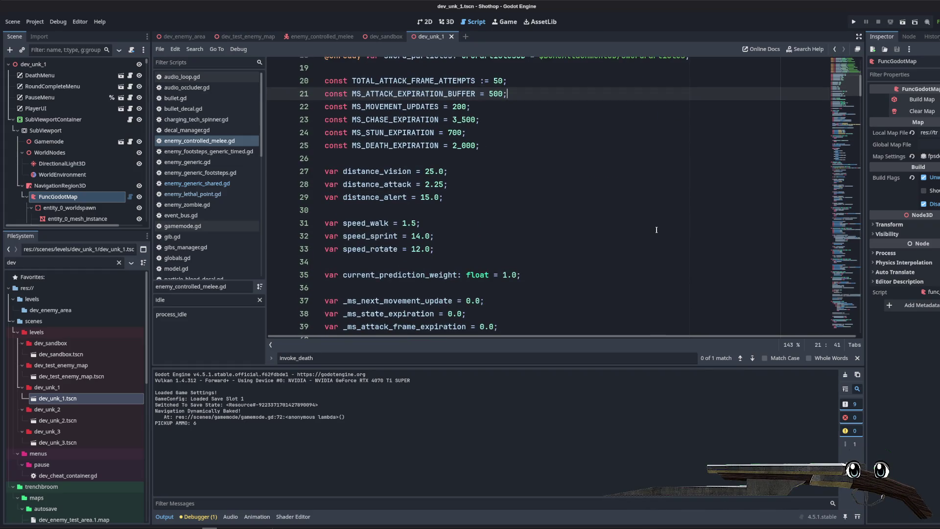
- Show the enemy_controlled_melee scene's enemy model in the 3D view
click(321, 37)
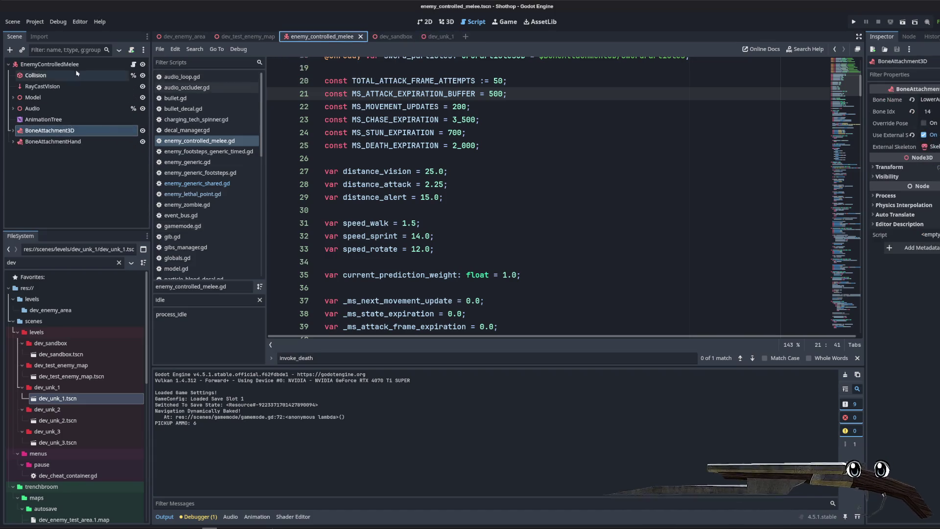
click(446, 22)
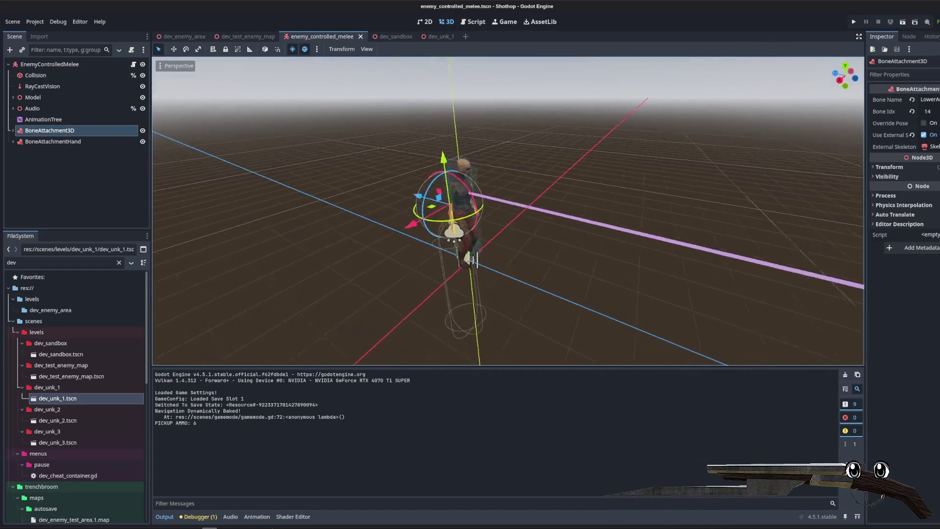
scroll(576, 248, down, 2)
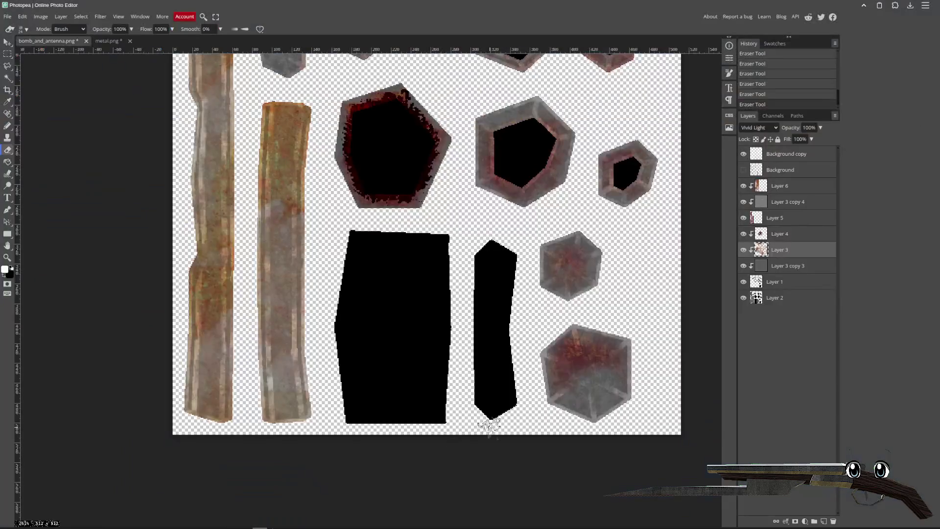
drag(435, 275, 410, 312)
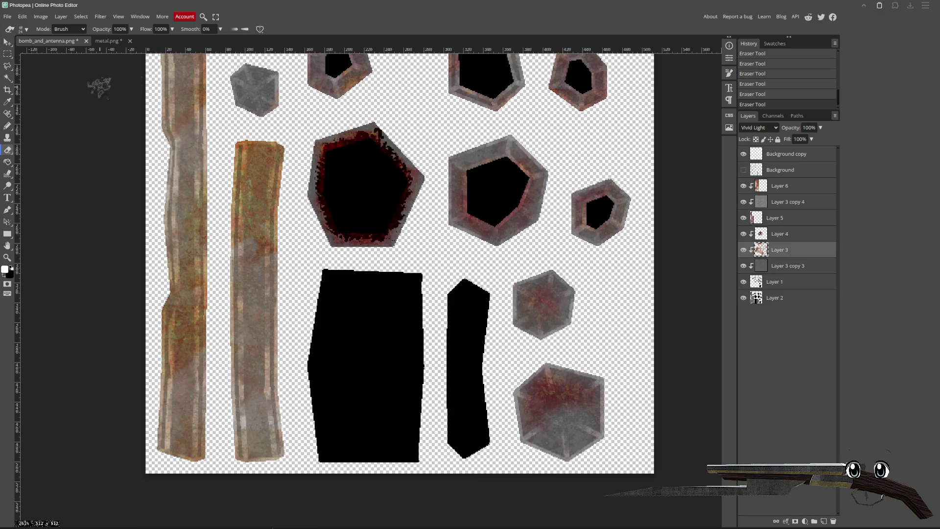
click(7, 43)
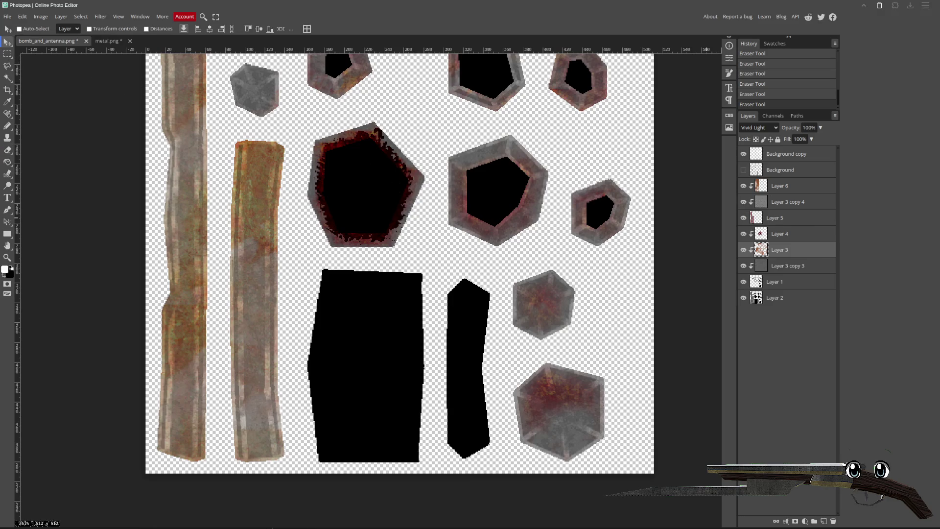
key(alt+bracketright)
key(alt+bracketright)
key(alt+bracketright)
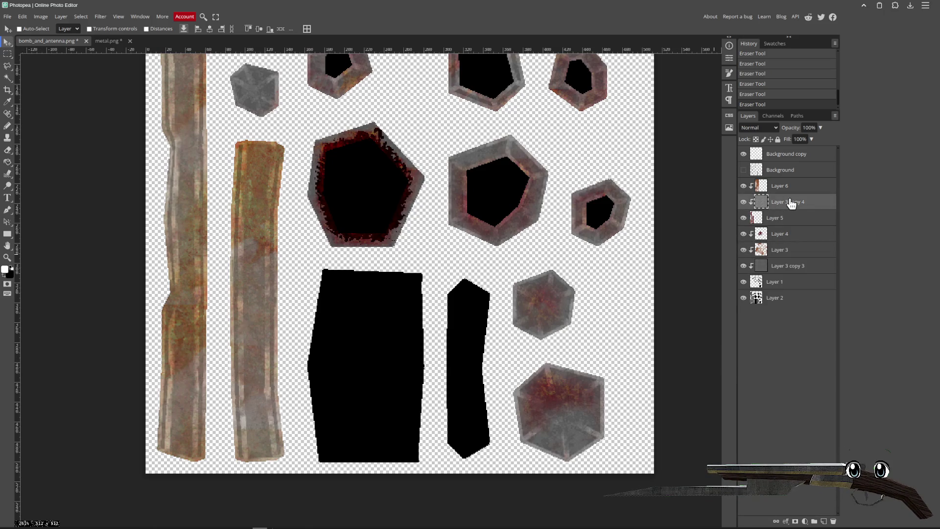
- Magic Wand both black shapes and fill them white on a new layer
click(8, 79)
key(alt+comma)
click(343, 363)
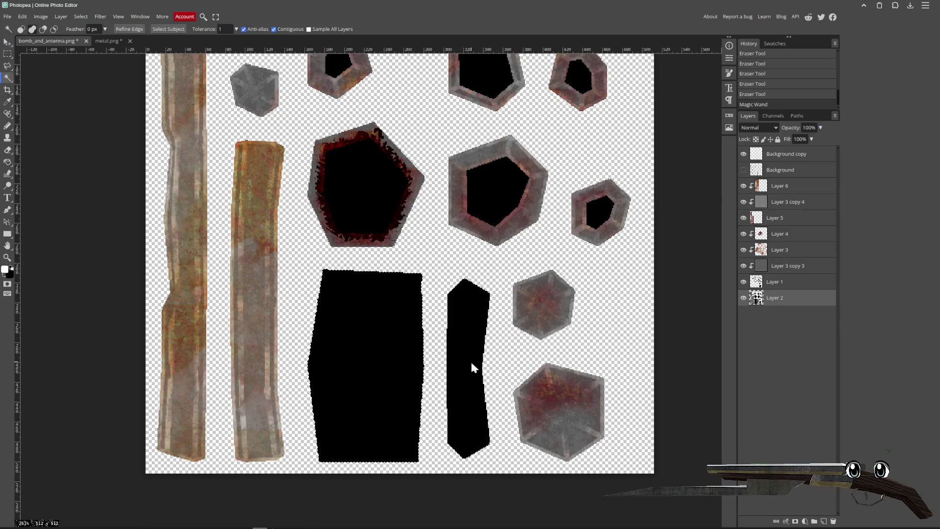
click(472, 368)
click(788, 155)
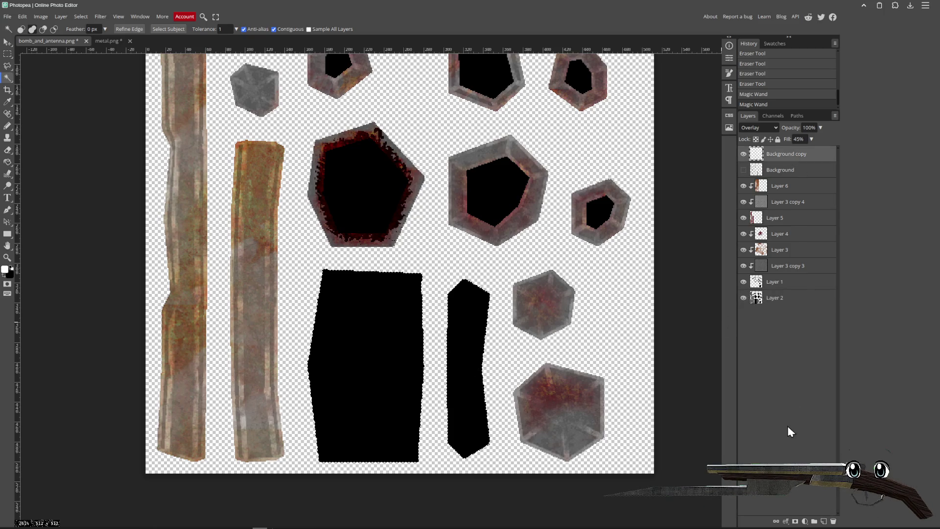
key(ctrl+shift+n)
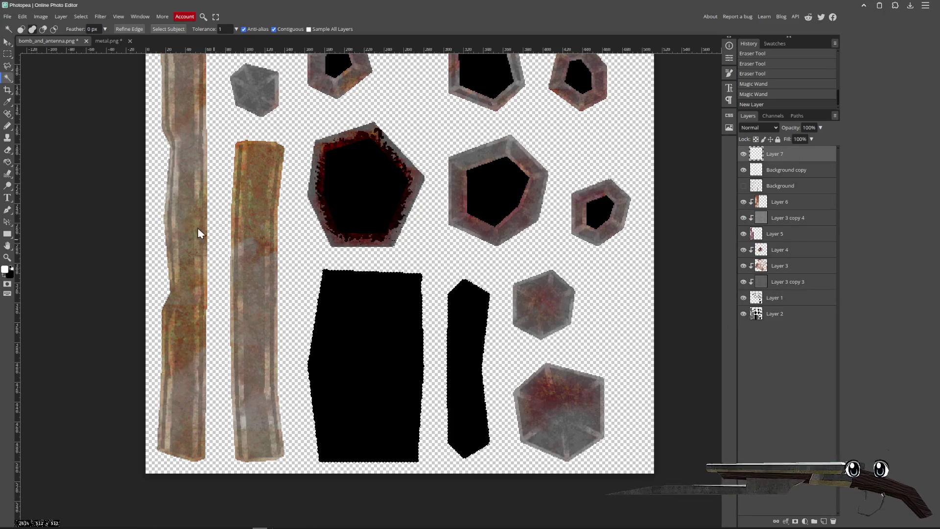
click(8, 161)
click(466, 304)
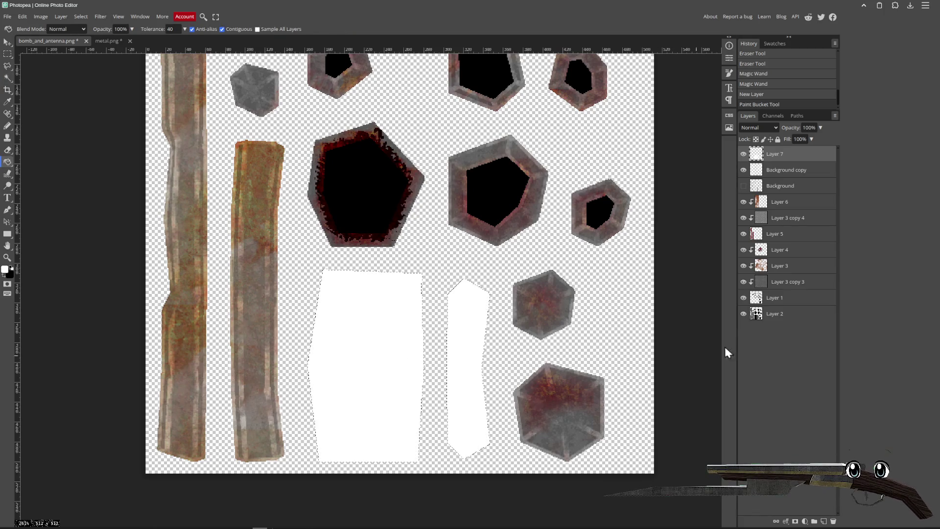
key(ctrl+d)
- Duplicate the grey metal texture layer to the top, over the white shapes
key(v)
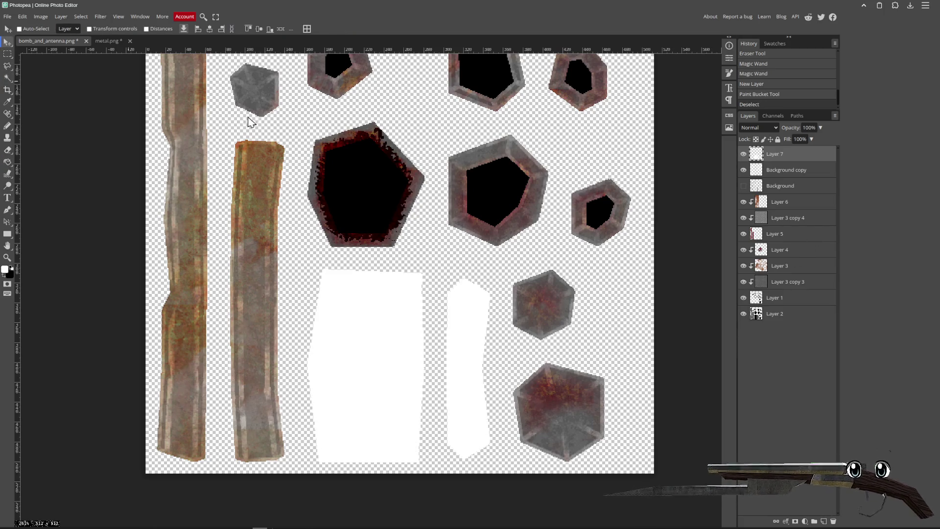
click(786, 218)
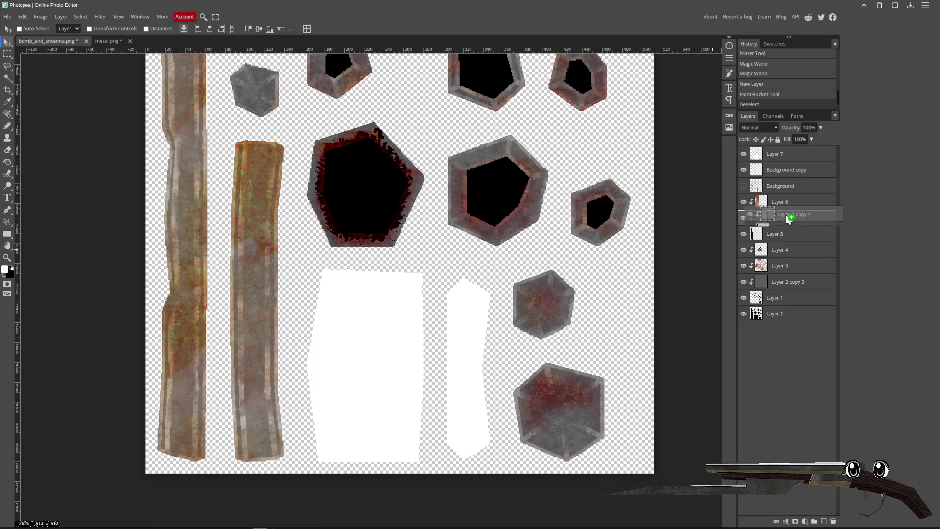
alt+drag(786, 222, 784, 154)
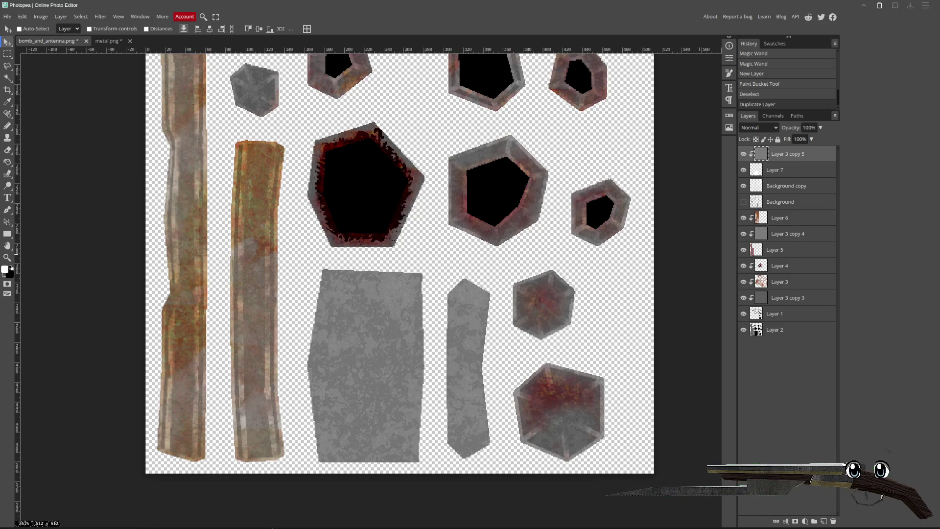
key(ctrl+n)
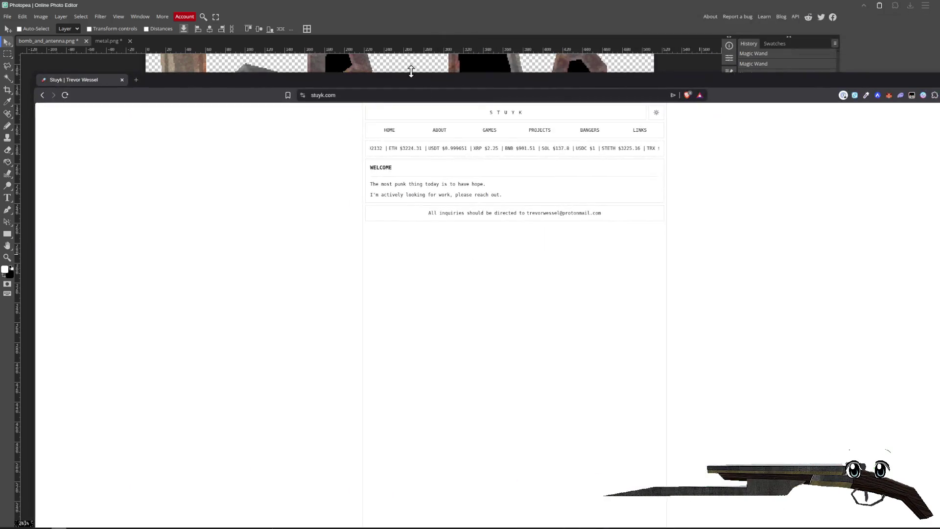
- Open the Games page on stuyk.com, maximize the browser and scroll down the page
click(537, 130)
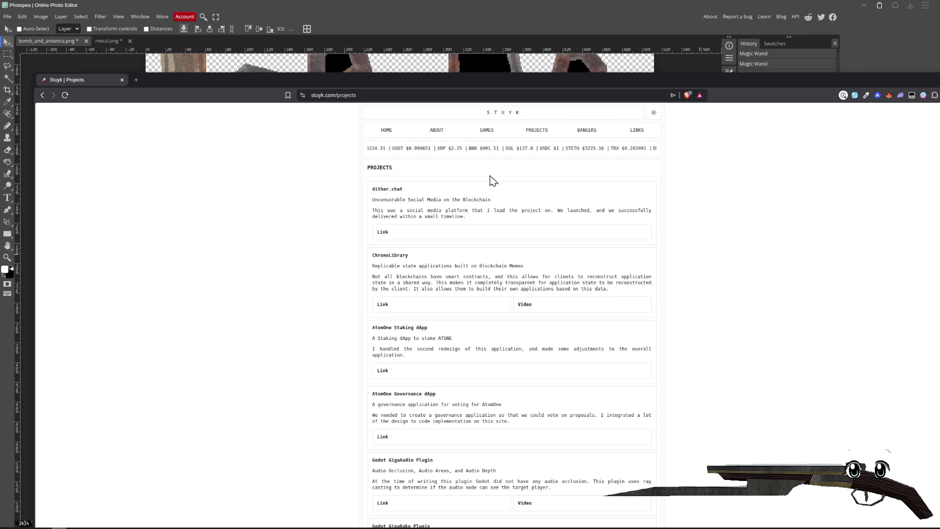
click(486, 130)
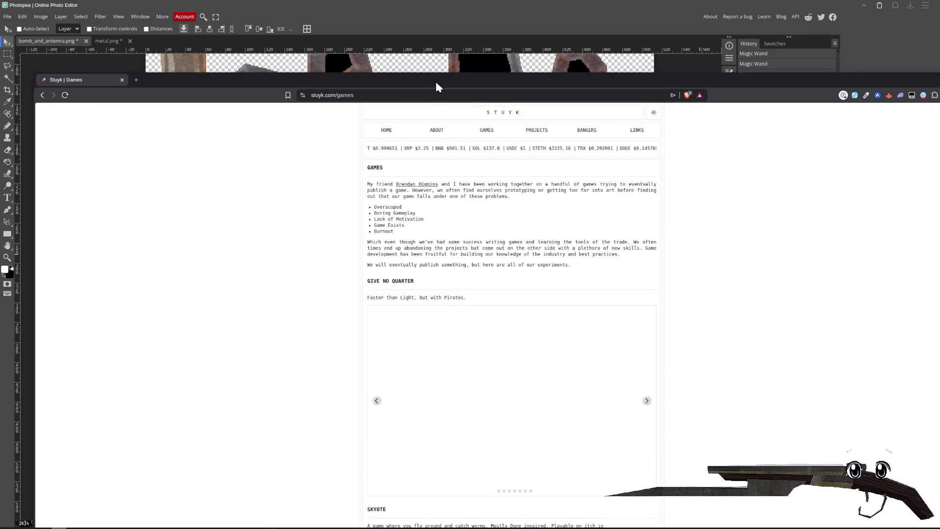
double_click(434, 79)
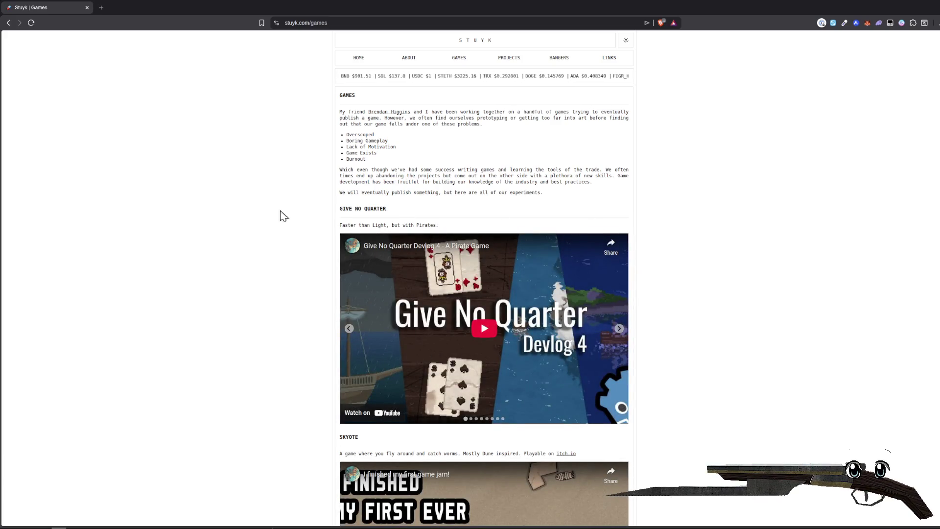
scroll(460, 285, down, 1)
scroll(460, 285, down, 3)
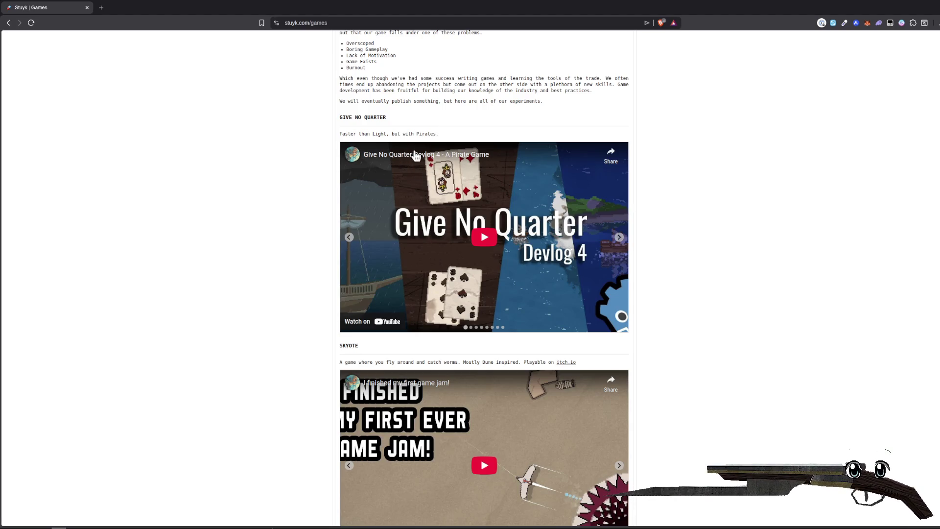
scroll(235, 229, down, 2)
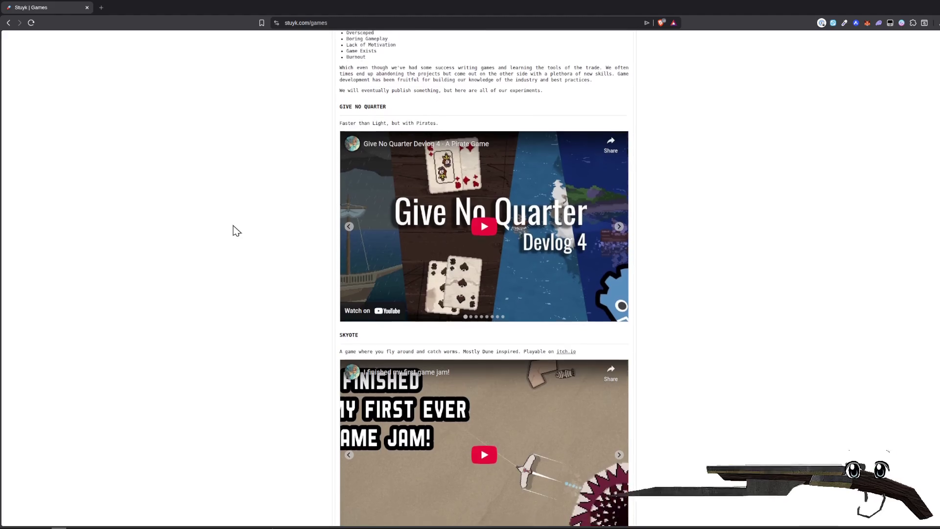
scroll(293, 230, down, 4)
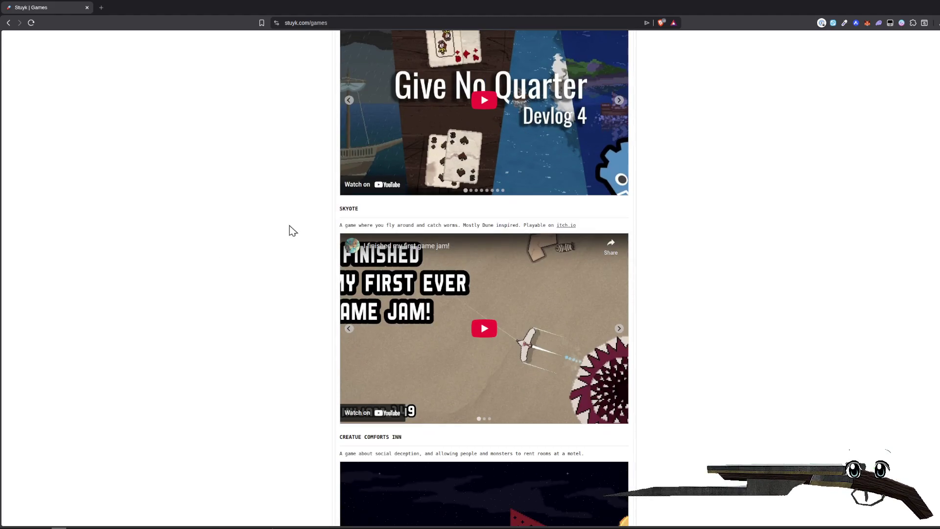
scroll(254, 243, down, 4)
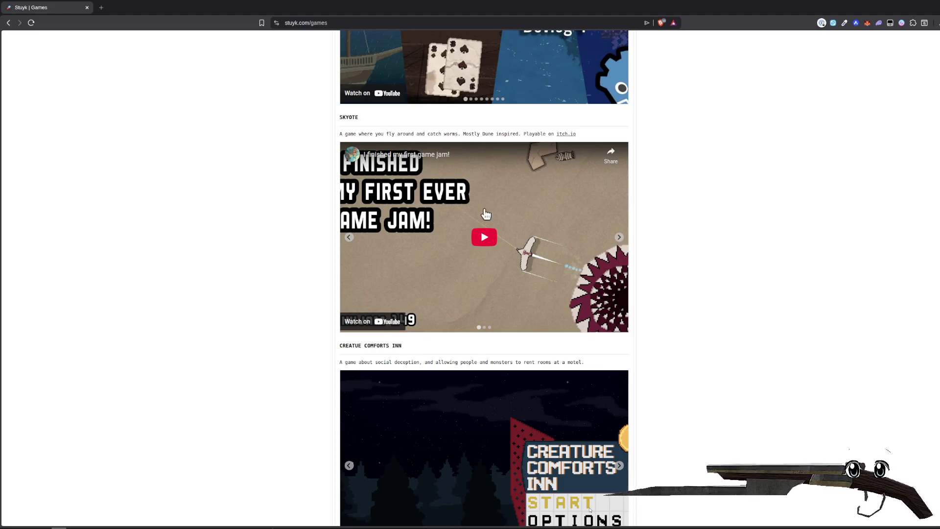
scroll(376, 238, down, 3)
scroll(377, 238, down, 3)
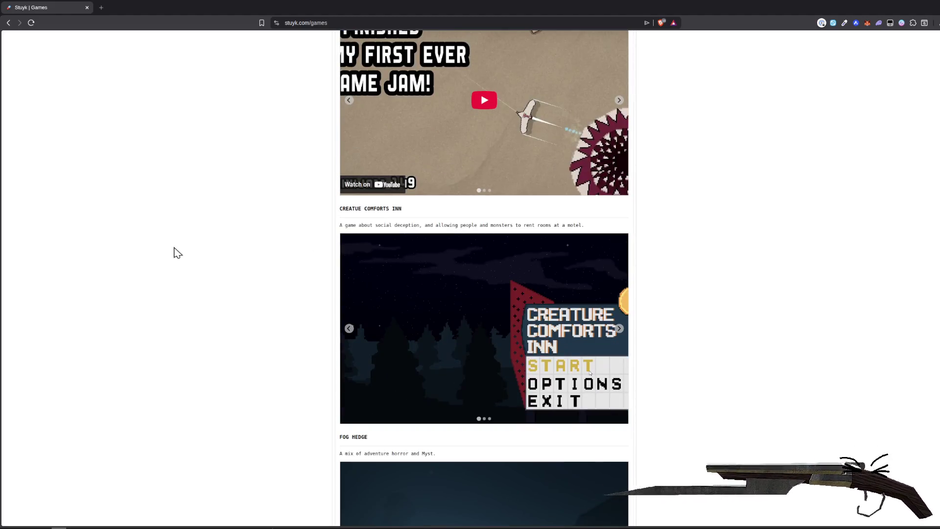
scroll(176, 251, down, 8)
scroll(176, 253, up, 4)
drag(364, 134, 523, 134)
click(520, 134)
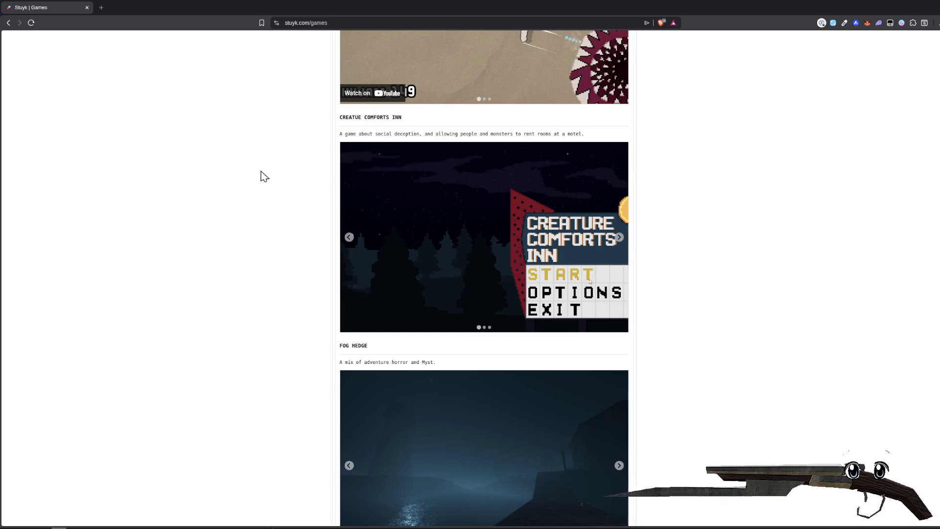
- Page through the Creatue Comforts Inn and Skyote screenshot slideshows
scroll(235, 189, down, 1)
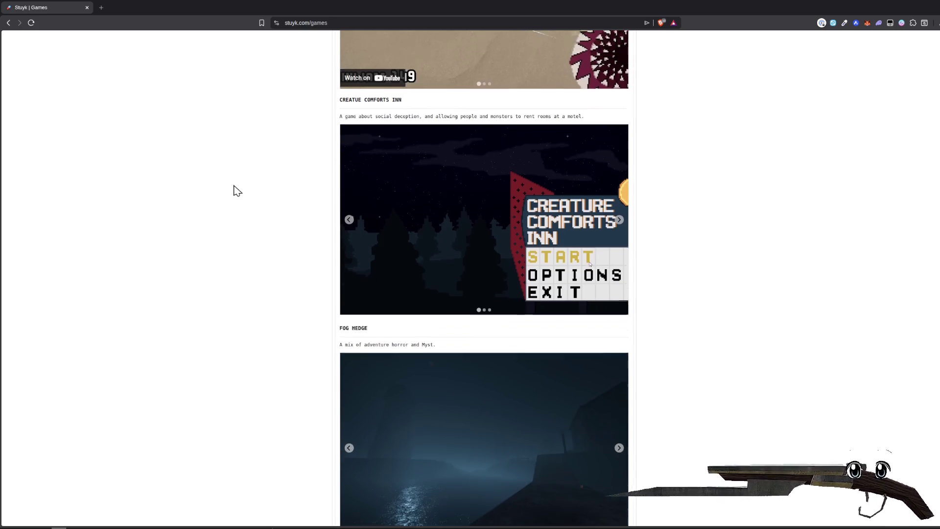
scroll(235, 227, down, 2)
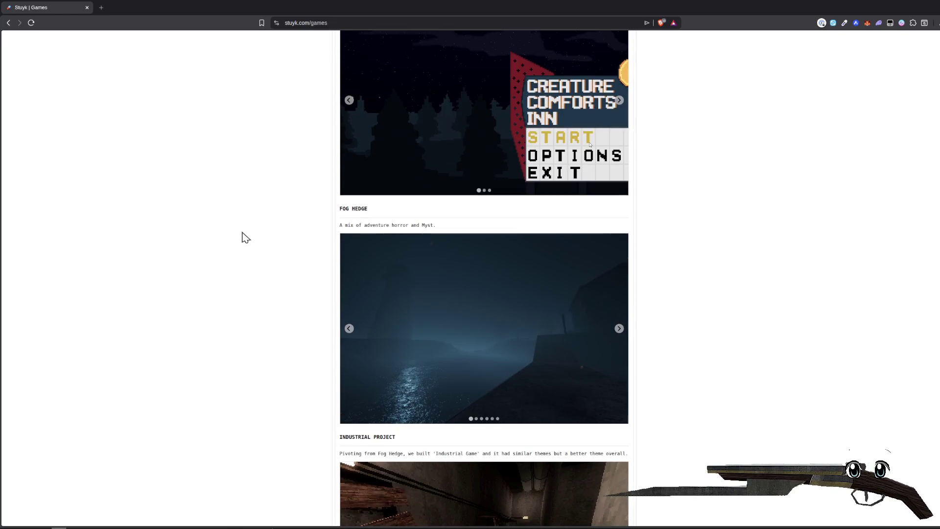
scroll(463, 152, up, 2)
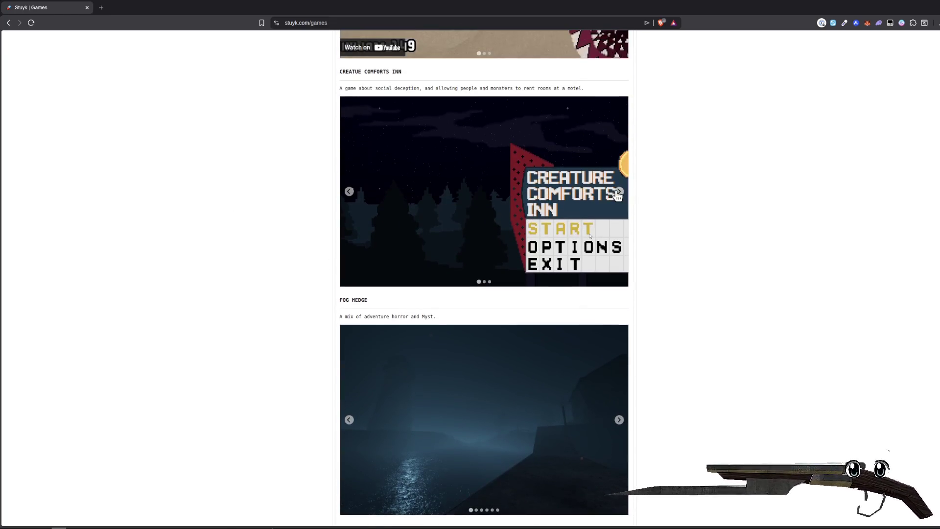
click(620, 192)
click(620, 192)
click(620, 193)
scroll(652, 234, up, 6)
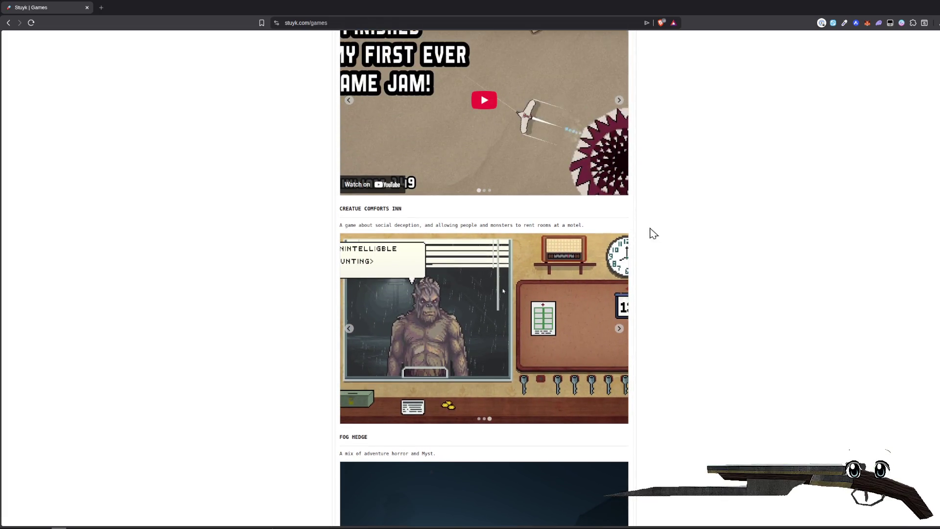
click(620, 239)
click(620, 239)
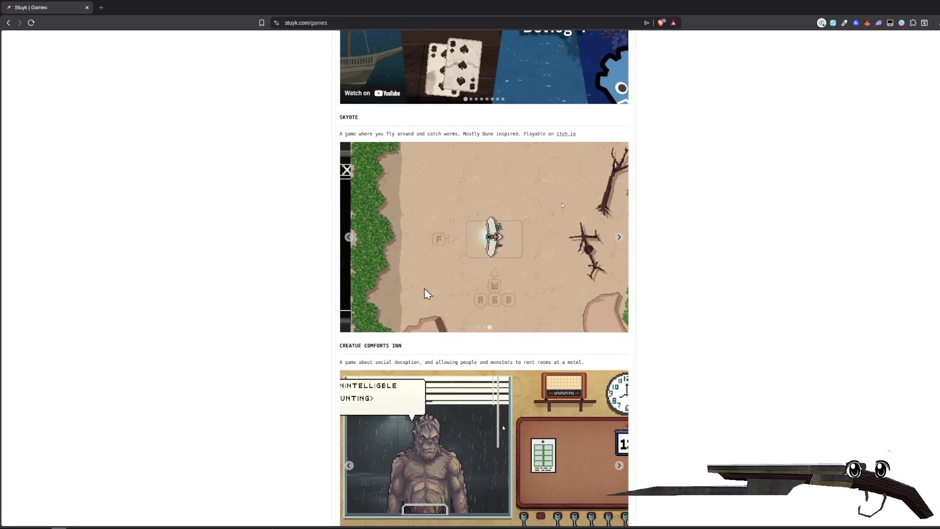
- Step through the Fog Hedge slideshow to its last slide
scroll(241, 256, down, 11)
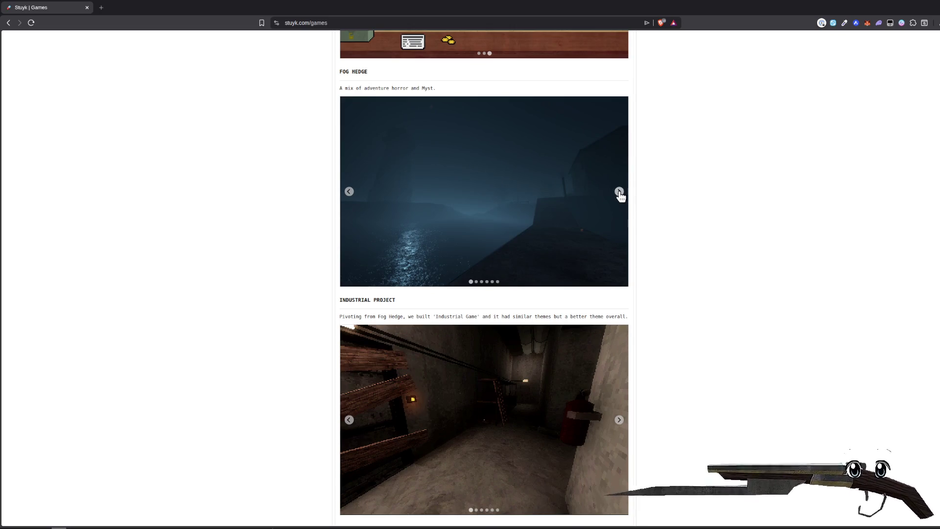
click(620, 193)
click(620, 191)
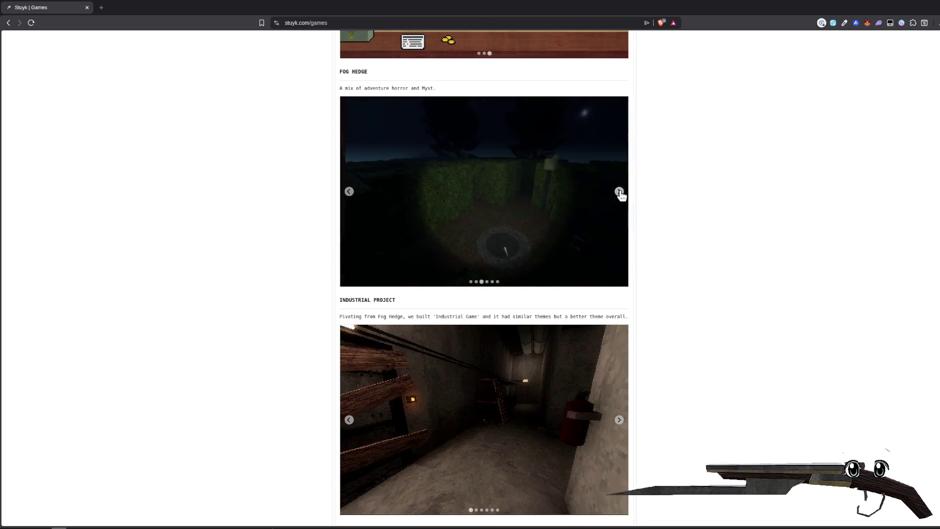
click(620, 193)
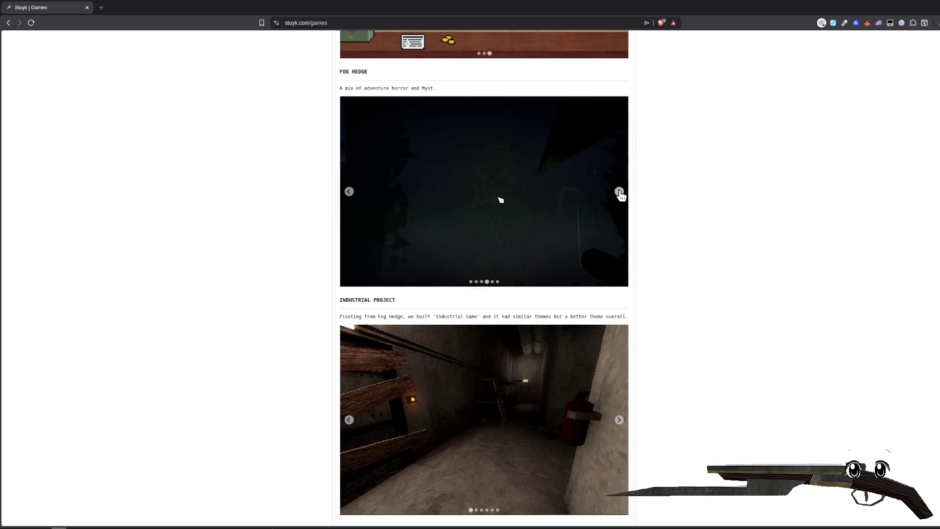
click(620, 193)
click(620, 192)
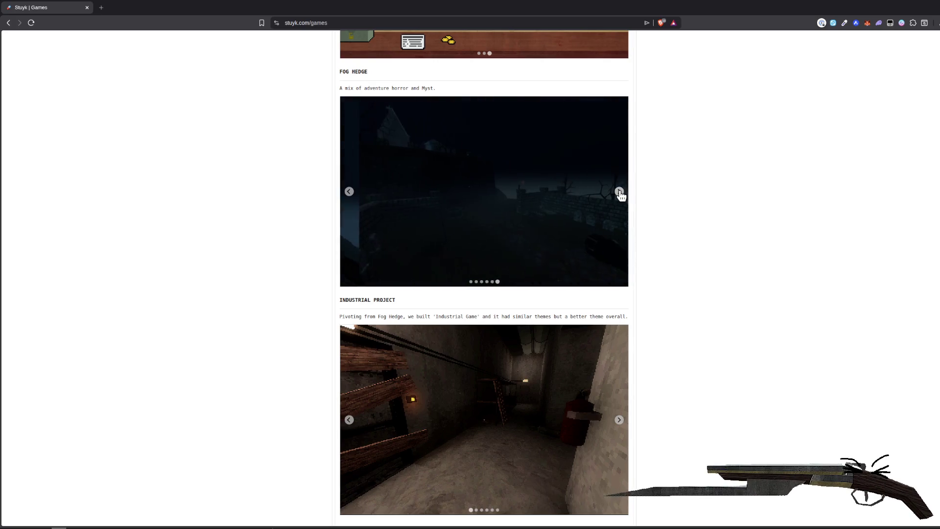
- Page through the Industrial Project slides to the last, then the Trash Night slides
scroll(220, 230, down, 3)
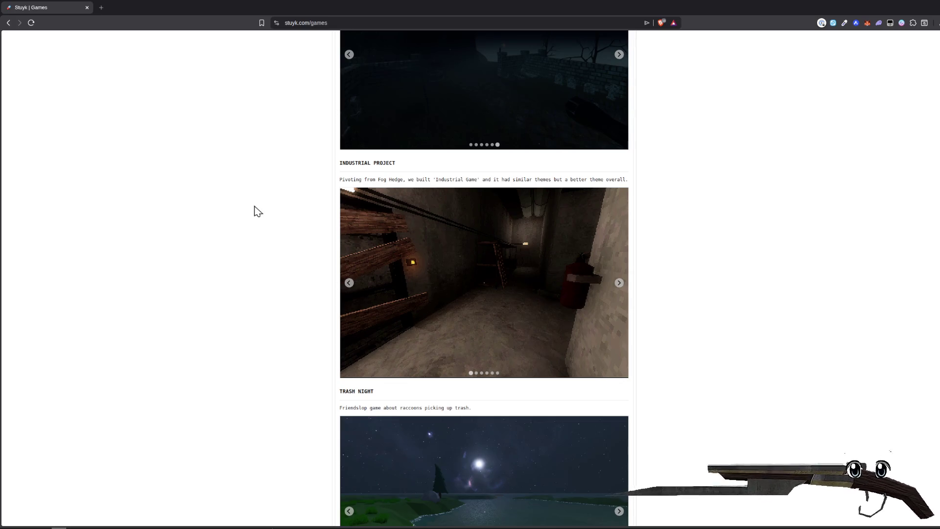
scroll(394, 143, down, 1)
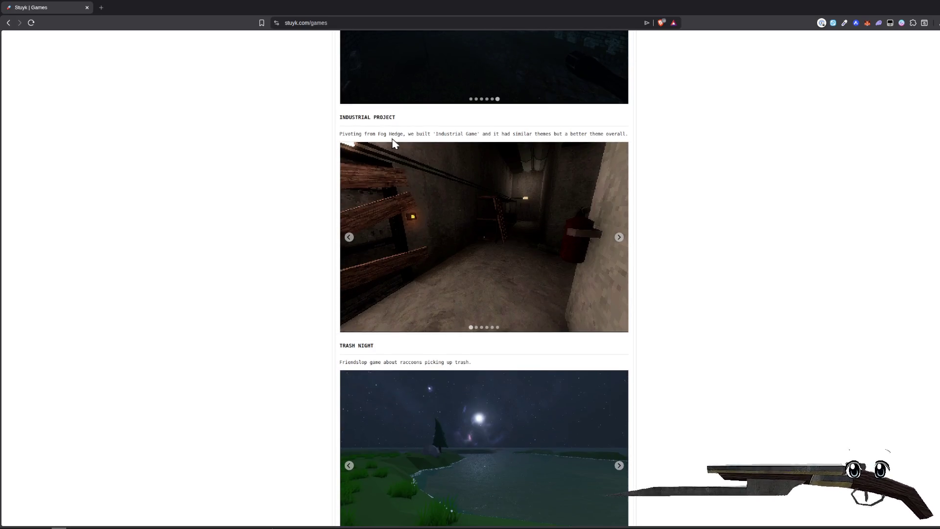
click(620, 238)
click(620, 238)
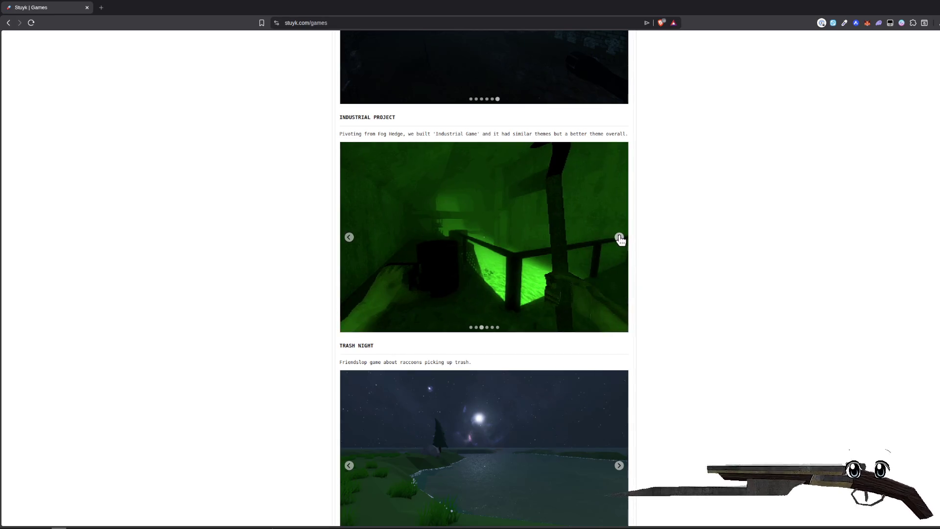
click(619, 238)
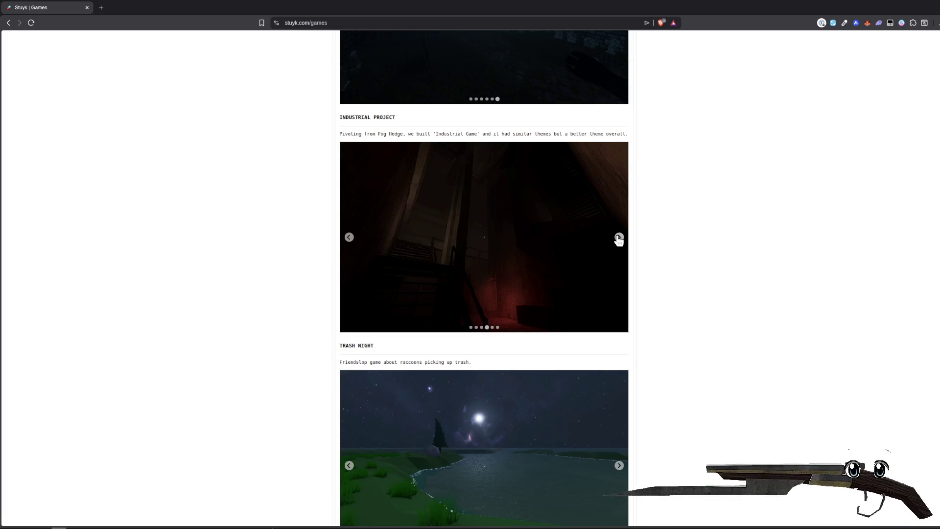
click(620, 238)
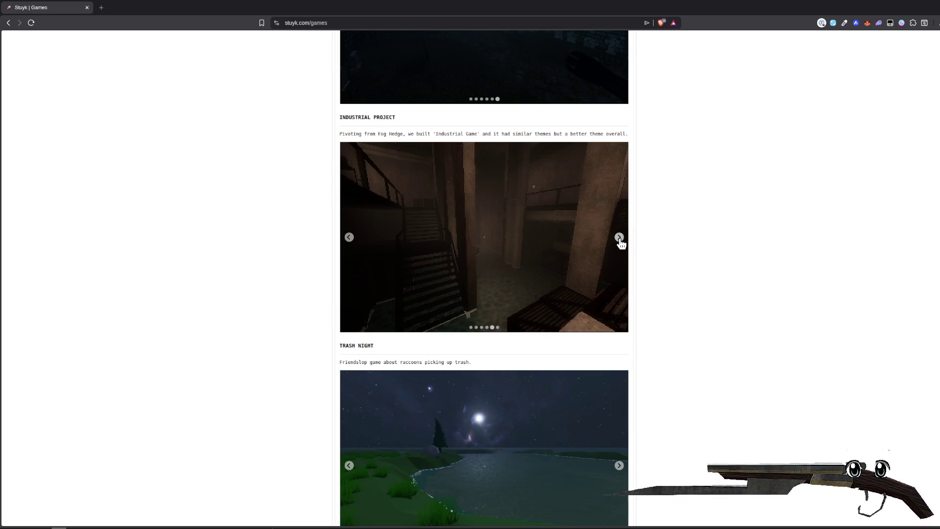
click(620, 238)
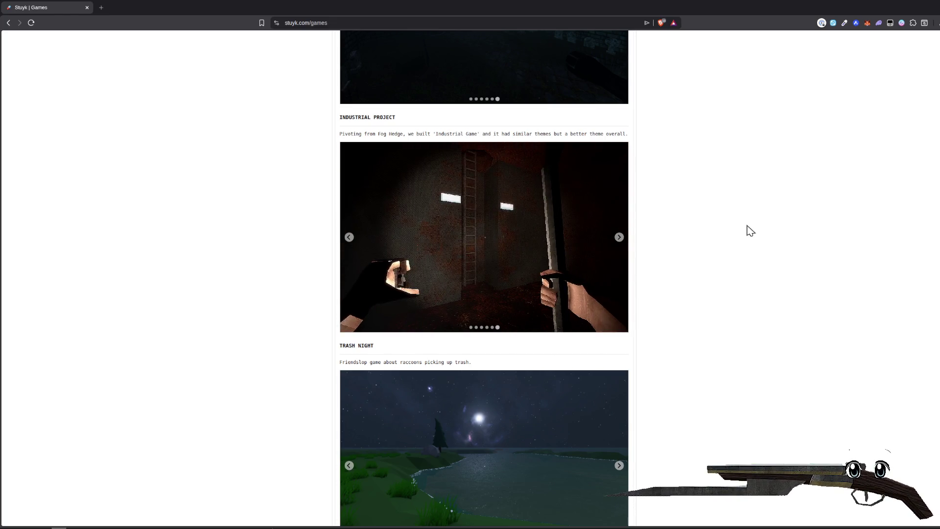
scroll(725, 243, down, 2)
click(620, 407)
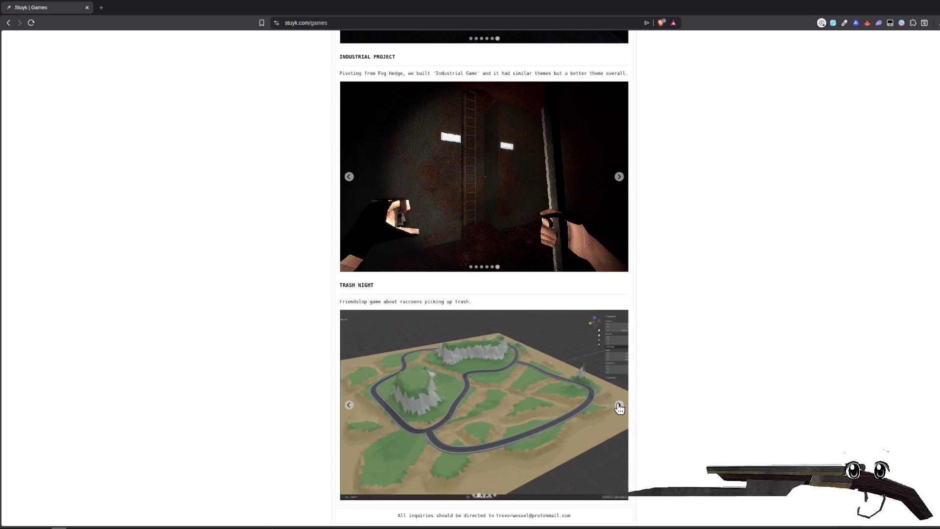
click(620, 407)
click(619, 406)
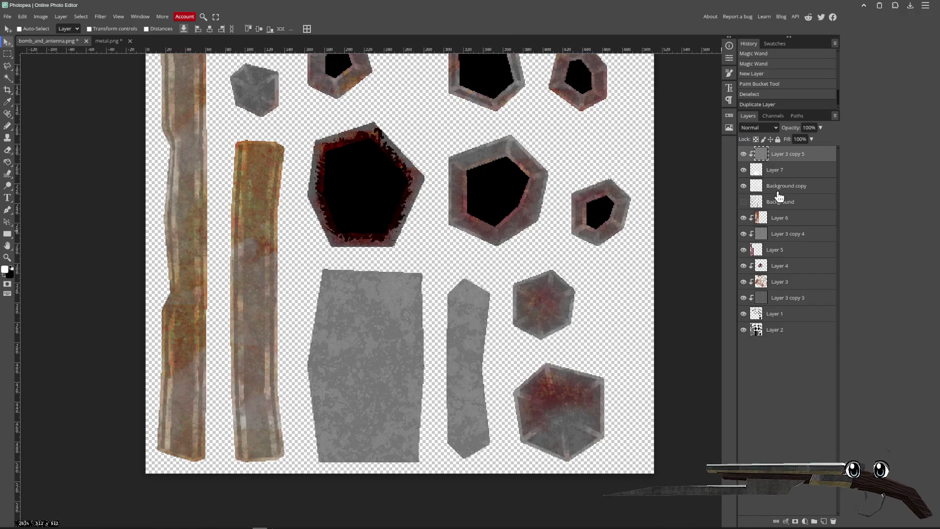
- Zoom in on the grey panels, pick the Pencil, and paste the pressure-gauge image as a new layer
scroll(541, 370, up, 4)
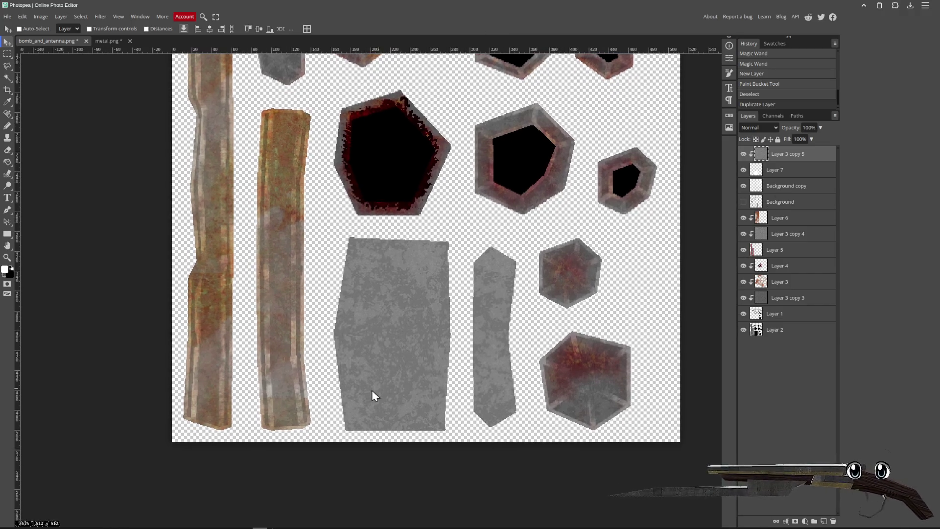
scroll(531, 362, right, 2)
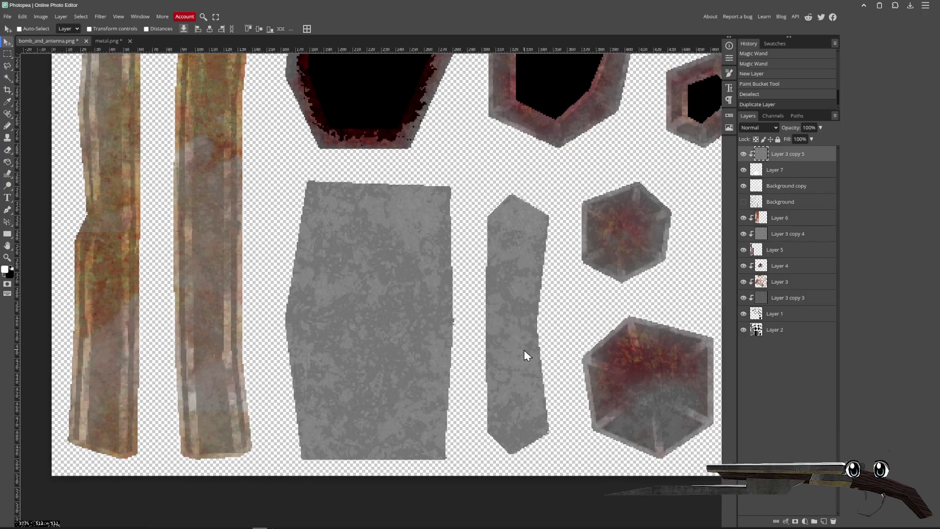
scroll(529, 337, down, 2)
scroll(466, 384, up, 2)
key(b)
key(ctrl+v)
- Position the gauge picture over the grey panel and sharpen it
drag(283, 251, 311, 369)
key(Return)
scroll(402, 324, up, 1)
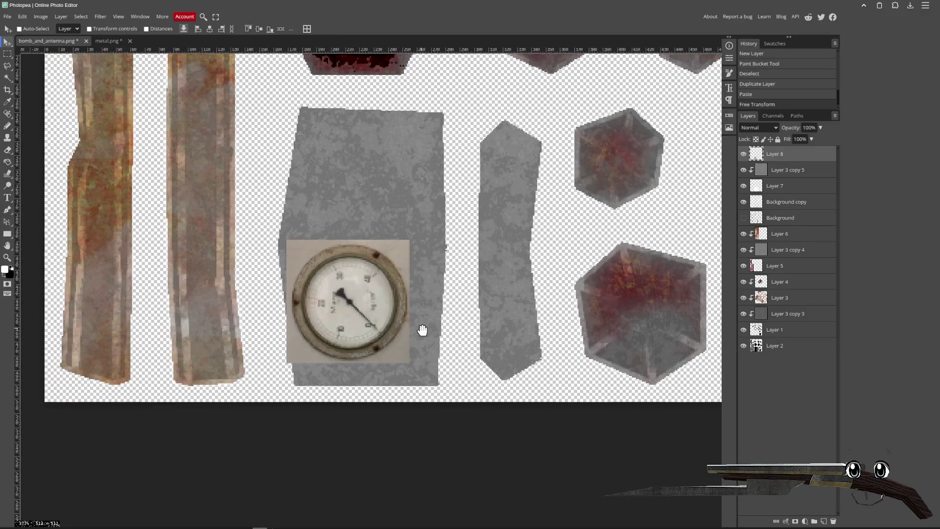
scroll(355, 315, up, 3)
click(100, 16)
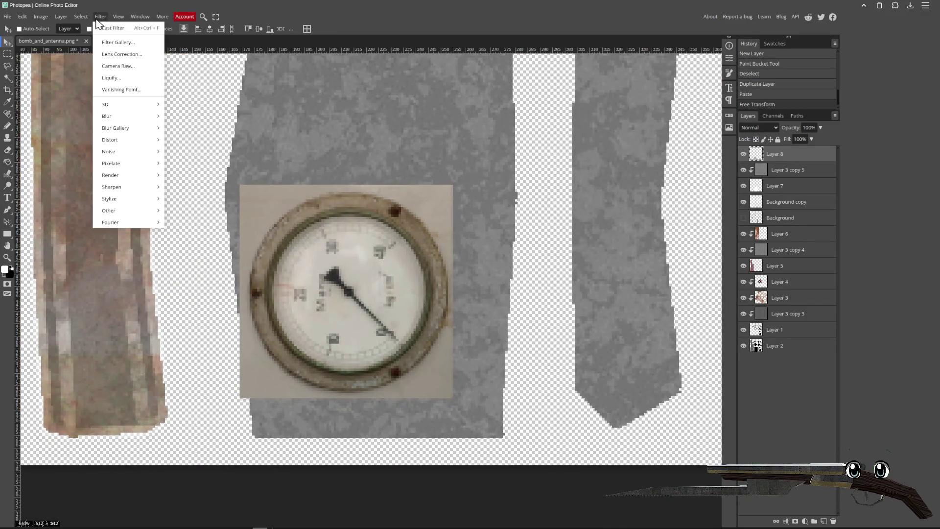
click(189, 190)
mouse_move(375, 284)
mouse_down()
mouse_move(401, 225)
mouse_move(401, 194)
mouse_move(404, 212)
mouse_up()
- Place guides at the gauge's left and top edges, then ellipse-select a circle fitted to its rim
right_click(7, 53)
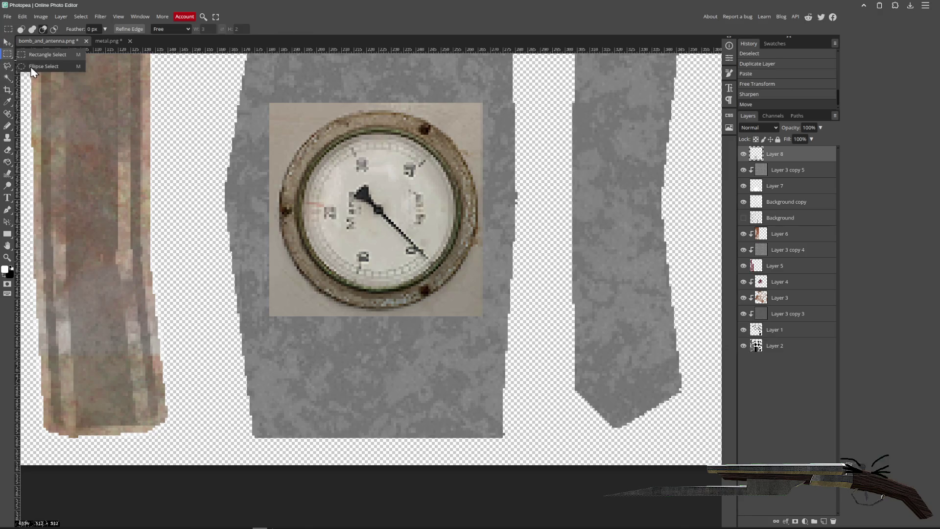
click(38, 66)
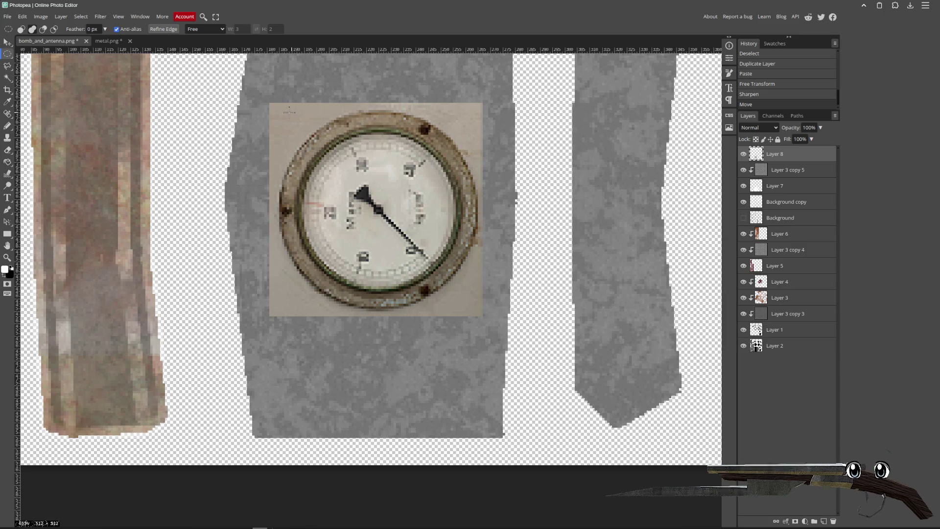
mouse_move(274, 103)
mouse_down()
mouse_move(387, 191)
mouse_move(476, 304)
mouse_up()
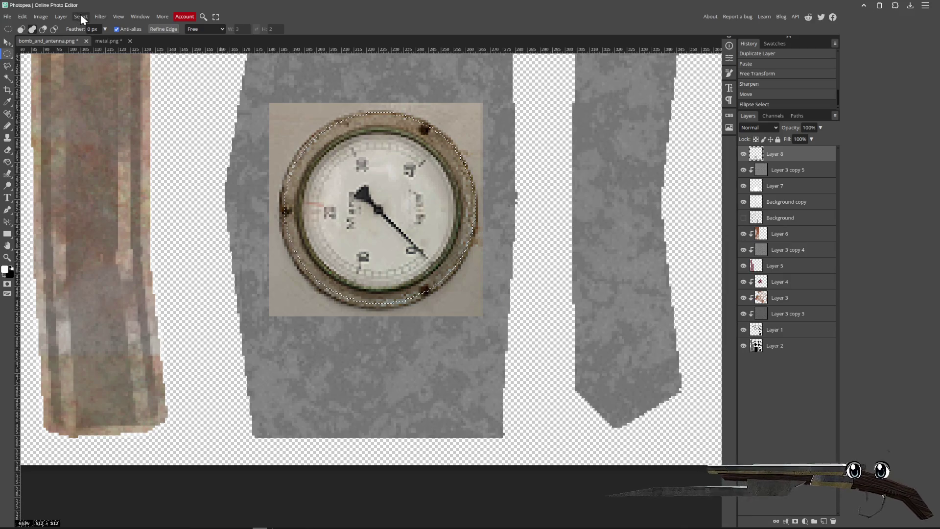
click(380, 109)
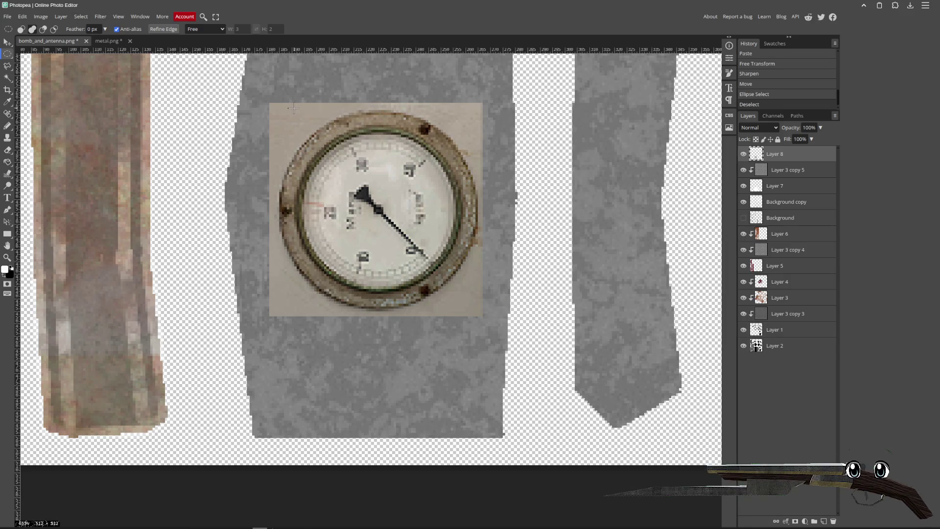
drag(18, 147, 279, 245)
mouse_move(64, 49)
mouse_down()
mouse_move(206, 106)
mouse_move(336, 134)
mouse_move(346, 111)
mouse_up()
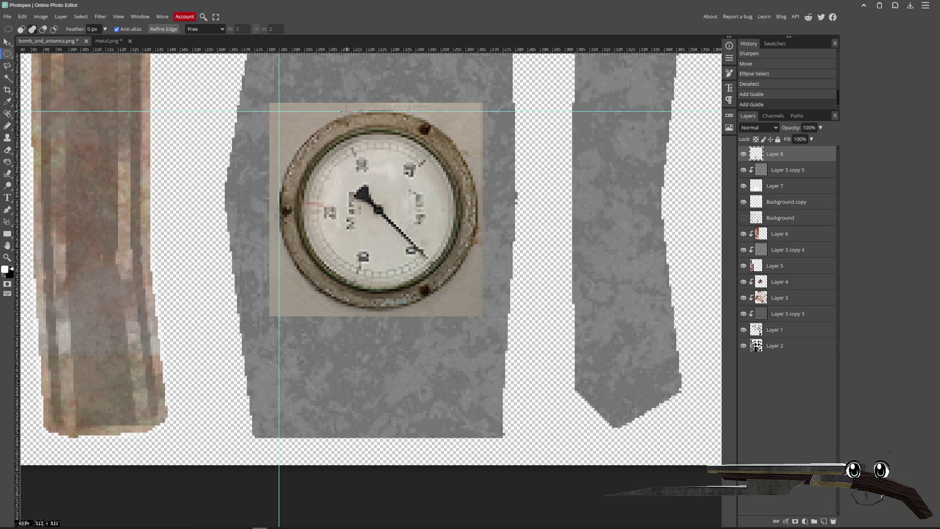
mouse_move(279, 111)
mouse_down()
mouse_move(314, 164)
mouse_move(497, 309)
mouse_up()
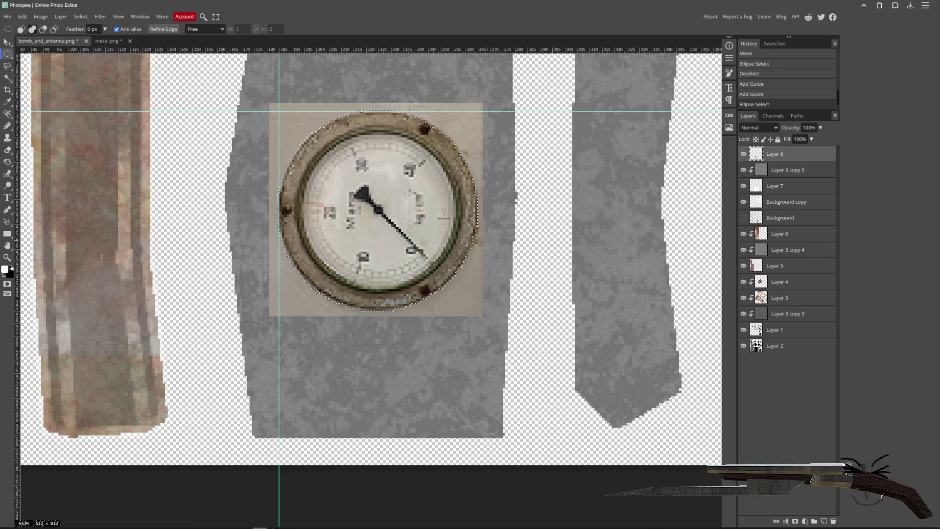
- Invert the selection, delete the beige background around the gauge, and deselect
click(81, 17)
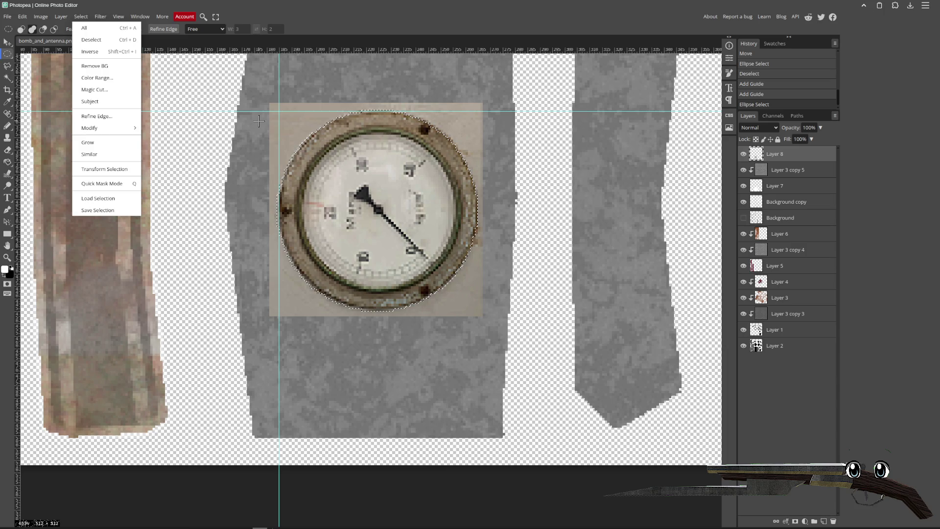
click(130, 52)
key(Delete)
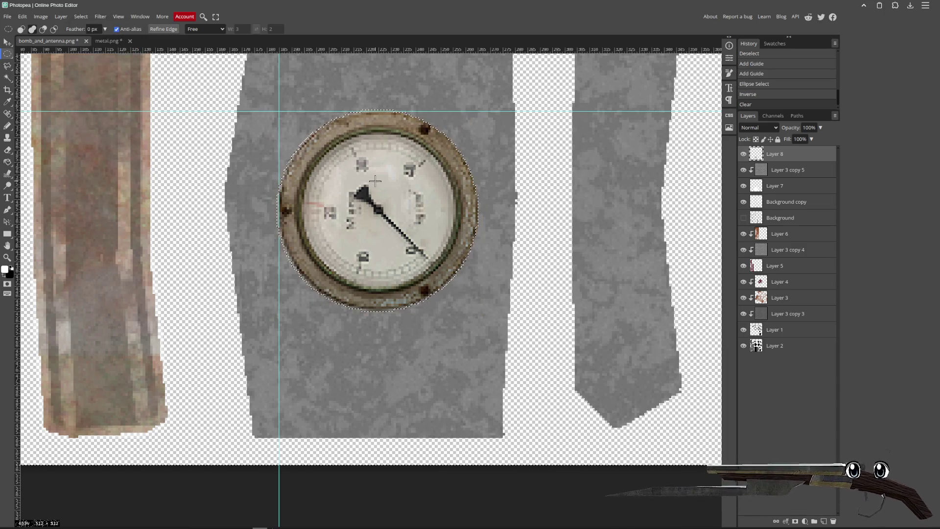
key(ctrl+d)
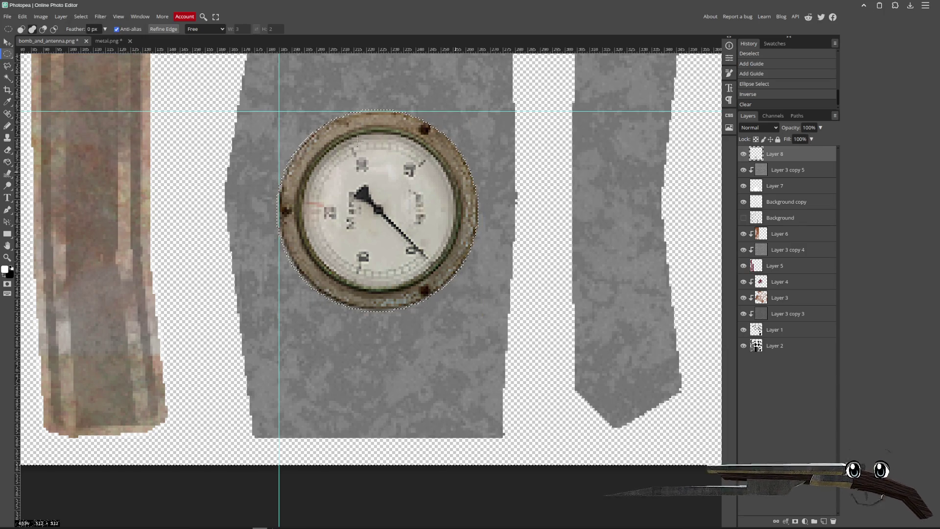
click(8, 43)
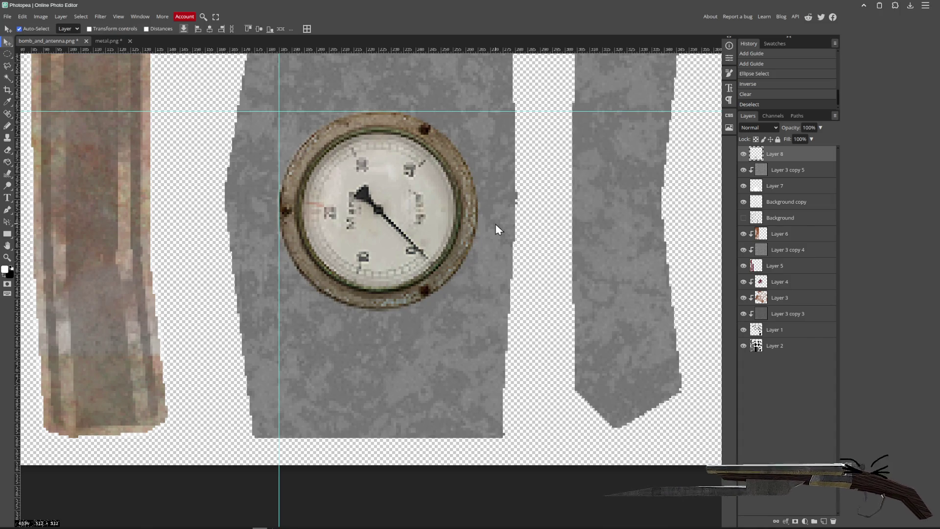
- Desaturate the gauge decal with Hue/Saturation at -61
key(ctrl+u)
mouse_move(122, 136)
mouse_down()
mouse_move(84, 136)
mouse_move(99, 137)
mouse_move(91, 141)
mouse_up()
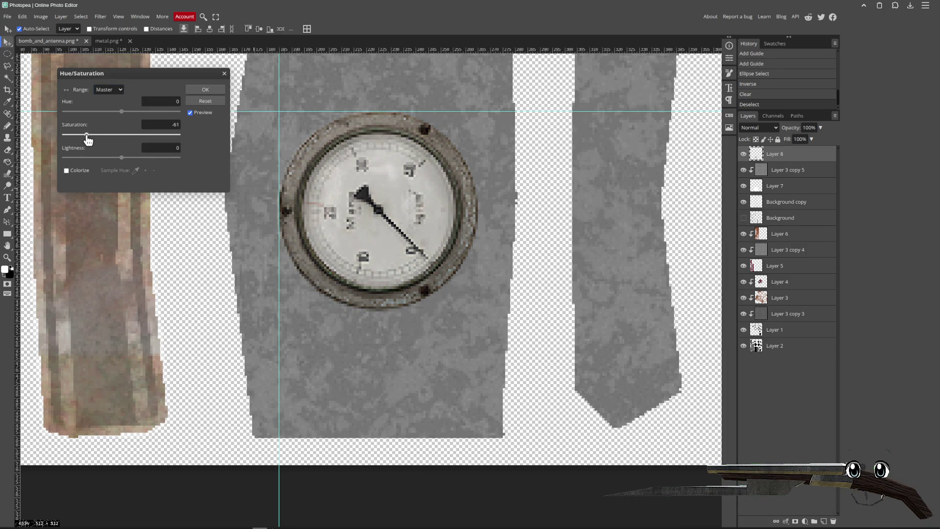
click(200, 89)
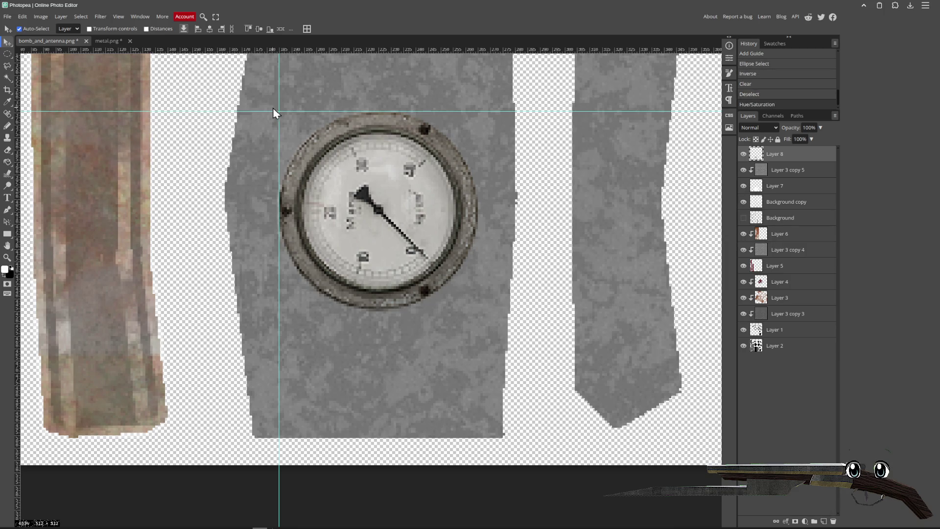
- Drag the vertical and horizontal guides back onto the rulers to remove them
drag(277, 107, 19, 80)
drag(291, 110, 290, 49)
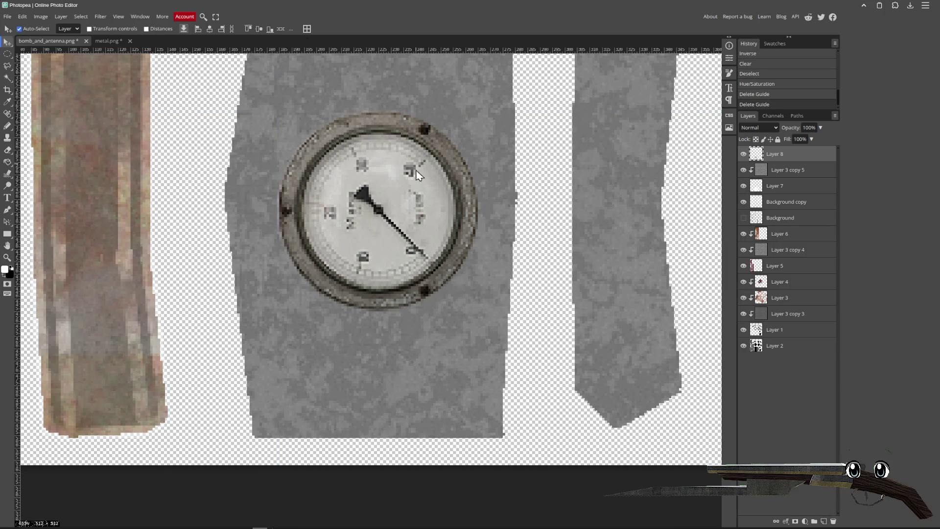
scroll(448, 257, up, 2)
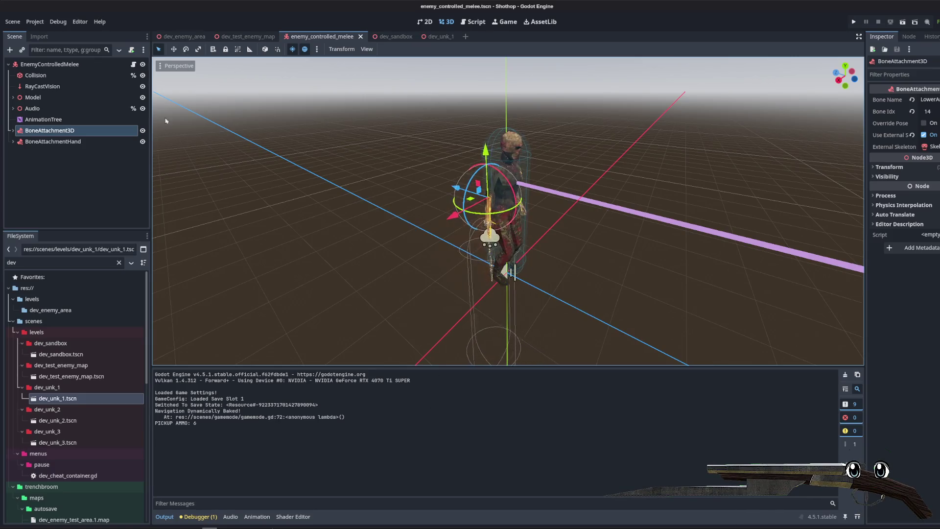
- Filter the FileSystem by 'prequel' and open the prequel.tscn and prequel_01.tscn scenes
double_click(83, 263)
text(prequel)
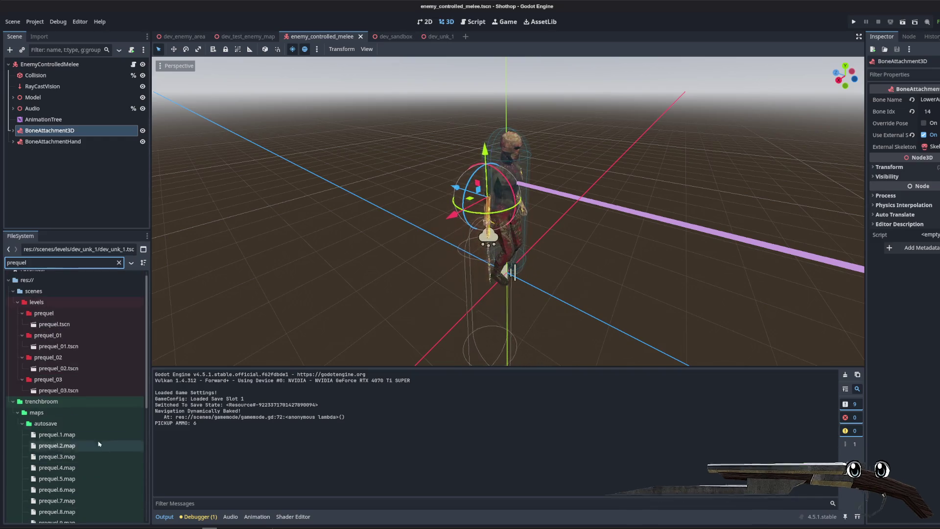
double_click(56, 336)
double_click(55, 325)
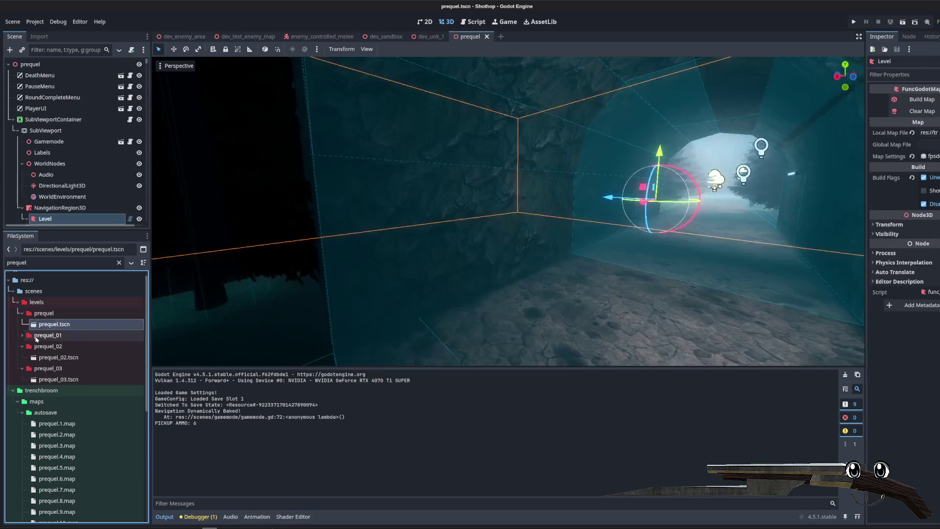
click(33, 338)
double_click(32, 337)
double_click(55, 346)
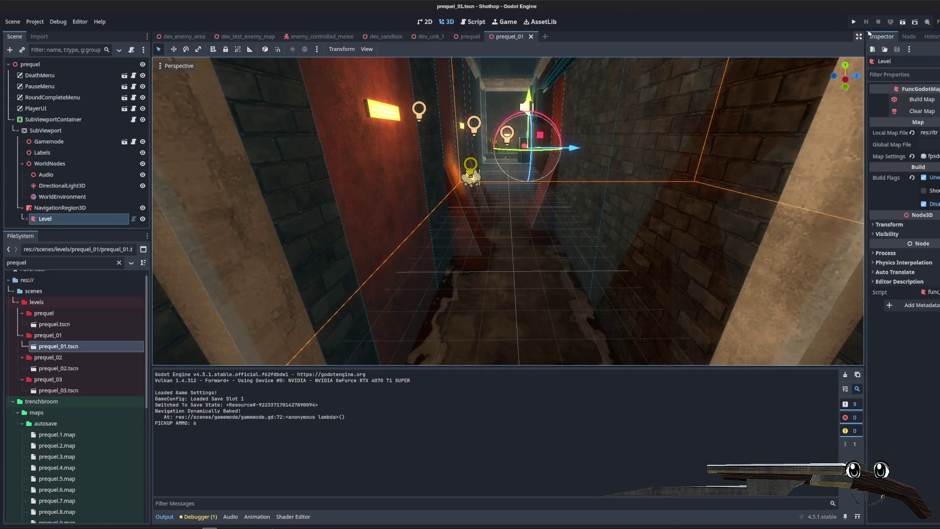
click(903, 22)
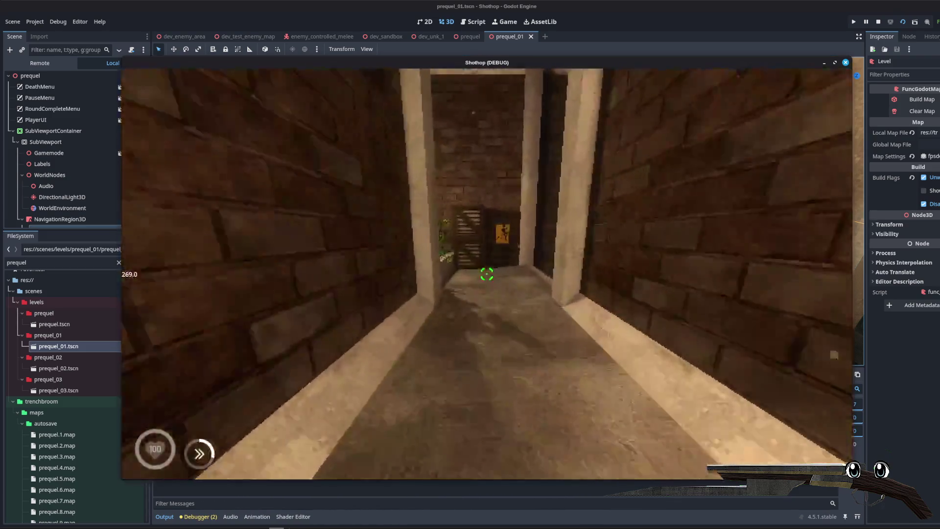
- Walk the prequel_01 brick corridors, firing the shotgun and dashing forward
key(w)
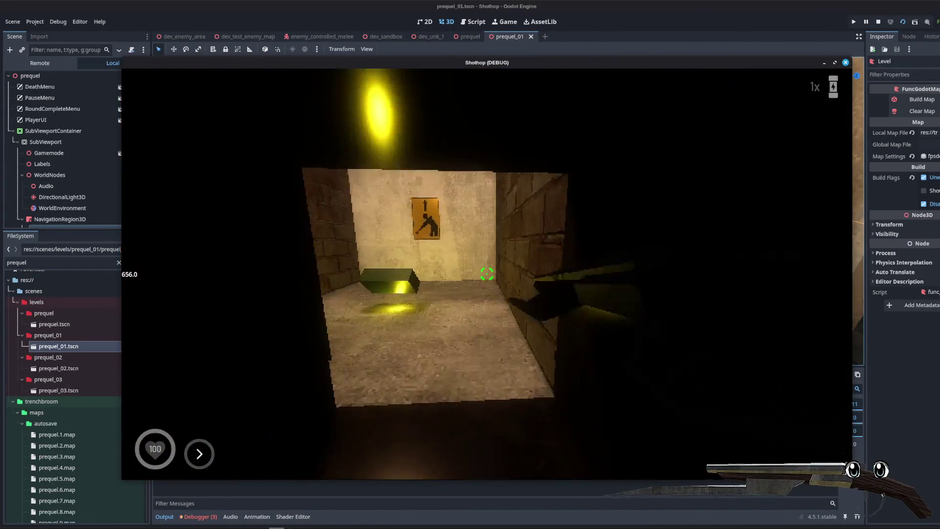
key(w)
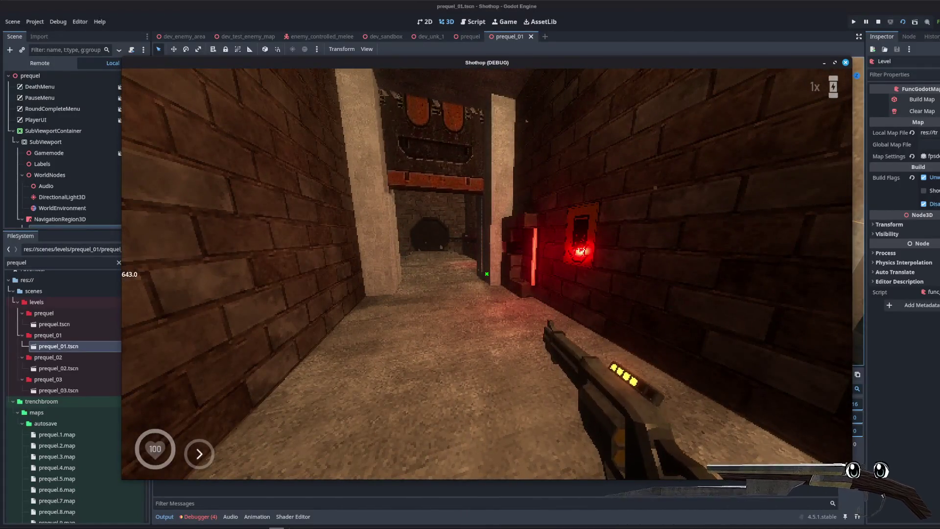
click(487, 274)
key(shift)
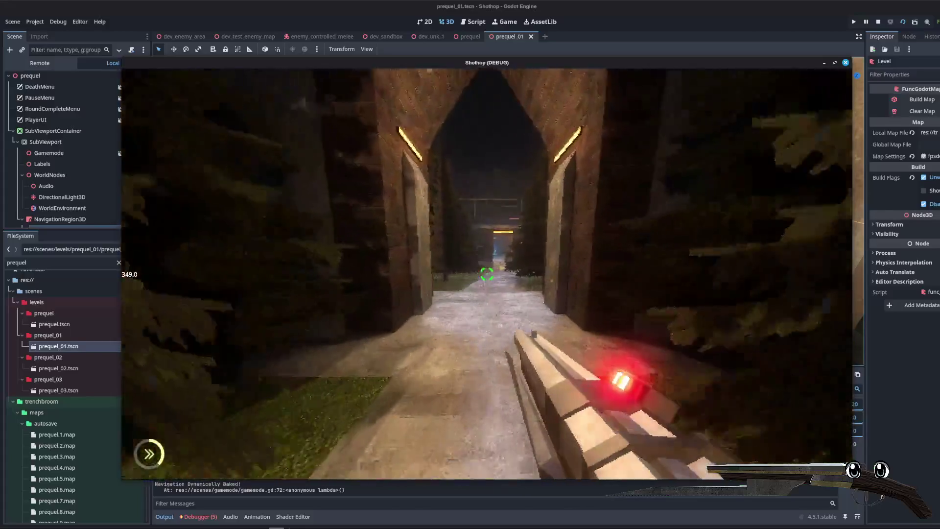
- Walk through the crate room, grating walkway, forest path and snowy clearing past the striped doors
key(w)
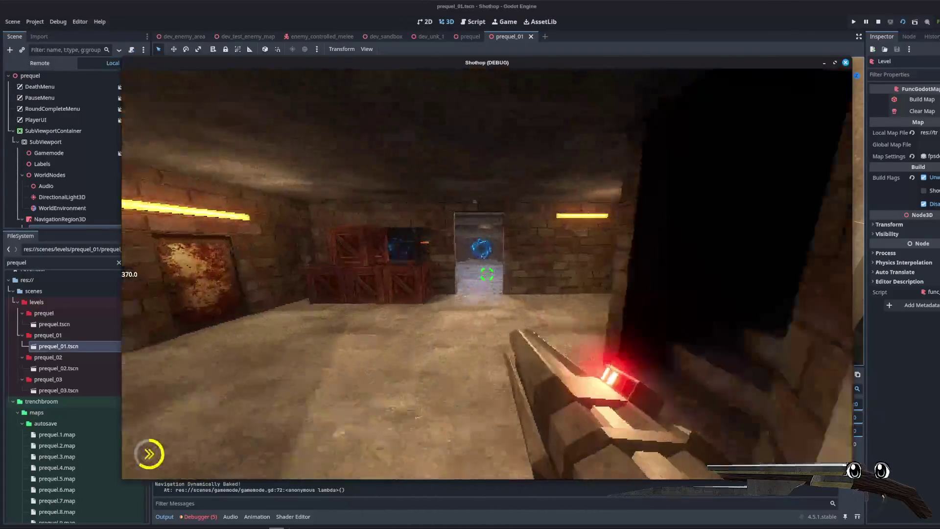
key(w)
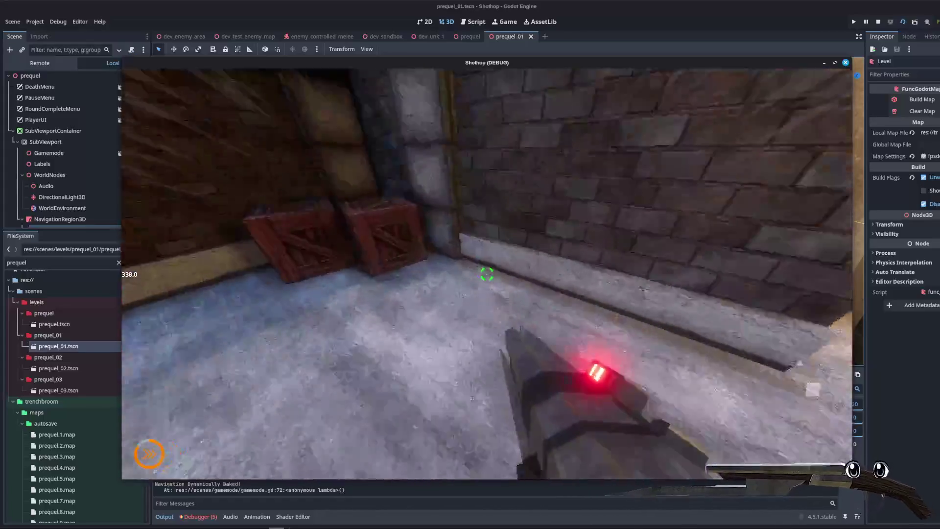
key(w)
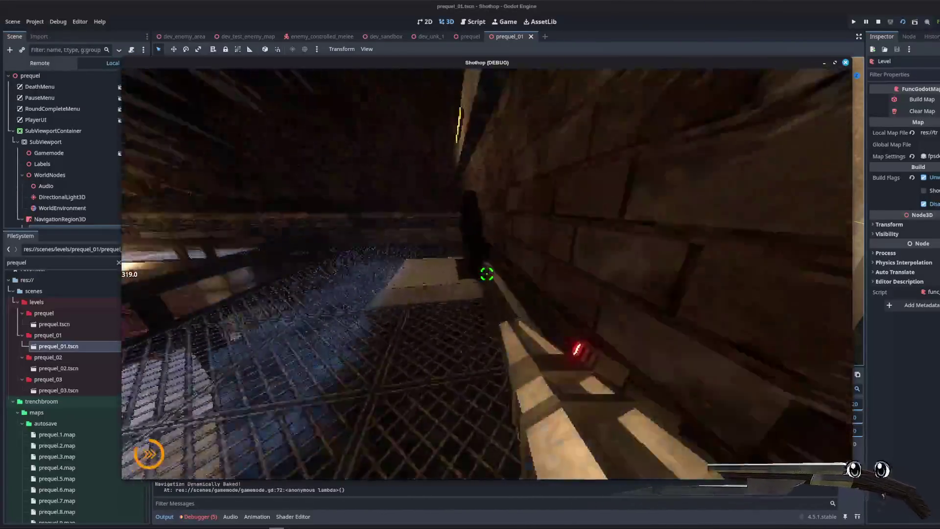
key(w)
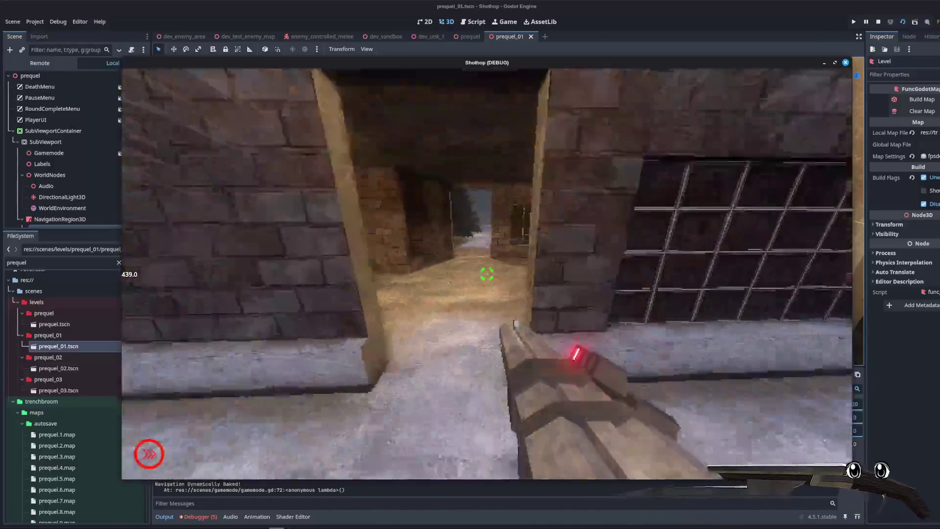
key(w)
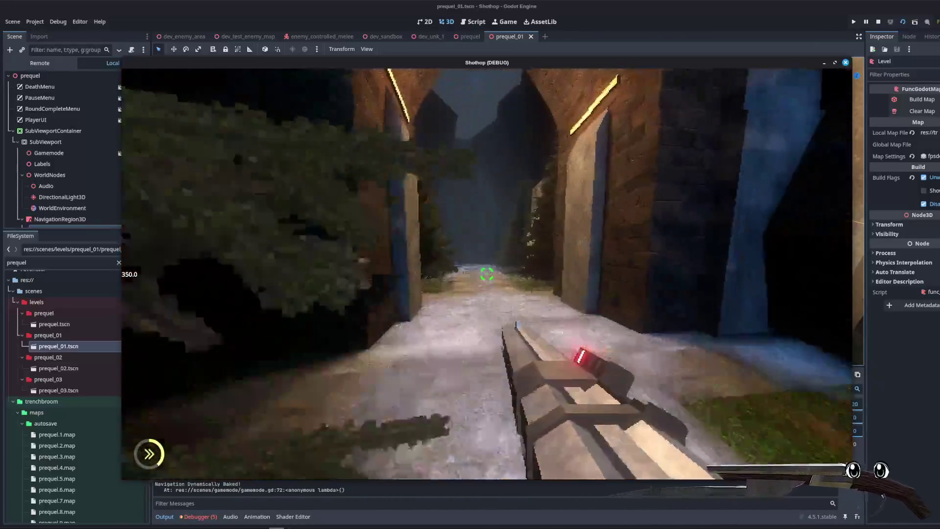
key(w)
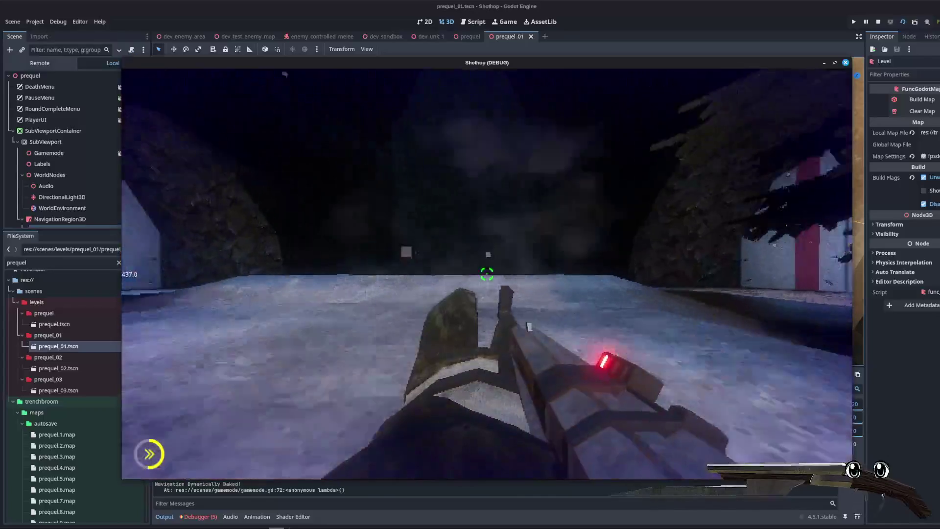
key(w)
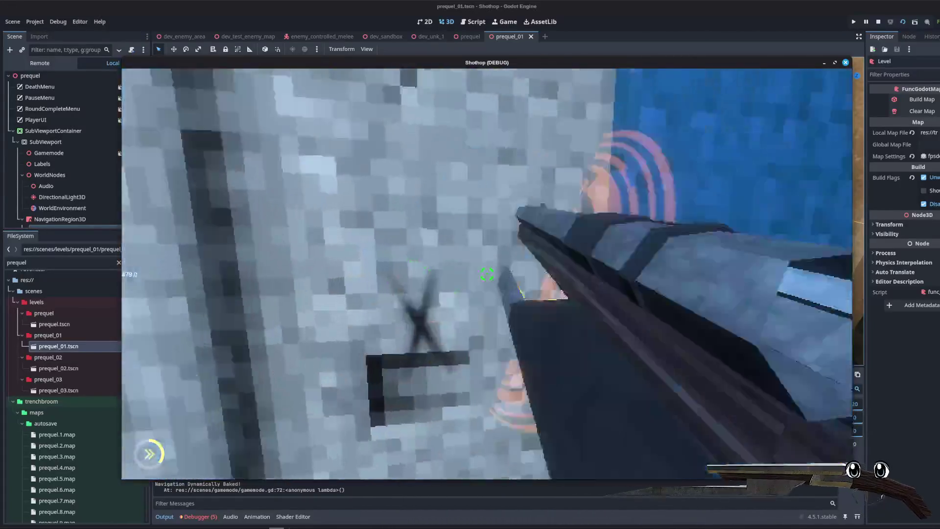
key(w)
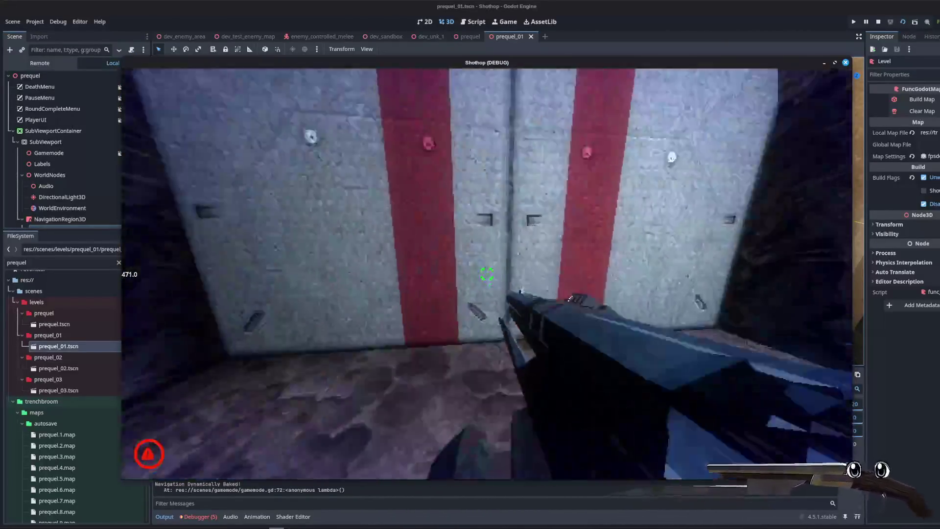
- Continue through the crate room, portal and corridors, then pause and stop the game
key(w)
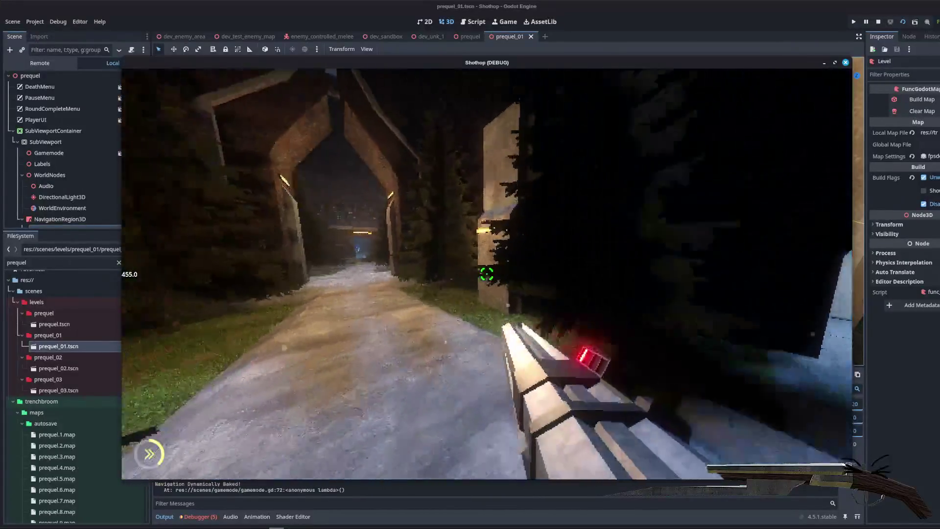
key(w)
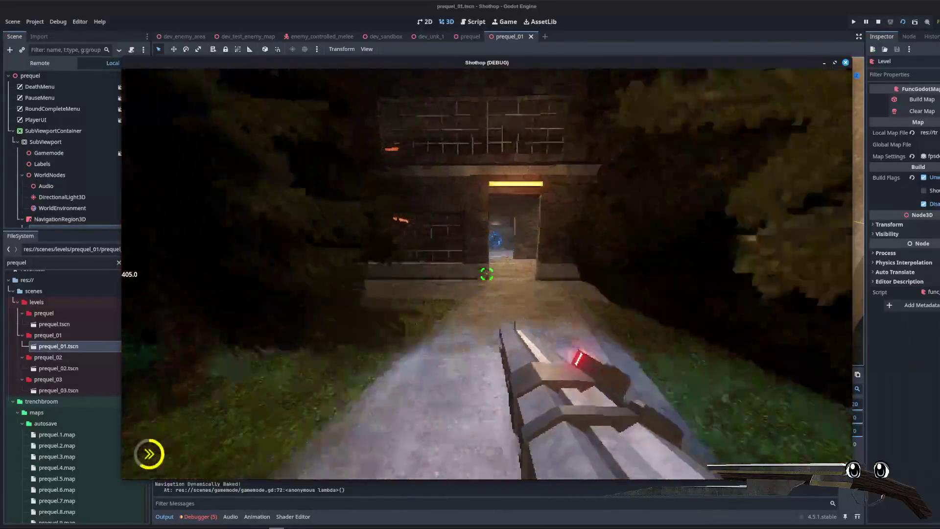
key(w)
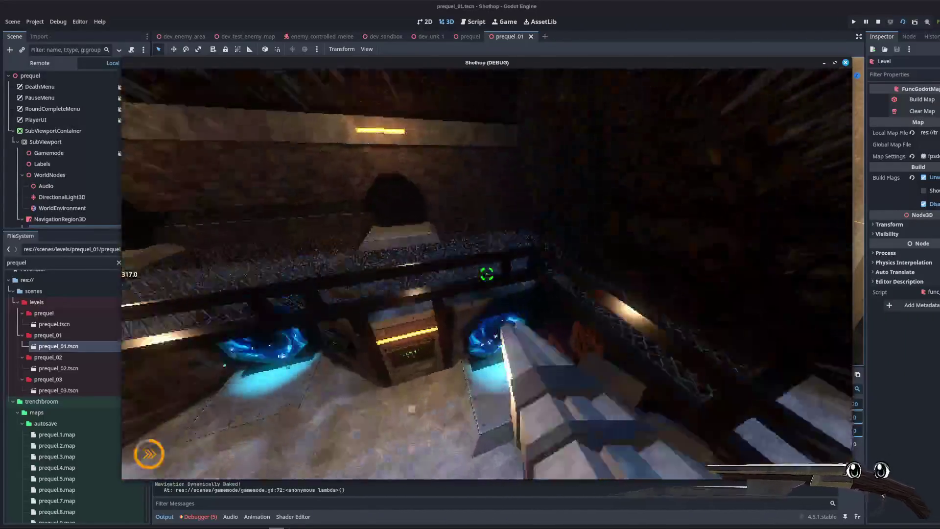
key(w)
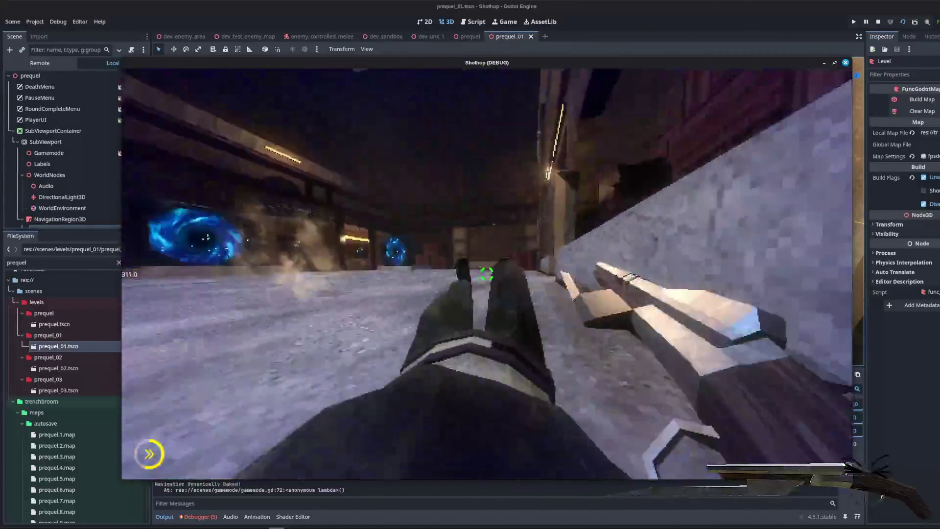
key(w)
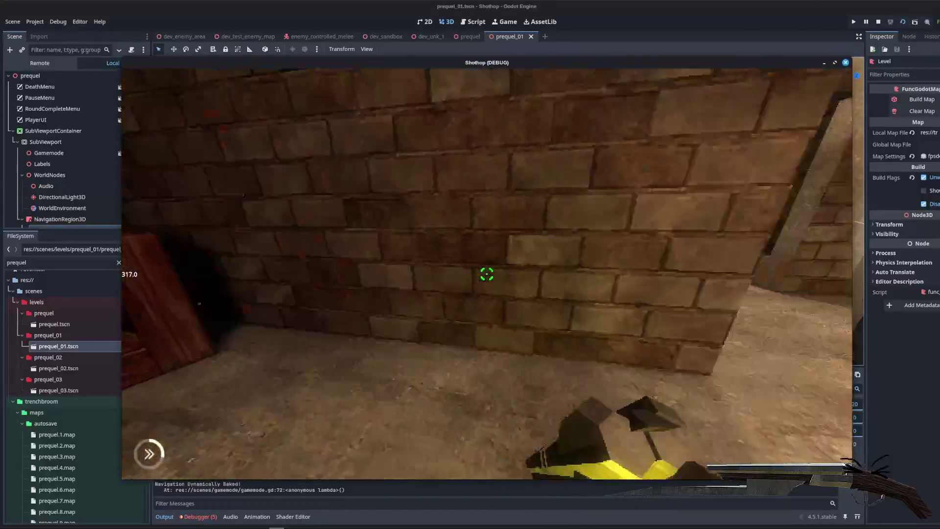
key(w)
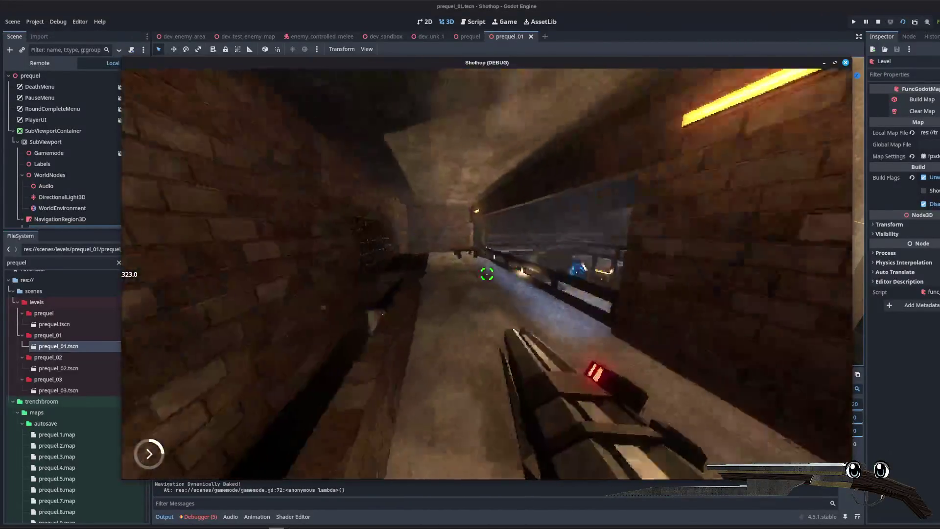
key(w)
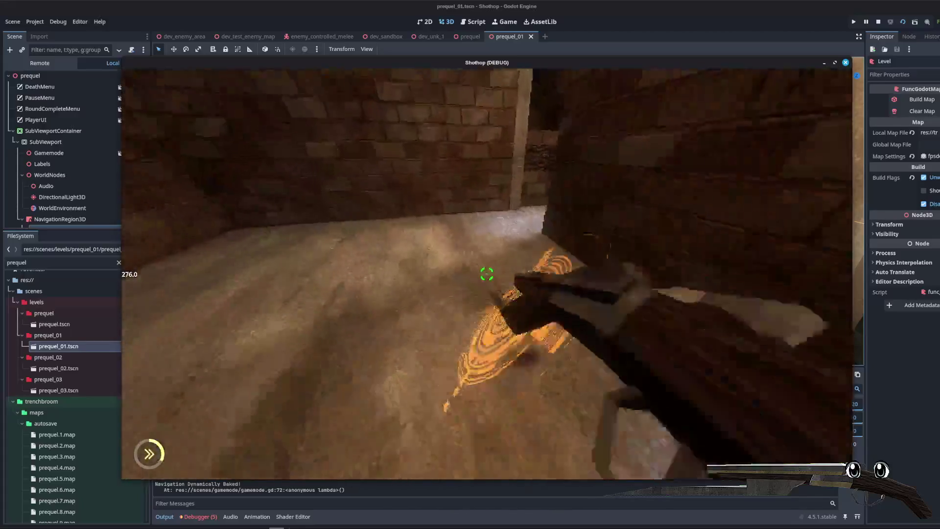
key(w)
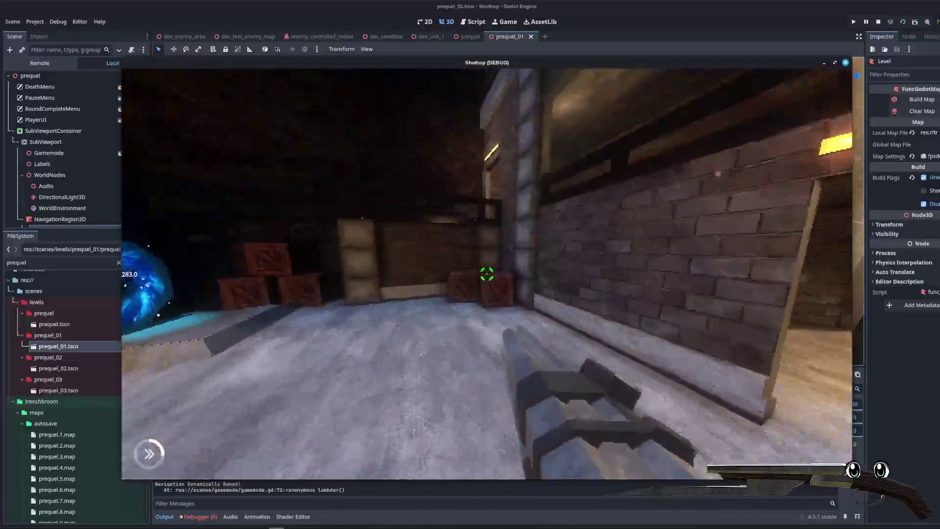
key(Escape)
click(879, 21)
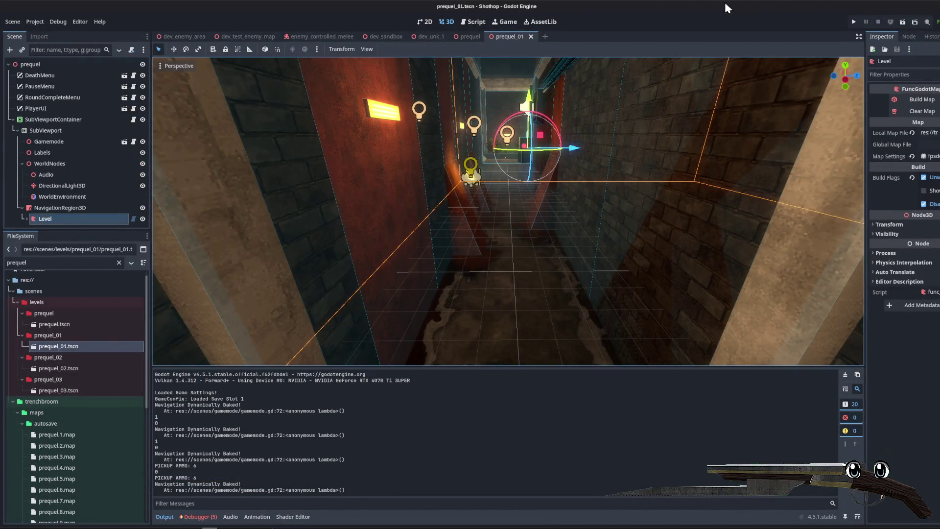
- Show the Background UV outline layer on top and select gauge Layer 8
key(alt+Tab)
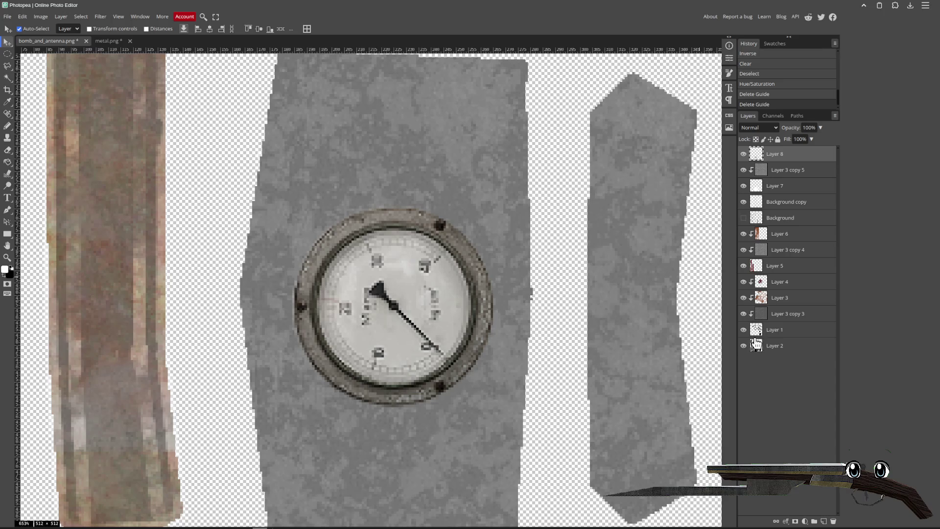
key(ctrl)
click(743, 217)
mouse_move(778, 218)
mouse_down()
mouse_move(796, 166)
mouse_move(789, 151)
mouse_up()
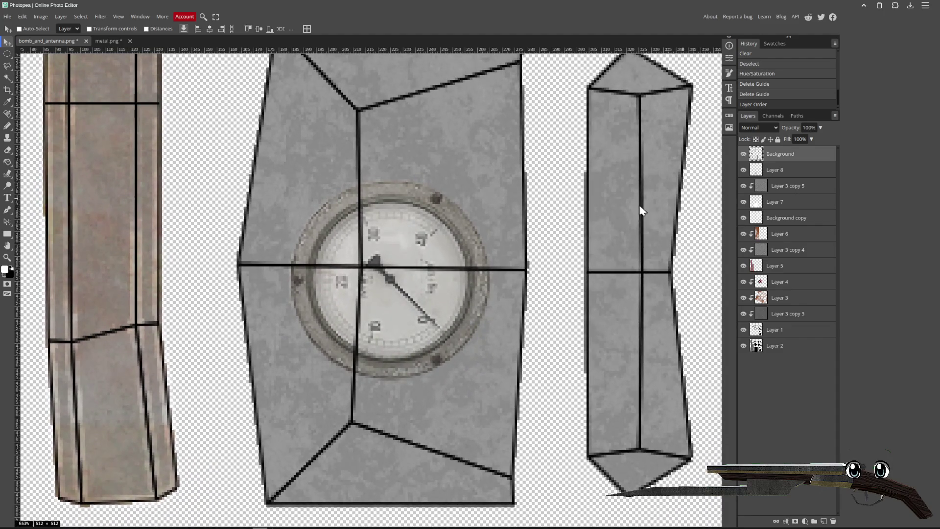
scroll(485, 211, up, 2)
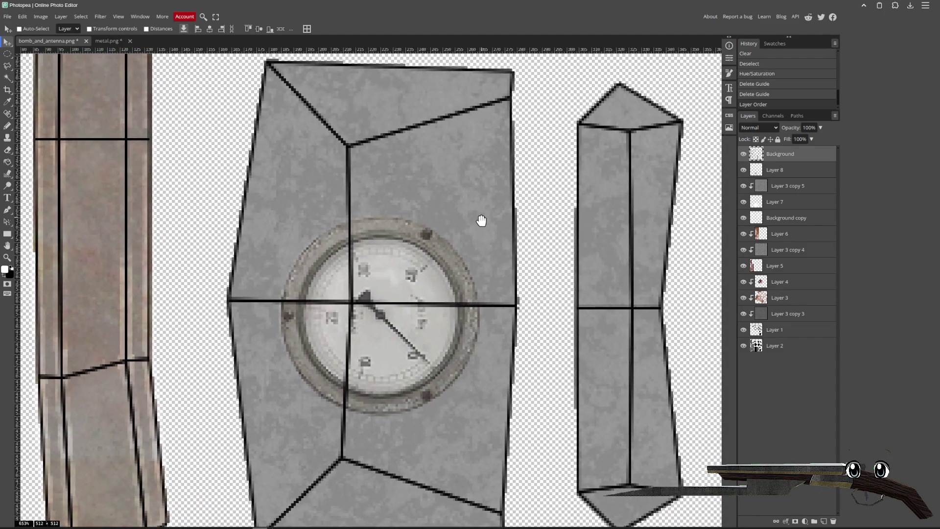
click(818, 172)
- Shift the gauge about 112 px right and scale it to about 69% around its centre
key(Right)
key(Right)
key(Right)
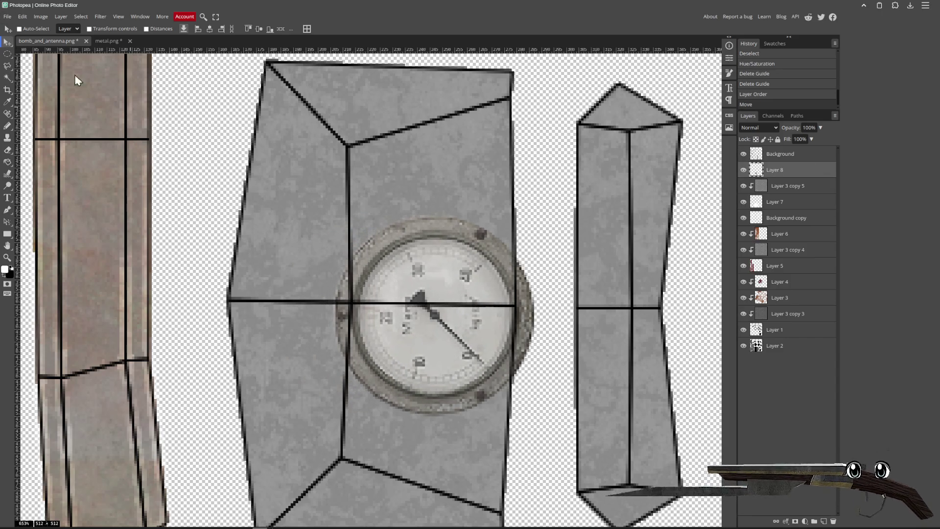
click(23, 16)
mouse_move(74, 216)
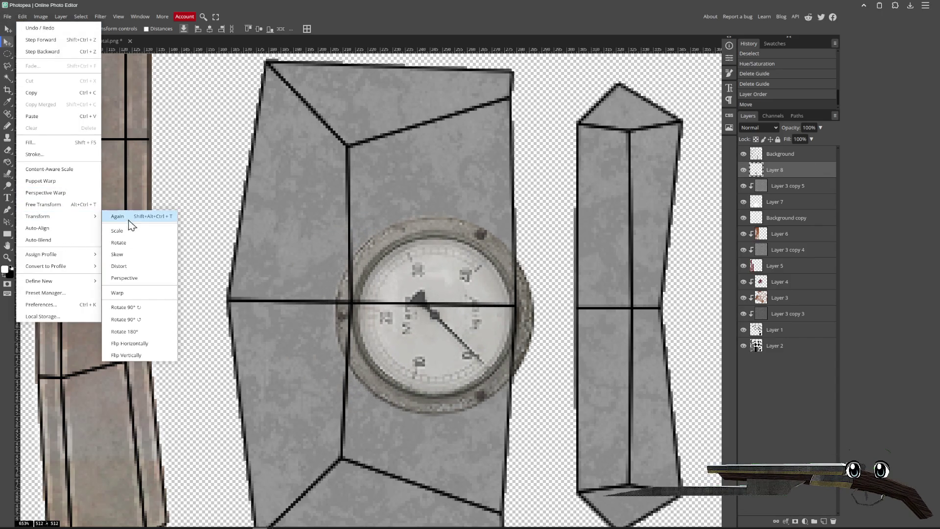
click(127, 232)
mouse_move(534, 415)
mouse_down()
mouse_move(533, 392)
mouse_move(472, 354)
mouse_up()
mouse_move(436, 302)
mouse_down()
mouse_move(403, 285)
mouse_move(470, 299)
mouse_up()
key(Return)
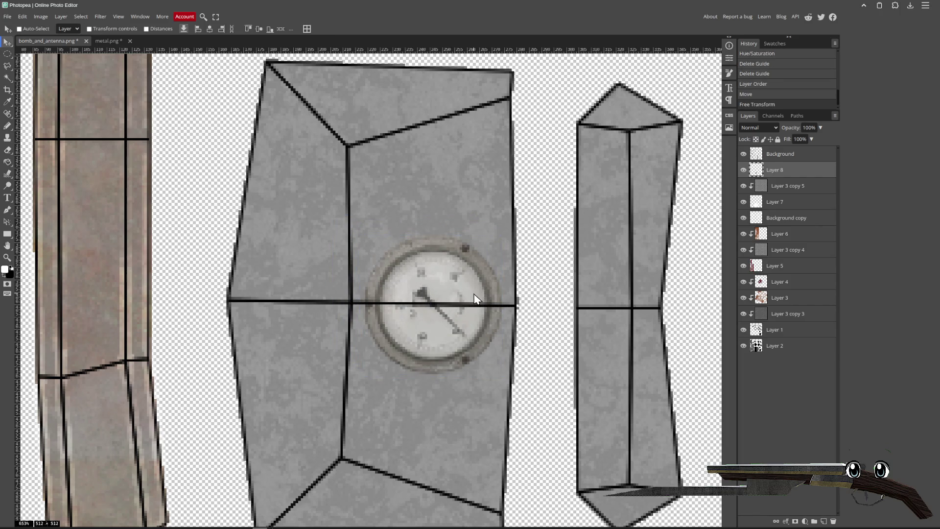
- Hide the outline layer and export the texture as PNG, overwriting bomb_and_antenna.png
click(745, 155)
click(7, 16)
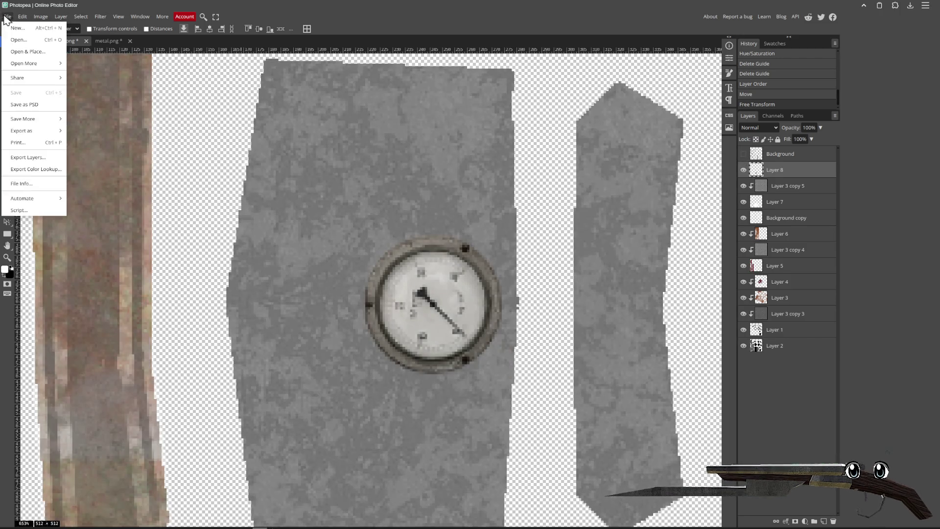
mouse_move(39, 130)
click(106, 132)
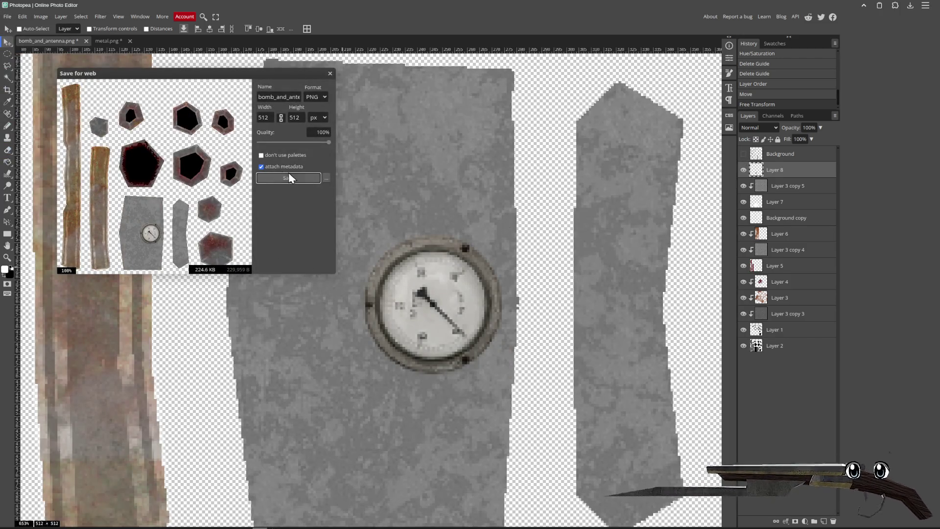
click(289, 172)
double_click(380, 124)
click(571, 278)
- Check the updated gauge texture in Blender, then return to Photopea and dismiss the confirmation
key(alt+Tab)
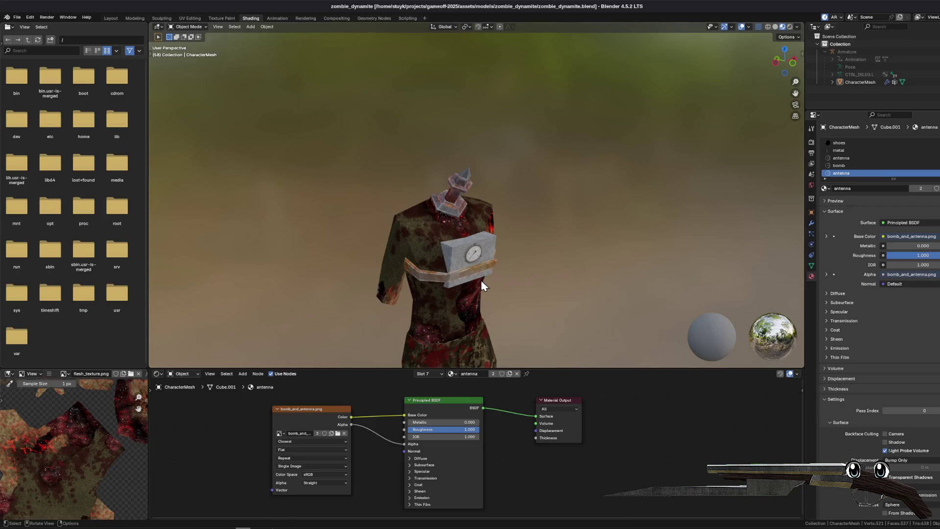
scroll(457, 275, up, 3)
scroll(463, 228, up, 5)
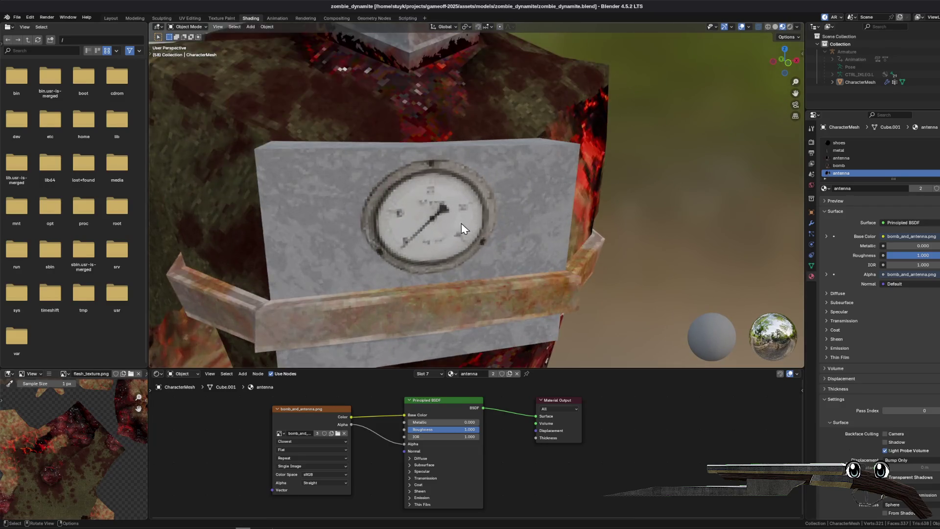
scroll(464, 229, up, 2)
mouse_move(260, 525)
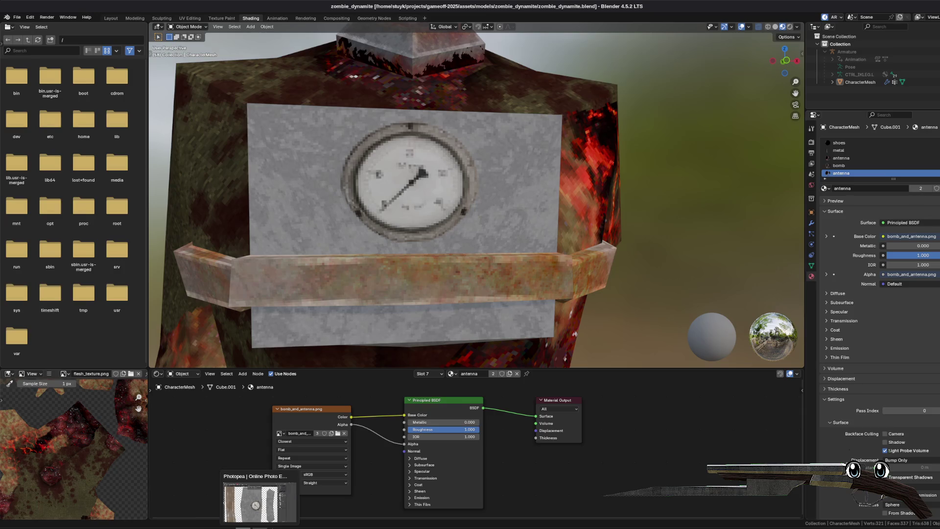
click(274, 503)
click(431, 80)
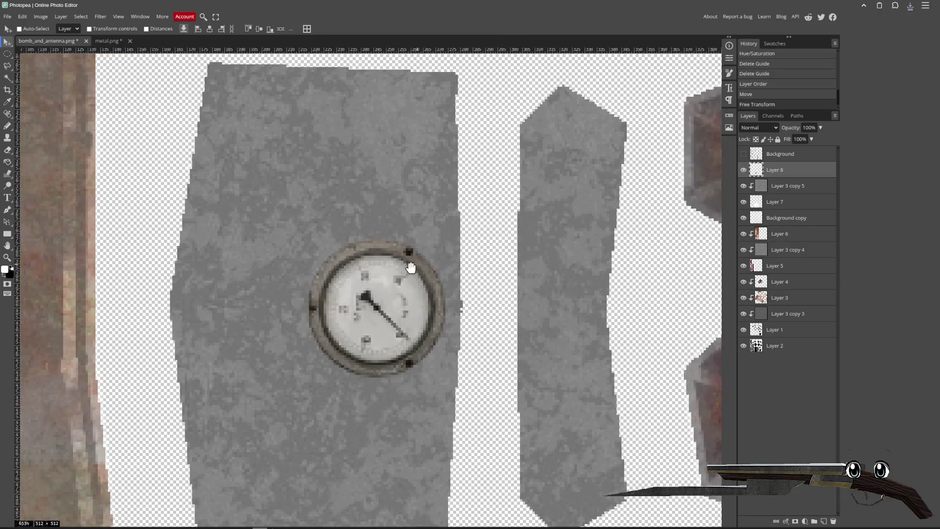
- Try nudging the gauge needle with a selection and transform, then undo it
click(8, 55)
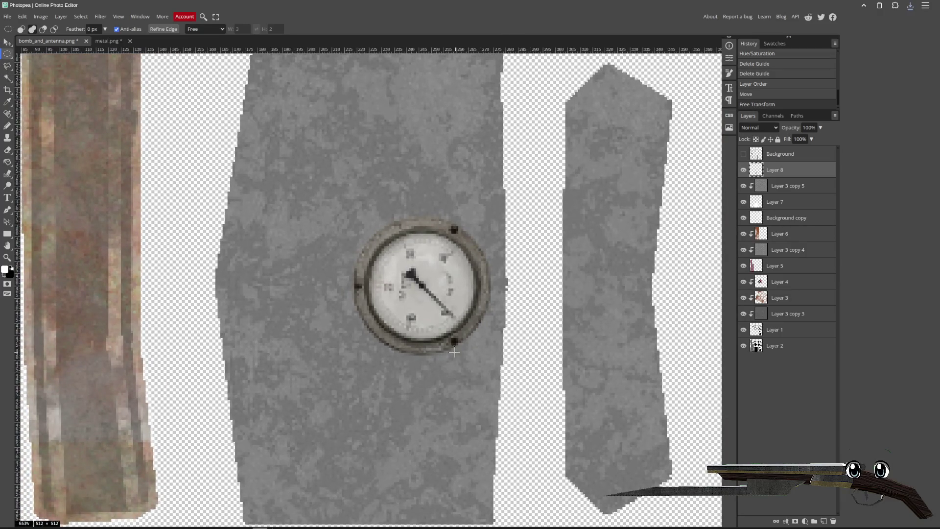
scroll(426, 315, up, 5)
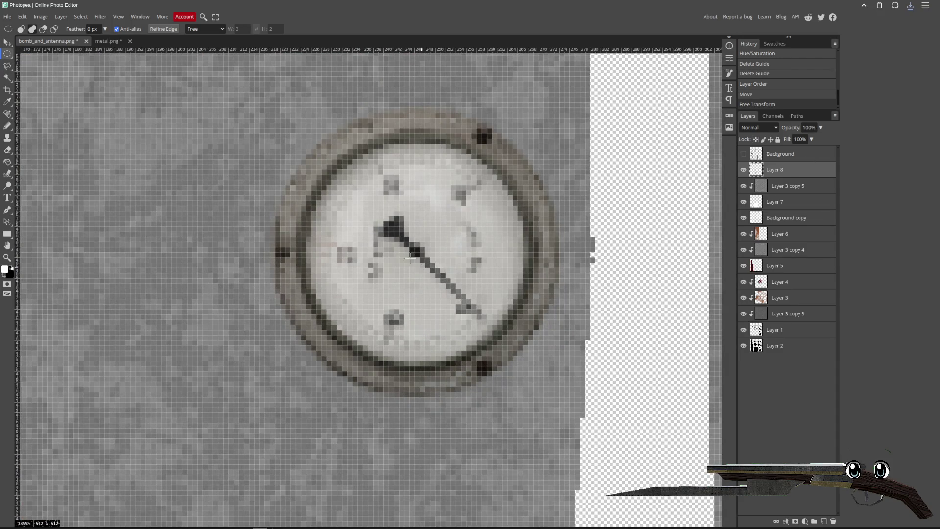
mouse_move(372, 205)
mouse_down()
mouse_move(504, 311)
mouse_move(453, 264)
mouse_move(503, 340)
mouse_move(428, 382)
mouse_move(331, 332)
mouse_move(310, 287)
mouse_move(349, 343)
mouse_up()
click(363, 203)
click(23, 16)
click(67, 206)
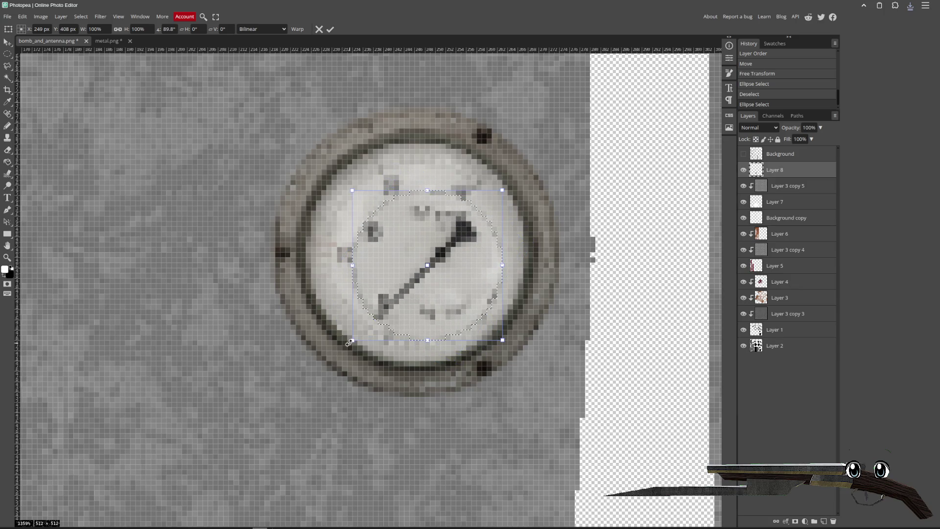
drag(425, 254, 416, 242)
key(Return)
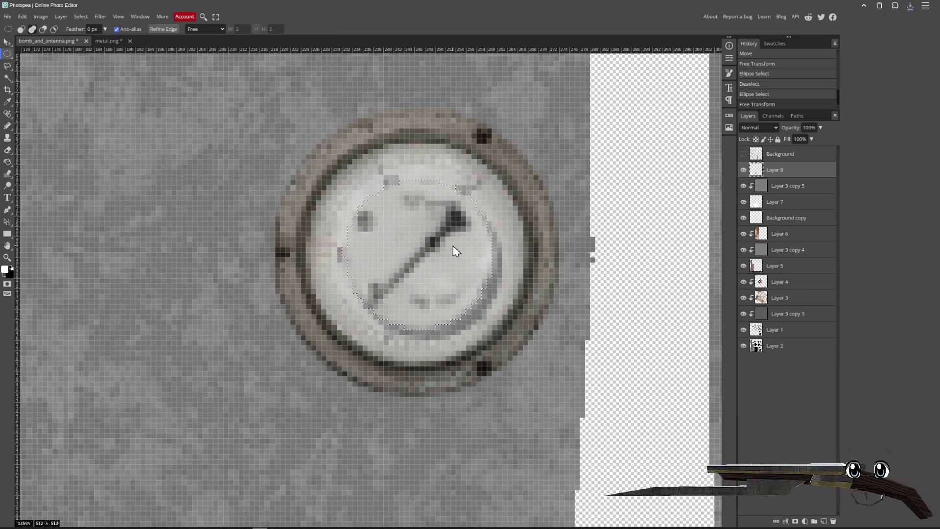
key(ctrl+z)
key(ctrl+z)
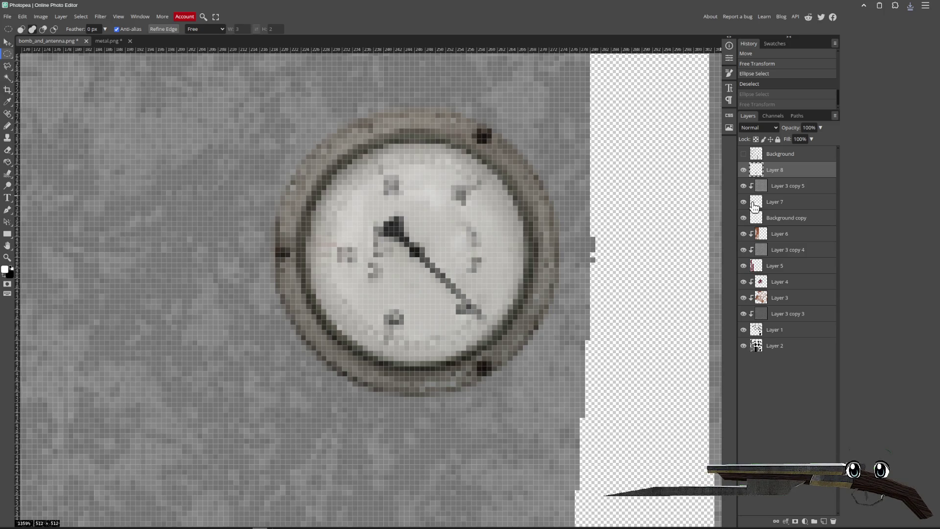
- Apply Filter > Sharpen to the gauge layer to crisp its dial and rim
click(100, 16)
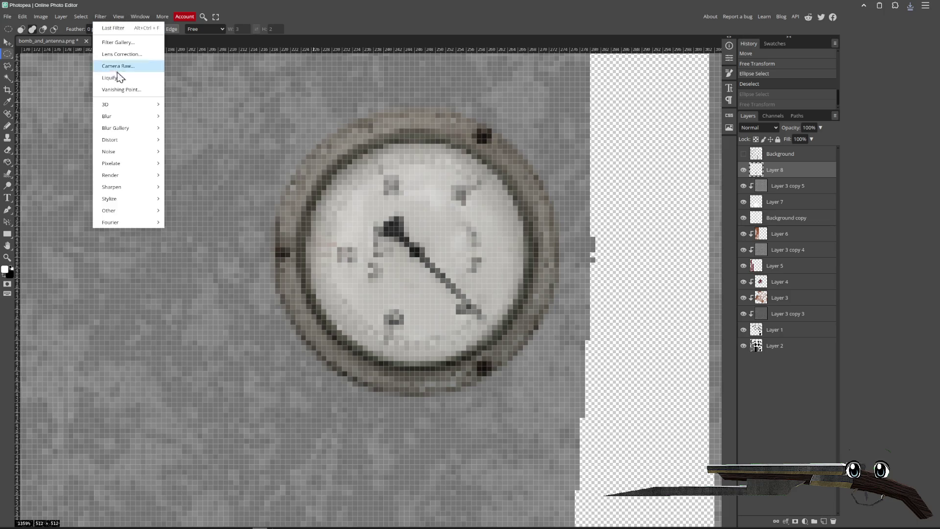
click(183, 187)
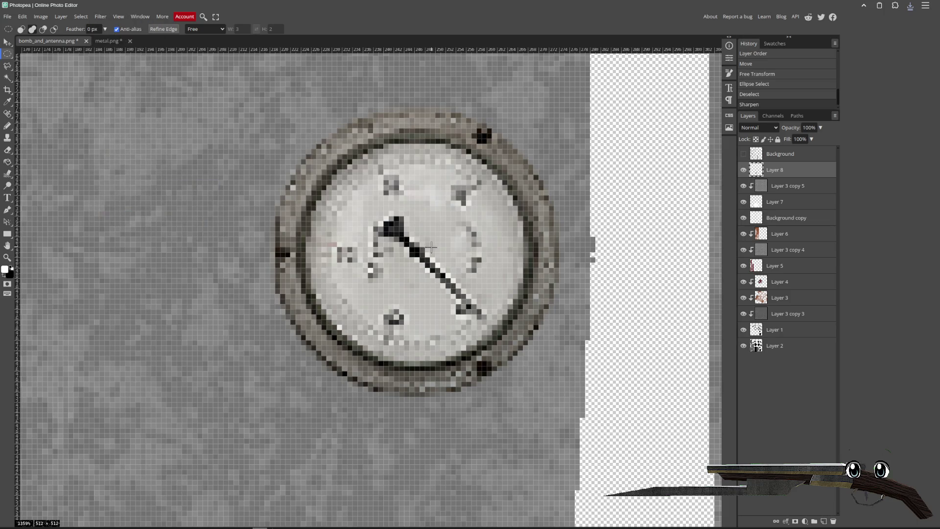
scroll(402, 250, down, 5)
scroll(401, 251, up, 5)
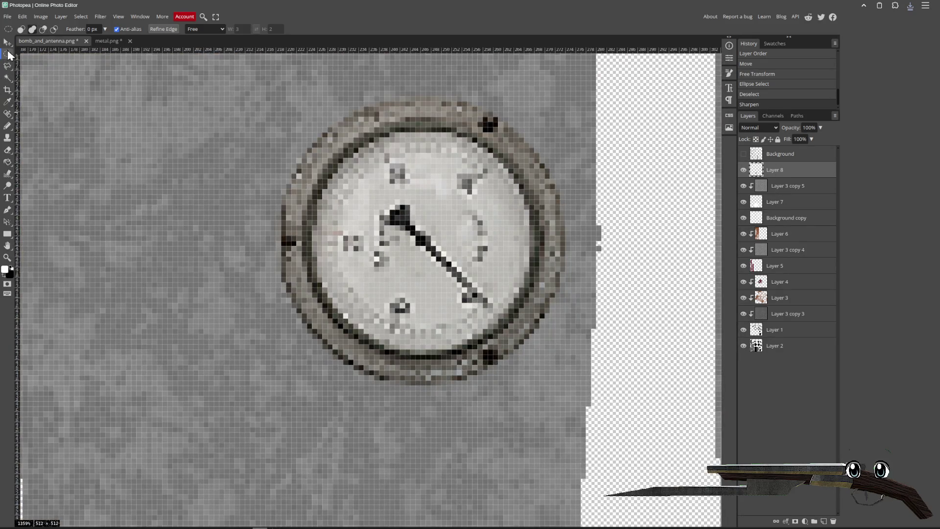
click(7, 42)
scroll(343, 162, up, 1)
key(b)
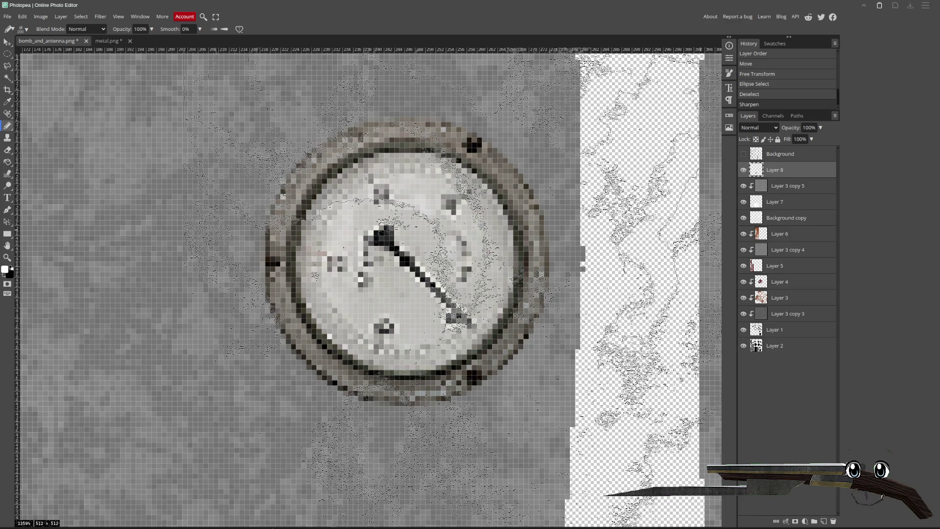
key(v)
scroll(312, 286, down, 2)
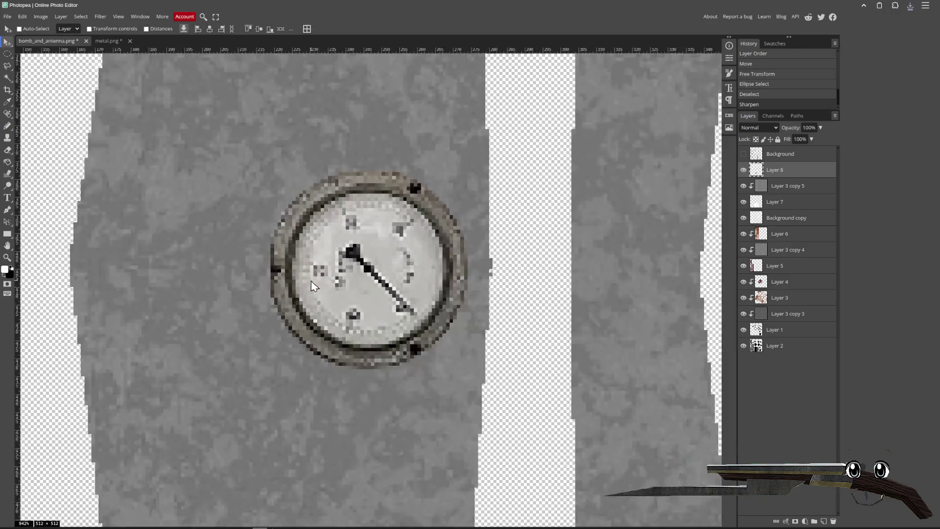
- Paste the rusty metal texture and scale it to about 60% to fit the canvas
scroll(312, 285, down, 3)
key(ctrl+v)
scroll(277, 211, up, 3)
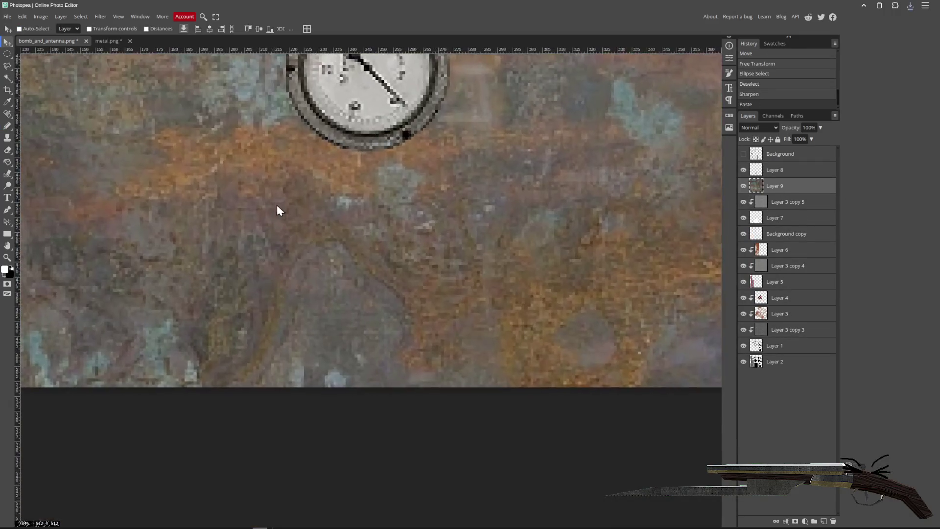
scroll(277, 210, down, 6)
scroll(27, 65, up, 2)
click(23, 17)
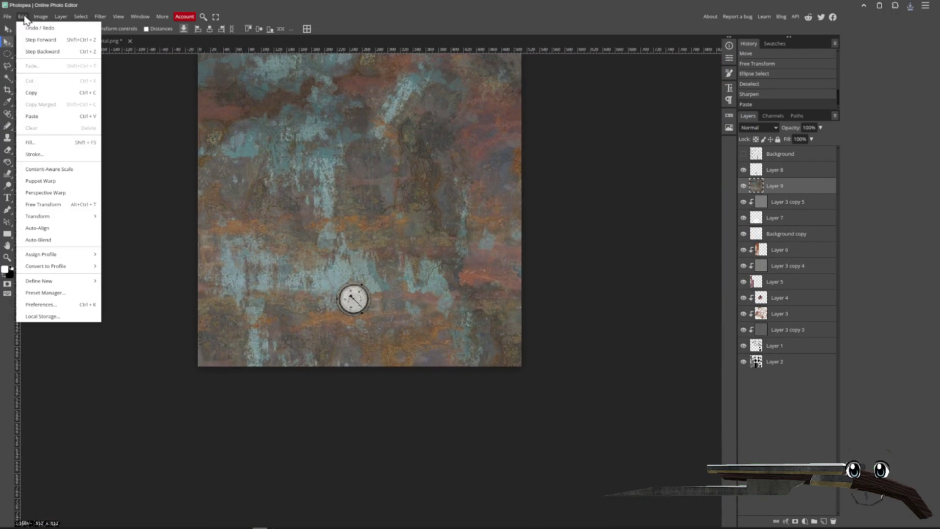
click(69, 204)
scroll(261, 232, down, 5)
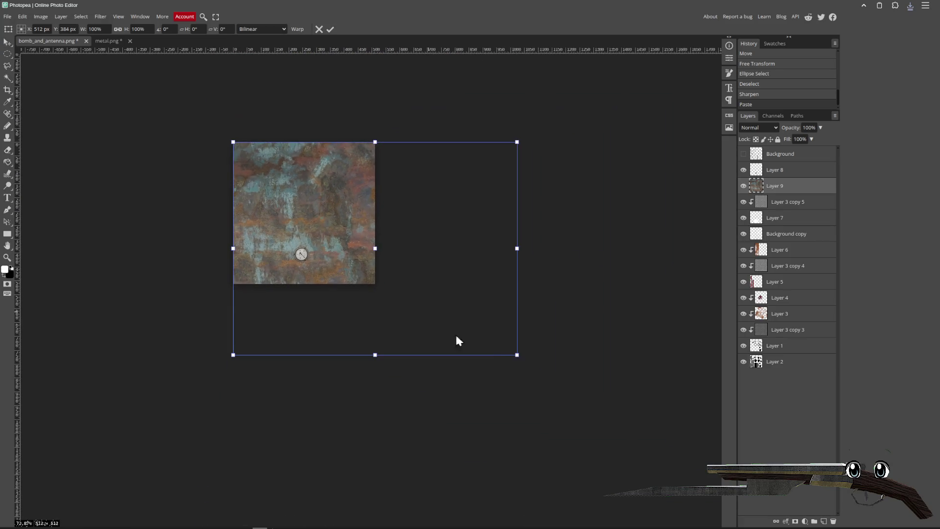
drag(518, 355, 402, 269)
drag(340, 220, 347, 242)
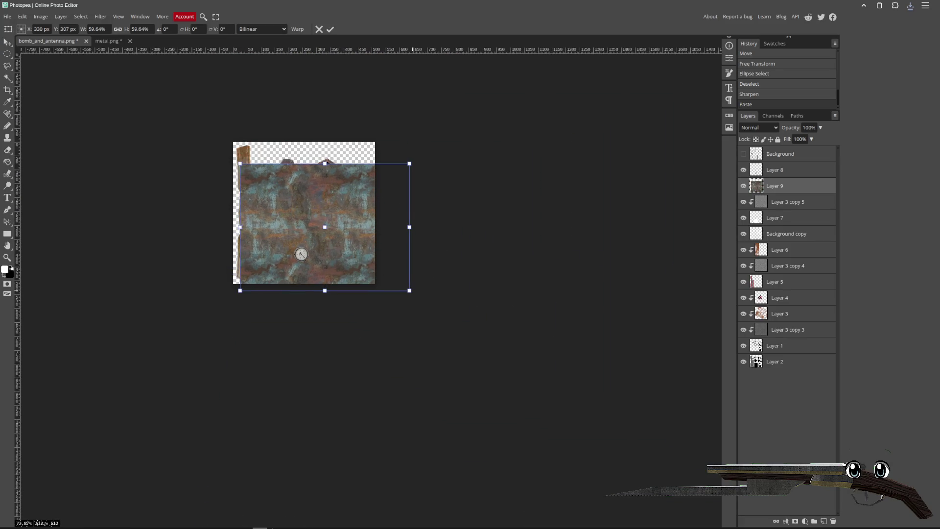
drag(410, 292, 376, 283)
key(Return)
- Move the rust layer down to cover the bottom and set its blend mode to Multiply
scroll(247, 287, up, 5)
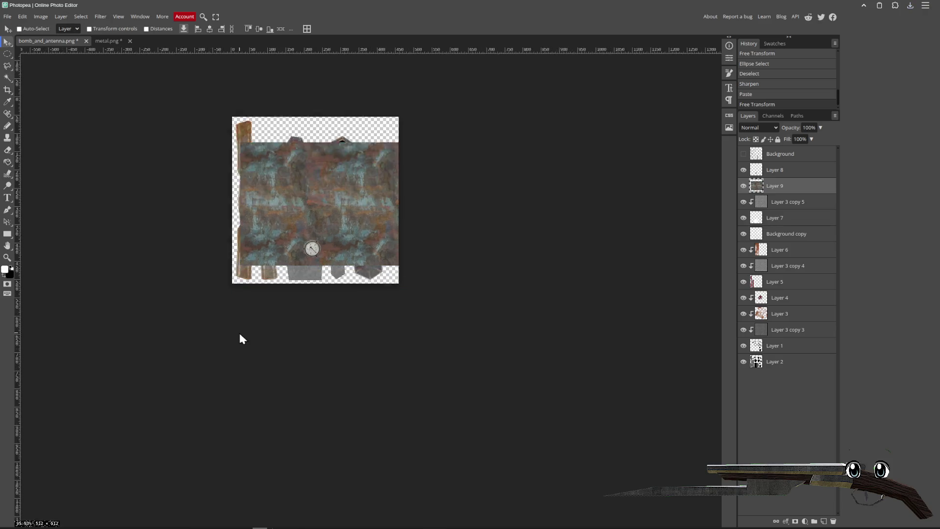
drag(402, 153, 407, 217)
click(760, 127)
click(767, 172)
key(shift+alt+n)
key(shift+alt+m)
right_click(773, 184)
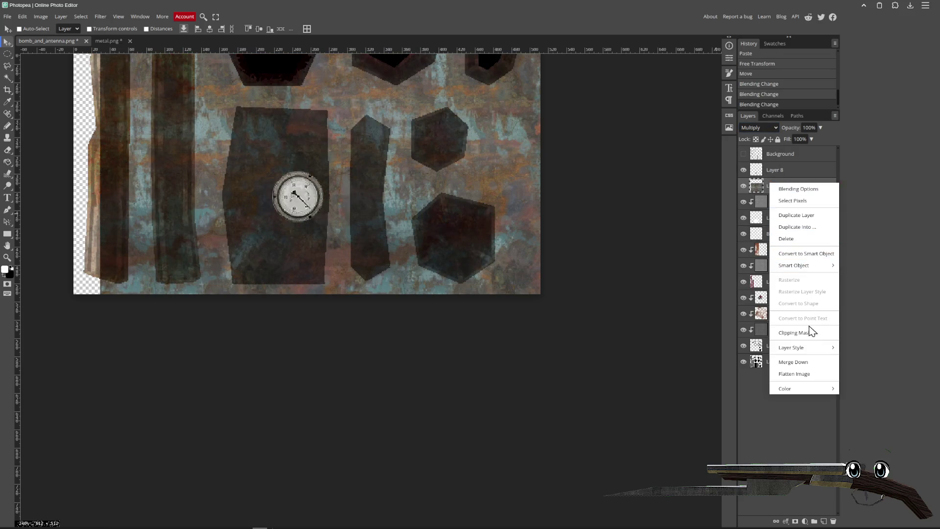
- Make the rust layer a clipping mask over the pieces below
click(810, 332)
scroll(311, 215, up, 5)
scroll(288, 237, down, 5)
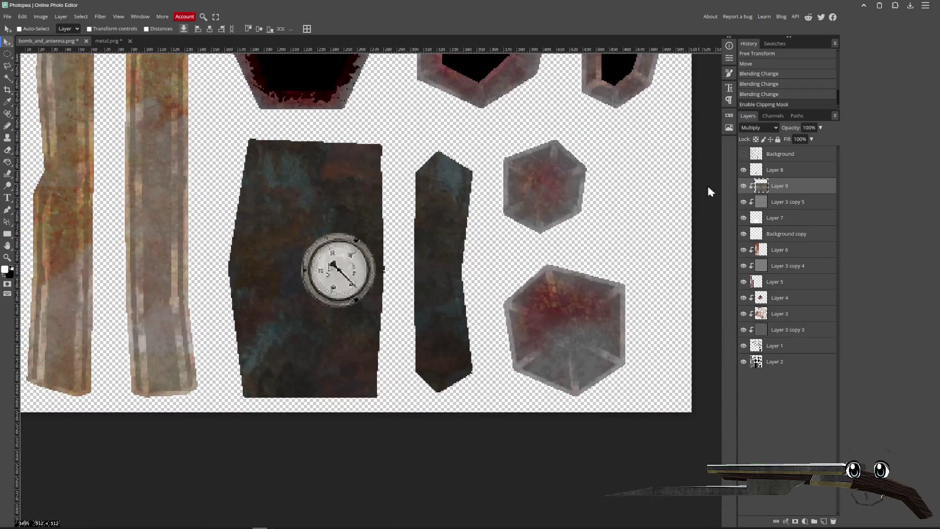
- Compare Overlay and Linear Burn on the rust, settling on Vivid Light blend mode
click(759, 127)
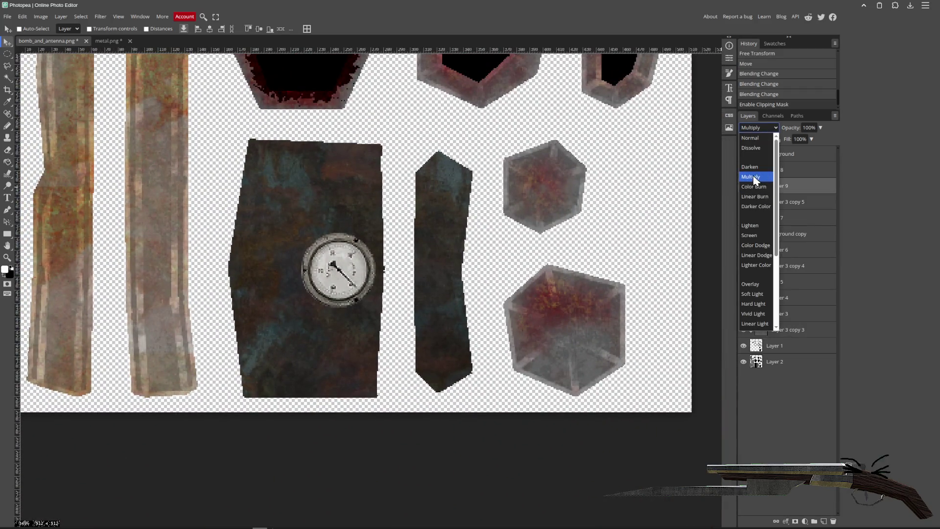
click(754, 187)
key(Down)
key(Down)
key(Down)
key(Down)
key(Down)
key(e)
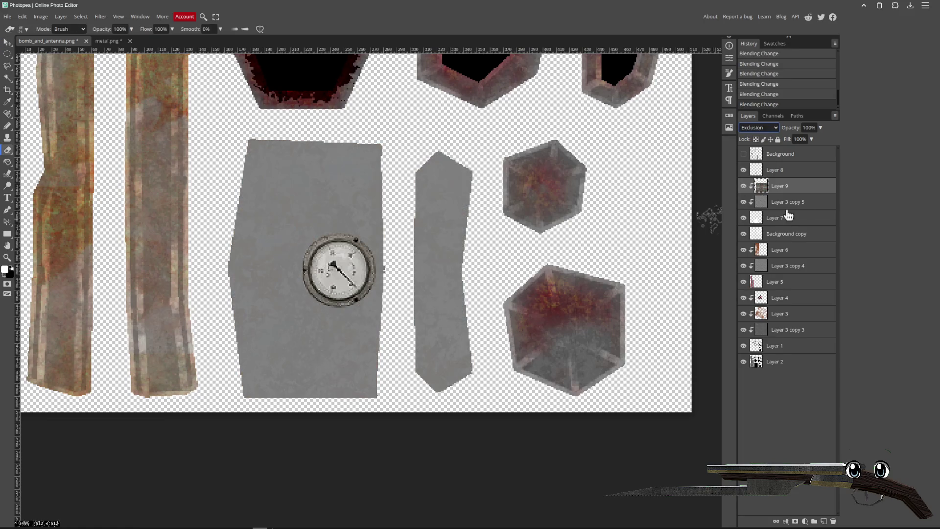
key(ctrl+z)
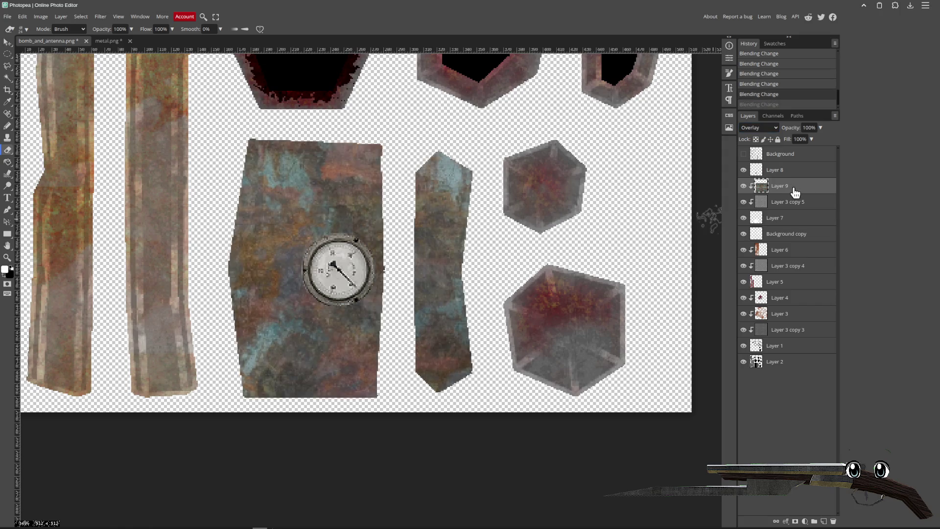
click(762, 127)
click(764, 197)
key(Down)
key(Down)
key(Down)
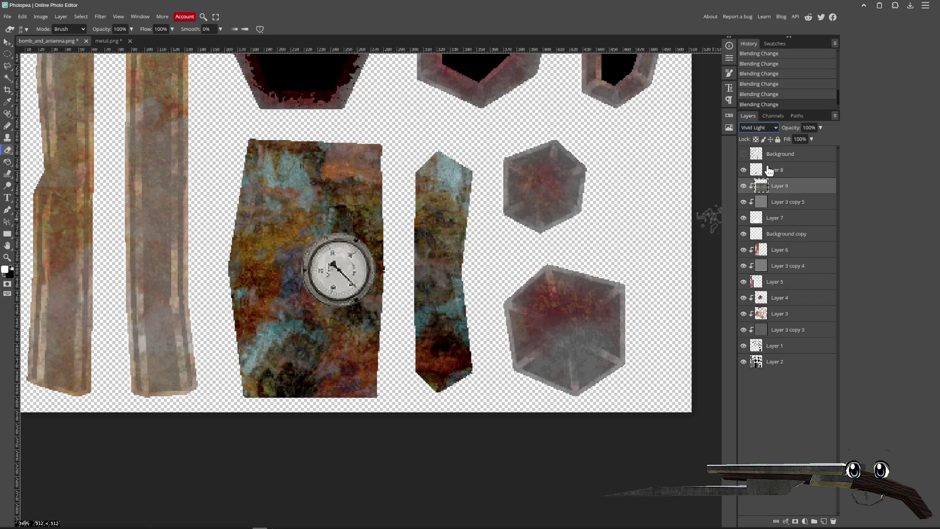
click(26, 29)
- Undo a trial eraser stroke and magic-wand select the large rusty rectangle on Layer 7
scroll(68, 100, down, 5)
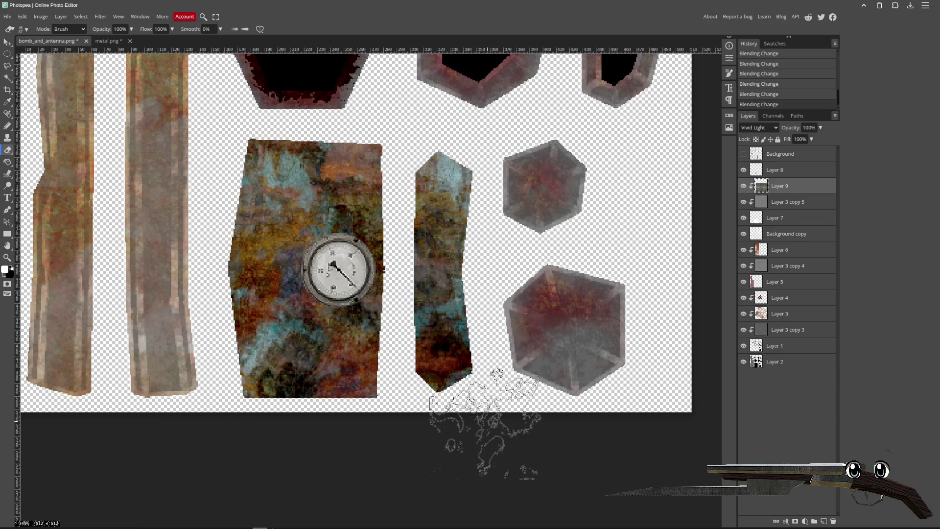
mouse_move(412, 338)
mouse_down()
mouse_move(388, 330)
mouse_move(384, 338)
mouse_up()
key(ctrl+z)
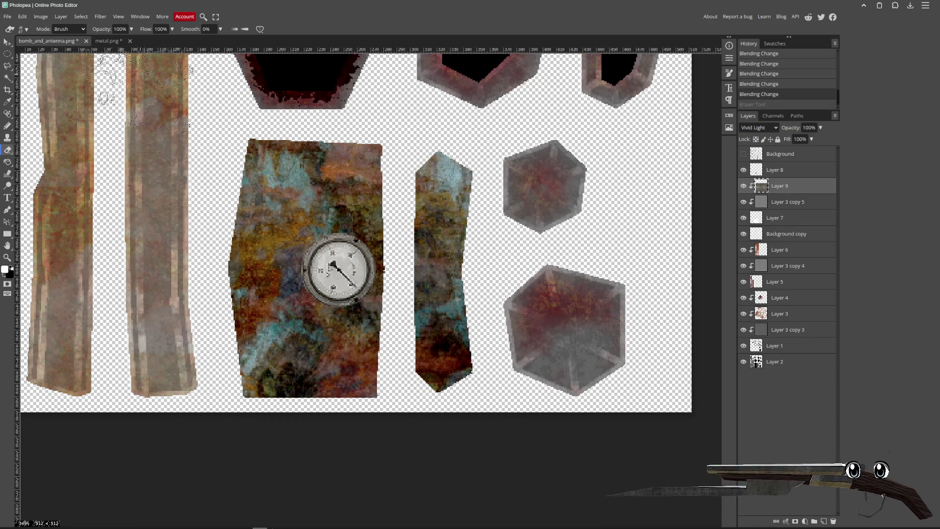
click(26, 30)
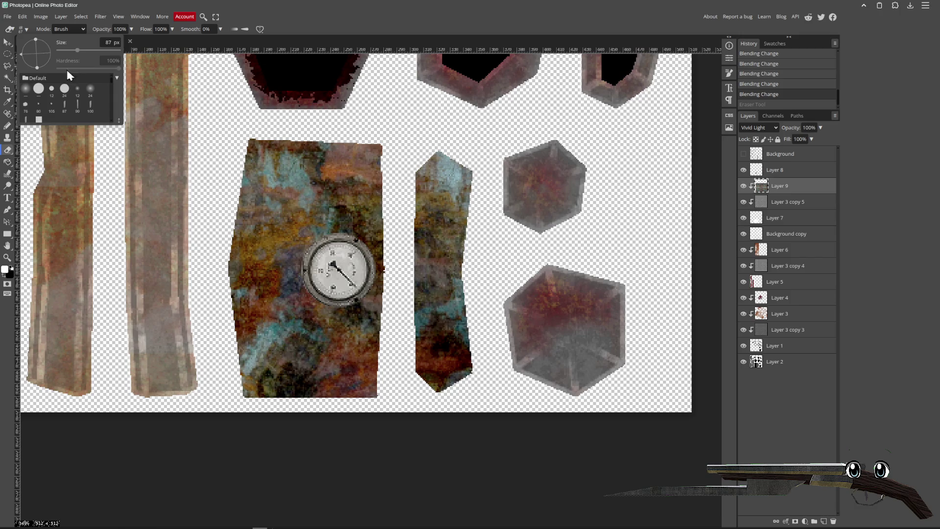
click(8, 77)
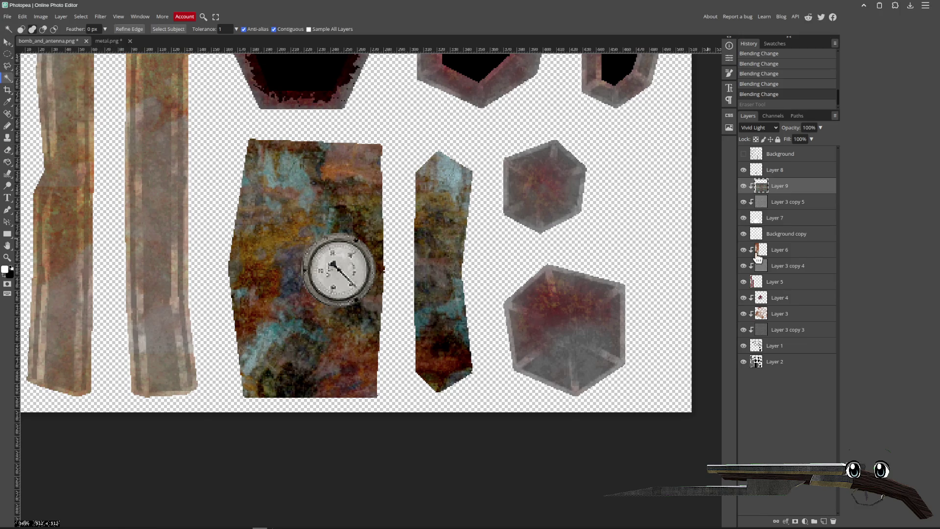
click(781, 218)
click(297, 237)
- On Layer 9, erase the rust around and below the gauge to reveal grey metal
click(797, 188)
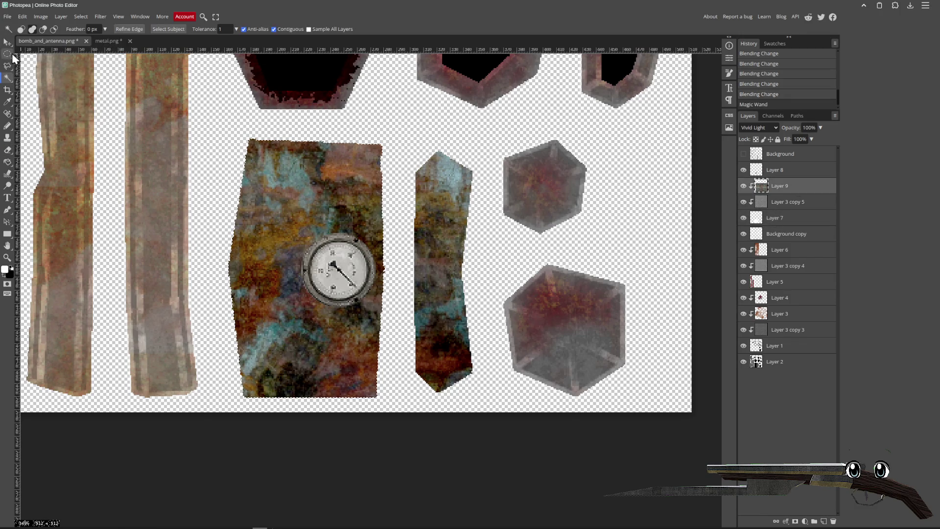
key(e)
drag(389, 199, 323, 230)
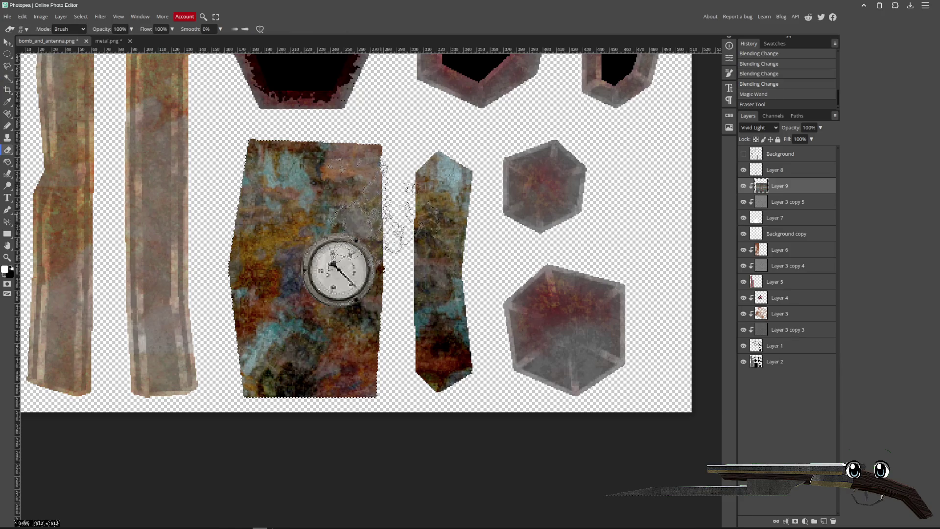
drag(343, 187, 393, 228)
mouse_move(378, 294)
mouse_down()
mouse_move(357, 262)
mouse_move(389, 325)
mouse_move(408, 275)
mouse_up()
key(ctrl+z)
key(ctrl+z)
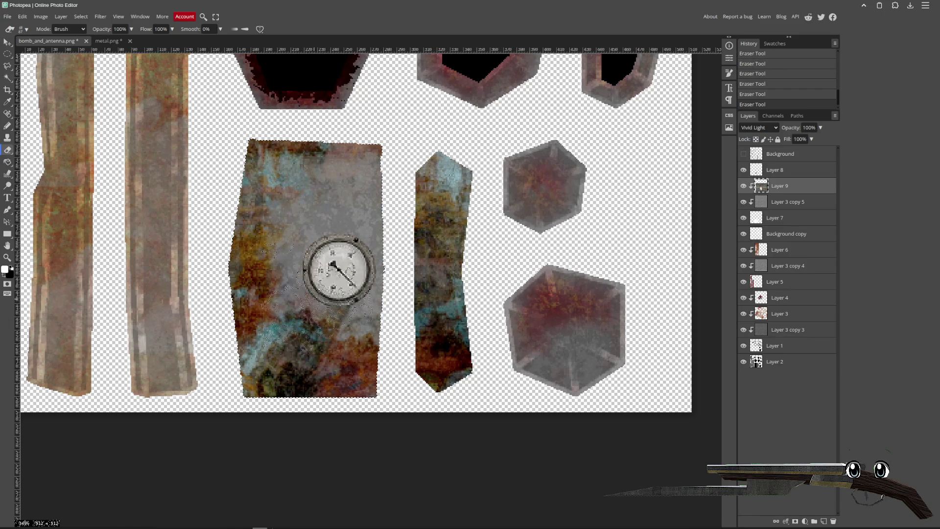
mouse_move(343, 265)
mouse_down()
mouse_move(380, 315)
mouse_move(392, 372)
mouse_up()
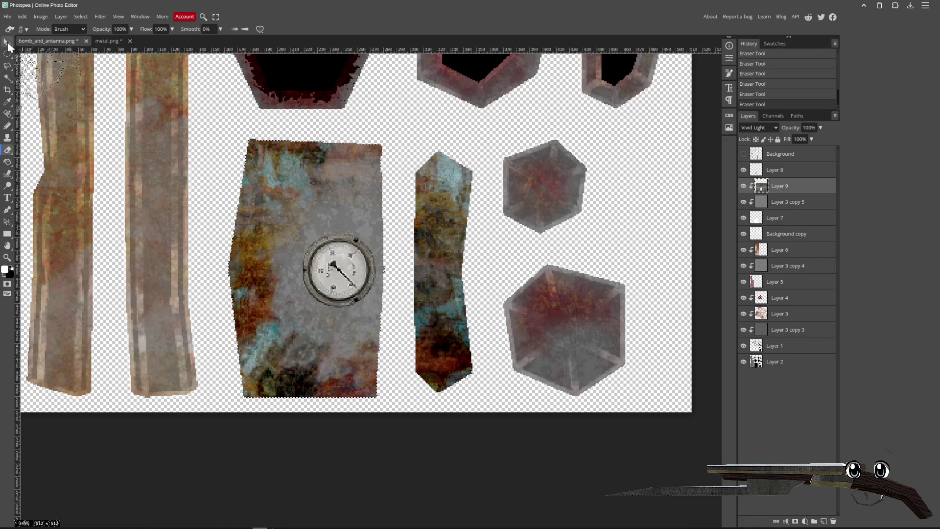
- Squash the eraser brush shape and magic-wand select the tall middle piece on Layer 7
key(v)
key(e)
click(26, 29)
drag(37, 68, 35, 66)
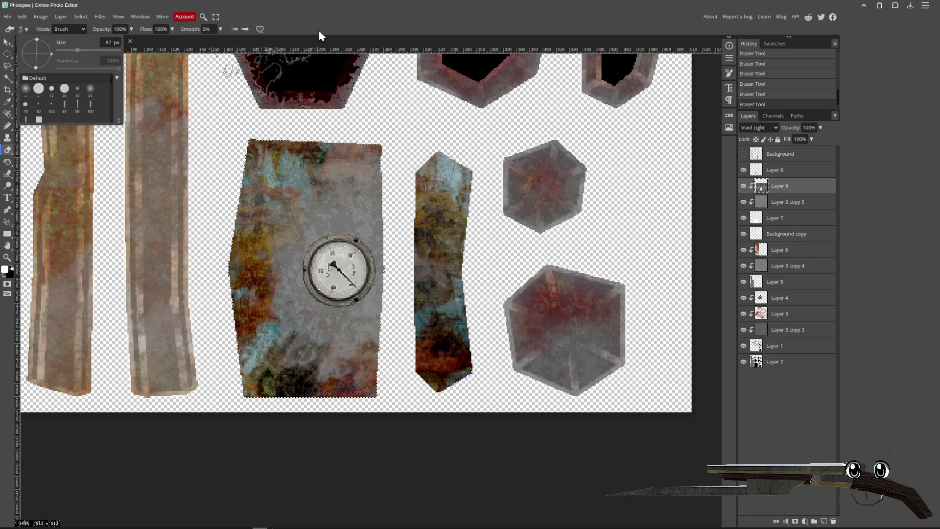
click(8, 79)
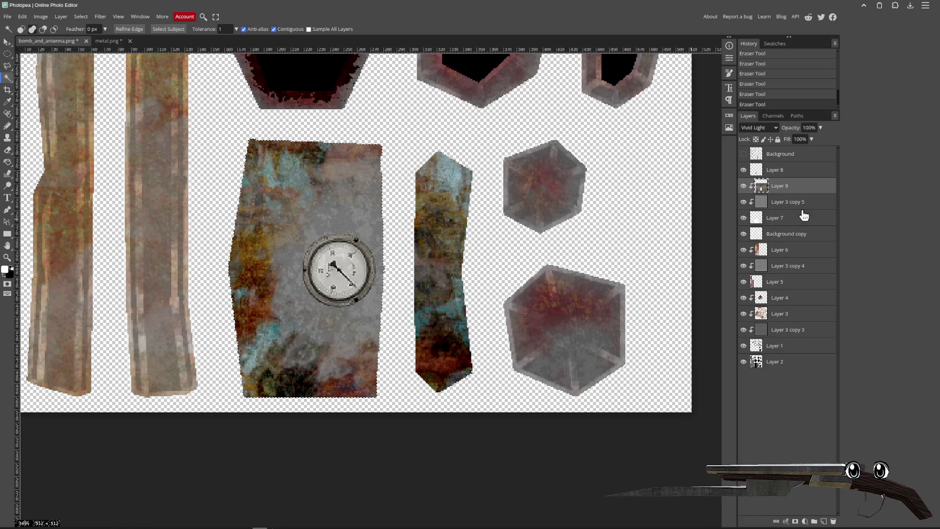
click(781, 217)
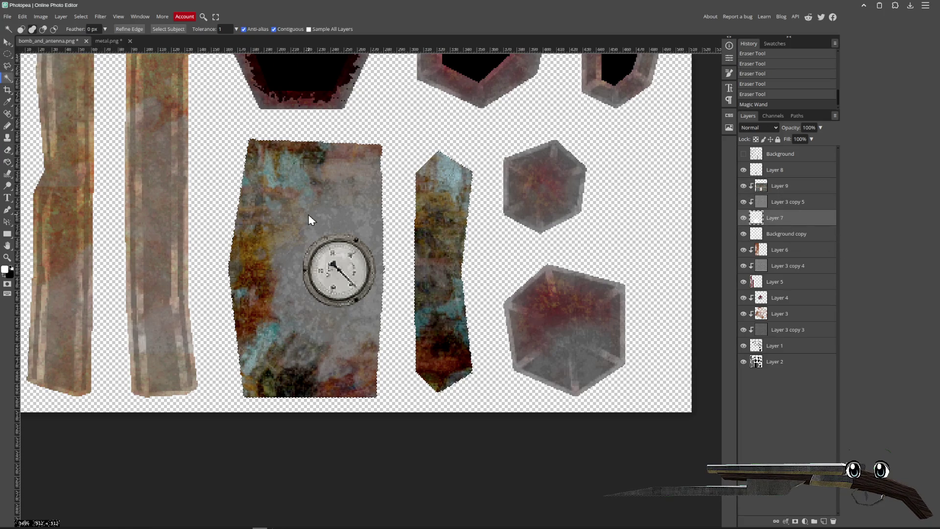
click(430, 231)
- Reorder Layer 9 and erase the rust across the tall middle piece
click(789, 169)
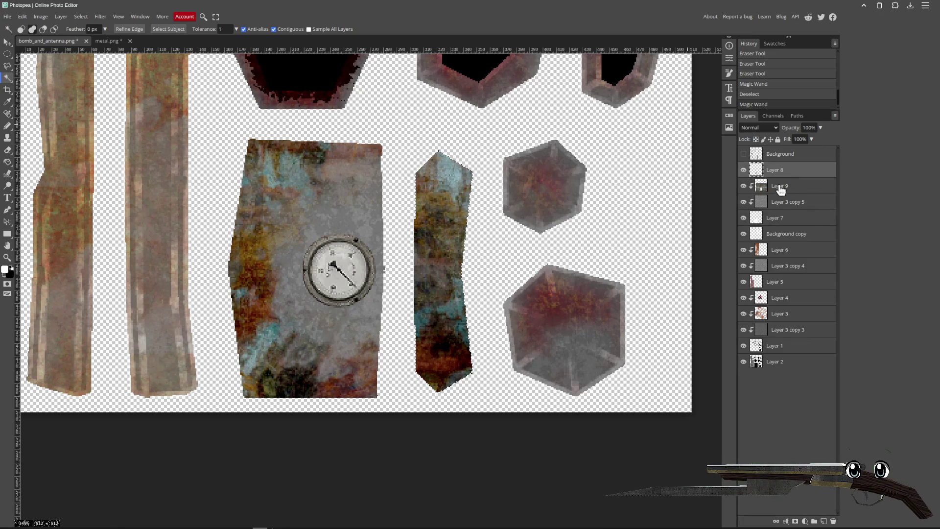
key(e)
click(401, 211)
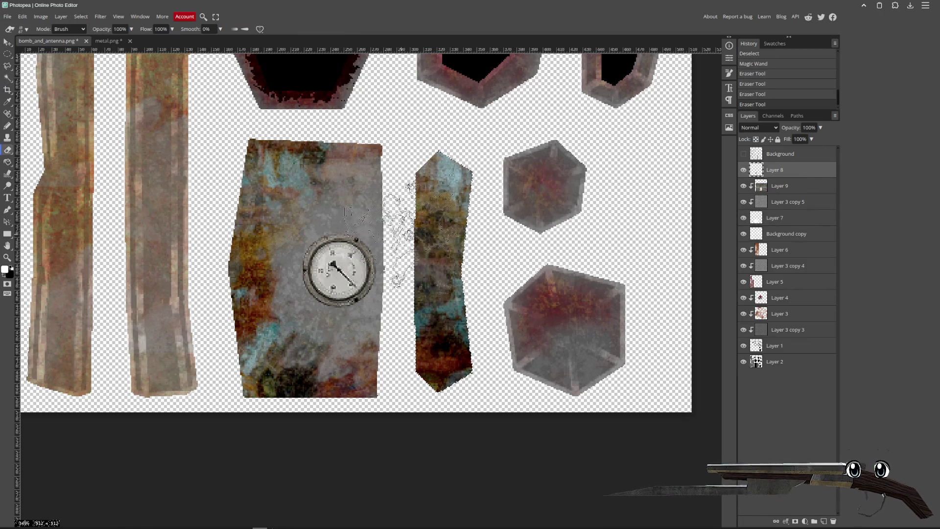
key(ctrl+z)
mouse_move(790, 185)
mouse_down()
mouse_move(375, 225)
mouse_move(787, 191)
mouse_move(784, 182)
mouse_up()
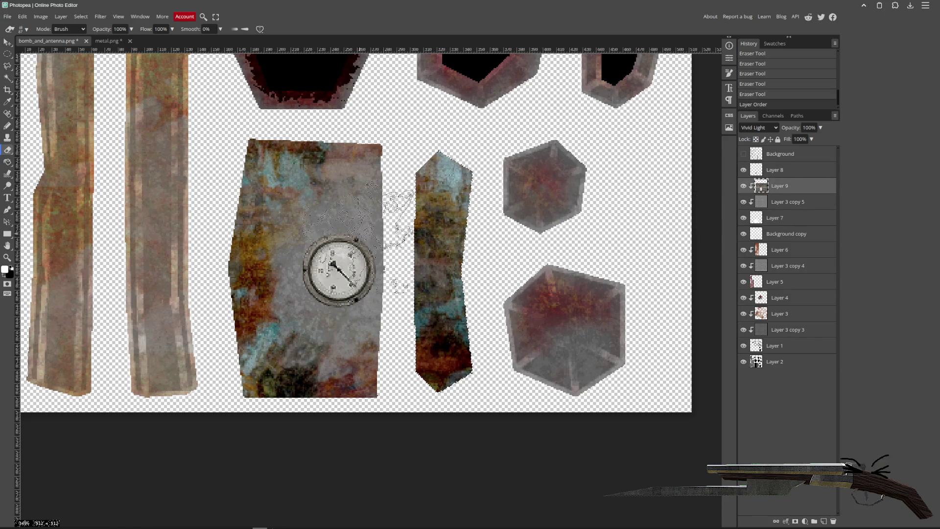
drag(393, 189, 416, 294)
drag(391, 206, 431, 314)
drag(387, 245, 421, 368)
mouse_move(391, 265)
mouse_down()
mouse_move(395, 204)
mouse_move(402, 377)
mouse_up()
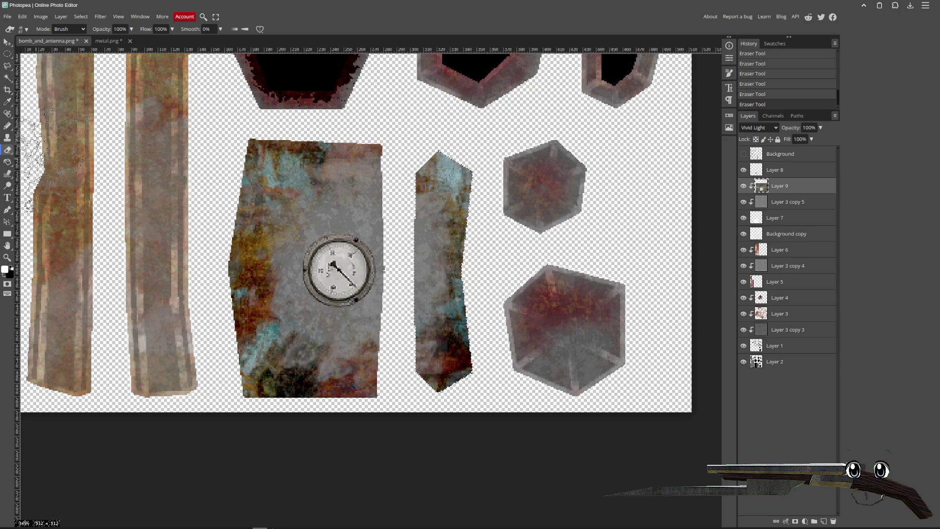
key(b)
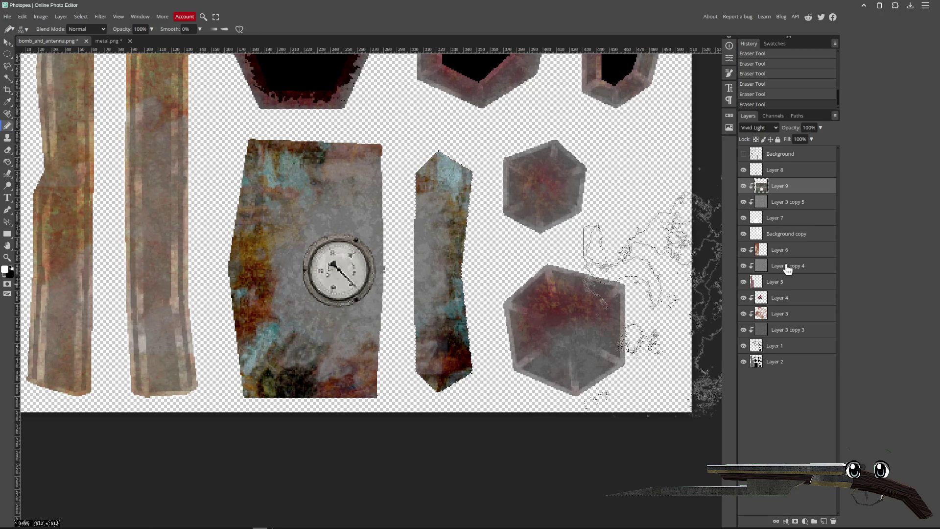
click(782, 298)
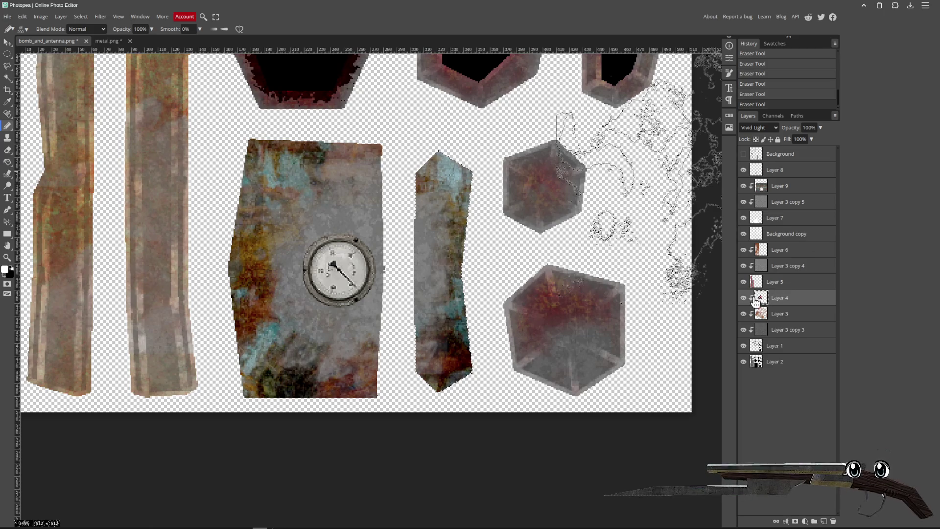
- Sample a very dark red from the texture as the foreground colour
key(i)
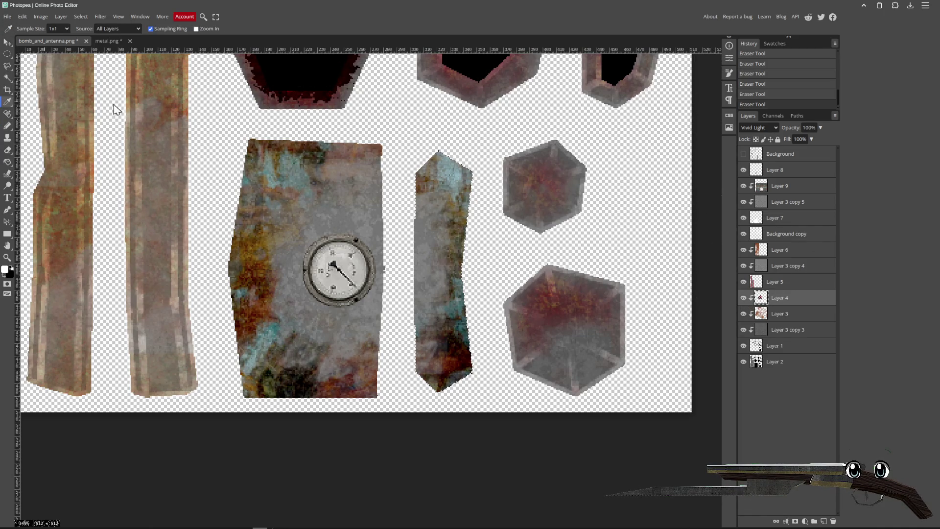
click(6, 272)
click(221, 90)
click(759, 127)
click(754, 141)
click(324, 94)
key(ctrl+z)
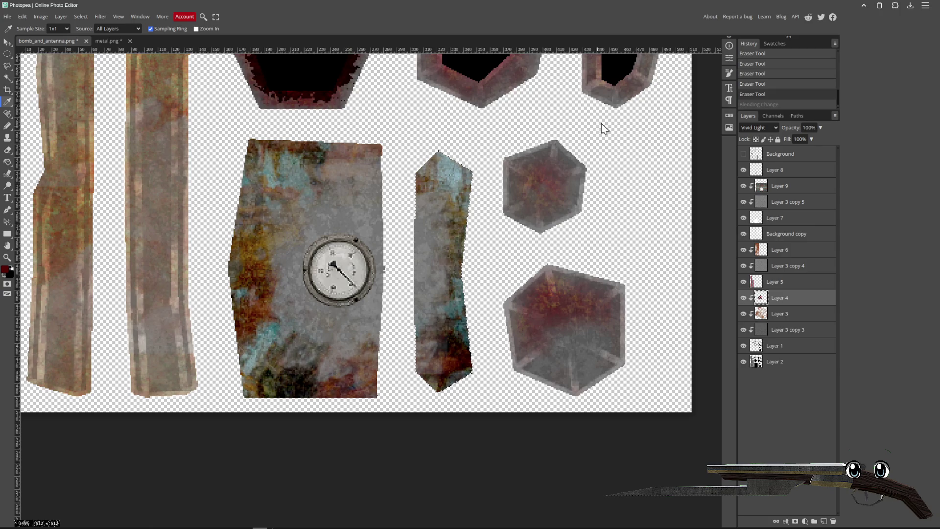
- With Layer 9 active, load the Layer 7 pieces as a selection and ready the Pencil
click(788, 205)
click(798, 188)
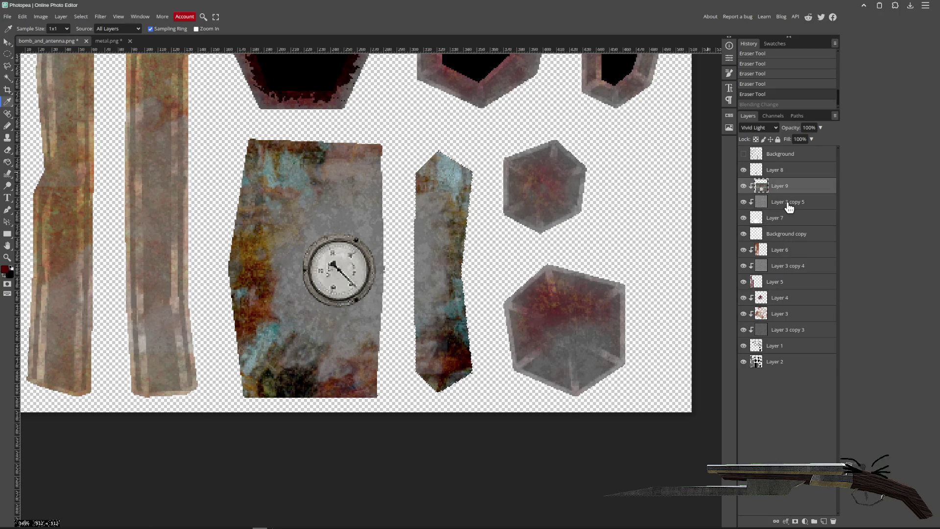
ctrl+click(757, 218)
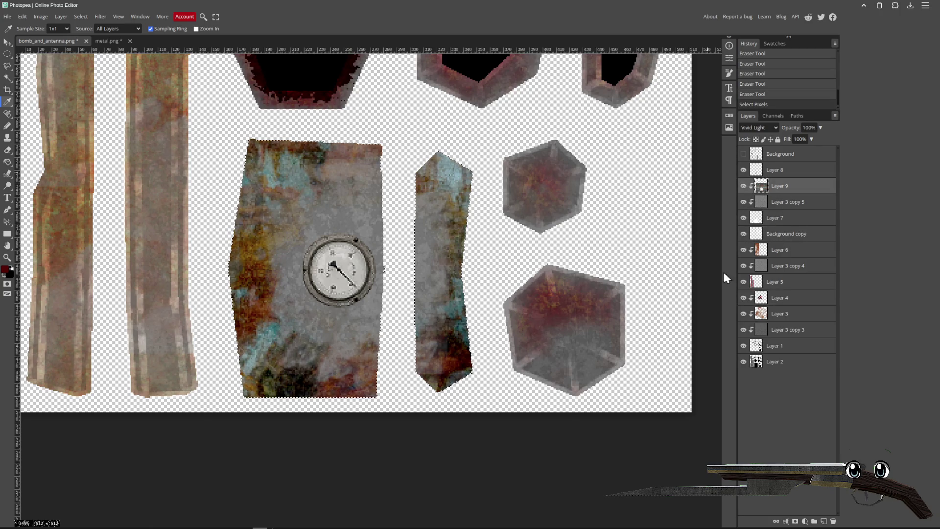
key(n)
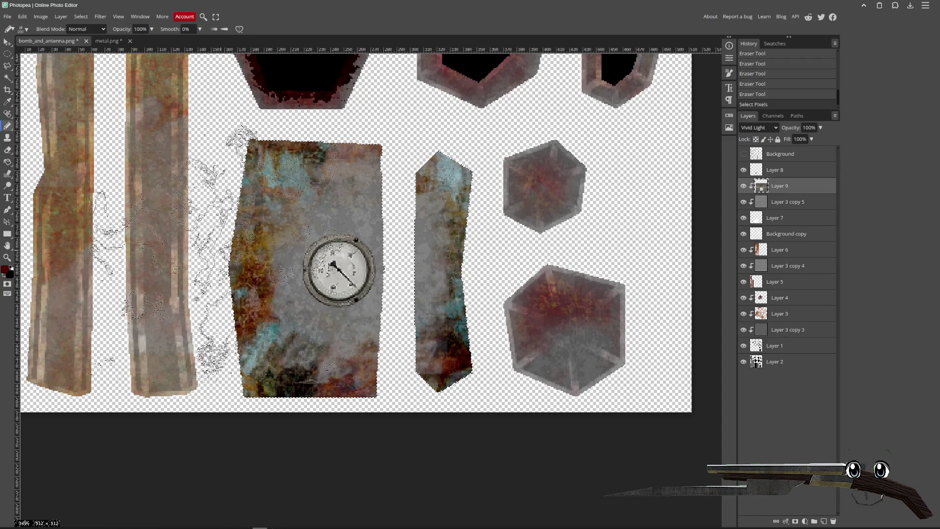
click(28, 29)
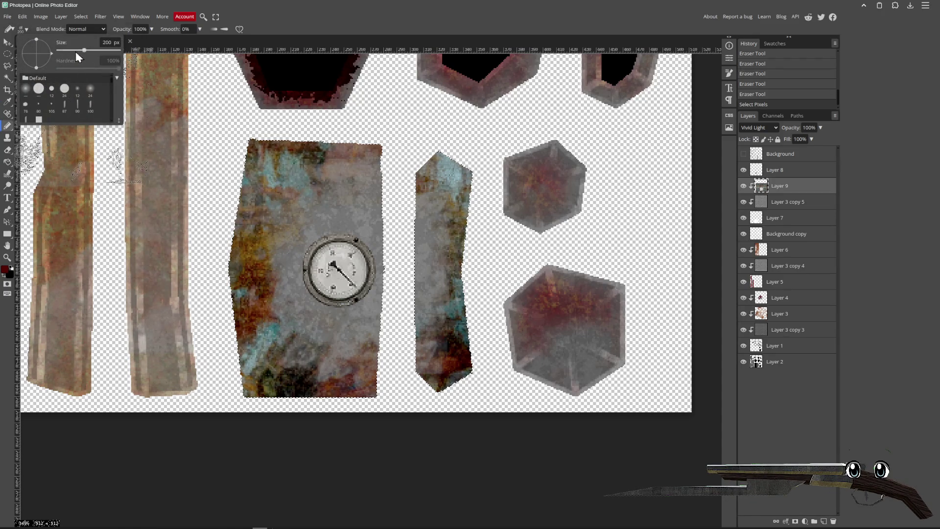
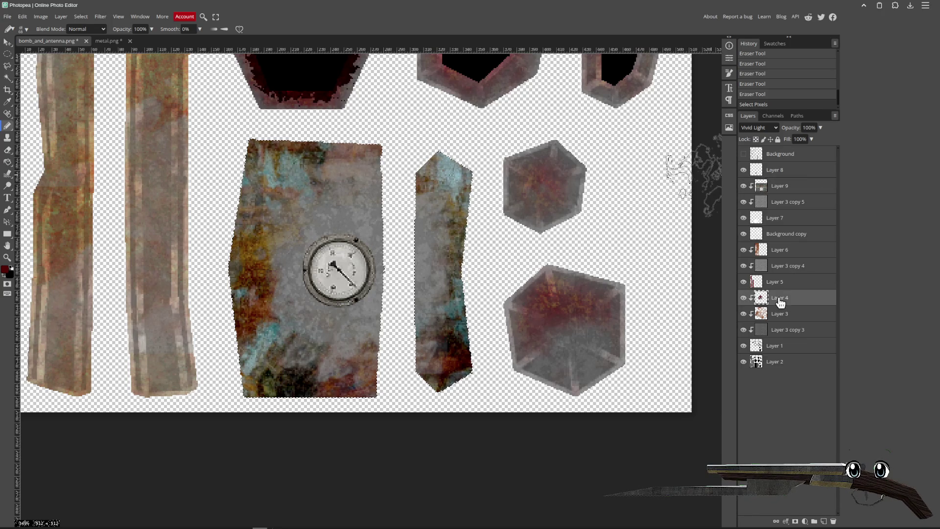
- Add a new Vivid Light layer (Layer 10) clipped to the layer below
key(ctrl+shift+n)
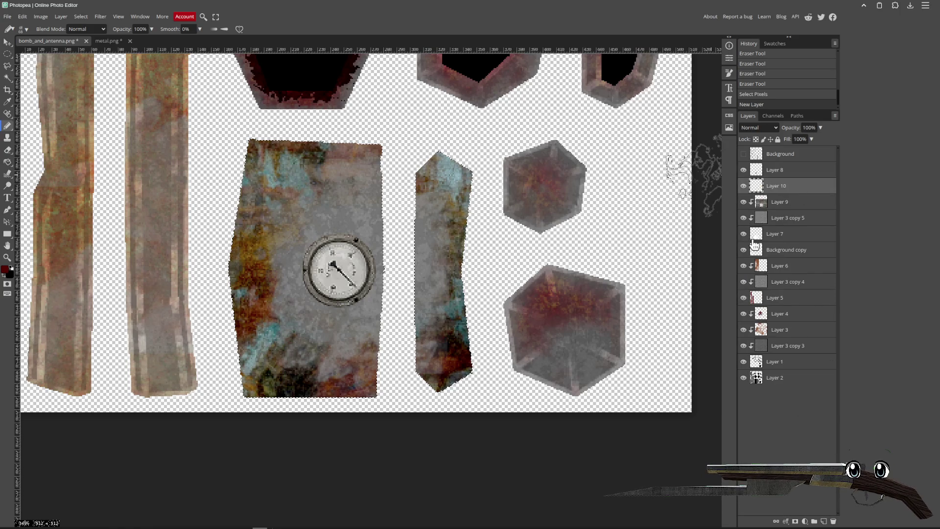
click(758, 128)
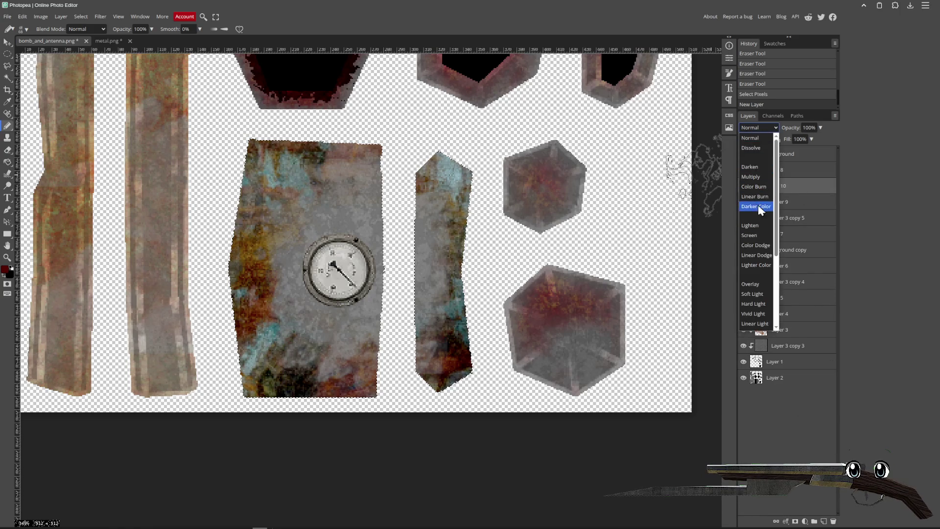
click(754, 313)
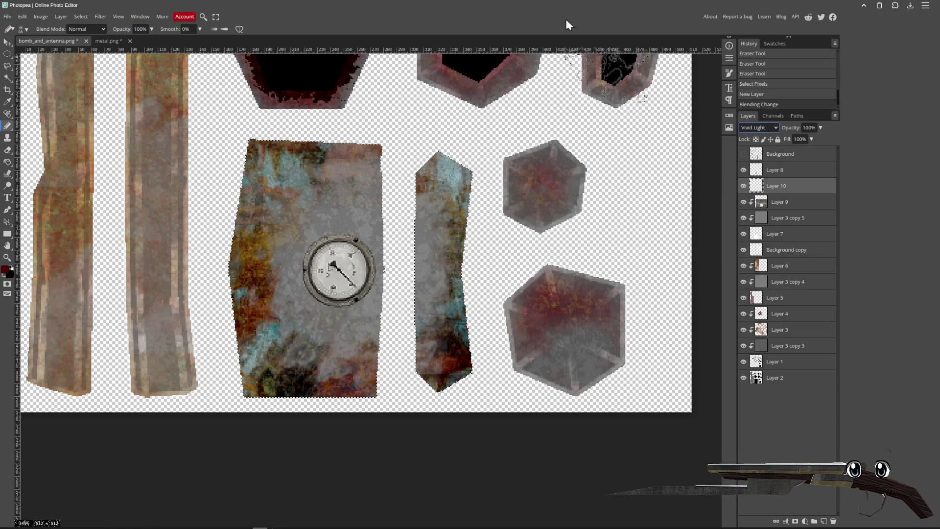
right_click(770, 184)
click(792, 329)
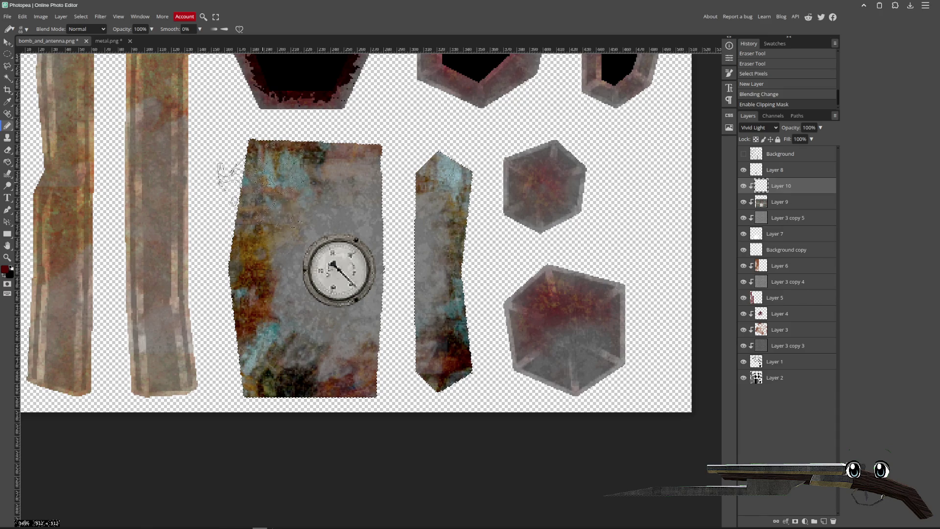
- Paint dark red grime on the gauge panel's top-left and the narrow strip's top and bottom
mouse_move(251, 89)
mouse_down()
mouse_move(212, 171)
mouse_move(219, 302)
mouse_move(211, 387)
mouse_move(200, 315)
mouse_move(242, 424)
mouse_move(315, 441)
mouse_move(325, 441)
mouse_move(230, 346)
mouse_move(279, 109)
mouse_move(321, 118)
mouse_move(379, 108)
mouse_move(281, 105)
mouse_move(338, 106)
mouse_up()
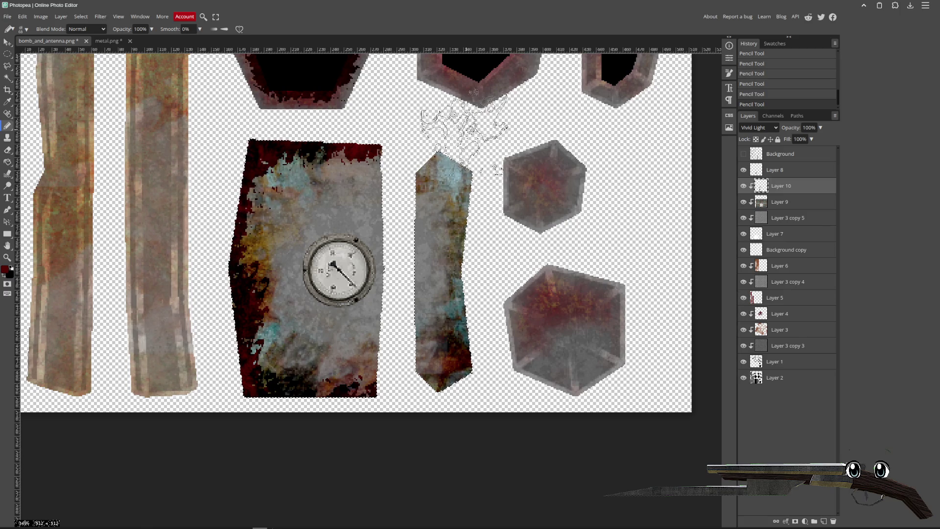
mouse_move(462, 131)
mouse_down()
mouse_move(425, 121)
mouse_move(510, 191)
mouse_move(487, 211)
mouse_move(502, 225)
mouse_up()
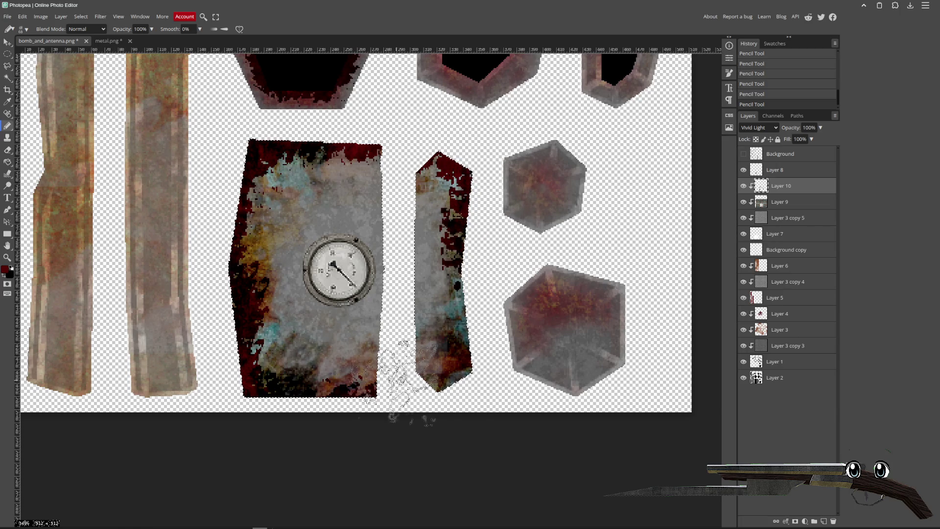
drag(420, 410, 482, 388)
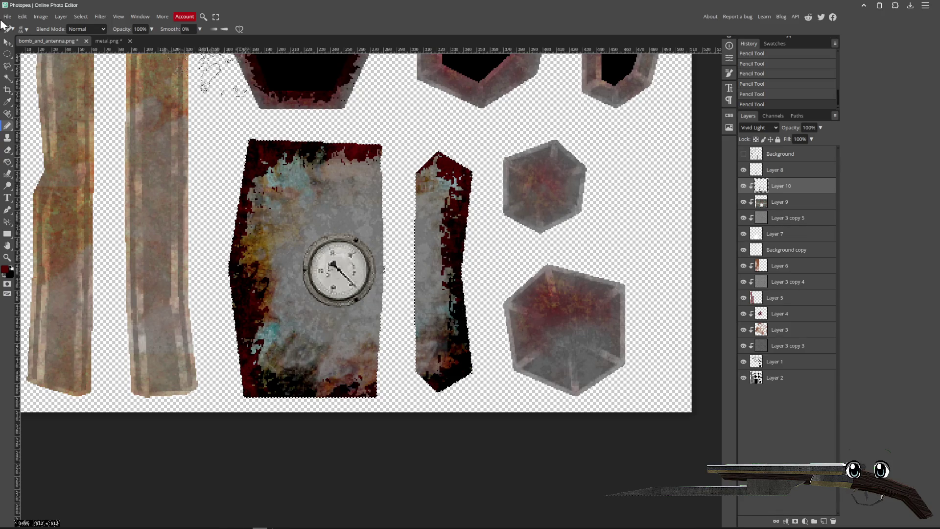
click(27, 30)
- Stamp red blood splatter across the gauge panel with a 112 px blood-splatter brush
scroll(51, 100, down, 5)
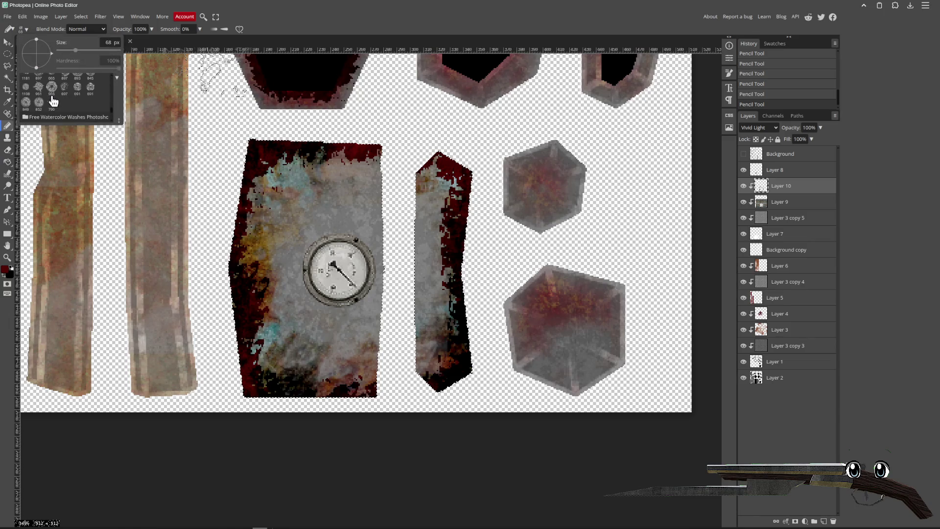
scroll(62, 103, down, 5)
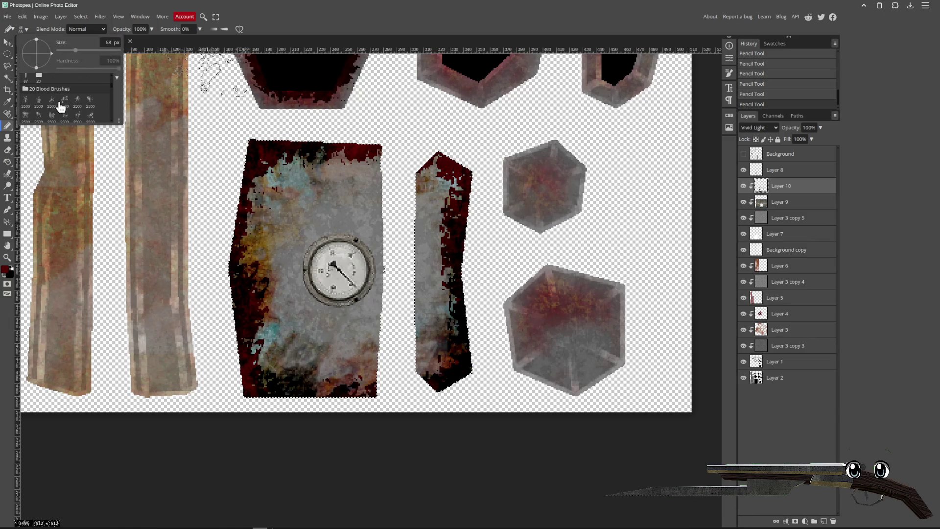
click(77, 101)
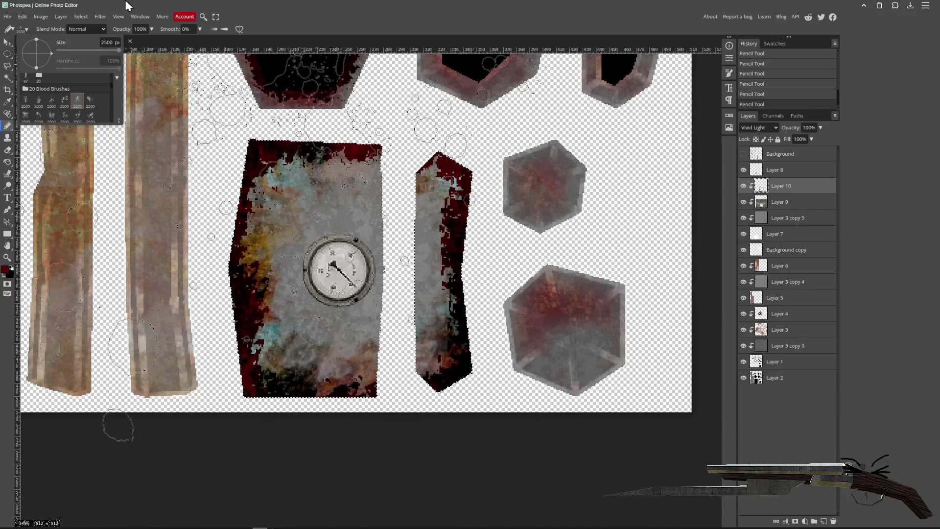
drag(84, 51, 78, 51)
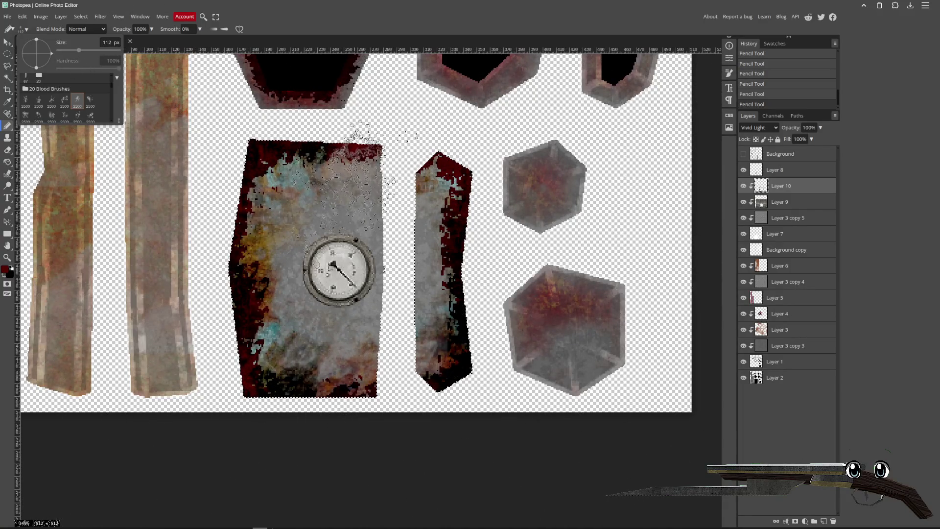
click(382, 174)
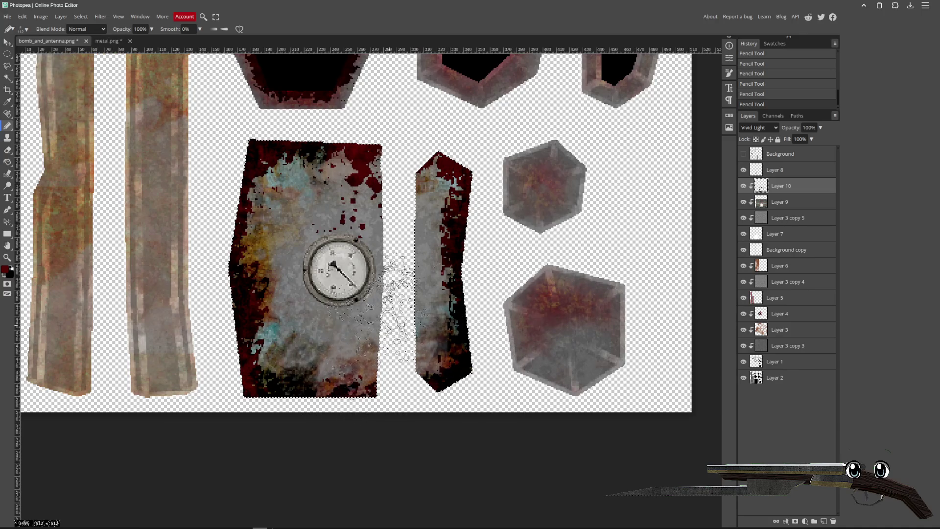
key(ctrl+z)
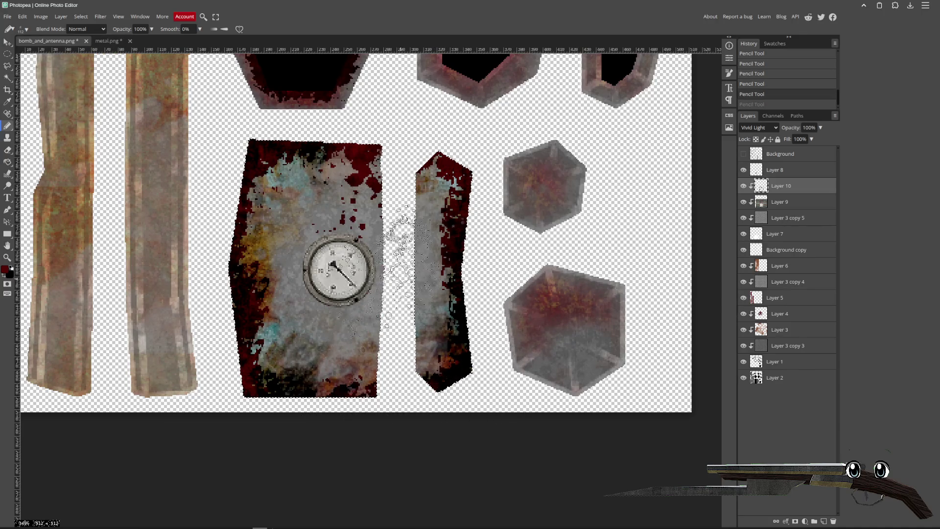
click(402, 267)
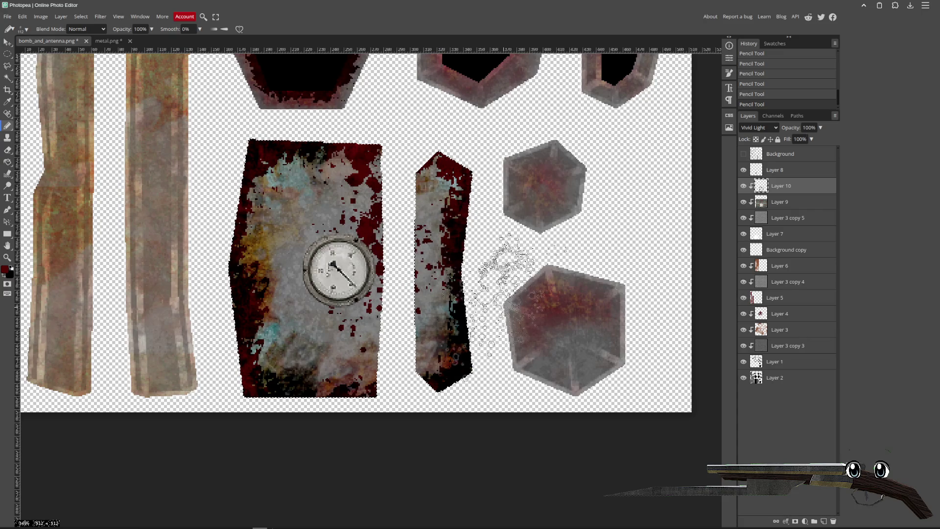
- Move Layer 8 below Layer 10 and clip it to the layer beneath
click(782, 172)
drag(794, 197, 794, 195)
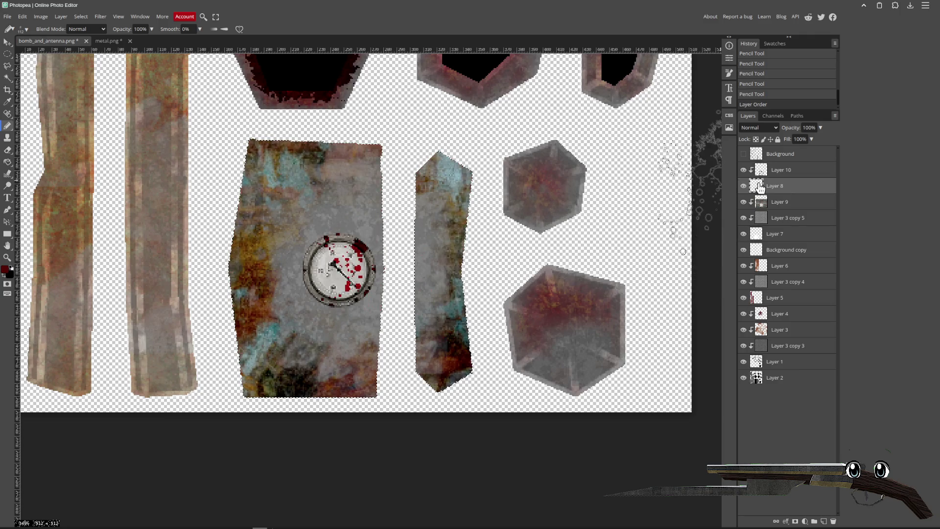
right_click(776, 188)
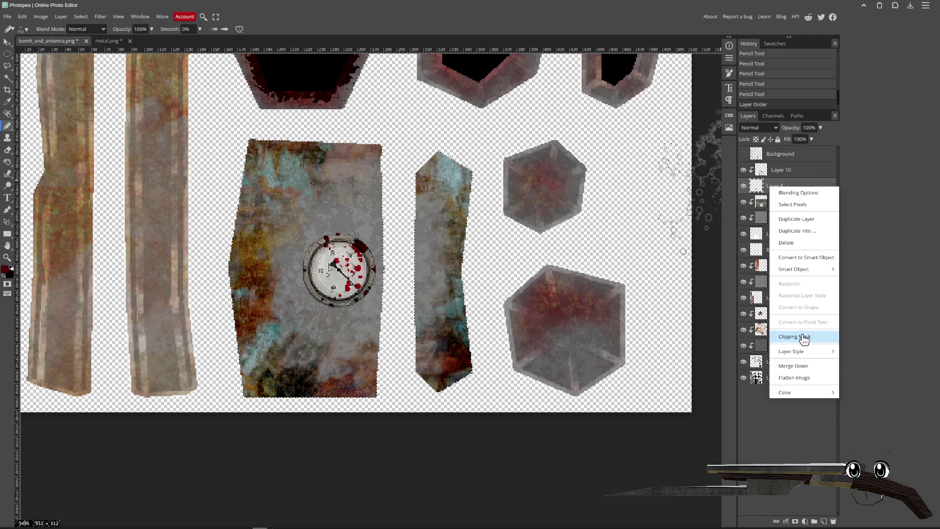
click(805, 337)
- Load Layer 9's pixels as a selection, invert it, deselect, and make Layer 8 active
click(783, 171)
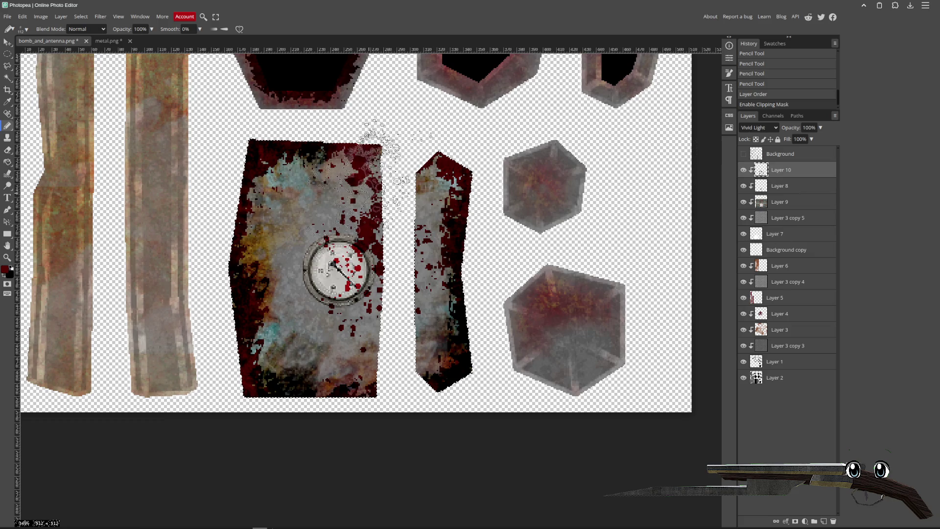
click(774, 202)
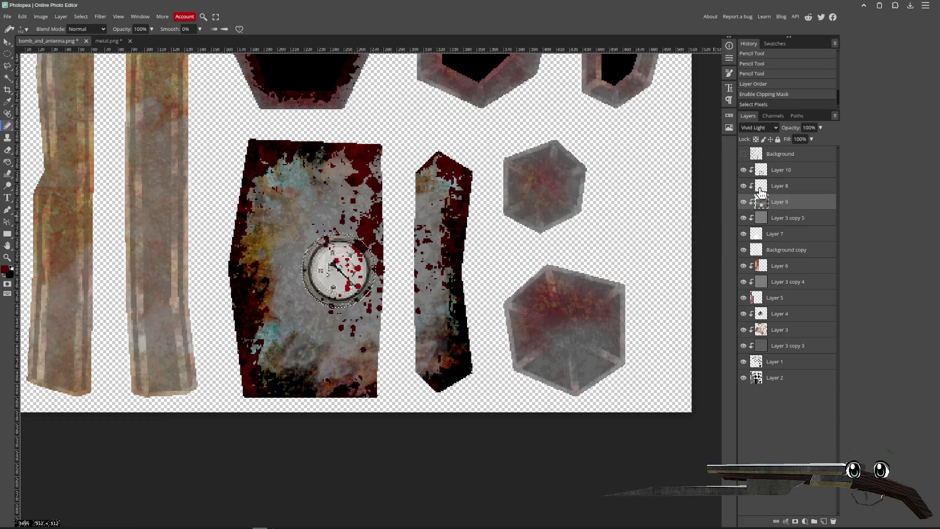
click(80, 17)
click(90, 51)
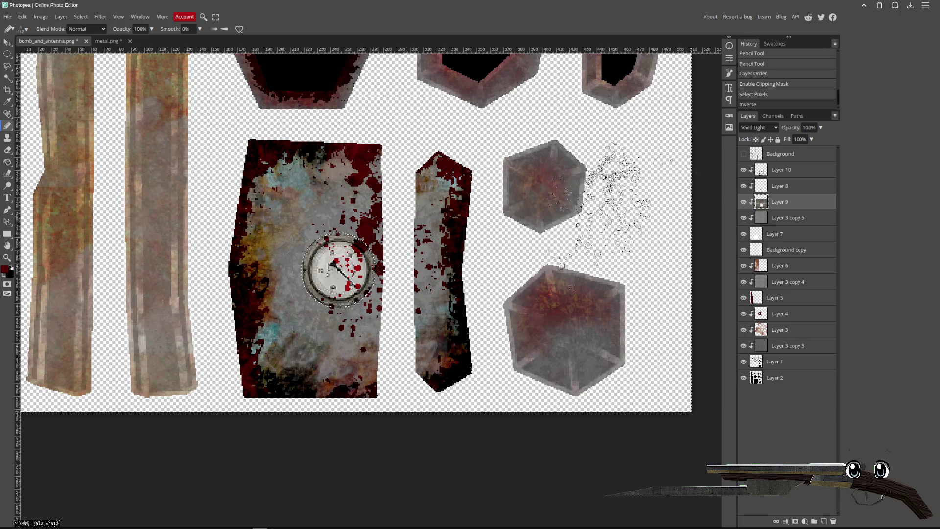
key(ctrl+d)
click(783, 191)
- Enable a Stroke and an 11 px Darken Outer Glow in Layer 8's layer style
right_click(784, 191)
click(803, 196)
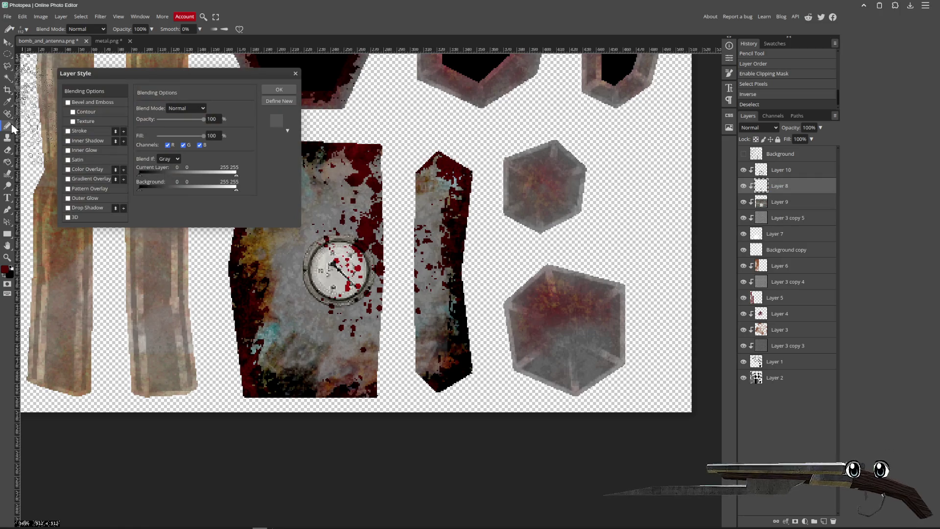
click(78, 131)
click(77, 132)
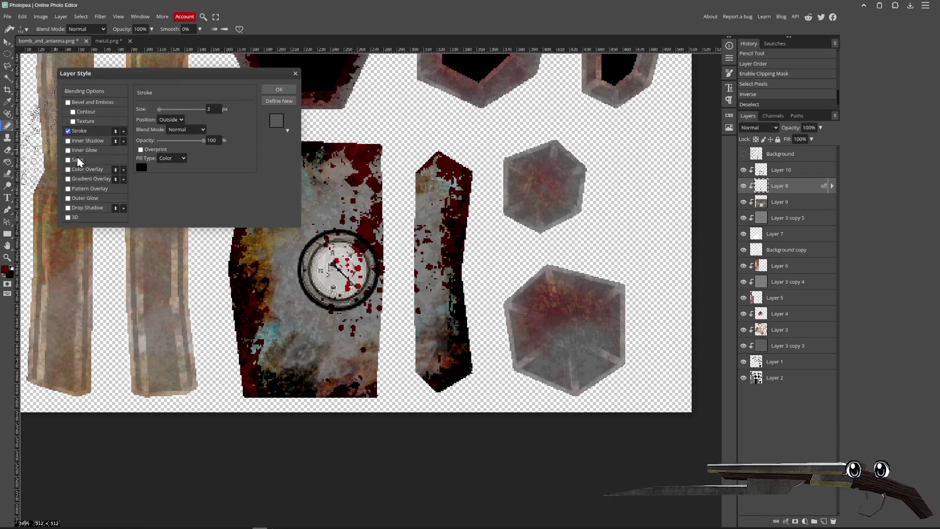
click(68, 198)
click(141, 142)
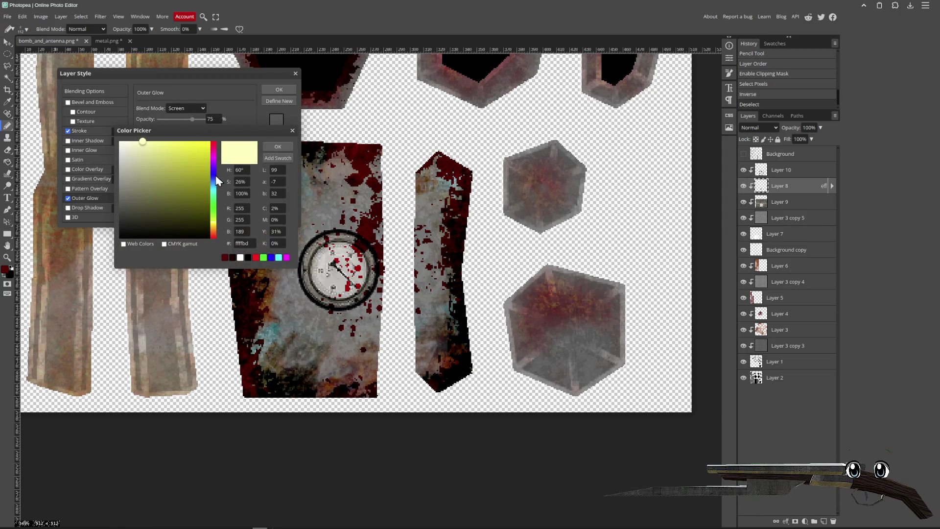
click(278, 146)
click(187, 107)
click(179, 123)
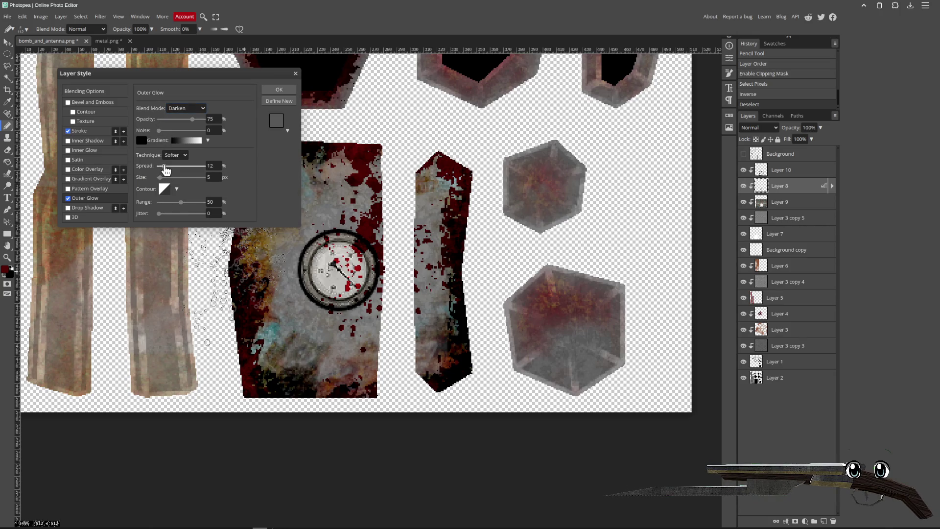
drag(160, 178, 161, 178)
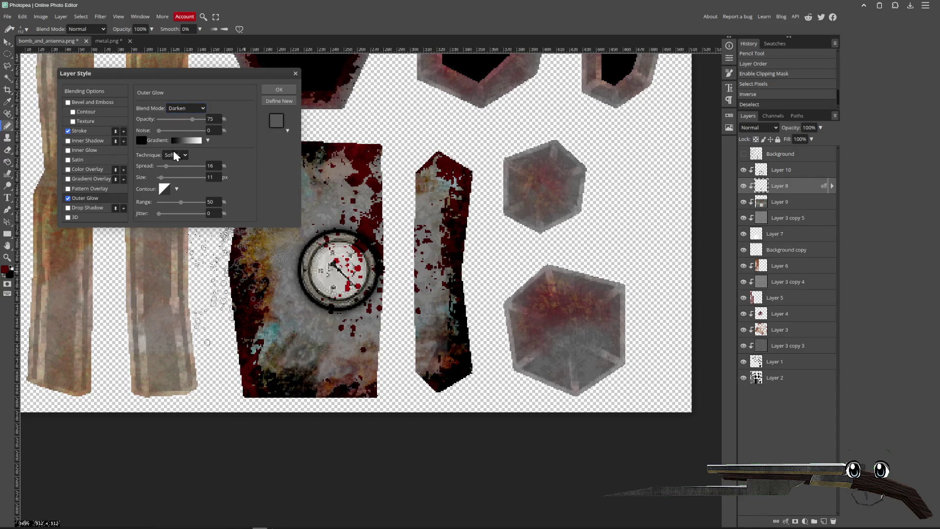
- Thin the stroke to 1 px and switch the lowered-opacity glow to Linear Burn
click(88, 131)
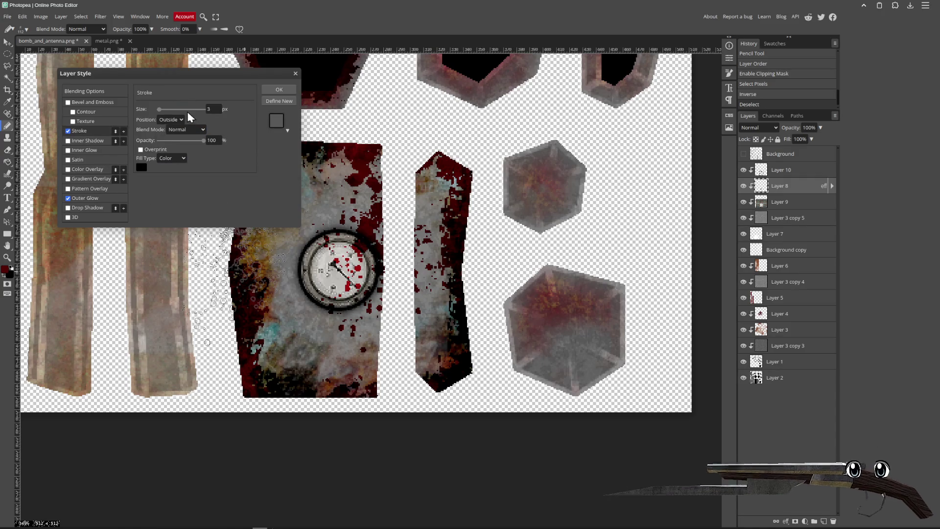
drag(161, 108, 154, 108)
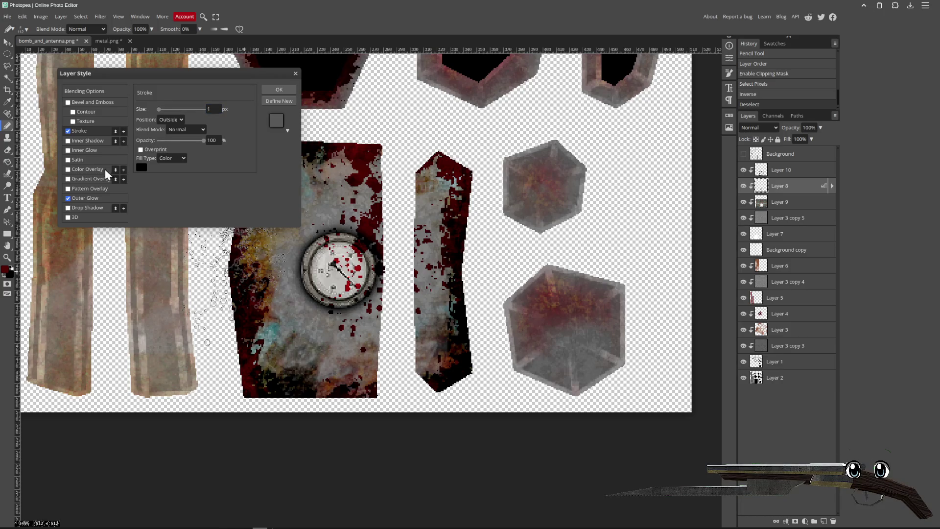
click(86, 198)
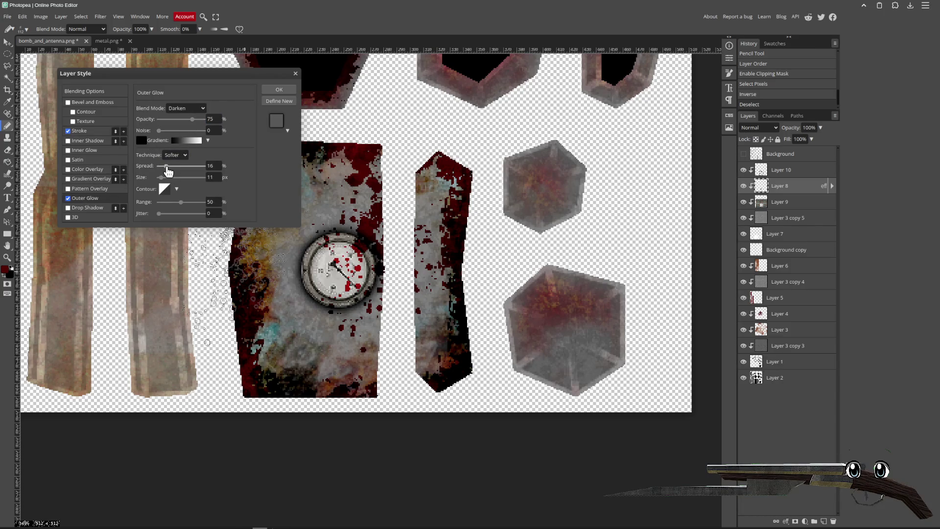
drag(191, 126, 180, 125)
click(194, 108)
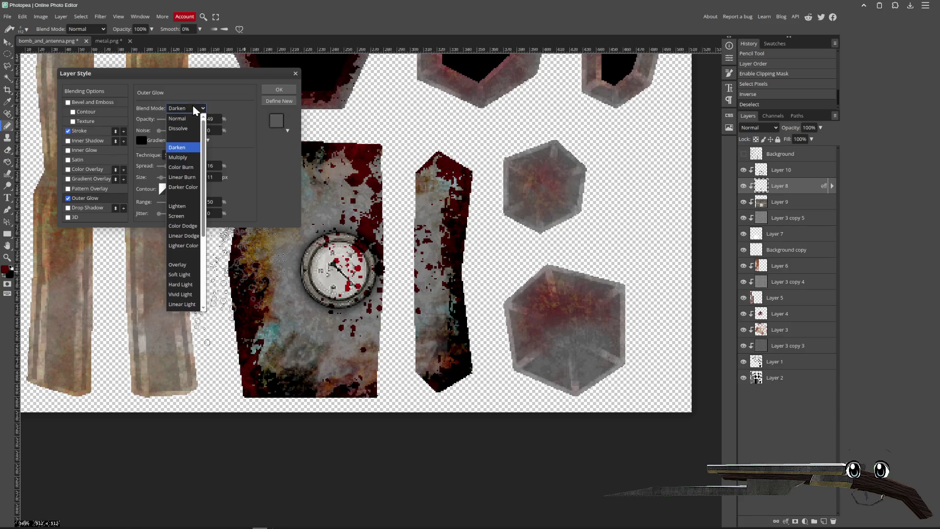
click(177, 158)
key(s)
key(s)
key(s)
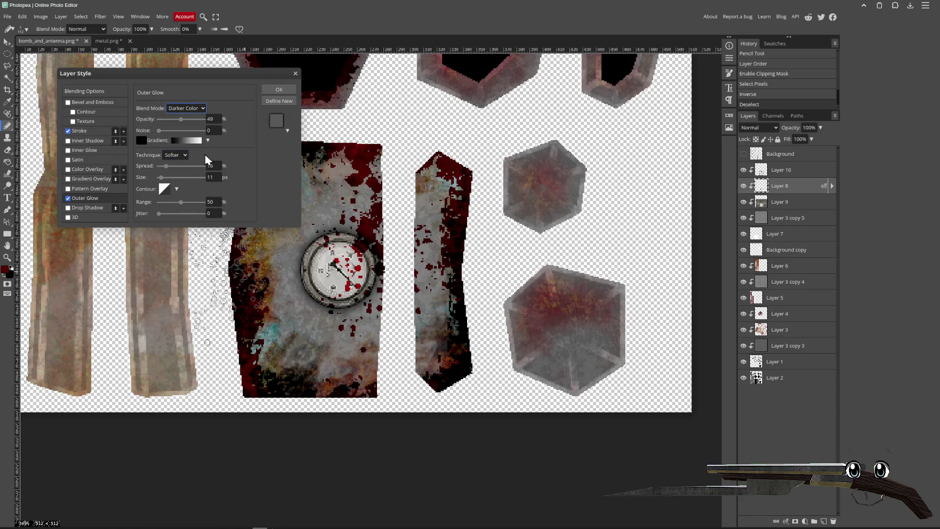
key(n)
key(l)
key(l)
key(Up)
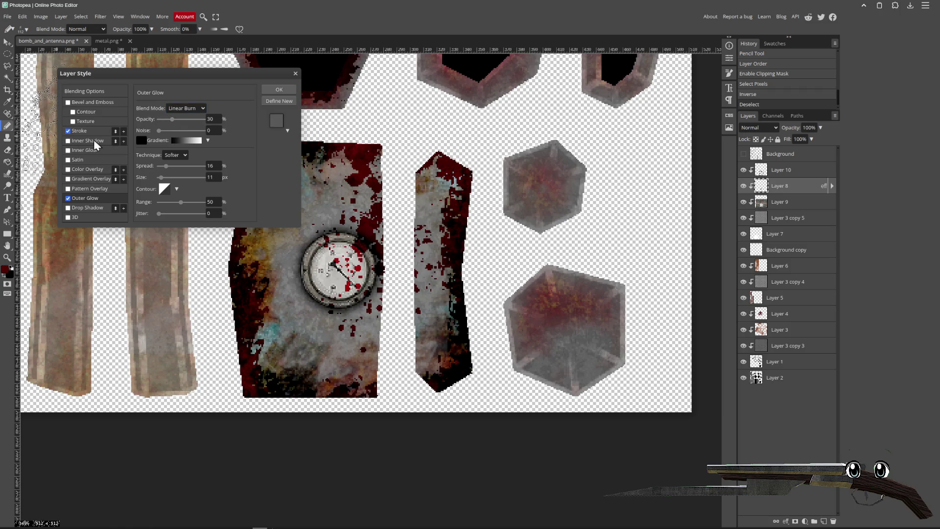
- Set the stroke to Luminosity blending and apply the layer style
click(81, 131)
click(181, 128)
click(192, 168)
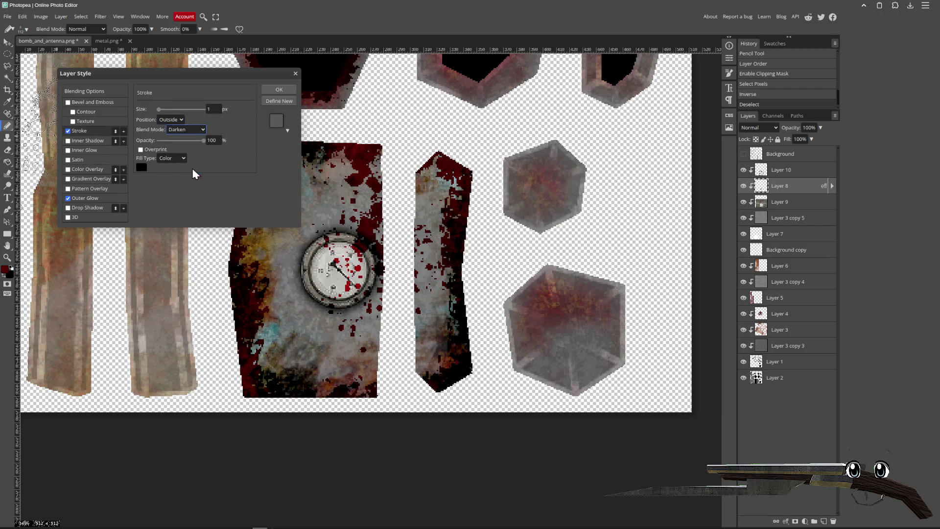
key(l)
key(l)
click(278, 89)
drag(512, 210, 471, 229)
key(v)
scroll(407, 231, down, 4)
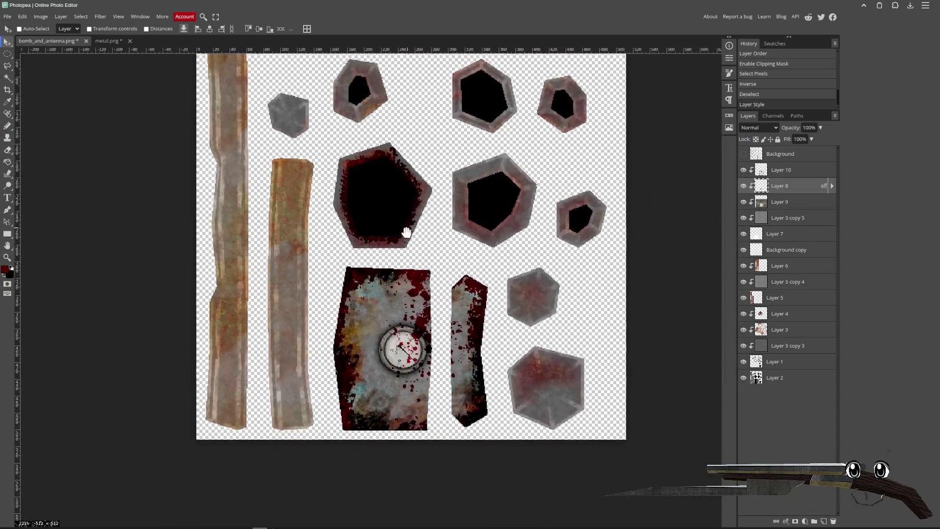
- Add a new top layer filled with a merged copy of the texture via Apply Image
drag(407, 232, 389, 255)
key(ctrl+shift+n)
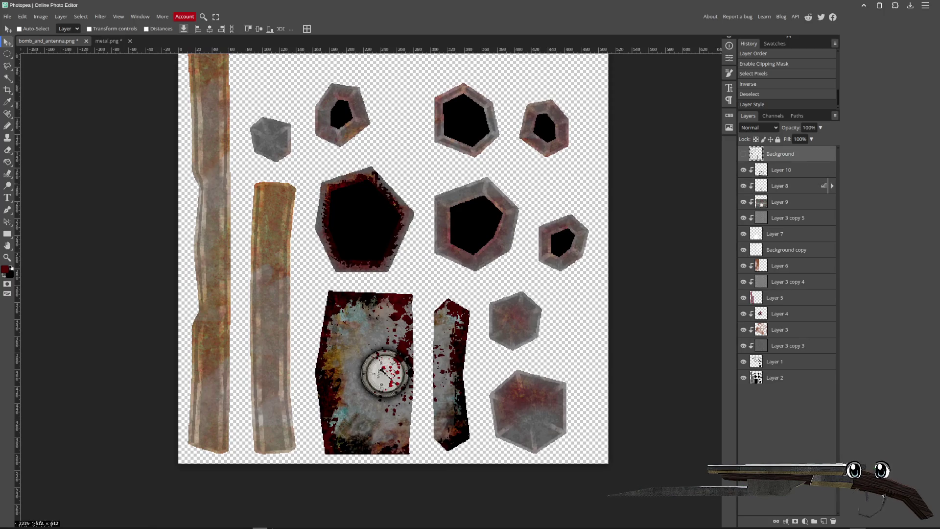
click(41, 17)
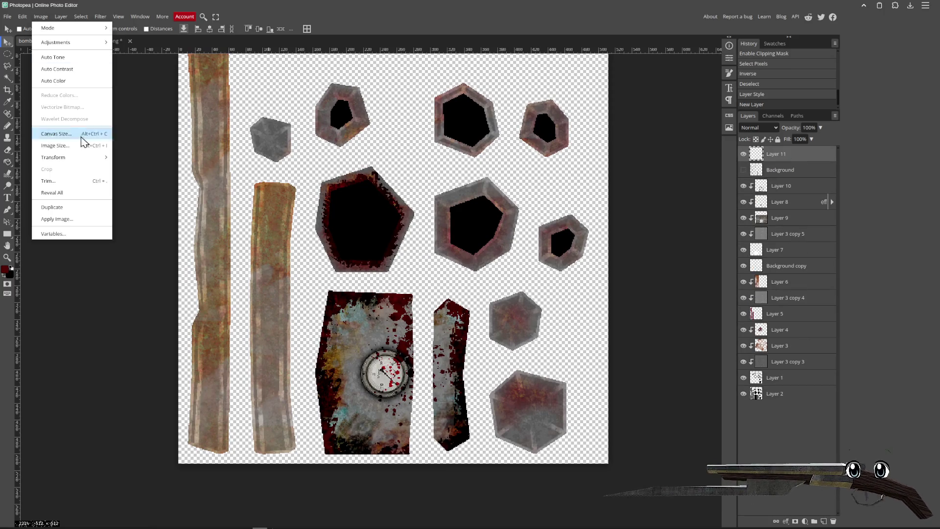
click(78, 221)
click(205, 116)
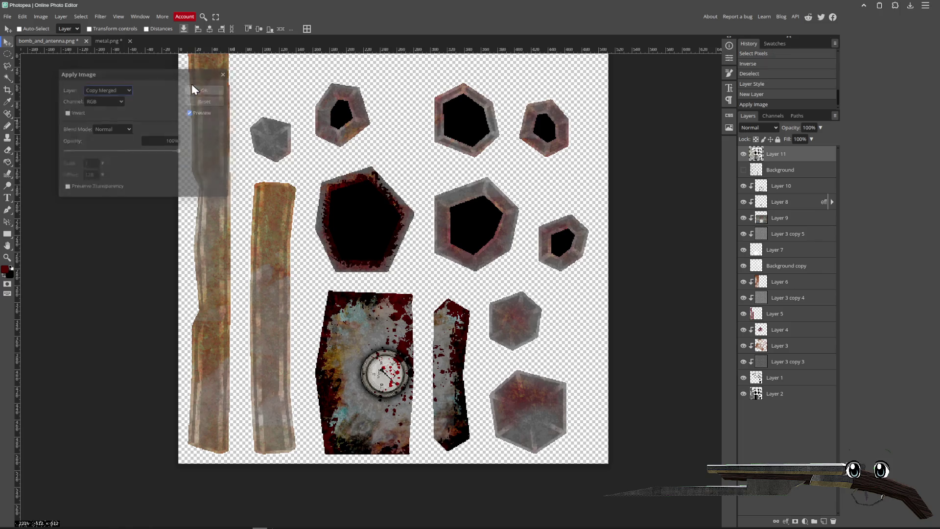
- Sharpen the merged texture layer, discarding a trial noise filter
click(100, 16)
mouse_move(140, 157)
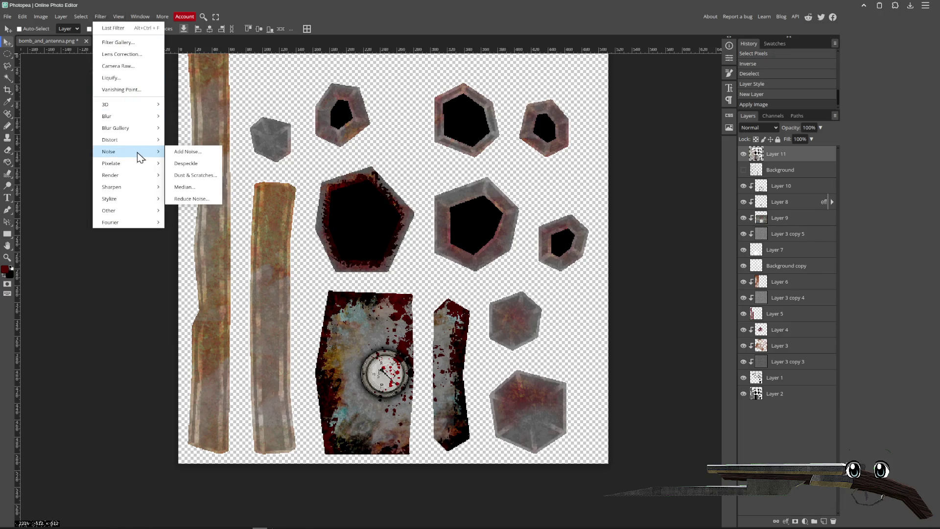
click(186, 152)
click(205, 87)
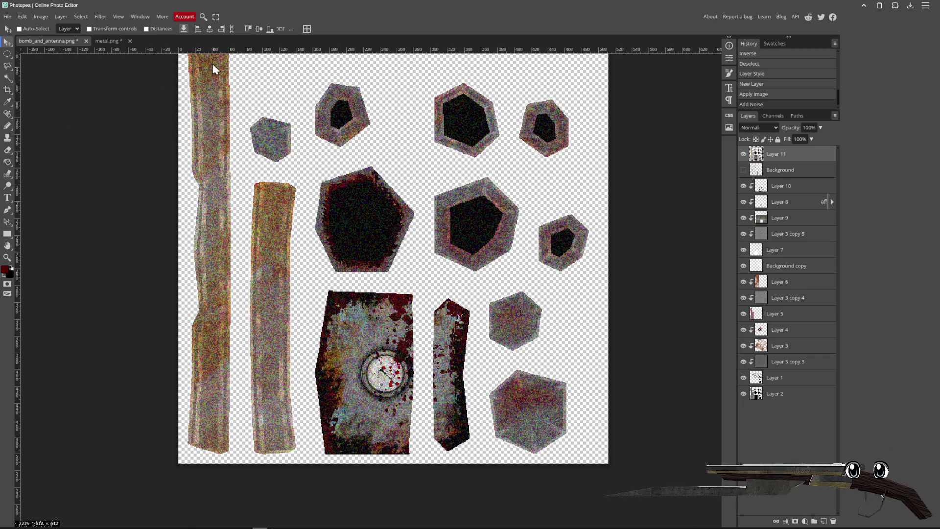
key(ctrl+z)
click(101, 16)
mouse_move(129, 179)
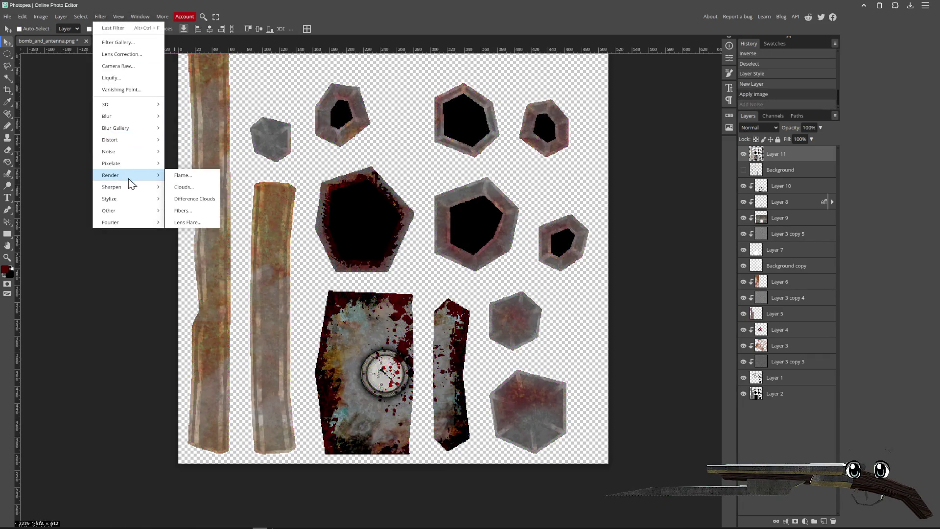
click(182, 187)
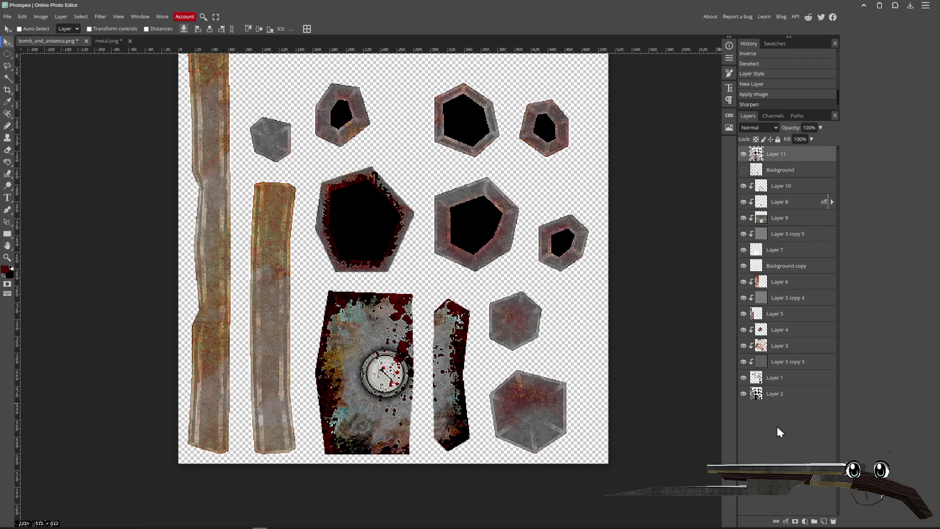
- Add a Curves adjustment layer and pull the curve down to darken the texture
click(815, 522)
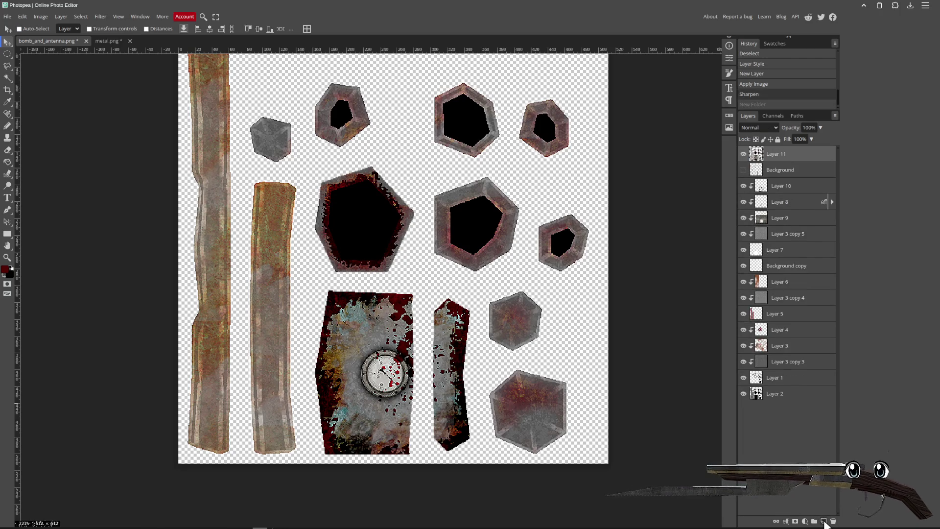
key(ctrl+z)
click(805, 522)
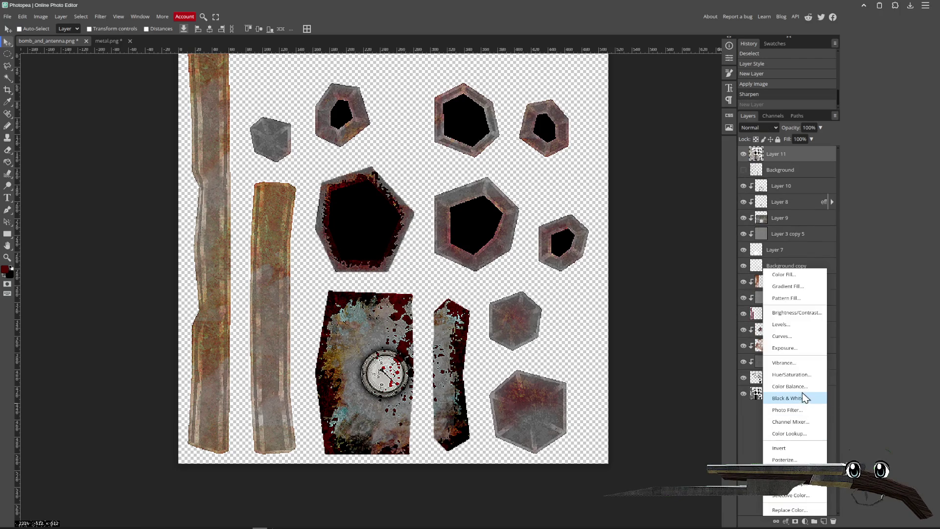
click(780, 336)
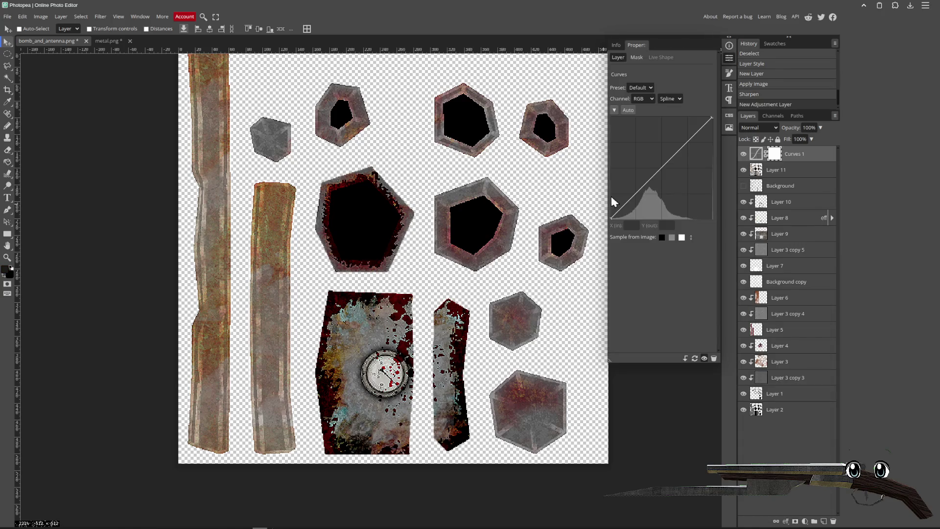
drag(632, 199, 633, 203)
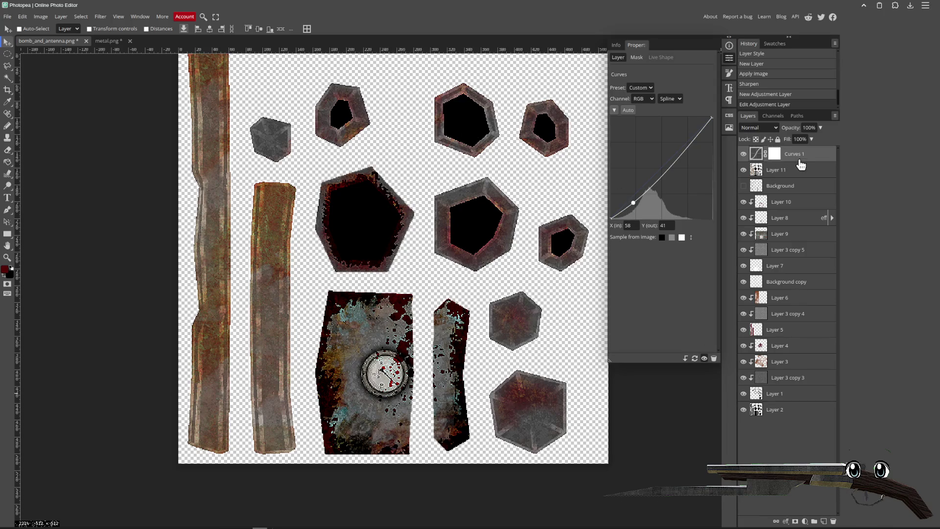
- Export the image as PNG, overwriting bomb_and_antenna.png
click(8, 16)
mouse_move(31, 126)
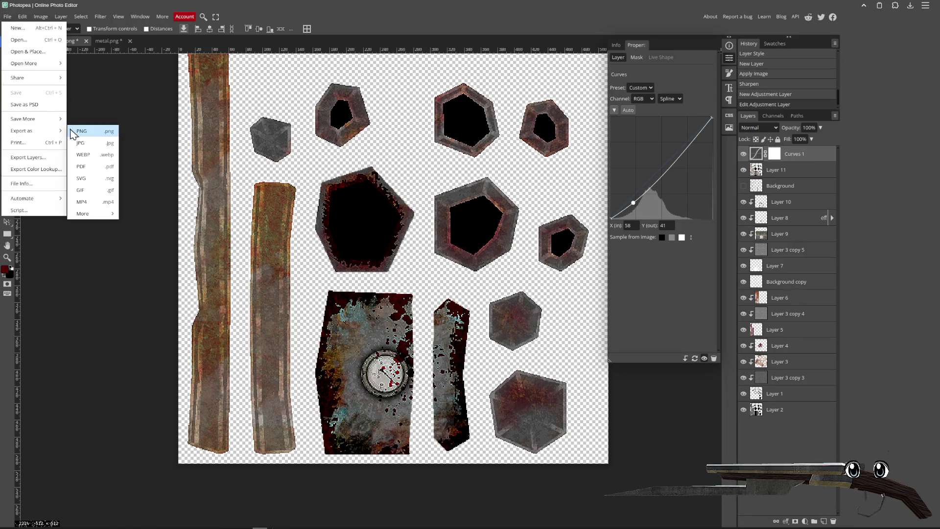
click(76, 130)
click(296, 178)
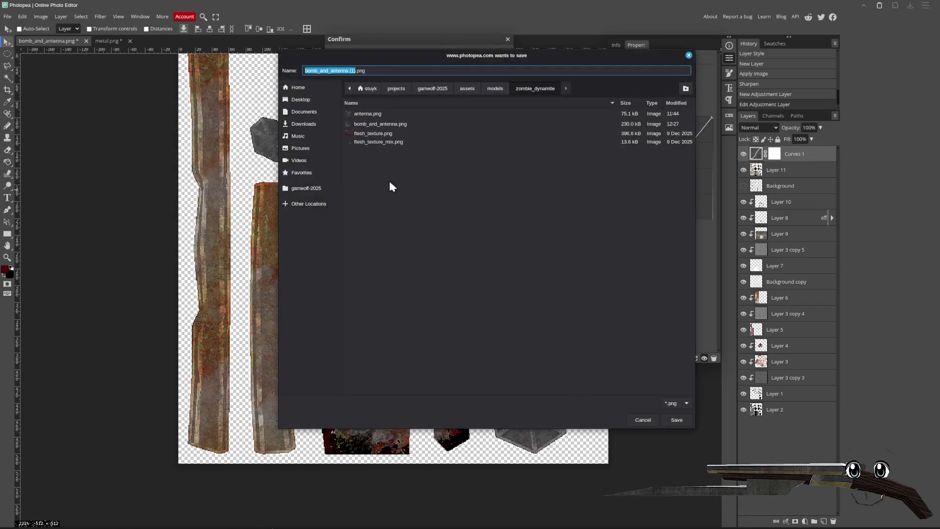
click(382, 124)
key(Return)
click(563, 277)
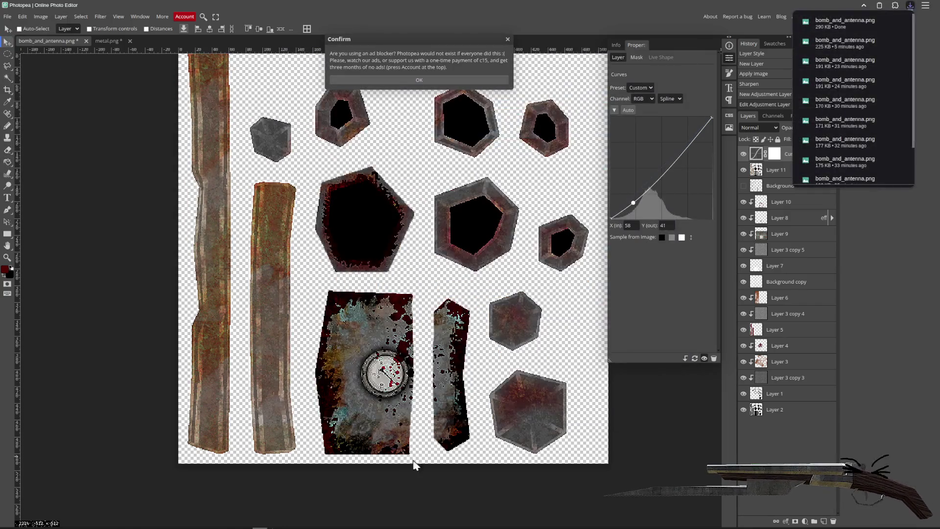
key(alt+Tab)
- Inspect the reloaded bomb texture on the zombie from several angles and save zombie_dynamite.blend
scroll(498, 243, down, 3)
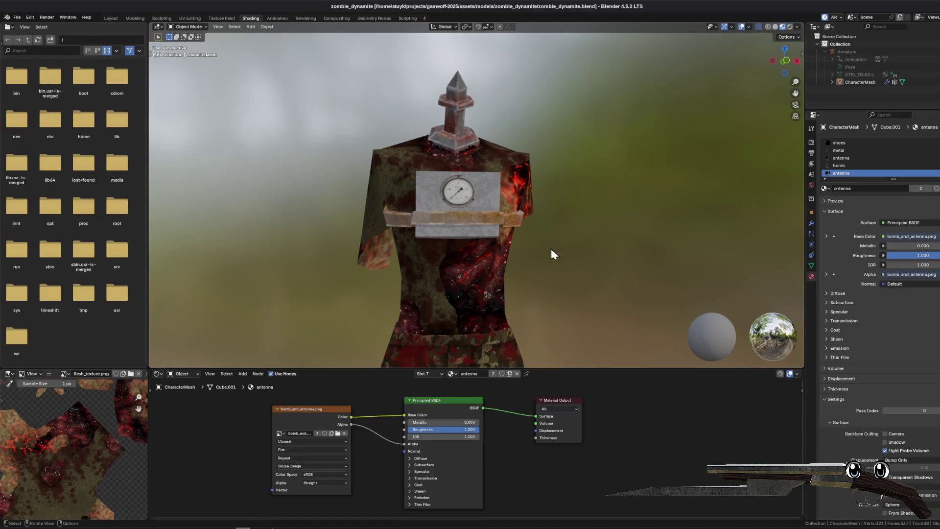
mouse_move(602, 242)
mouse_down()
mouse_move(456, 219)
mouse_move(478, 252)
mouse_move(440, 219)
mouse_move(602, 200)
mouse_move(565, 255)
mouse_move(467, 201)
mouse_move(562, 252)
mouse_move(572, 227)
mouse_move(587, 227)
mouse_move(557, 230)
mouse_up()
scroll(569, 240, up, 2)
scroll(568, 248, up, 5)
scroll(568, 223, down, 4)
key(ctrl+s)
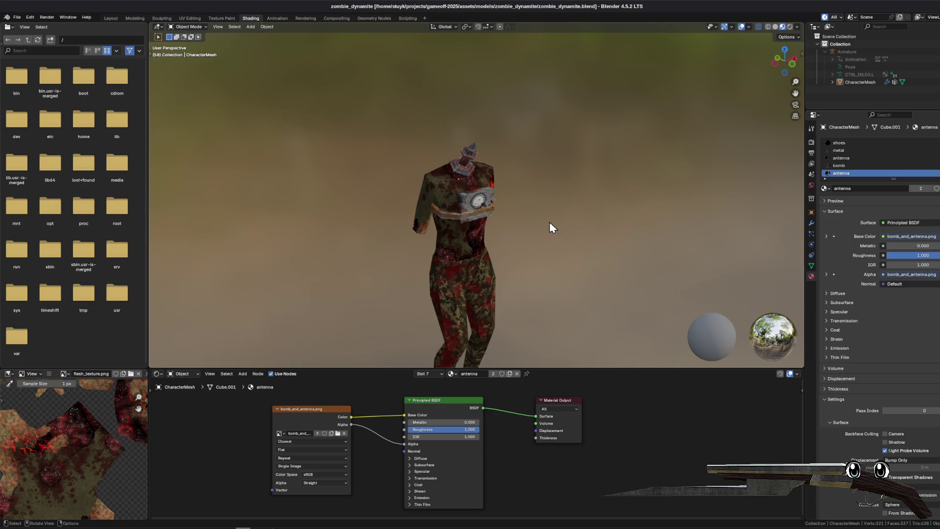
mouse_move(540, 283)
mouse_down()
mouse_move(410, 269)
mouse_move(480, 266)
mouse_up()
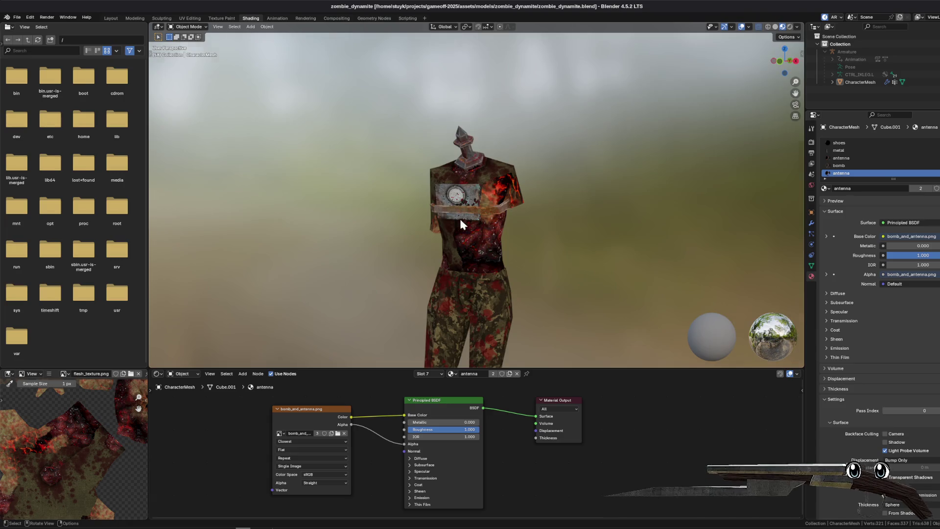
scroll(461, 223, up, 5)
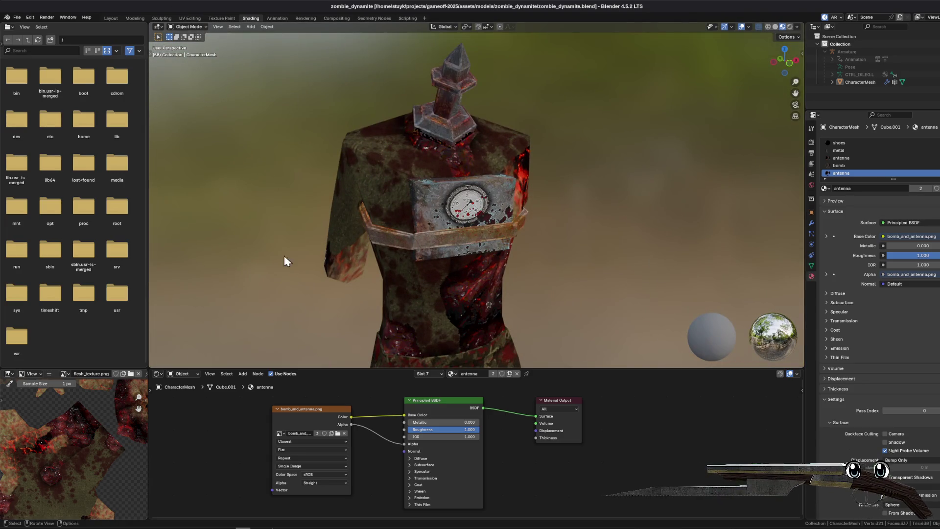
key(alt+Tab)
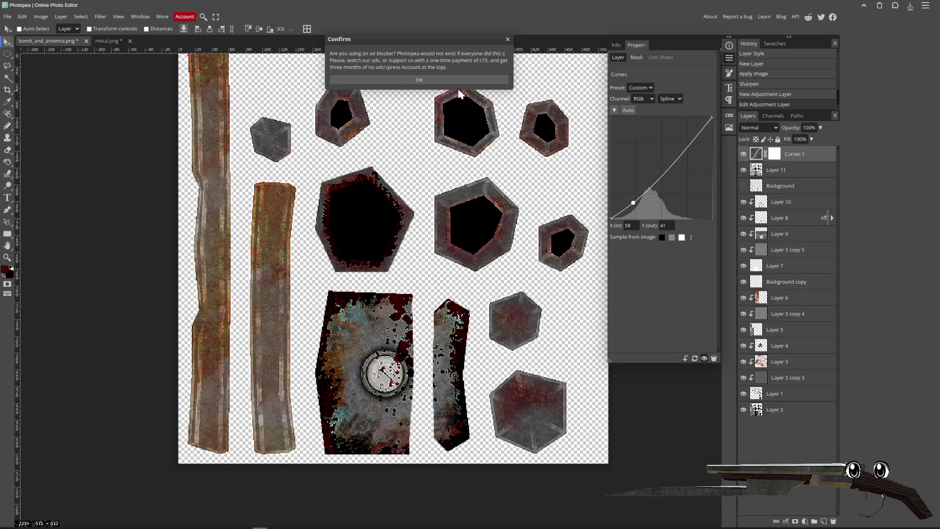
- Dismiss the ad-blocker notice and browse the gameoff-2025 assets folders without opening anything
click(432, 81)
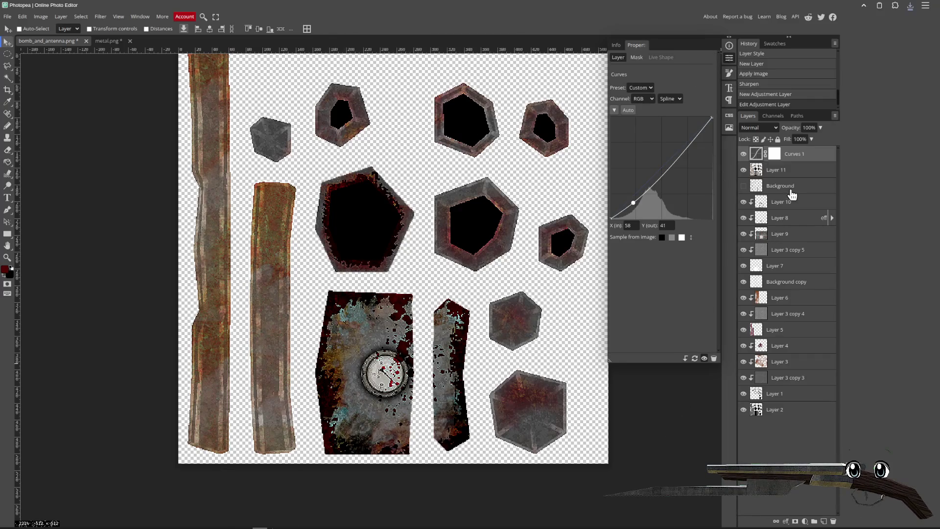
click(8, 16)
click(20, 38)
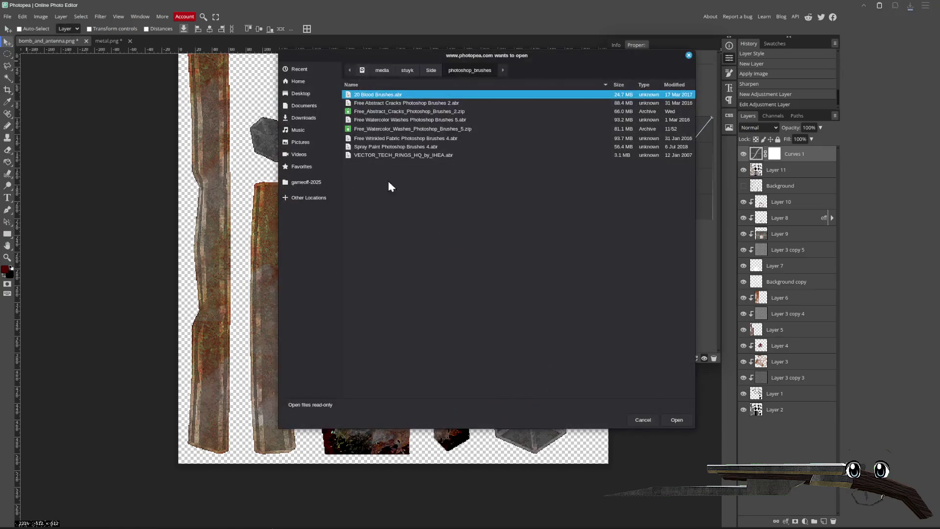
click(308, 184)
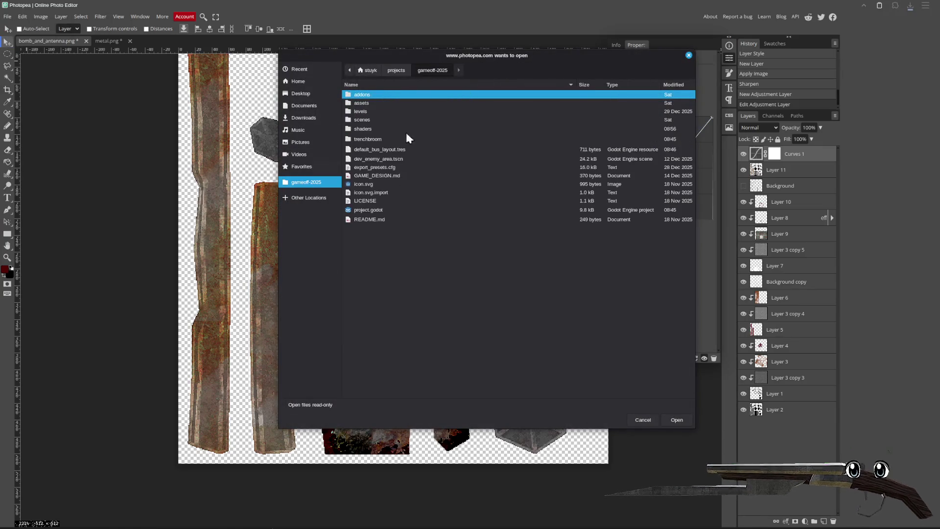
double_click(368, 103)
double_click(370, 118)
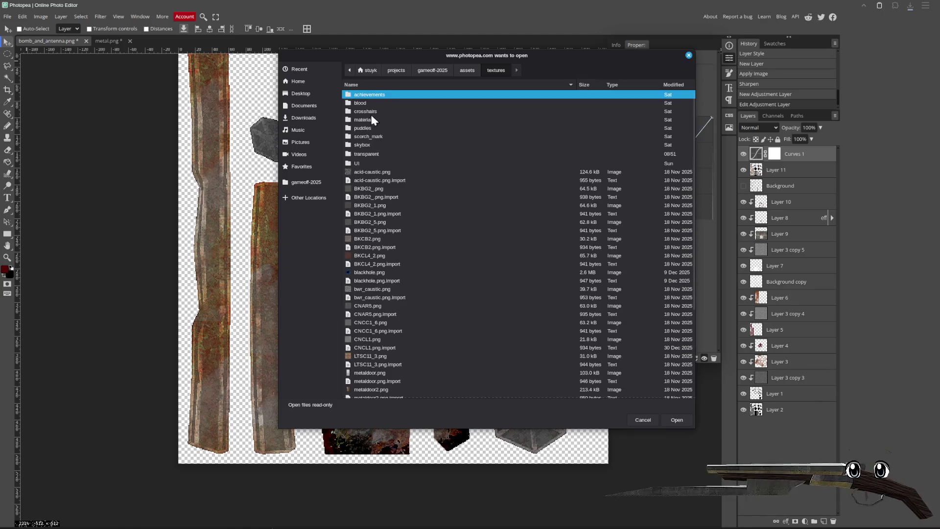
click(467, 70)
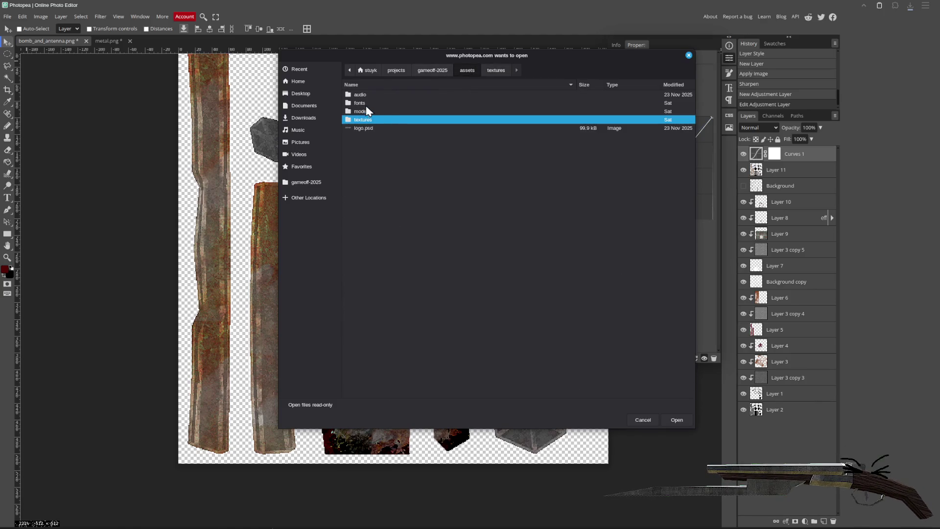
click(643, 419)
- Save the current document as bomb_and_antenna.psd
click(7, 16)
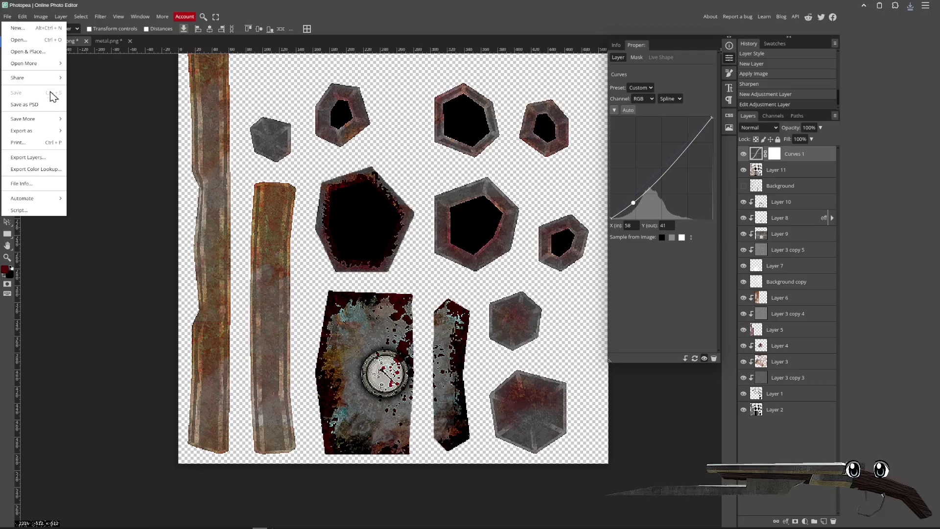
click(35, 103)
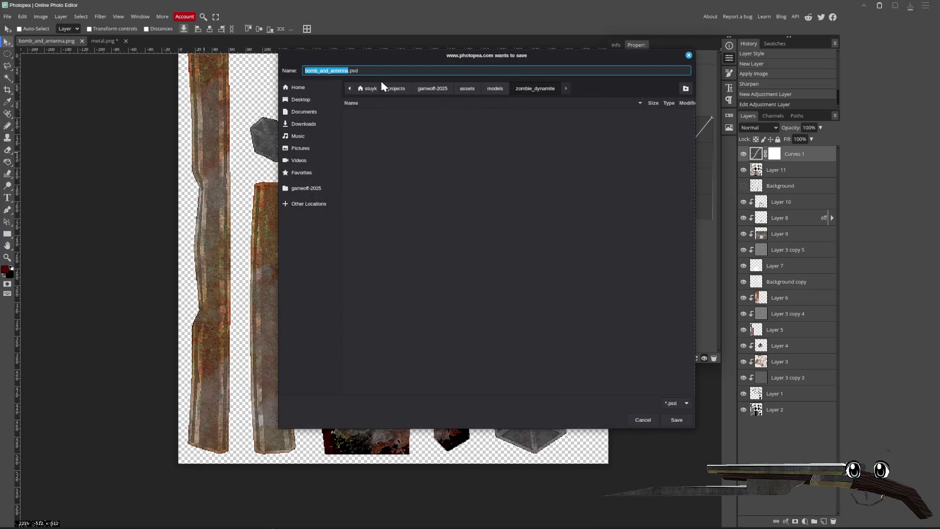
click(676, 420)
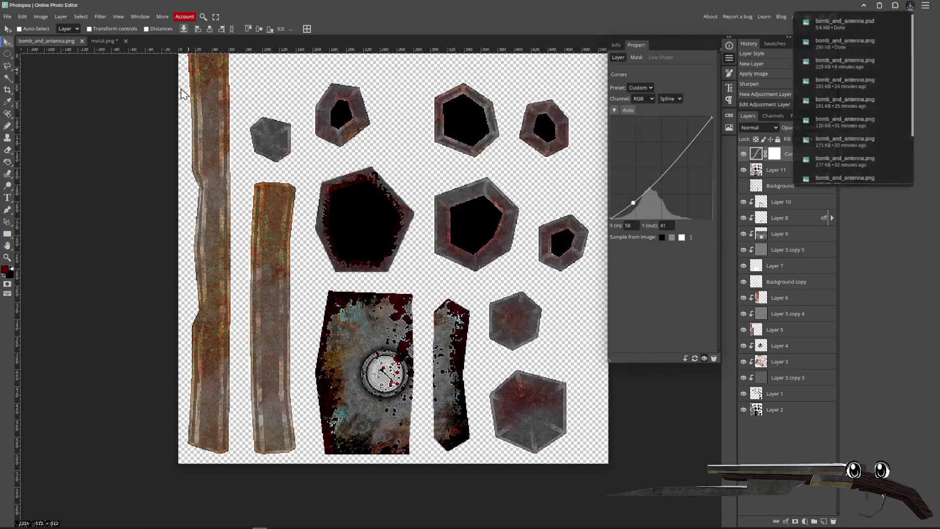
- Open character_mesh.psd from assets/models/zombie and collapse the Properties panel
click(7, 16)
click(20, 40)
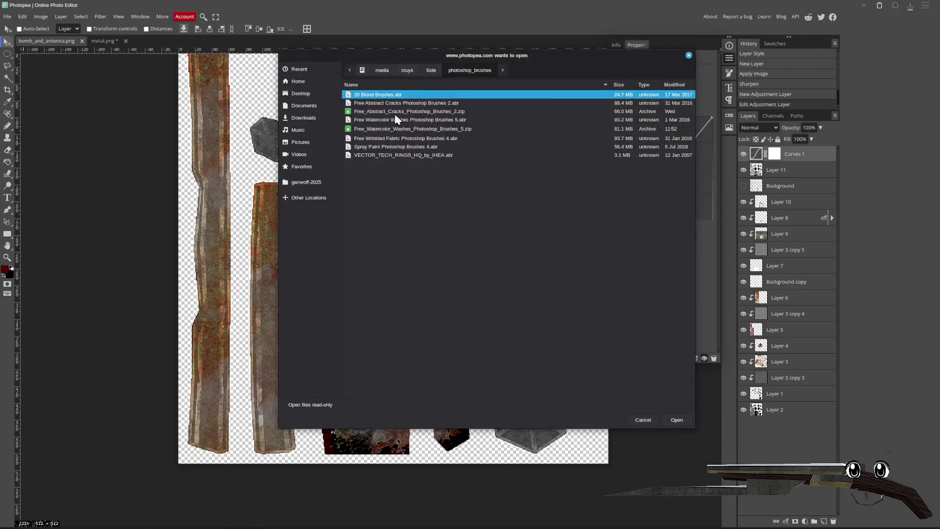
click(303, 182)
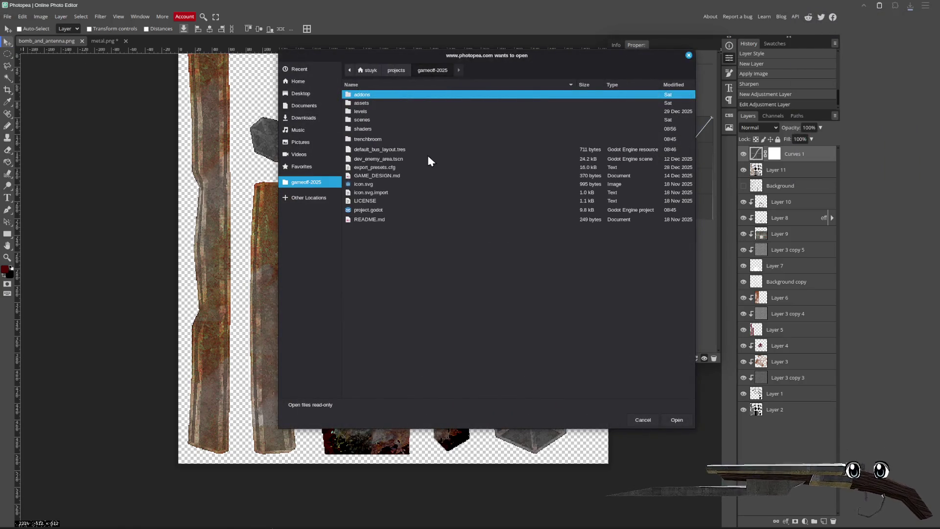
double_click(375, 102)
double_click(378, 112)
double_click(382, 256)
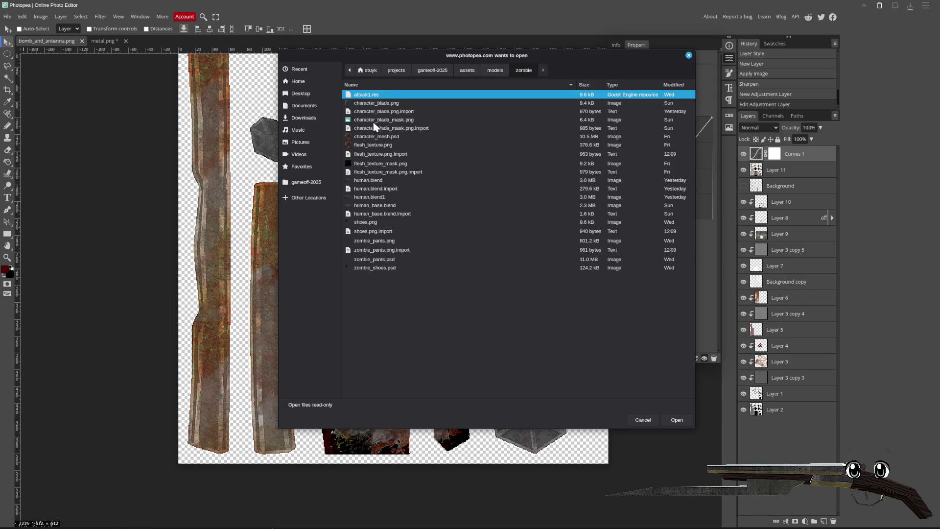
click(374, 137)
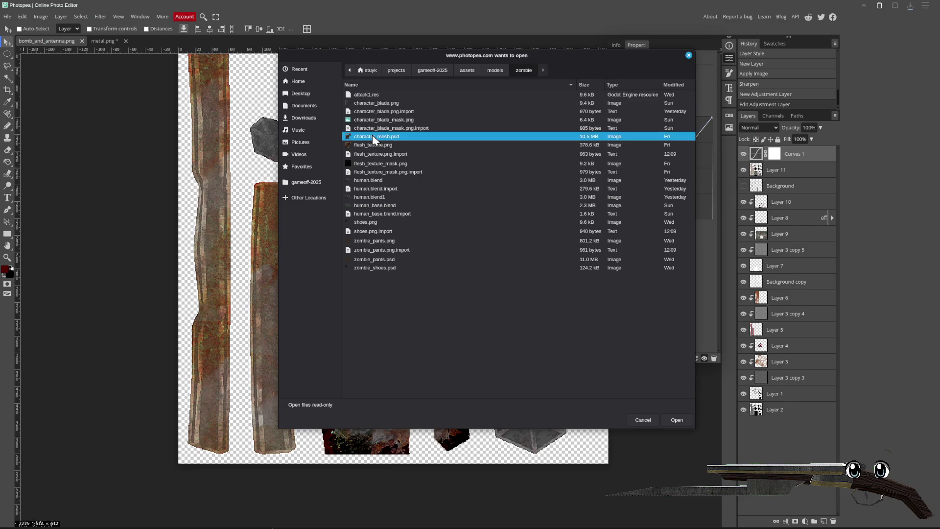
double_click(373, 136)
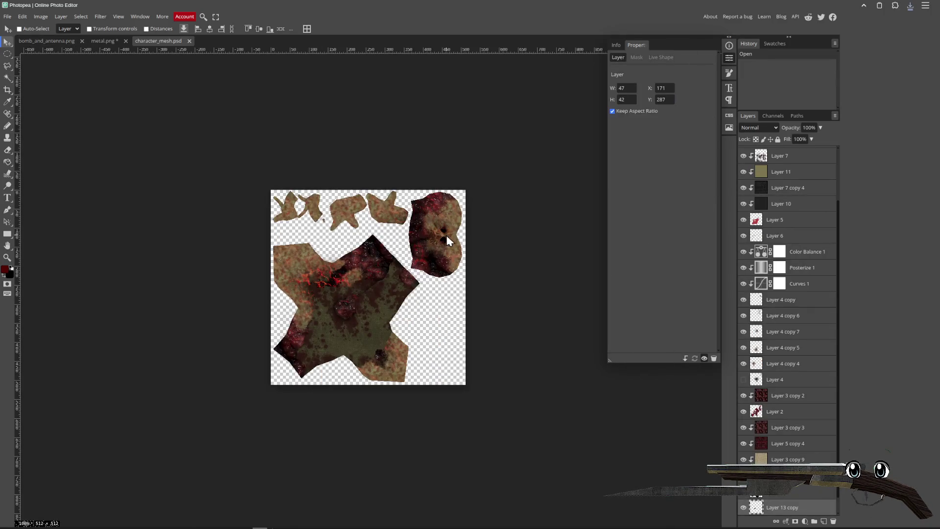
click(728, 58)
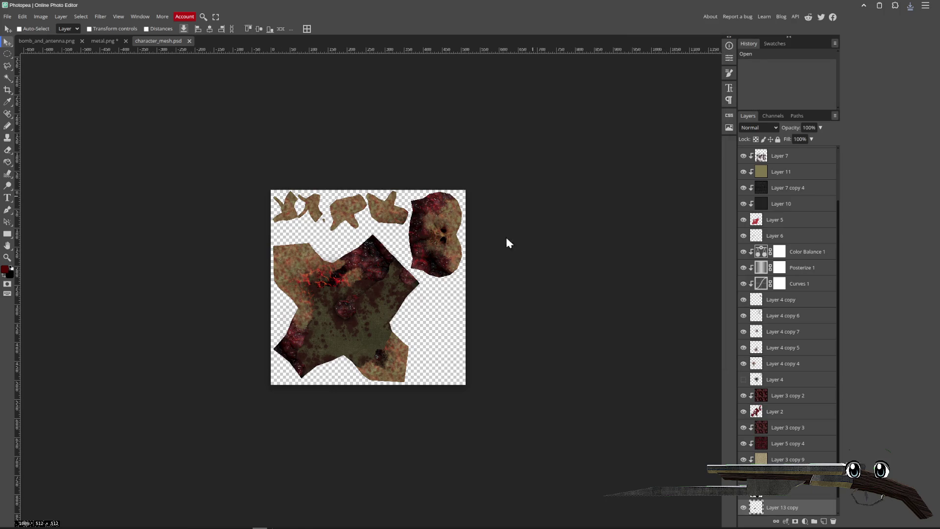
- Save character_mesh.psd into the zombie_dynamite folder
scroll(434, 293, up, 4)
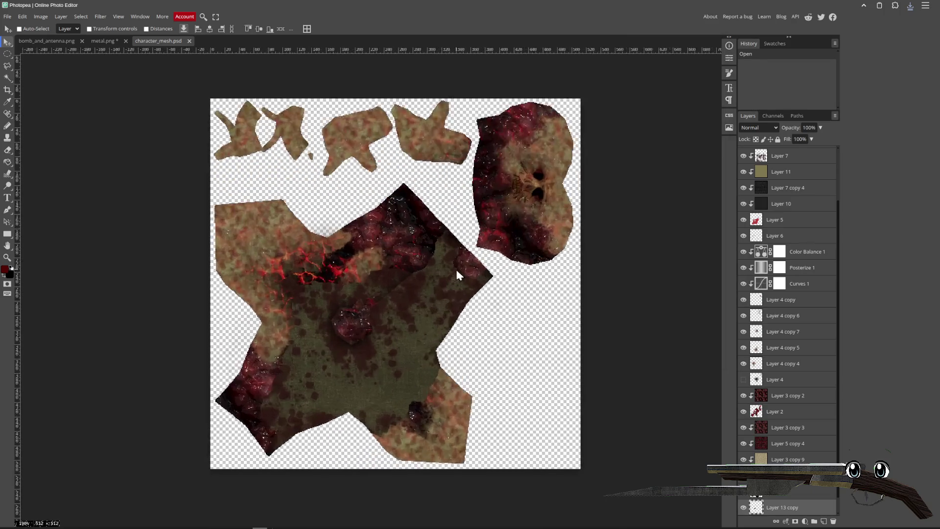
scroll(446, 241, down, 1)
click(7, 17)
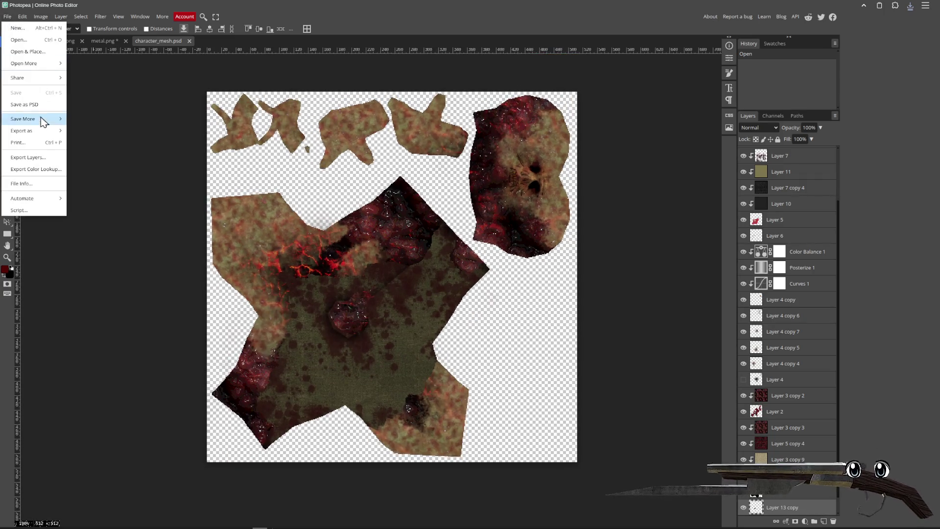
click(57, 101)
click(495, 90)
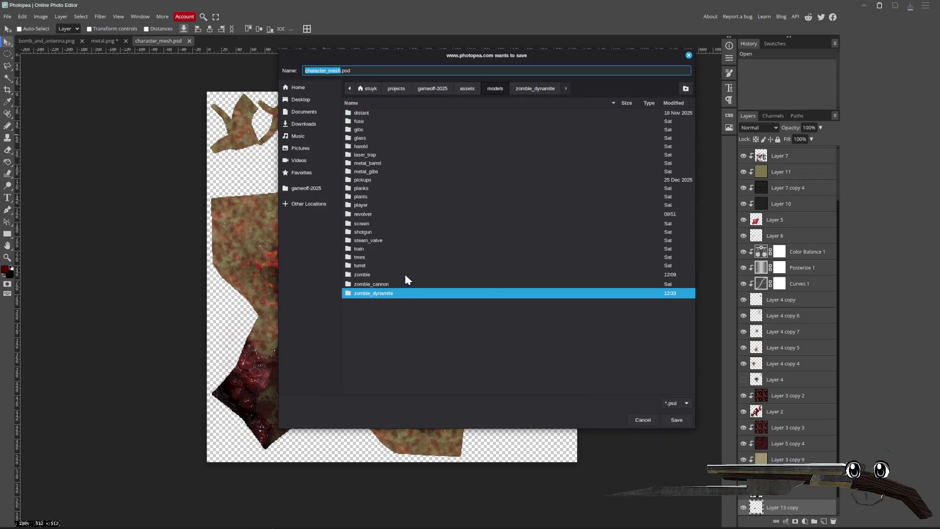
double_click(395, 293)
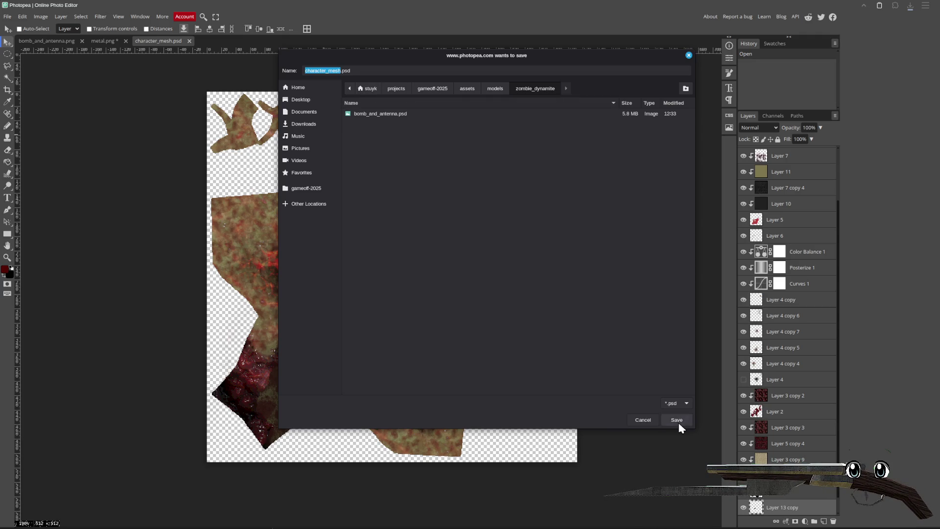
click(679, 423)
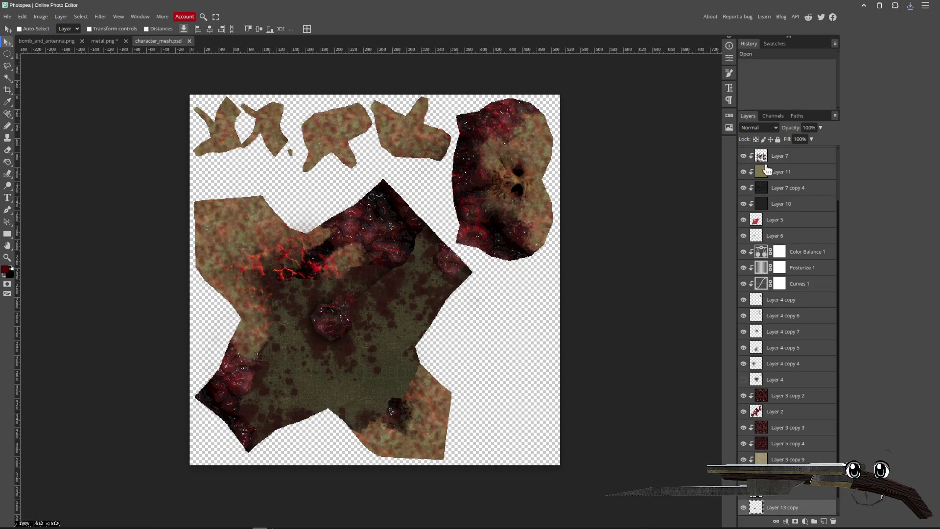
- Compare the texture with Layer 5 on and off, leaving Layer 5 hidden
scroll(793, 340, down, 1)
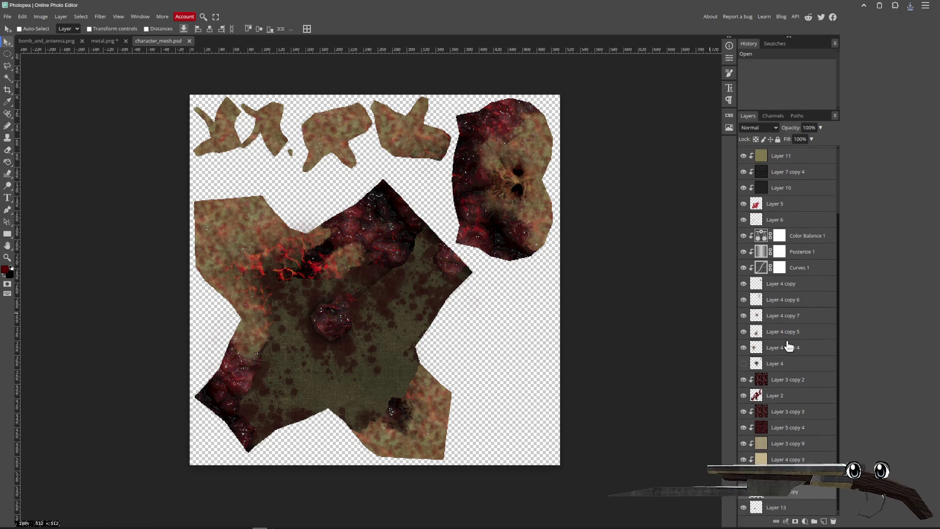
drag(398, 357, 437, 355)
scroll(747, 286, up, 5)
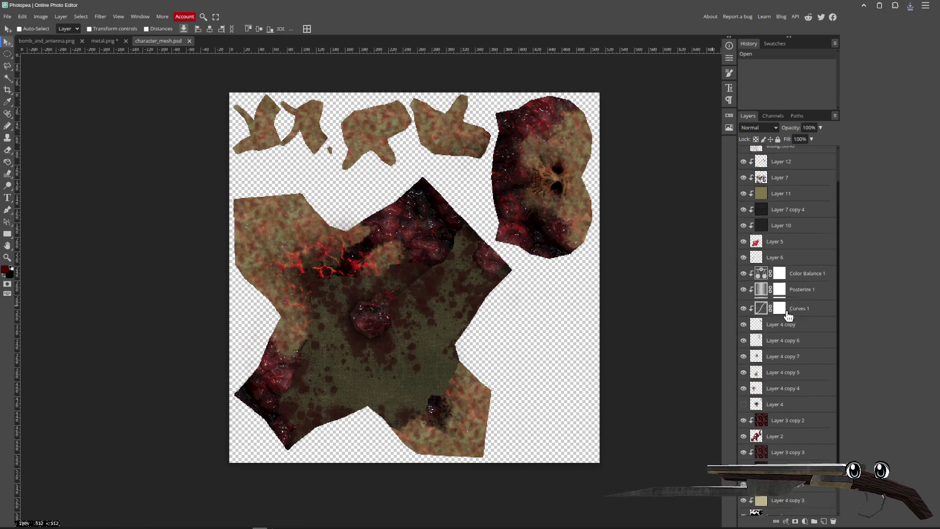
click(744, 283)
click(744, 283)
click(744, 283)
click(744, 283)
click(744, 283)
click(744, 284)
click(744, 284)
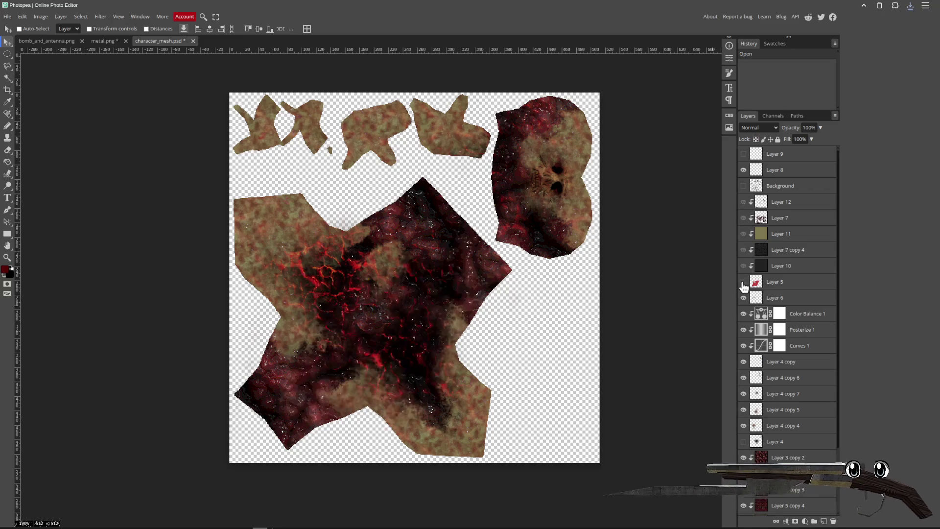
click(744, 283)
click(744, 283)
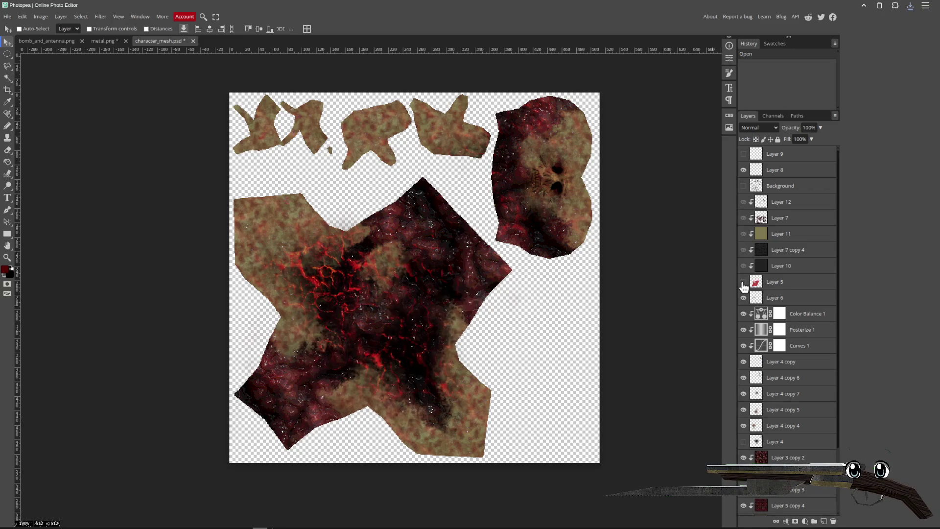
- Export character_mesh.png into the zombie_dynamite folder
click(8, 16)
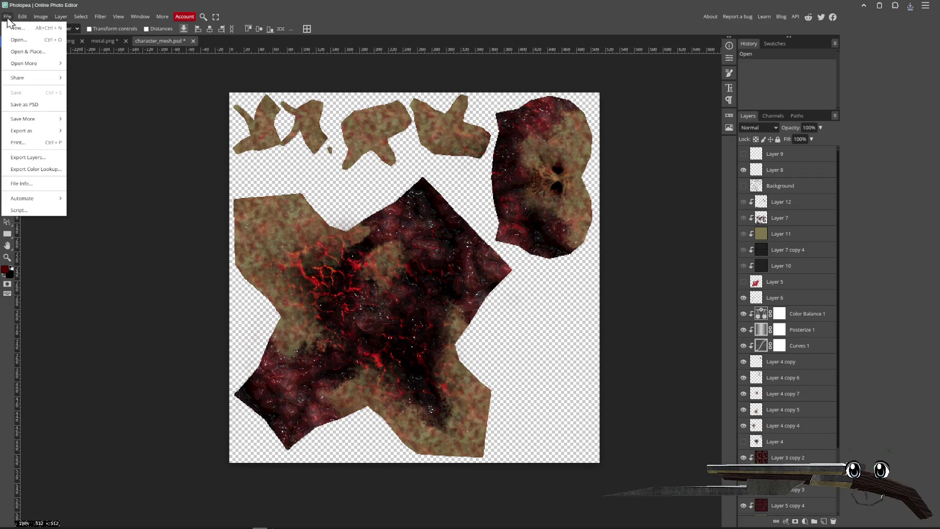
mouse_move(54, 131)
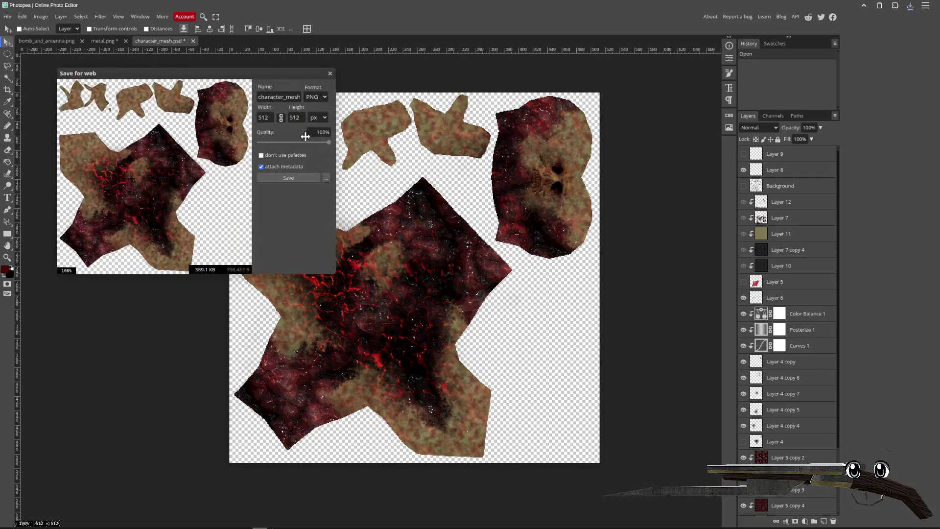
click(289, 178)
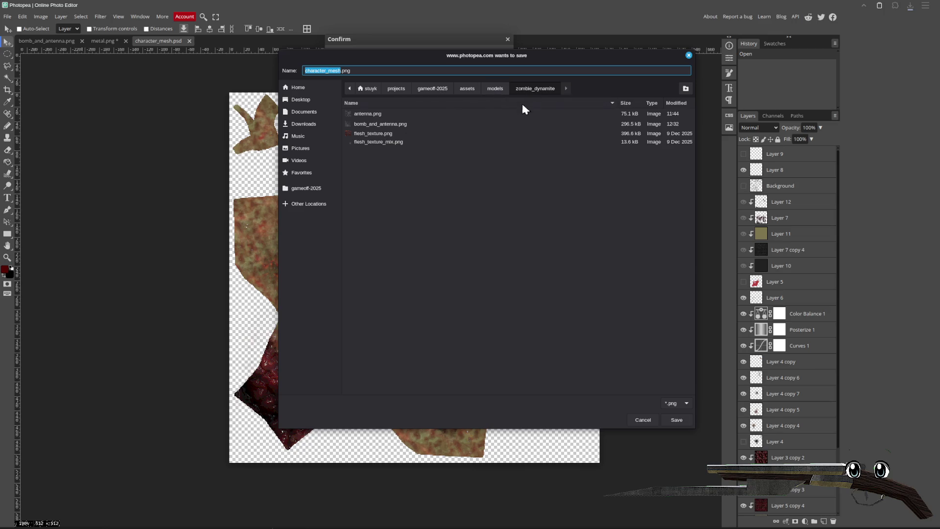
click(677, 420)
key(alt+Tab)
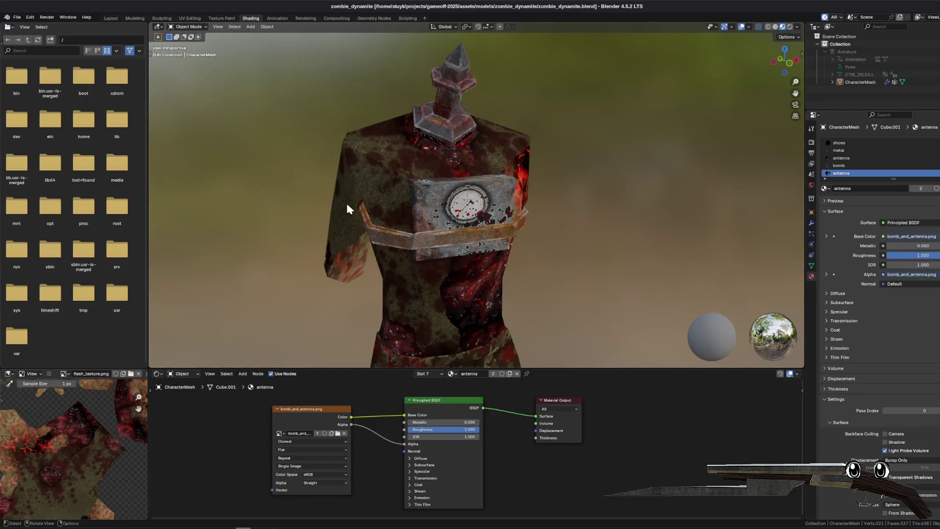
- Try assigning the texture material to slot 7, then undo the swap
click(456, 374)
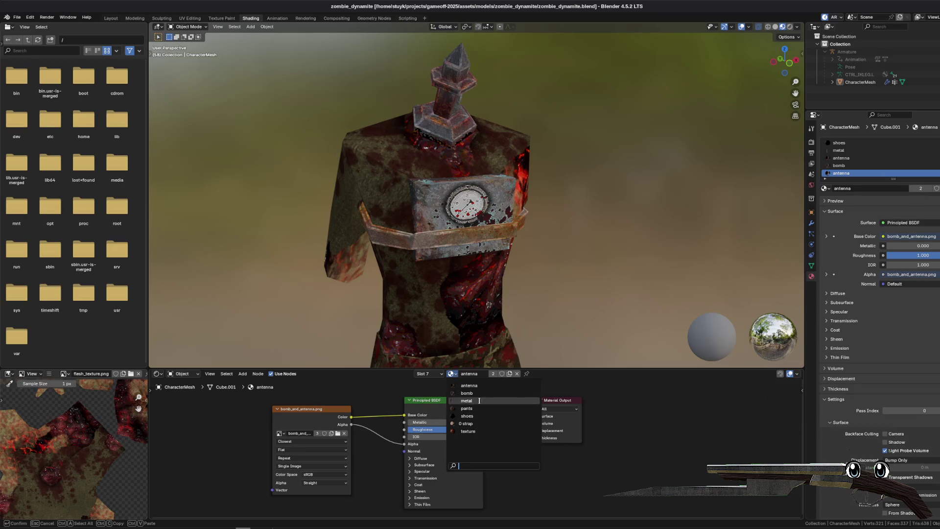
click(469, 431)
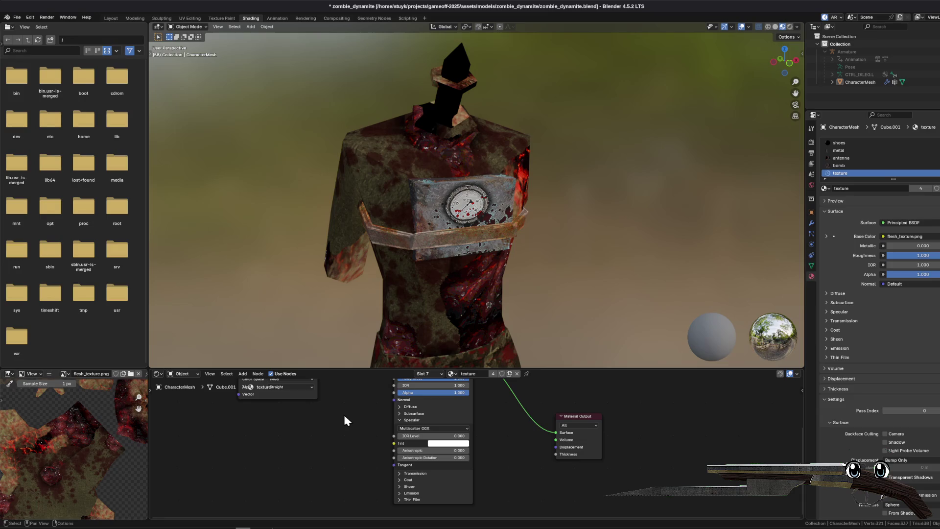
key(ctrl+z)
click(176, 29)
click(185, 36)
scroll(850, 143, up, 2)
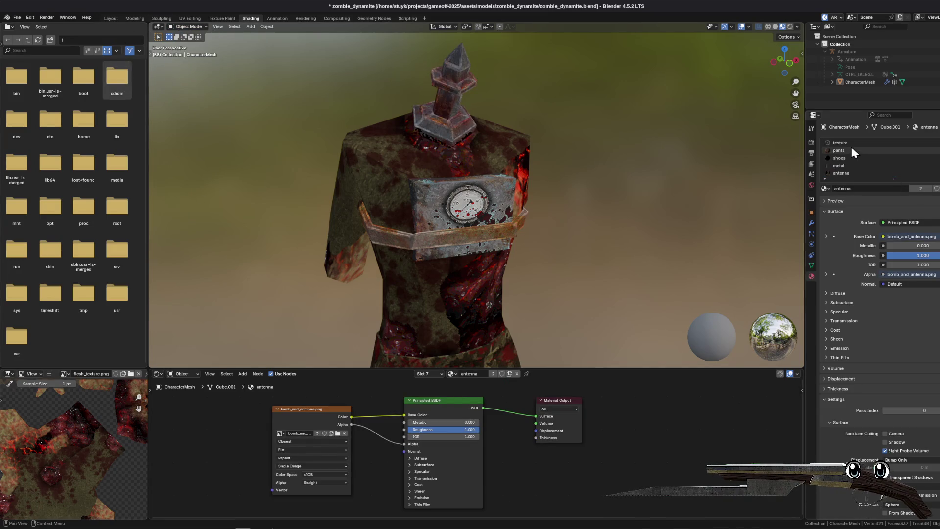
- Load zombie_dynamite/character_mesh.png as the texture material's base colour image
click(851, 145)
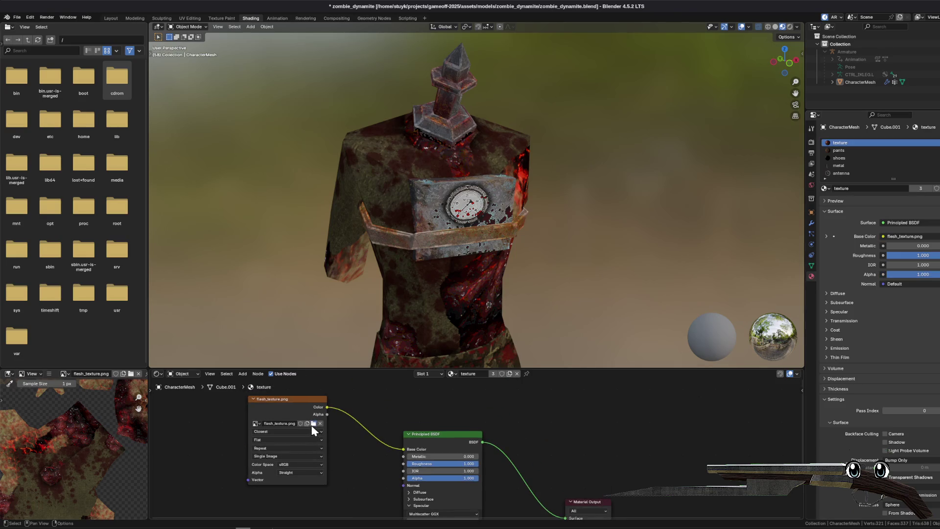
click(314, 424)
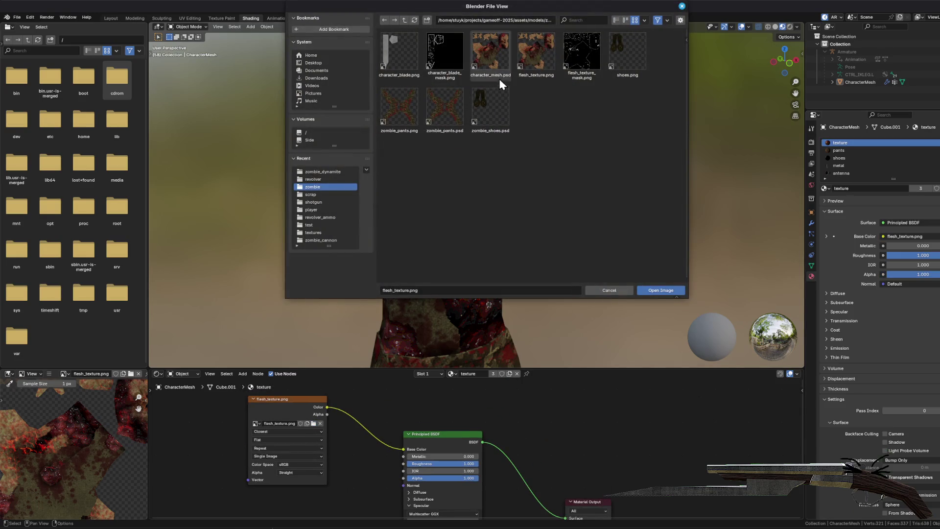
click(404, 19)
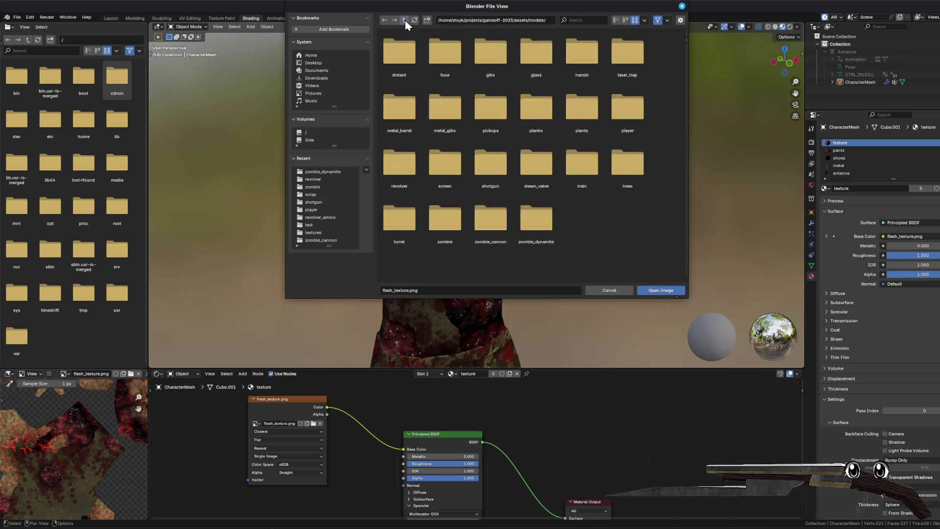
double_click(534, 223)
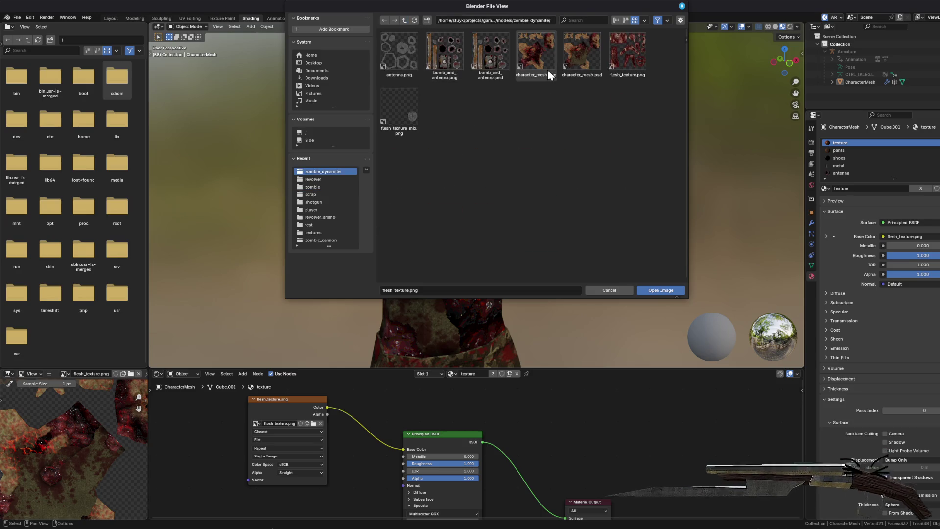
double_click(536, 55)
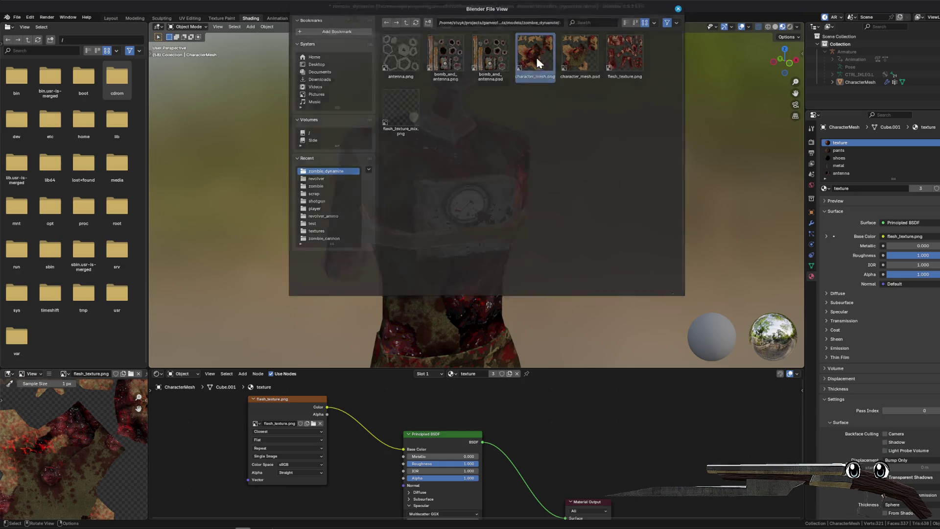
- Check the retextured lava-red character and save zombie_dynamite.blend
mouse_move(498, 233)
mouse_down()
mouse_move(380, 229)
mouse_move(304, 210)
mouse_move(478, 228)
mouse_move(412, 227)
mouse_up()
scroll(381, 216, up, 4)
key(ctrl+s)
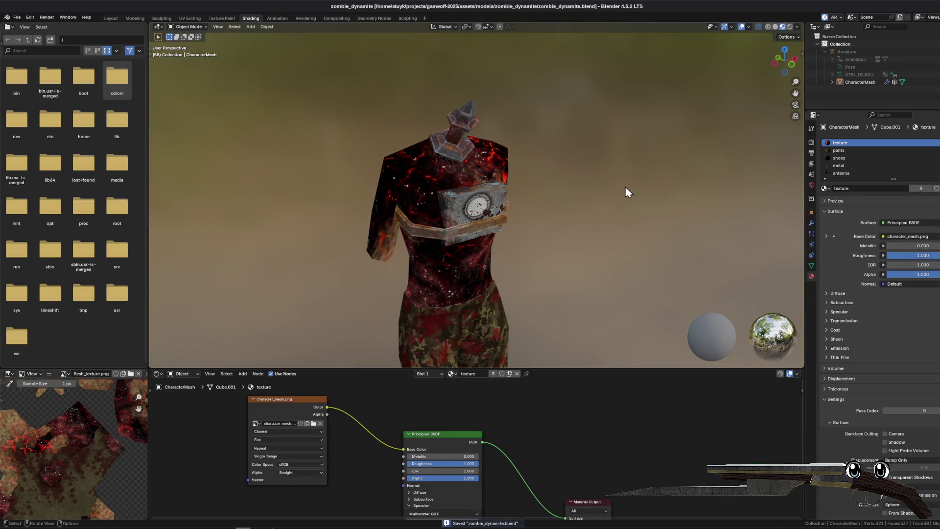
- Orbit around the character and briefly toggle into Edit Mode and back to Object Mode
scroll(608, 208, down, 2)
mouse_move(627, 207)
mouse_down()
mouse_move(473, 256)
mouse_move(480, 174)
mouse_move(520, 202)
mouse_move(674, 207)
mouse_move(395, 208)
mouse_move(490, 192)
mouse_move(456, 197)
mouse_move(420, 168)
mouse_move(346, 225)
mouse_move(397, 235)
mouse_move(498, 231)
mouse_move(399, 275)
mouse_move(478, 279)
mouse_move(483, 325)
mouse_move(433, 280)
mouse_move(283, 273)
mouse_move(403, 287)
mouse_move(469, 283)
mouse_up()
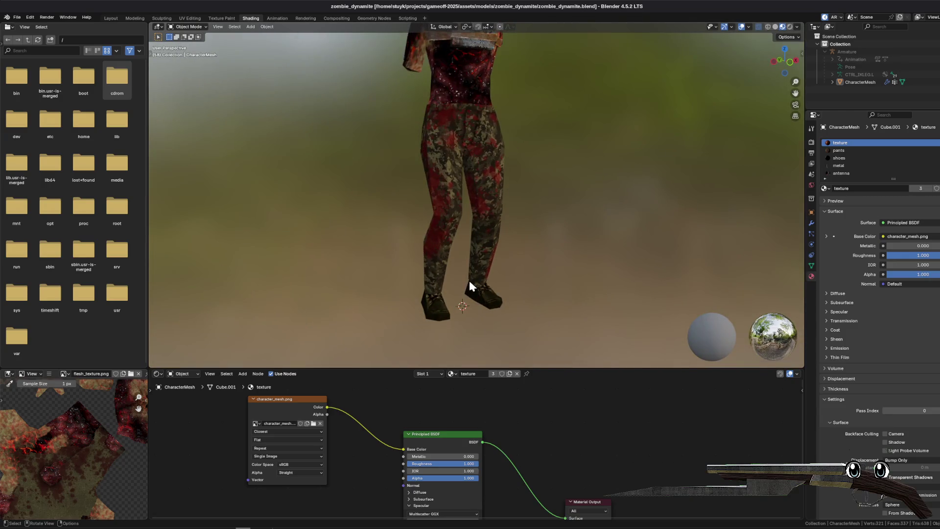
mouse_move(483, 230)
mouse_down()
mouse_move(322, 240)
mouse_move(466, 234)
mouse_move(449, 201)
mouse_move(475, 216)
mouse_up()
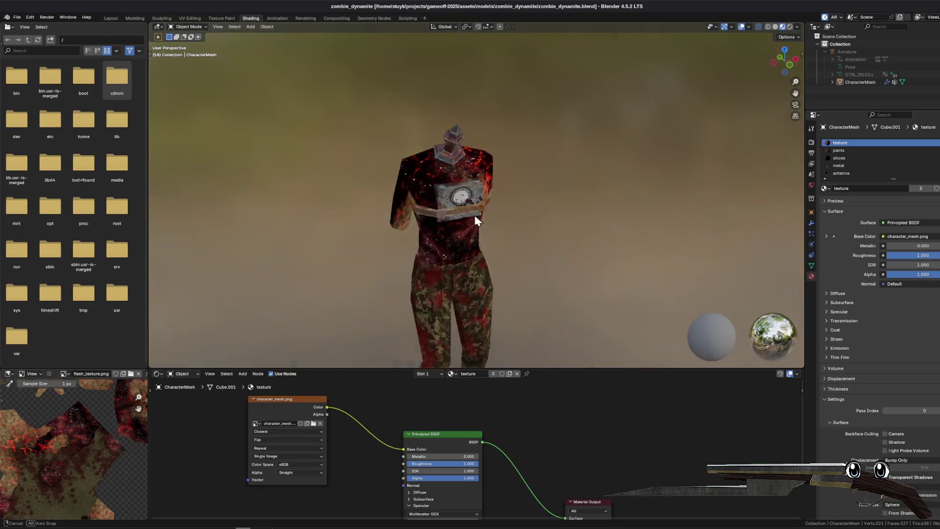
scroll(475, 215, up, 6)
scroll(473, 203, down, 3)
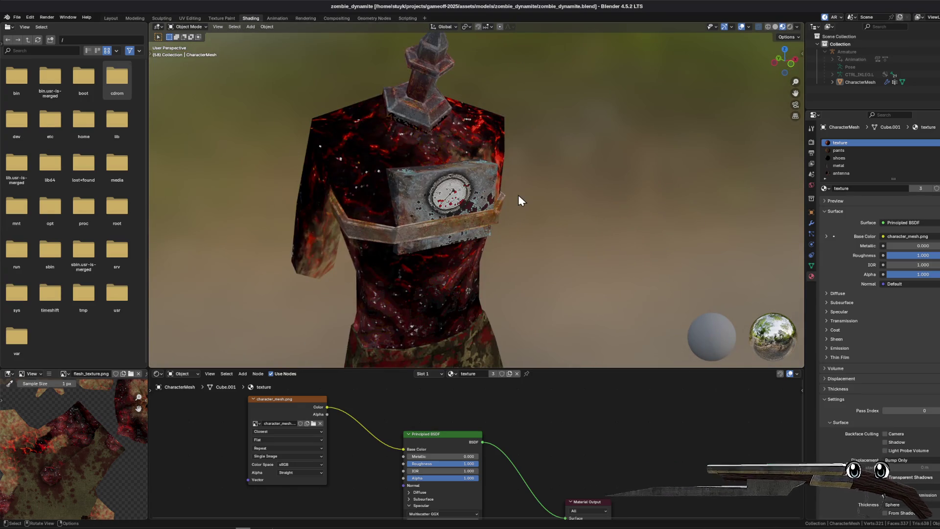
mouse_move(518, 194)
mouse_down()
mouse_move(481, 172)
mouse_move(430, 161)
mouse_move(428, 143)
mouse_up()
drag(390, 217, 435, 185)
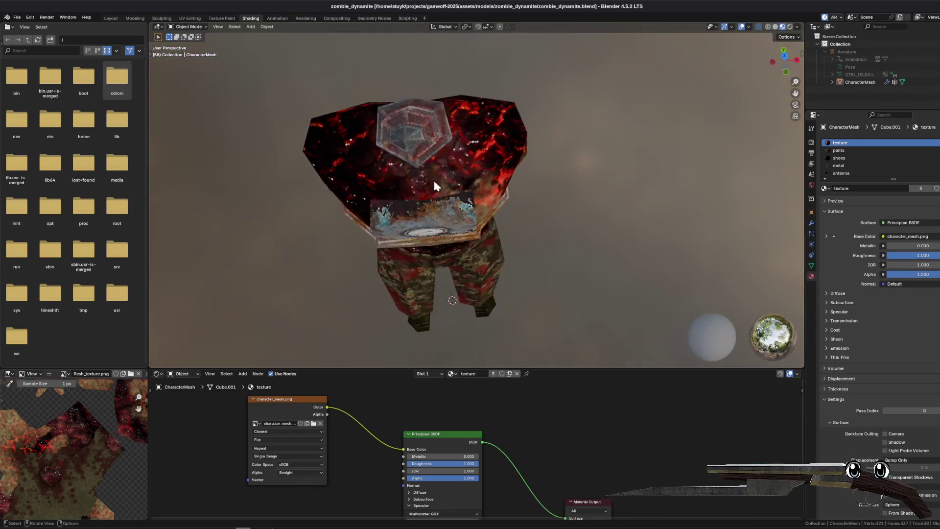
click(187, 27)
click(189, 44)
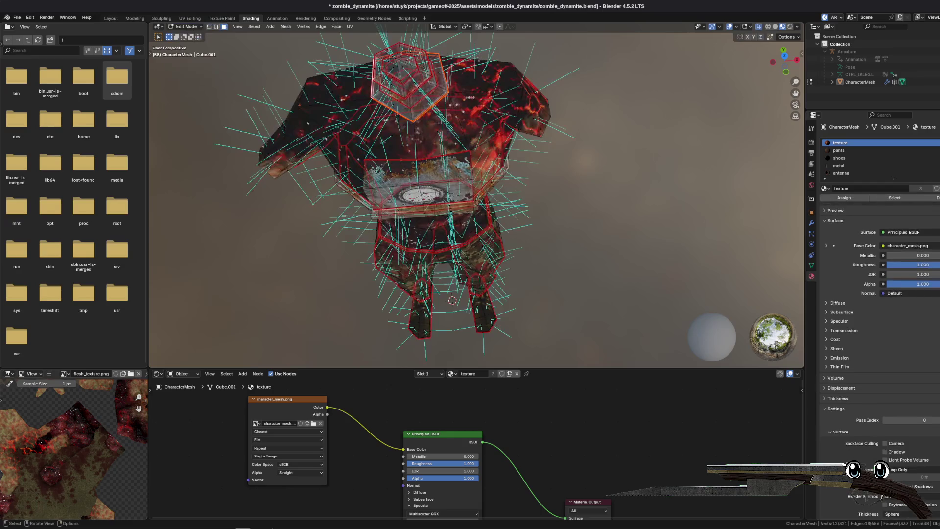
click(186, 26)
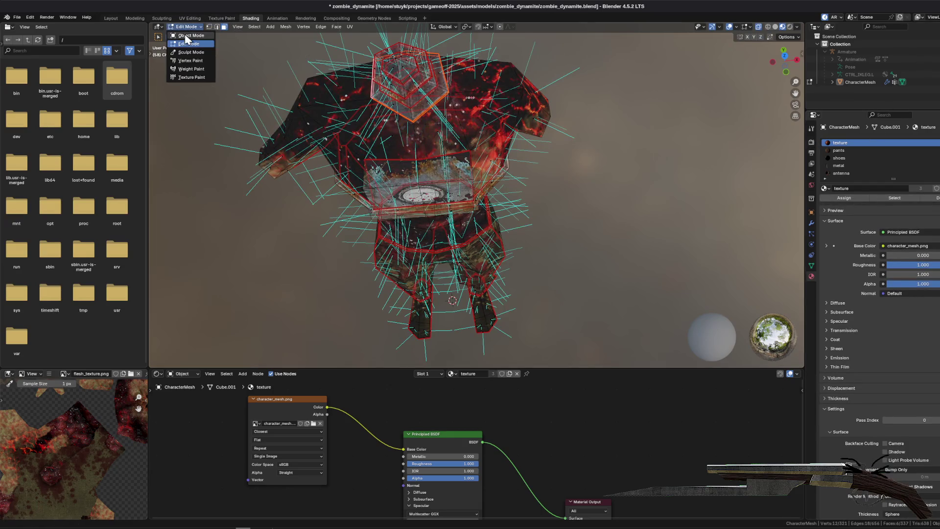
click(188, 36)
- Edit the CharacterMesh, zoom in on the chest bomb, and turn off the normals overlay
drag(623, 174, 731, 129)
click(864, 82)
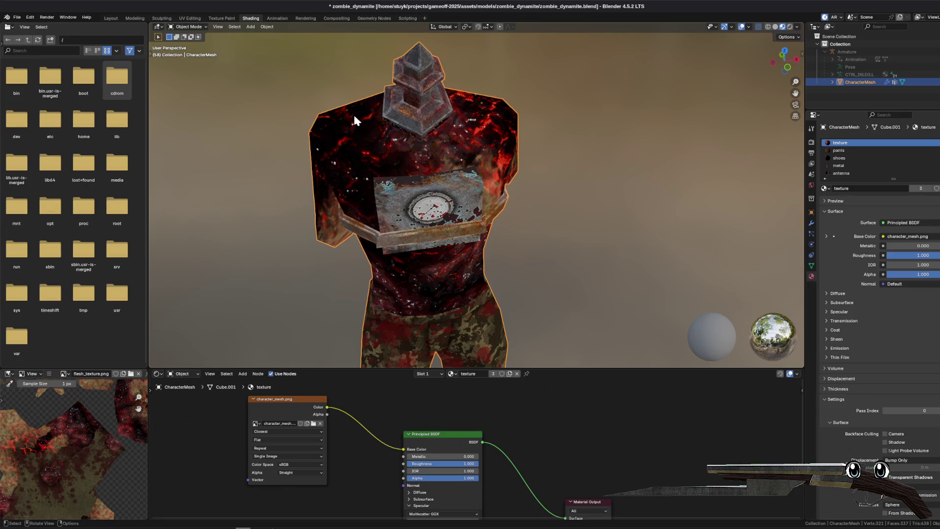
click(187, 27)
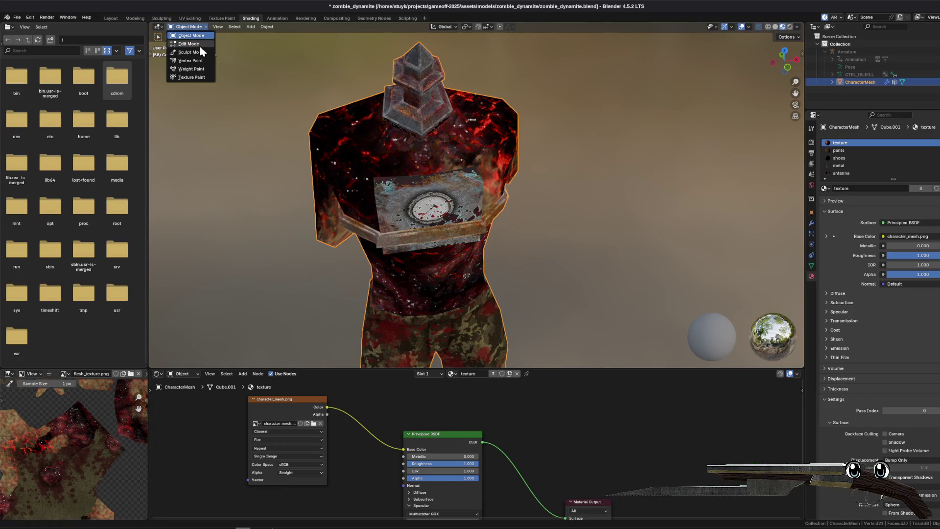
click(189, 44)
click(449, 147)
drag(448, 147, 757, 31)
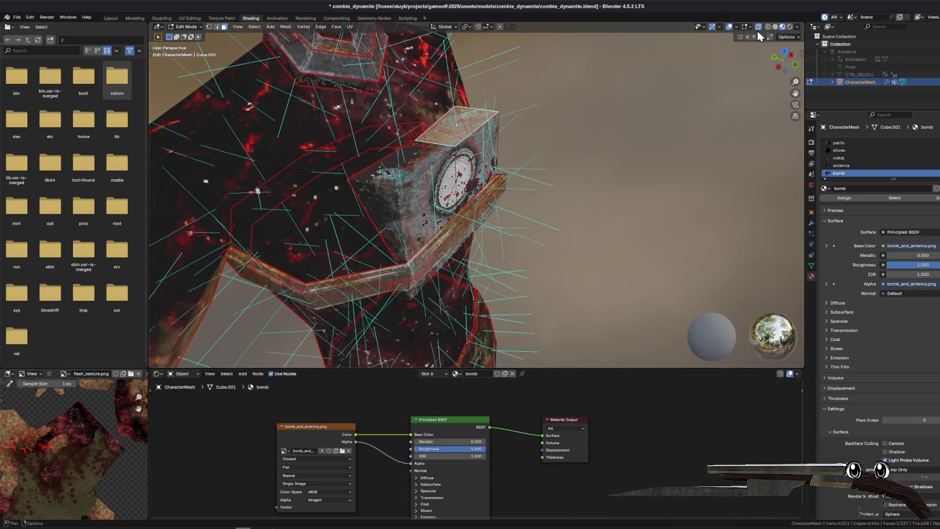
click(750, 26)
click(724, 164)
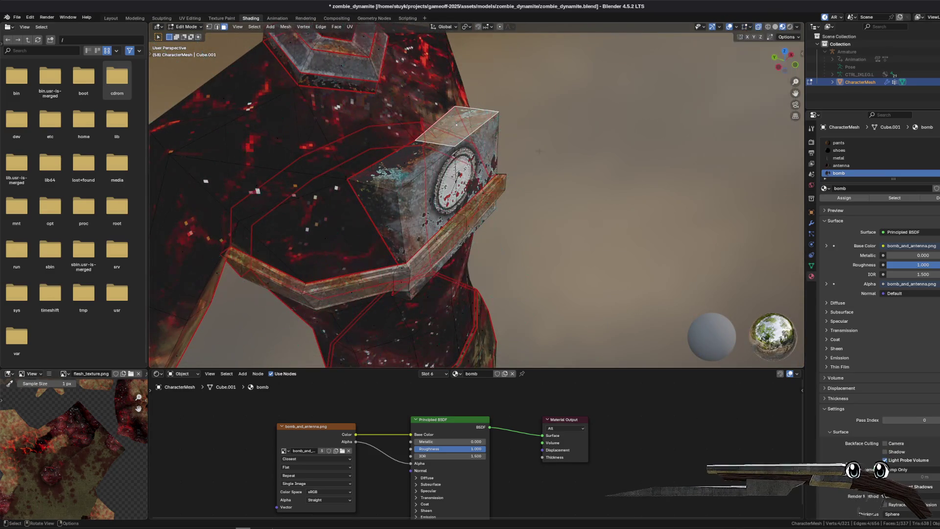
- Try a Ctrl+R loop cut around the bomb, then select only the antenna's tip cone
key(ctrl+r)
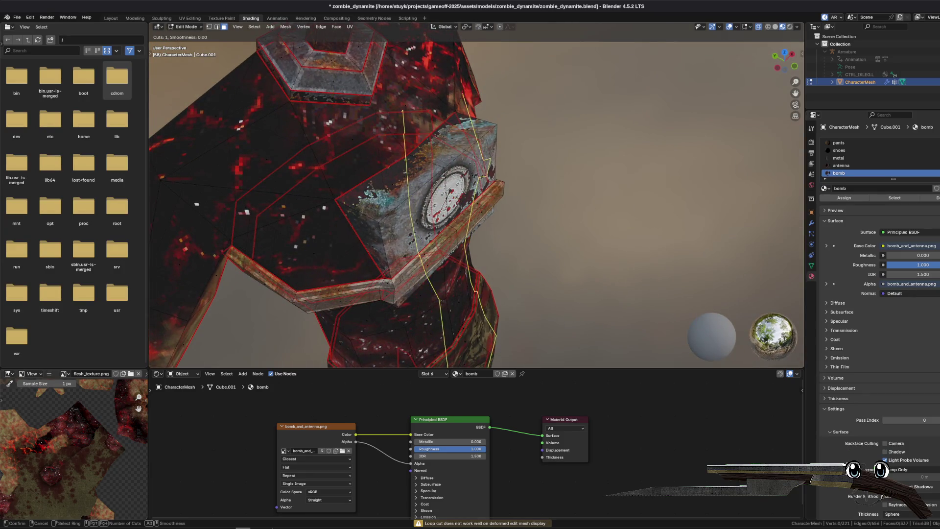
key(Escape)
mouse_move(784, 57)
mouse_down()
mouse_move(745, 59)
mouse_move(745, 73)
mouse_move(742, 59)
mouse_move(686, 69)
mouse_up()
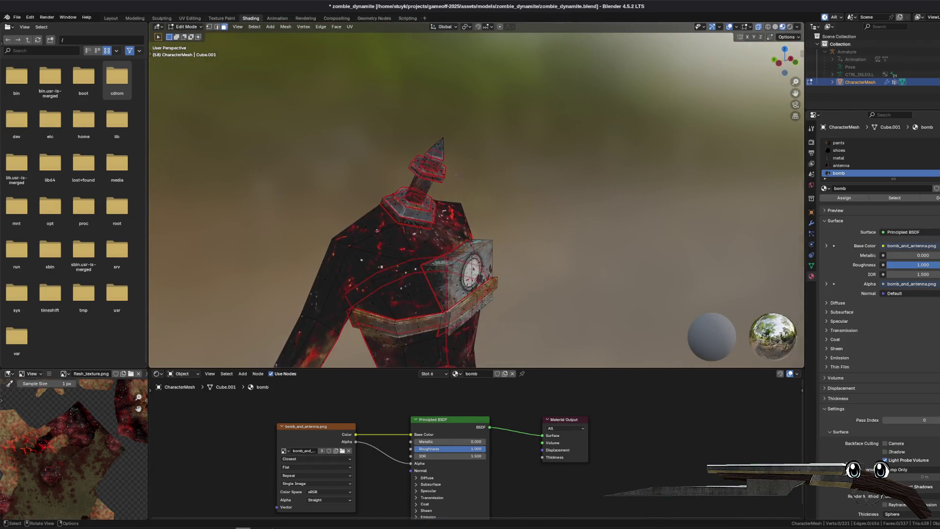
scroll(476, 196, up, 4)
key(l)
key(alt+a)
key(l)
- Expand CharacterMesh in the Outliner to show its data, modifiers and vertex groups
drag(784, 56, 747, 66)
mouse_move(398, 172)
mouse_down()
mouse_move(578, 184)
mouse_move(758, 173)
mouse_up()
click(833, 82)
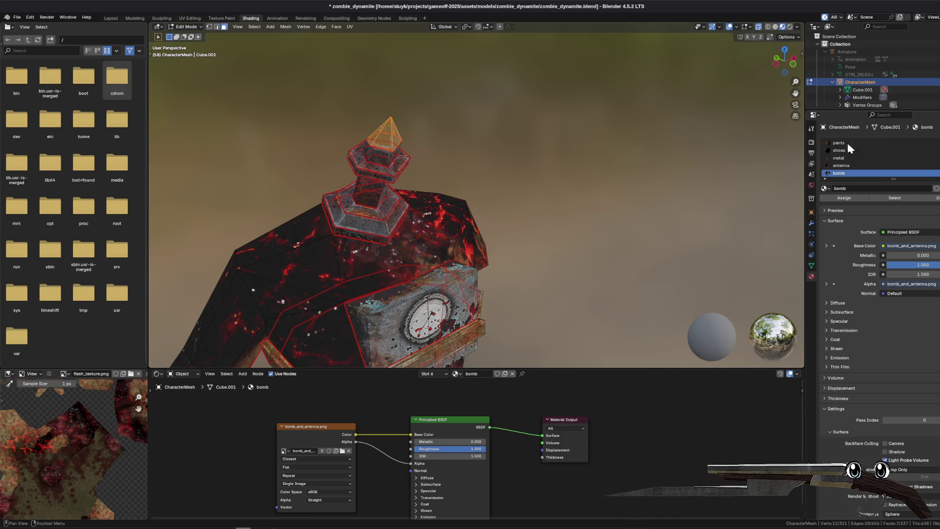
drag(865, 111, 871, 155)
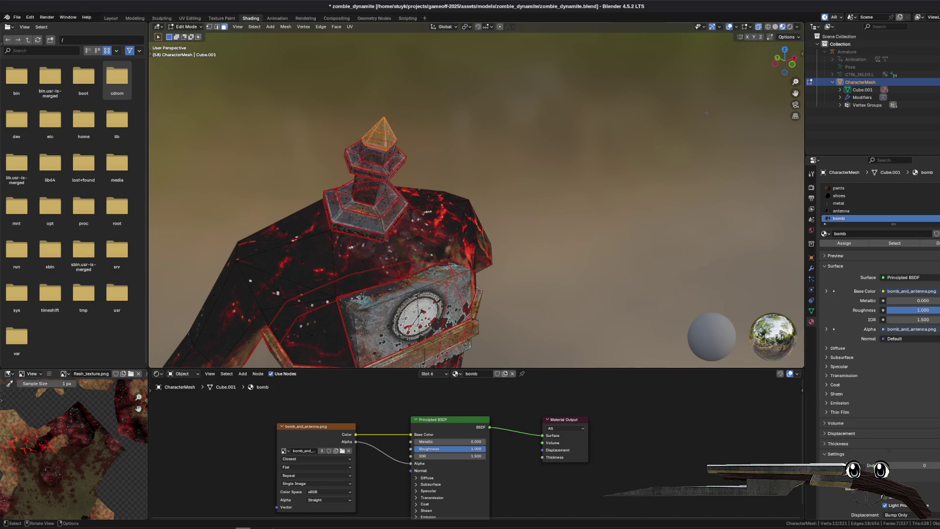
- Separate the selected antenna tip cone into its own object
right_click(423, 253)
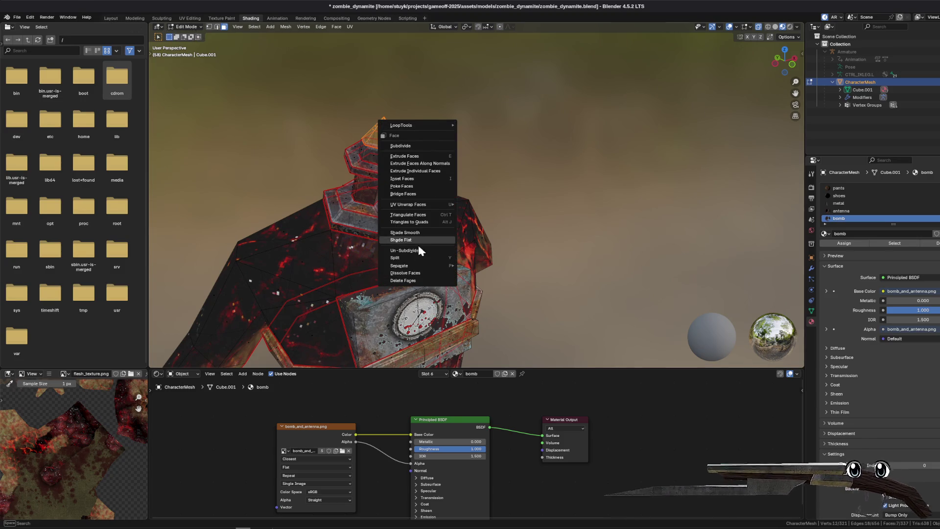
mouse_move(414, 267)
click(493, 267)
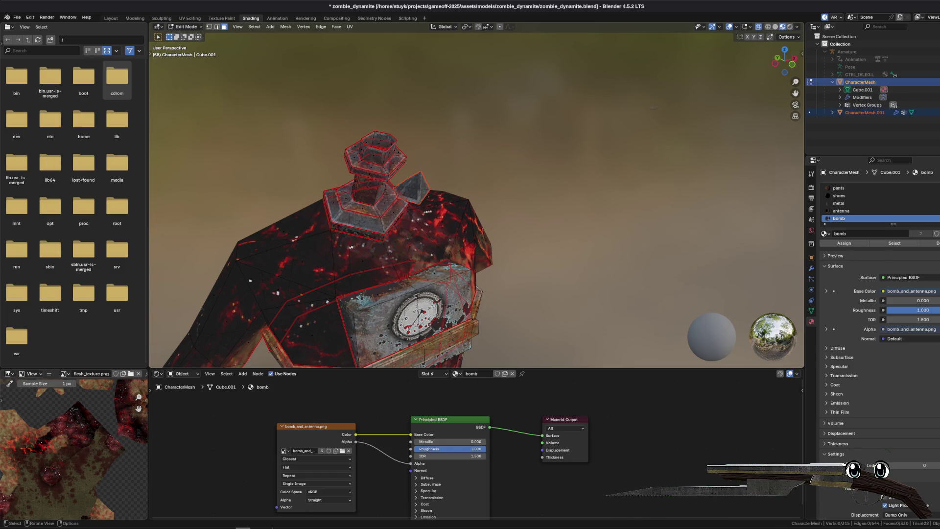
drag(518, 141, 452, 130)
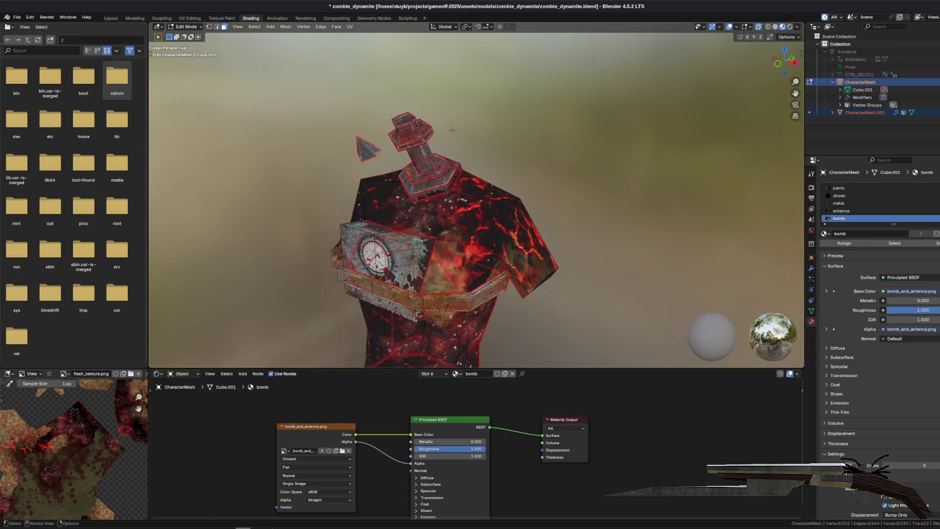
click(193, 27)
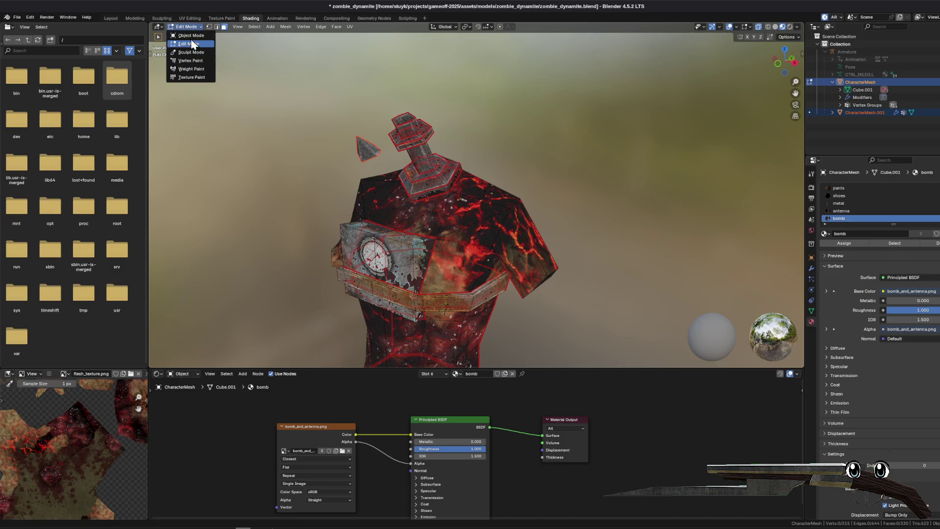
click(192, 43)
click(192, 28)
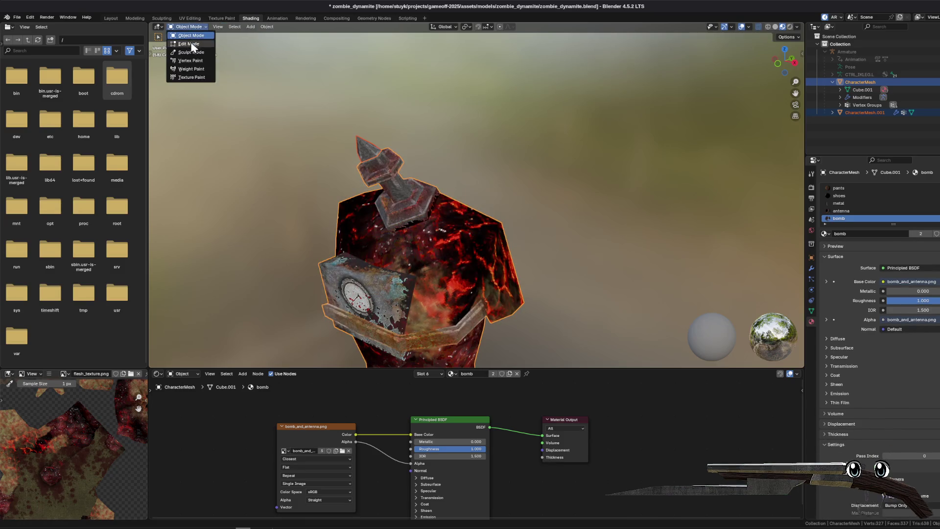
click(194, 43)
- Rename the new CharacterMesh.001 object to LightTip
double_click(887, 112)
text(Light)
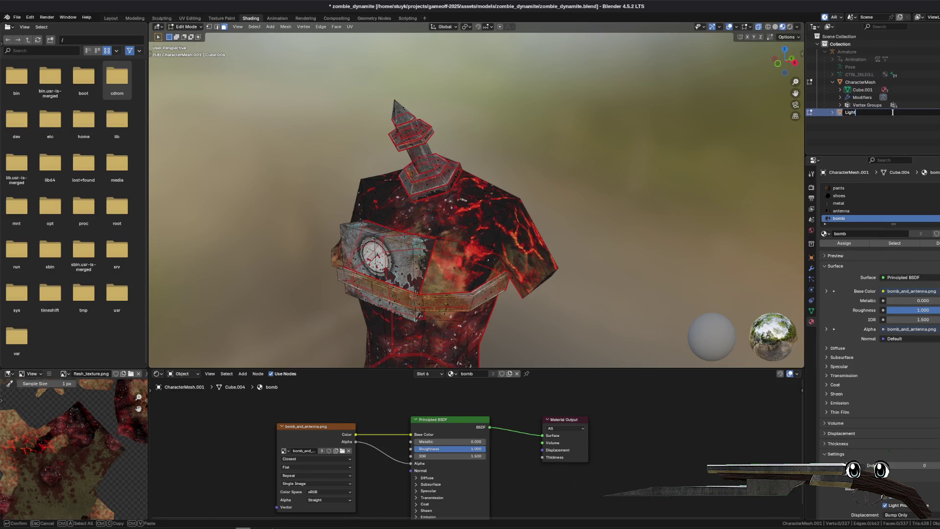
text(Tip)
key(Return)
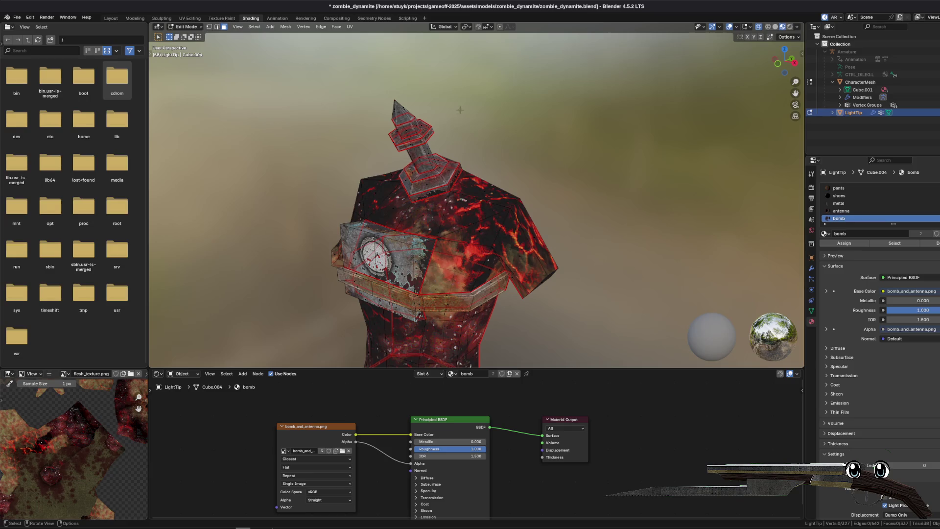
- Assign a new material named 'light' to the antenna tip's faces
drag(363, 80, 418, 116)
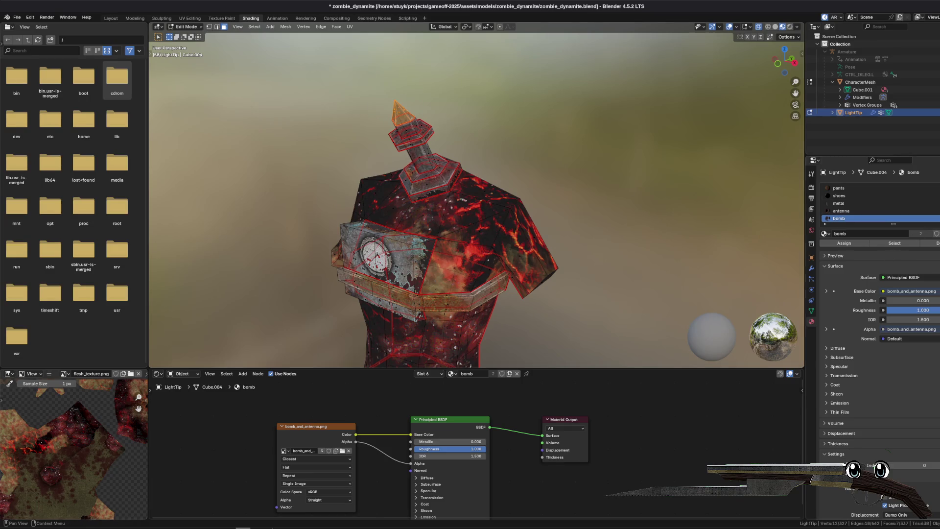
click(934, 188)
click(875, 236)
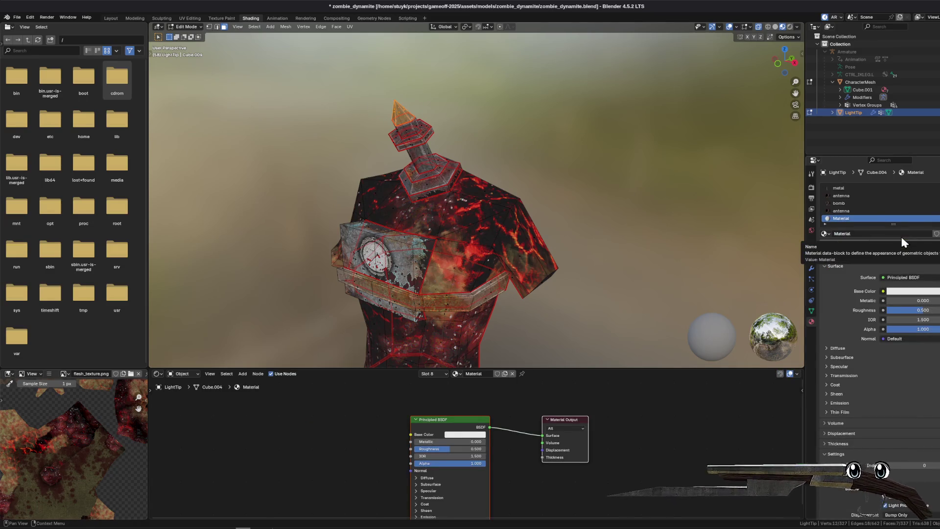
text(light)
key(Return)
click(847, 242)
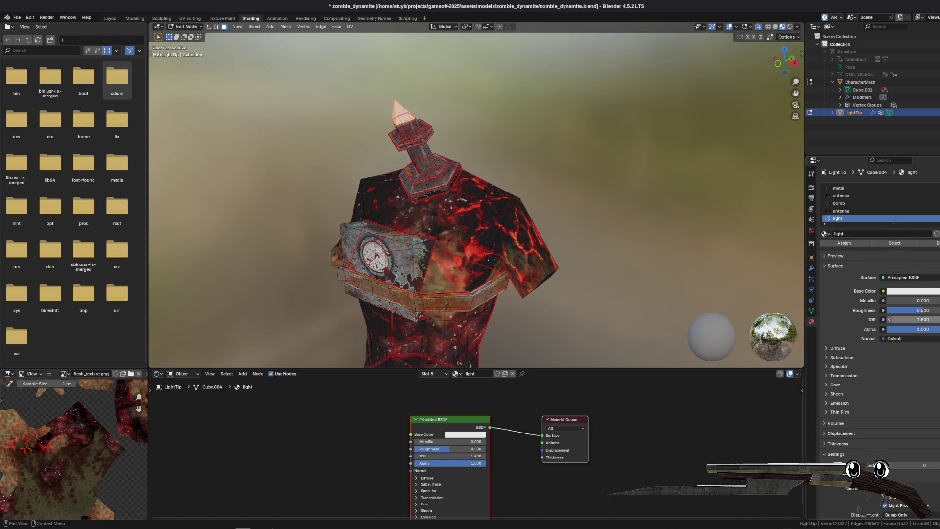
drag(475, 196, 443, 240)
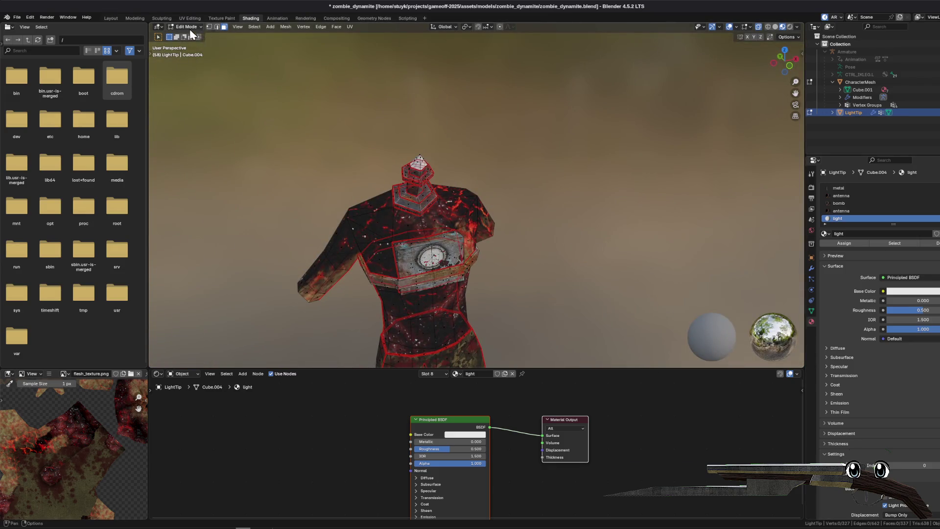
- Return to Object Mode and save zombie_dynamite.blend
key(Tab)
mouse_move(508, 151)
mouse_down()
mouse_move(617, 260)
mouse_move(485, 235)
mouse_up()
key(ctrl+s)
drag(534, 297, 751, 87)
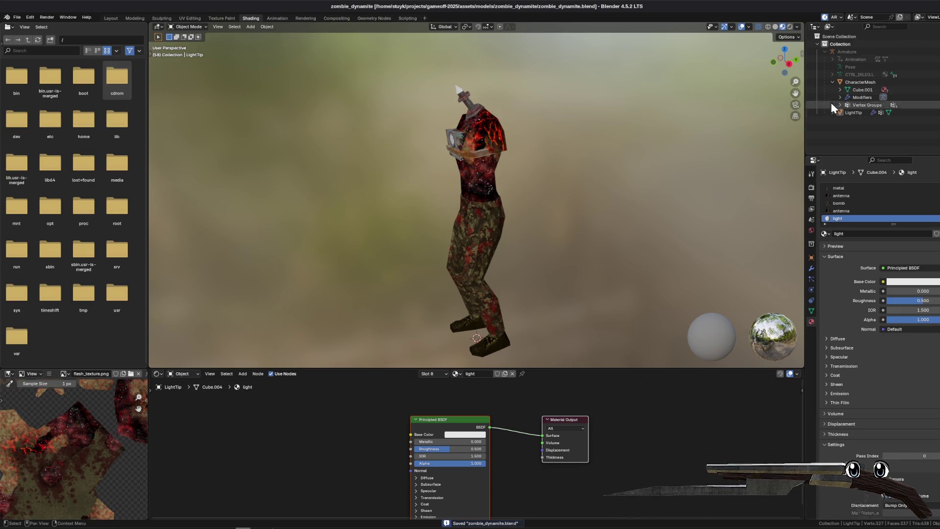
- Select the Armature and put it into Pose Mode
click(832, 82)
click(184, 27)
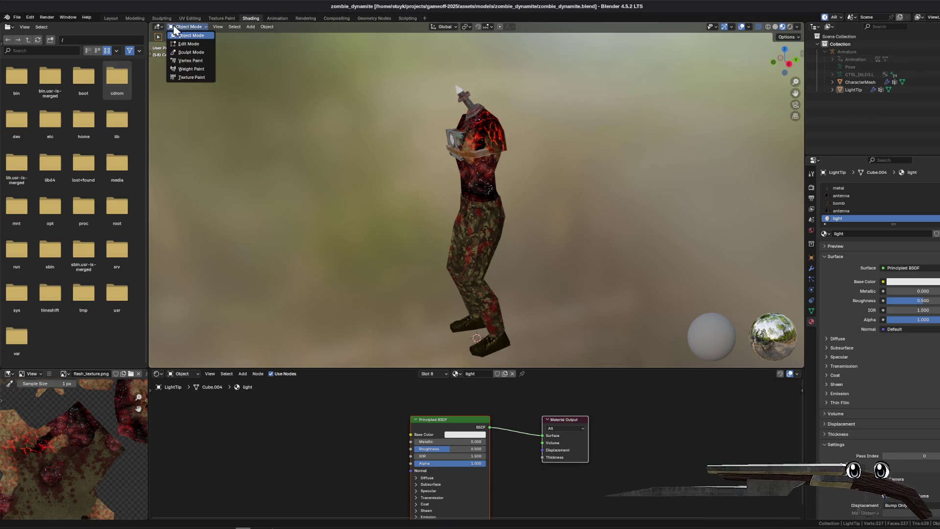
click(852, 52)
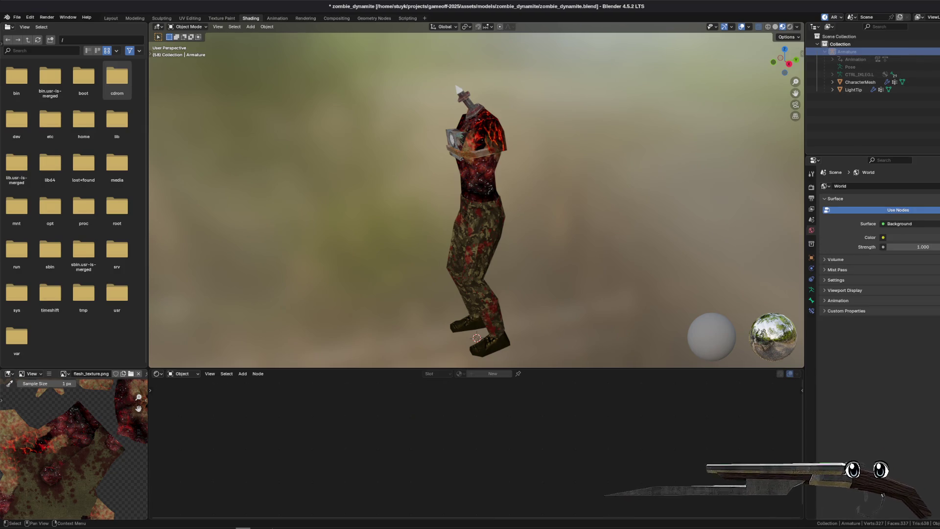
click(188, 27)
click(188, 55)
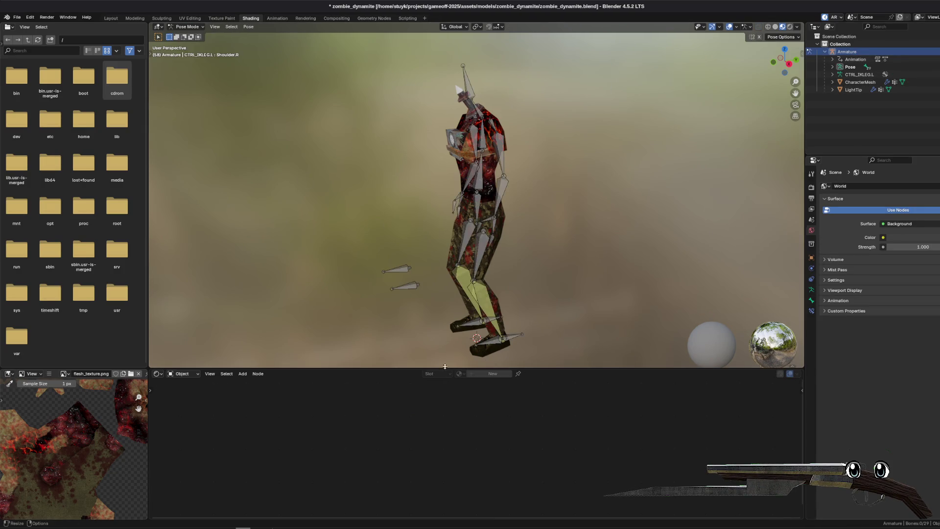
- Load the idle-full action in the Layout Action Editor, scrub its keyframes, then go to Photopea
click(112, 19)
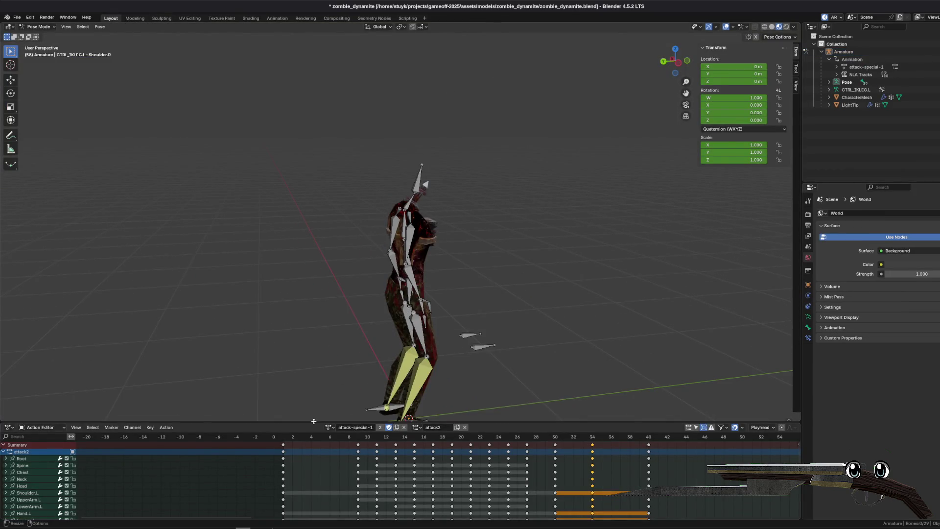
drag(314, 421, 313, 260)
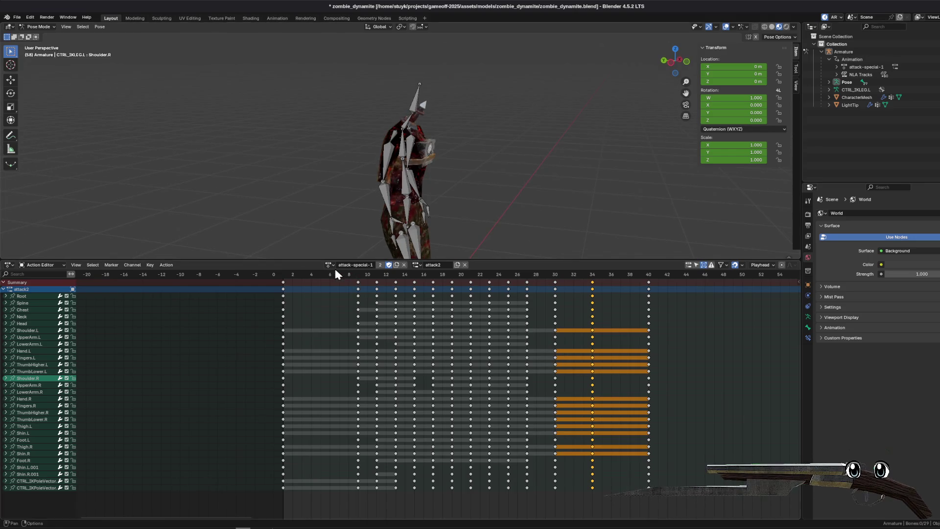
click(331, 266)
click(329, 295)
mouse_move(298, 274)
mouse_down()
mouse_move(478, 278)
mouse_move(321, 276)
mouse_move(387, 275)
mouse_up()
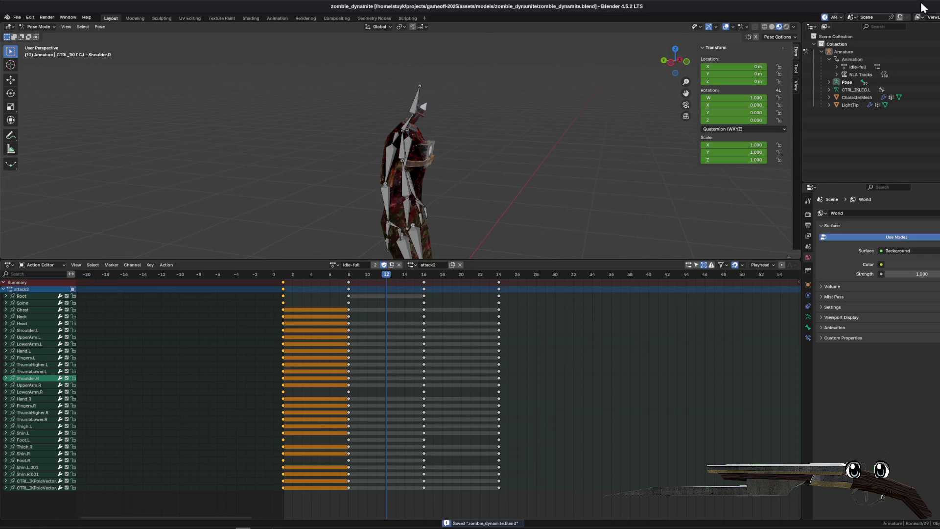
key(alt+Tab)
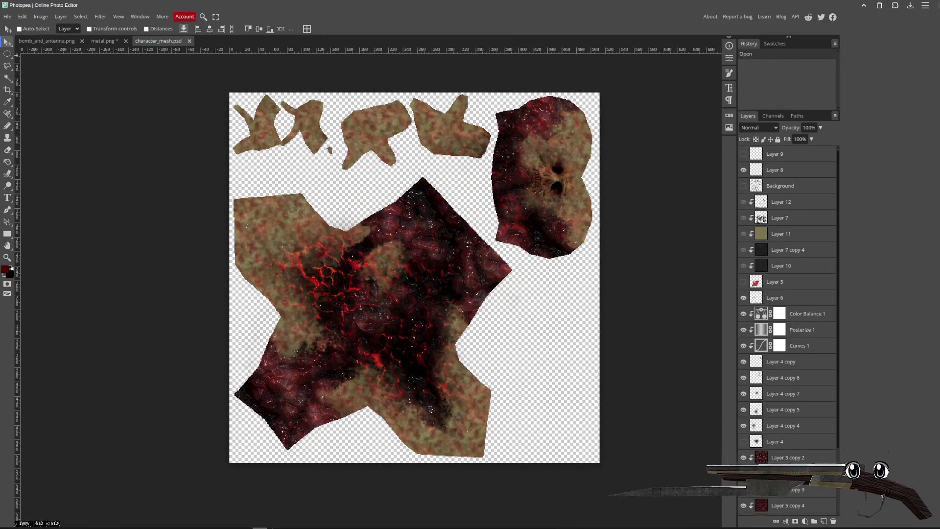
- In Godot, close all scene tabs to the right of enemy_controlled_melee
key(alt+Tab)
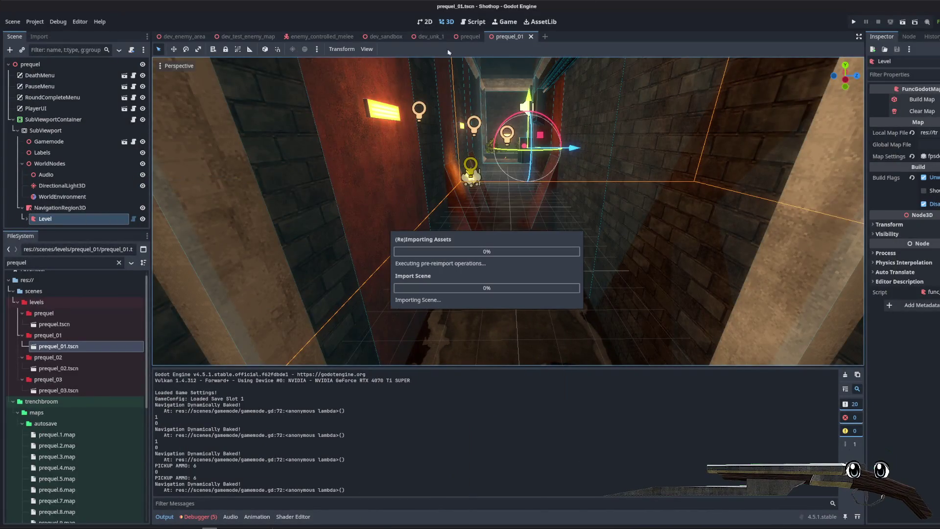
right_click(323, 37)
click(375, 146)
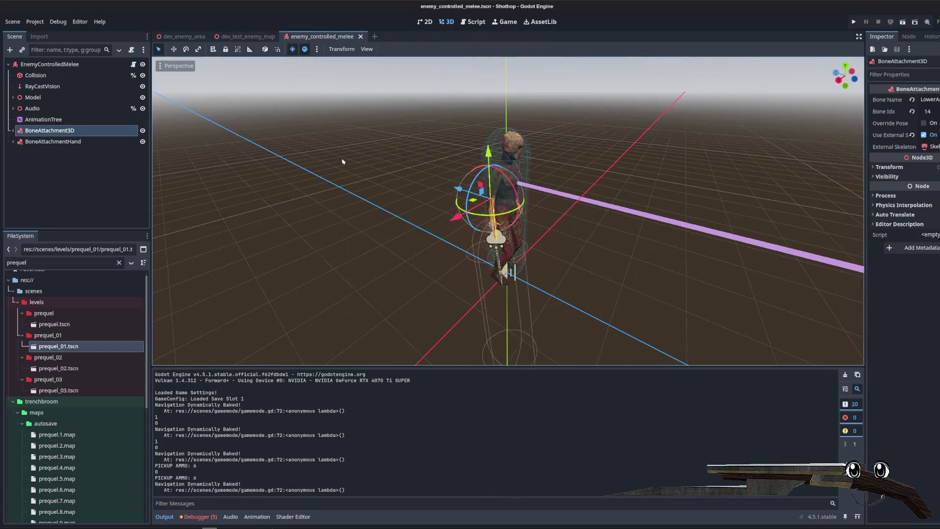
- Clear the FileSystem filter, collapse the levels folders, and open scenes/enemies
click(119, 262)
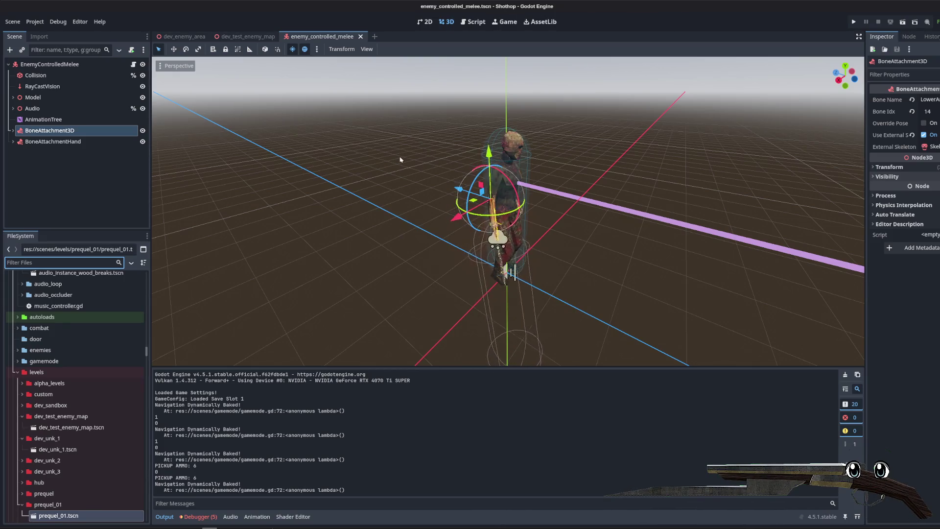
scroll(486, 188, up, 5)
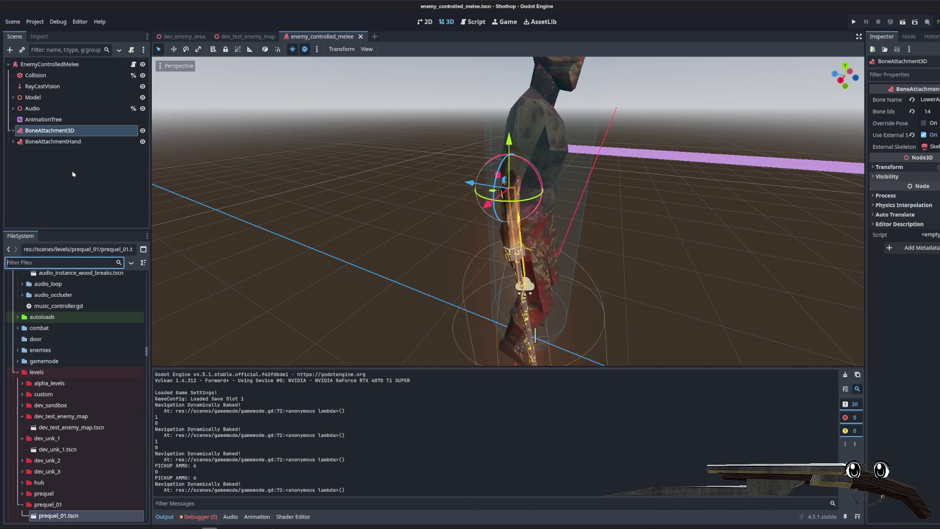
click(31, 153)
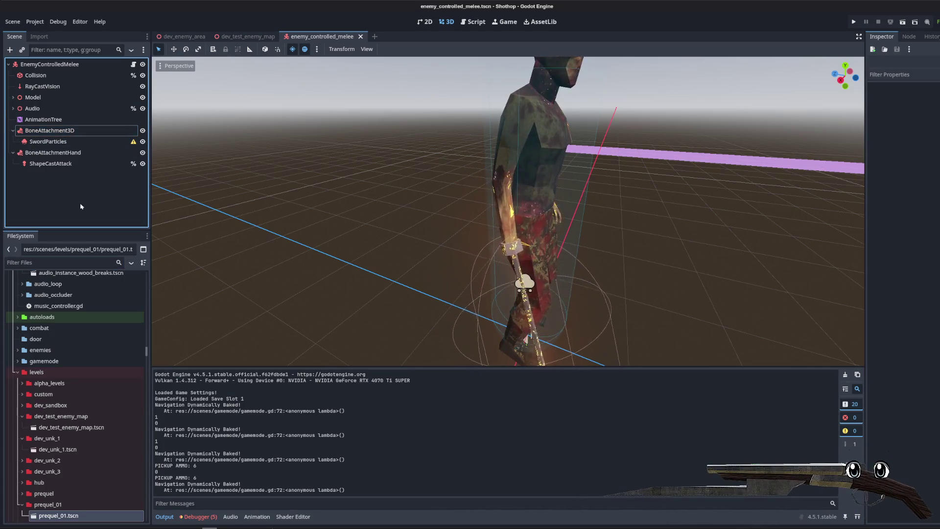
scroll(58, 343, down, 2)
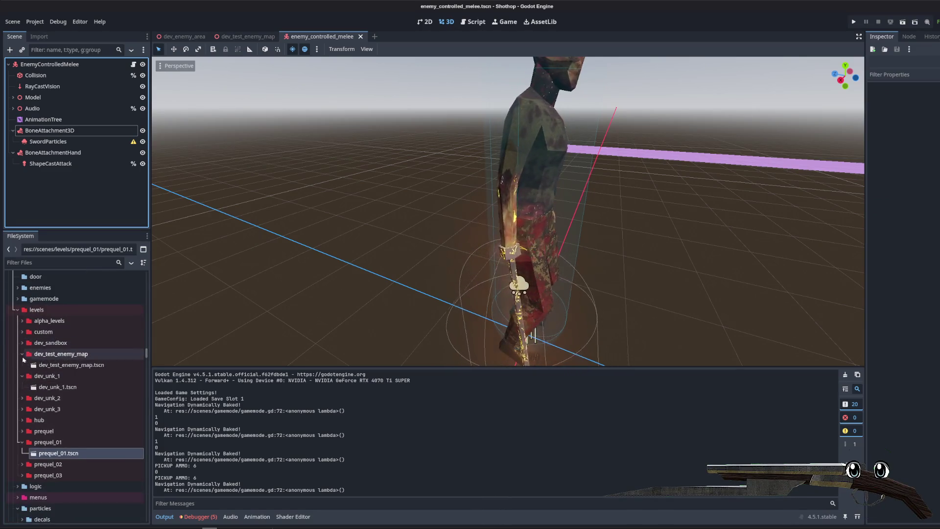
click(21, 354)
click(18, 310)
scroll(23, 338, up, 1)
double_click(40, 318)
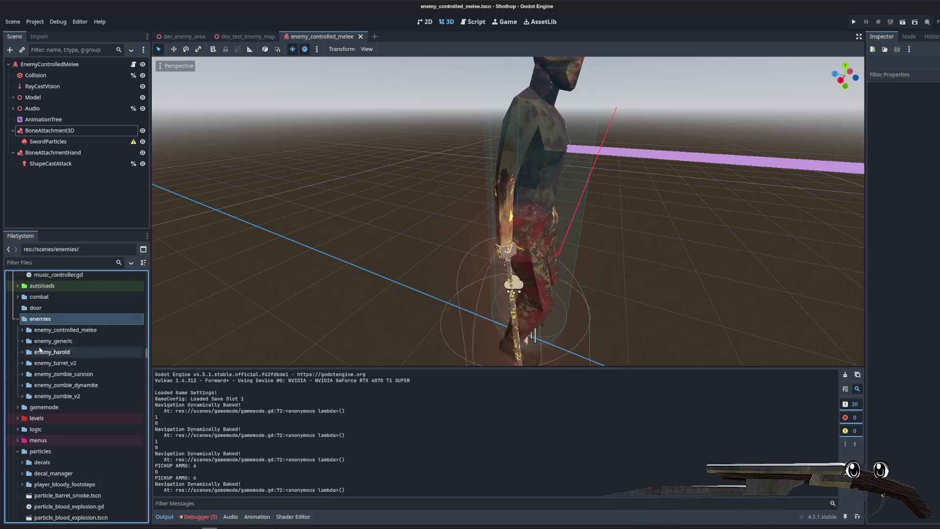
- Duplicate the enemy_controlled_melee folder as enemy_controlled_dynamite
click(47, 330)
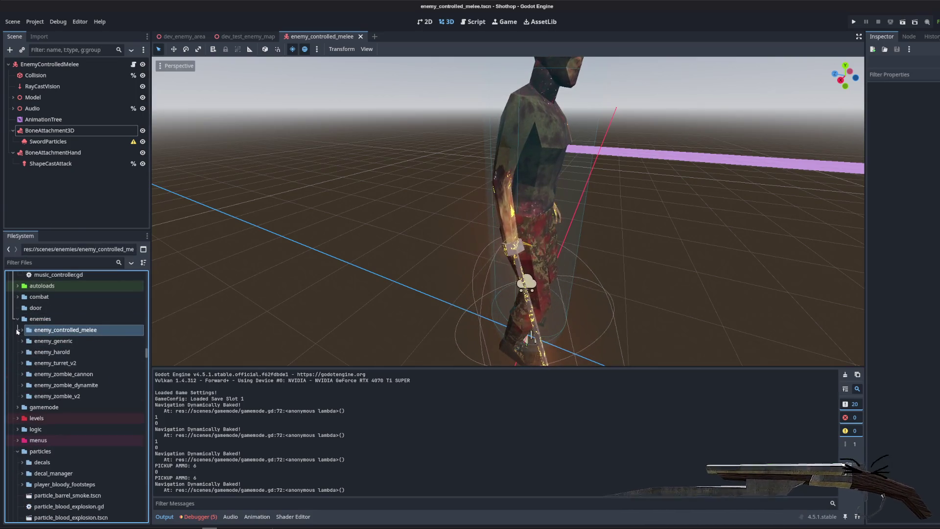
key(ctrl+d)
text(enemy_c)
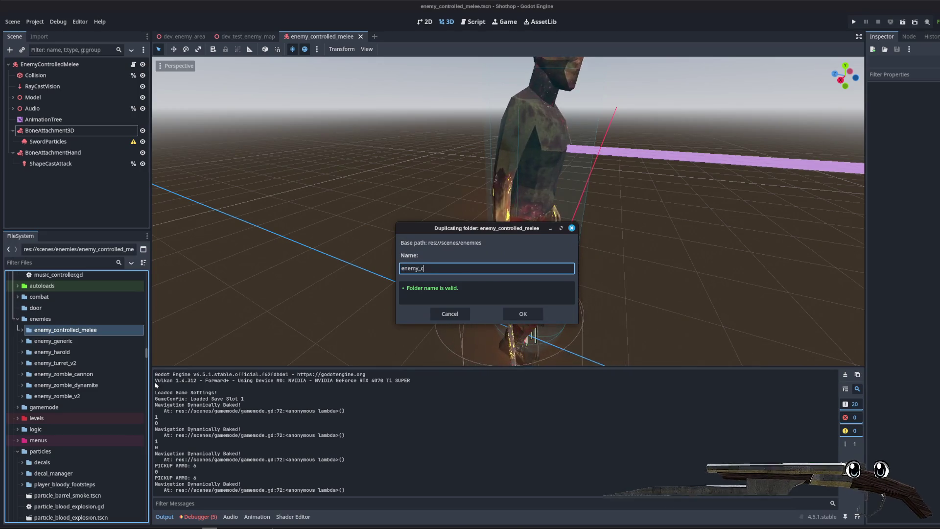
text(ontrolled_dynamite)
key(Return)
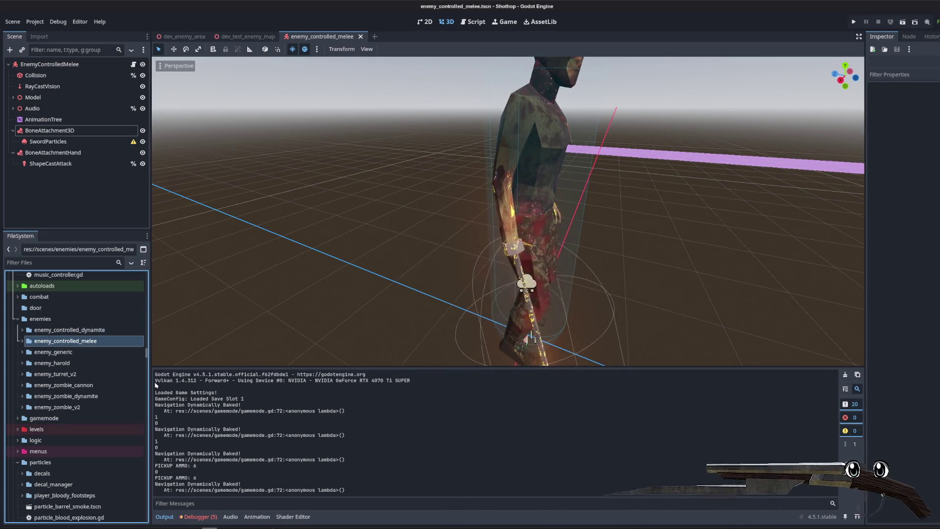
- Rename the copied files to enemy_controlled_dynamite.gd and enemy_controlled_dynamite.tscn, then return to Blender
click(78, 330)
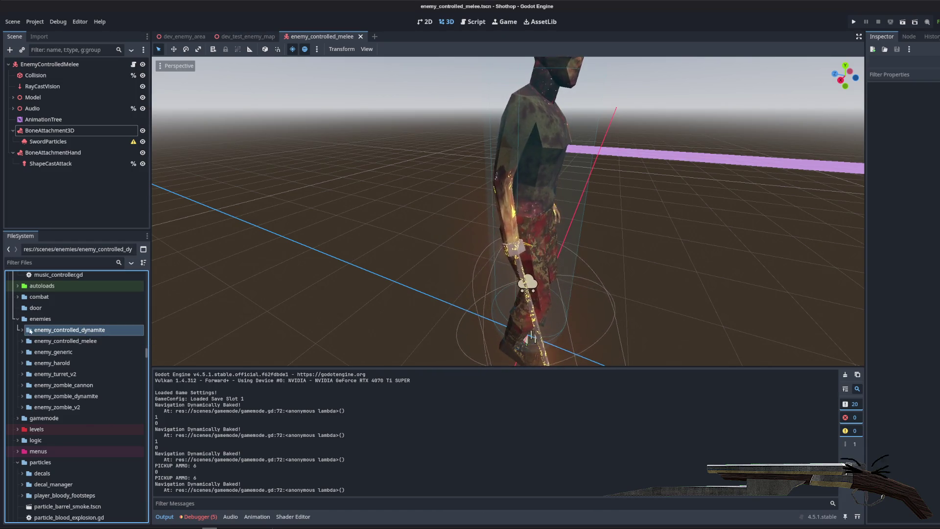
key(ctrl+v)
key(F2)
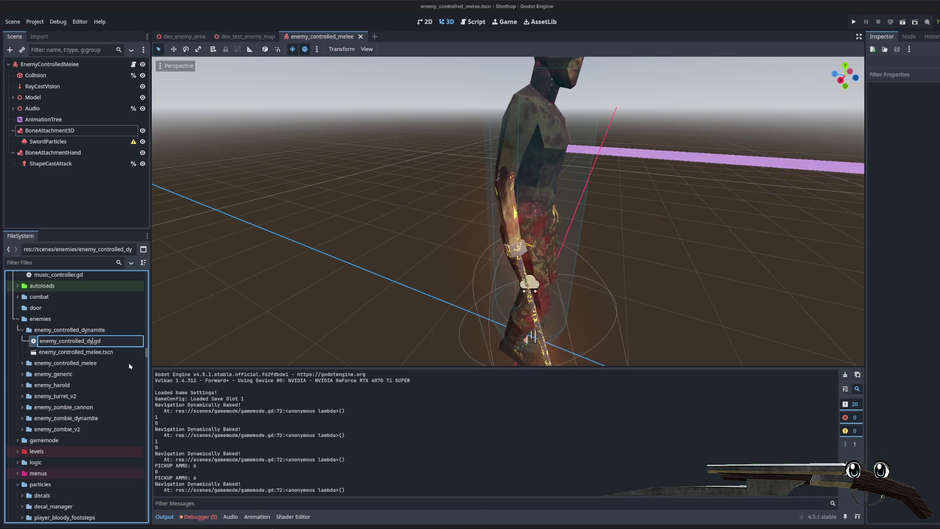
text(namite)
key(Return)
click(95, 352)
key(F2)
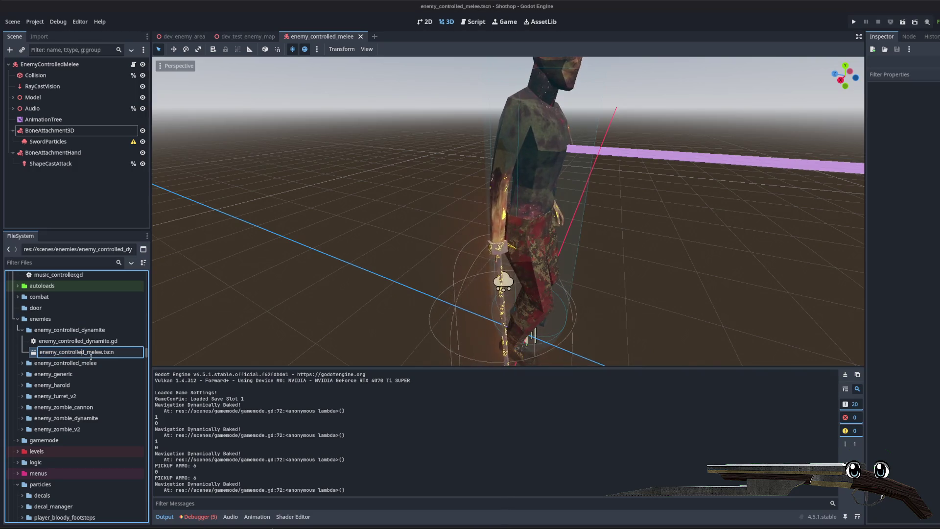
click(100, 352)
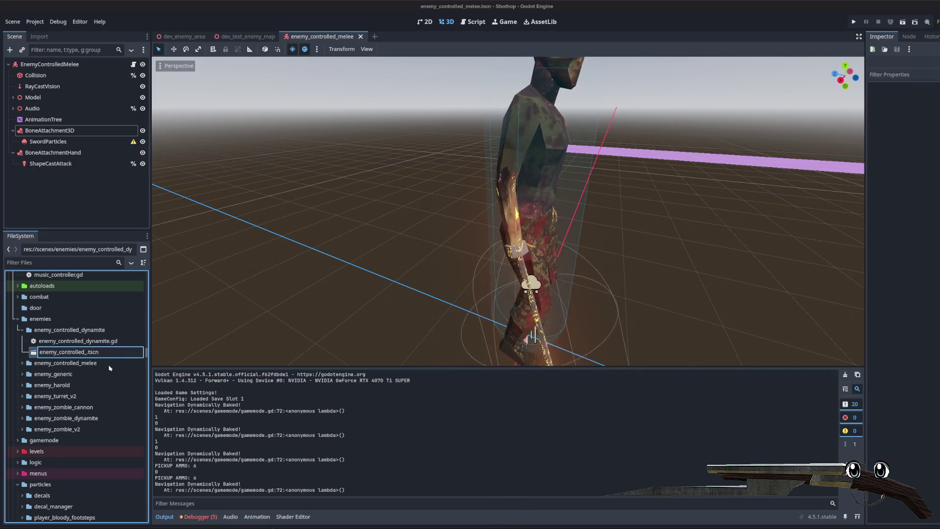
text(dynamite)
key(Return)
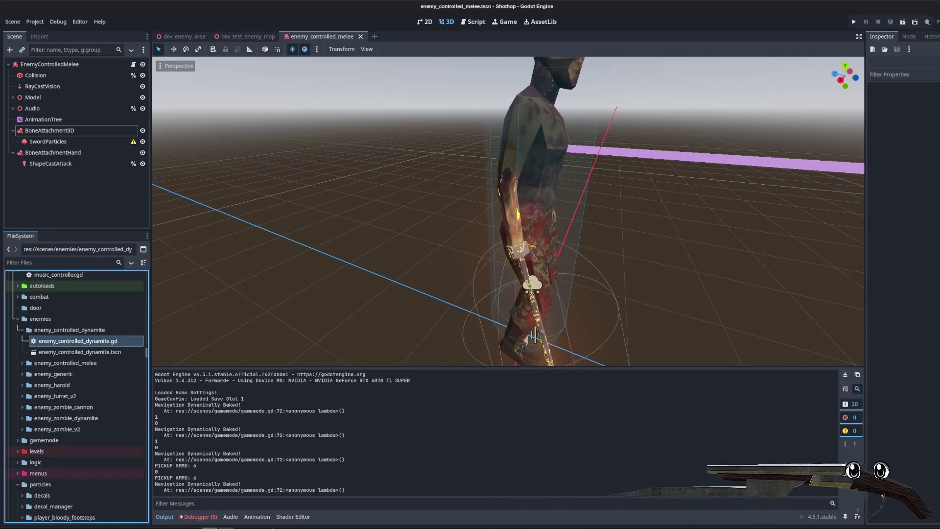
key(alt+Tab)
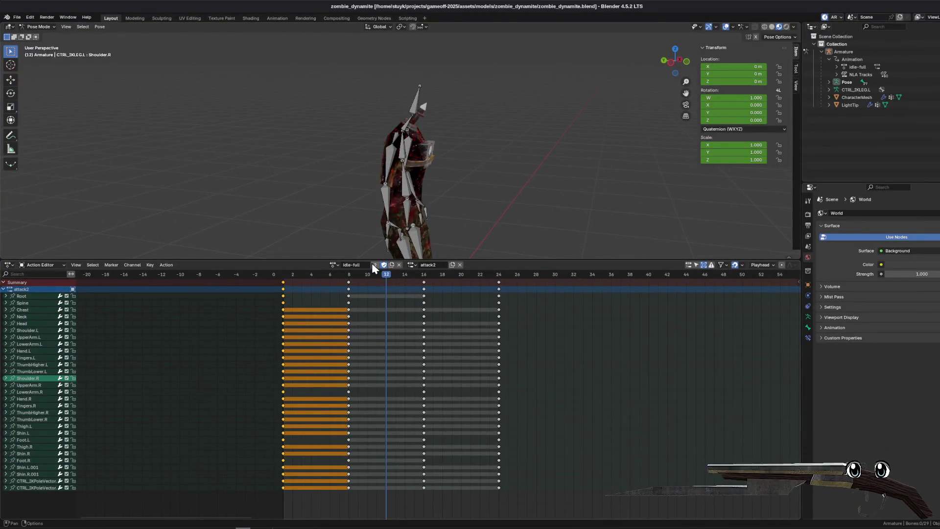
- Load and unlink the attack1-full, attack2-full and attack3-full actions in turn
drag(339, 260, 333, 185)
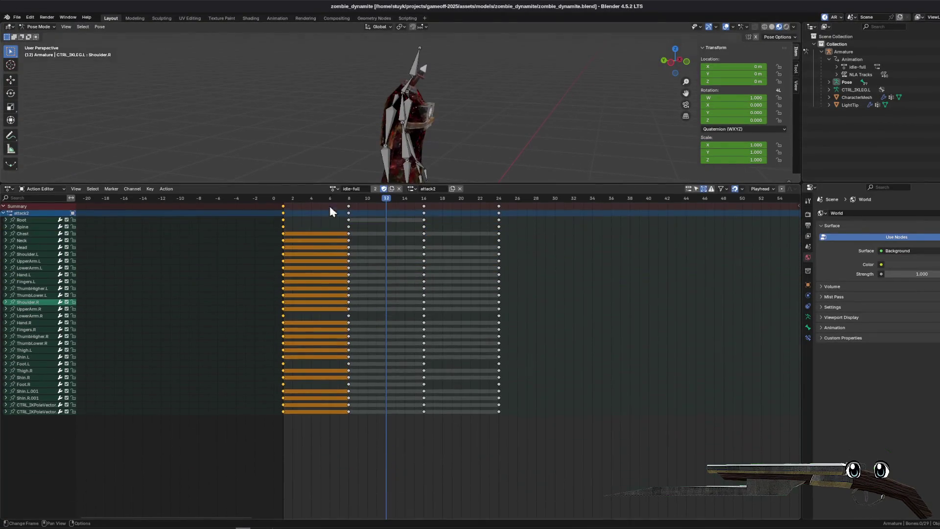
click(333, 189)
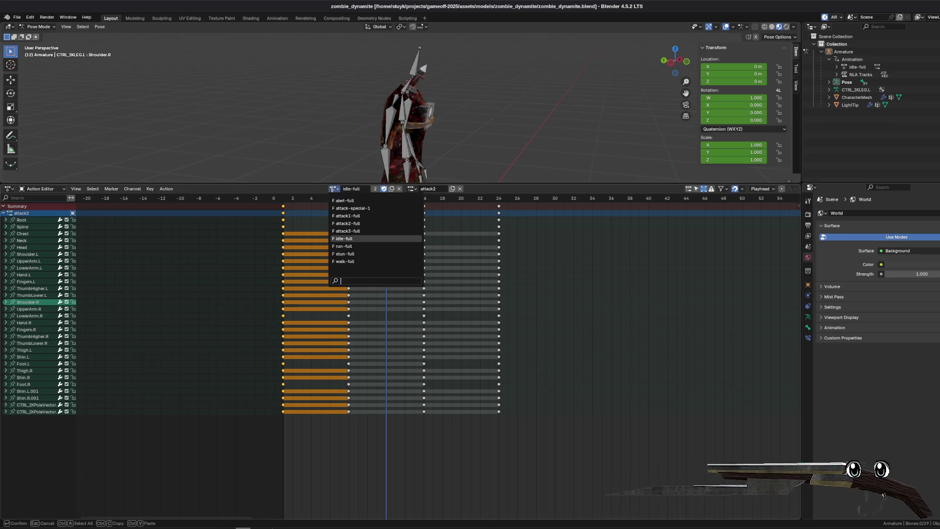
click(347, 216)
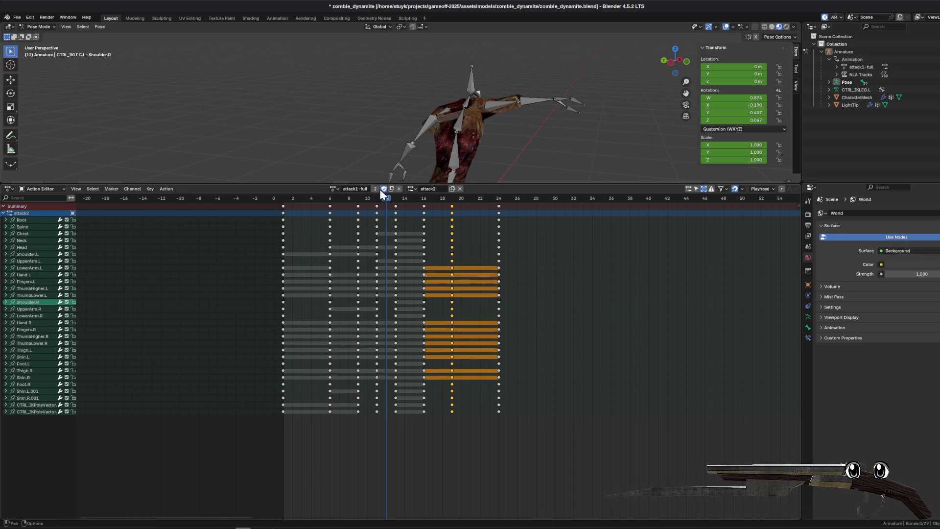
click(400, 188)
click(372, 188)
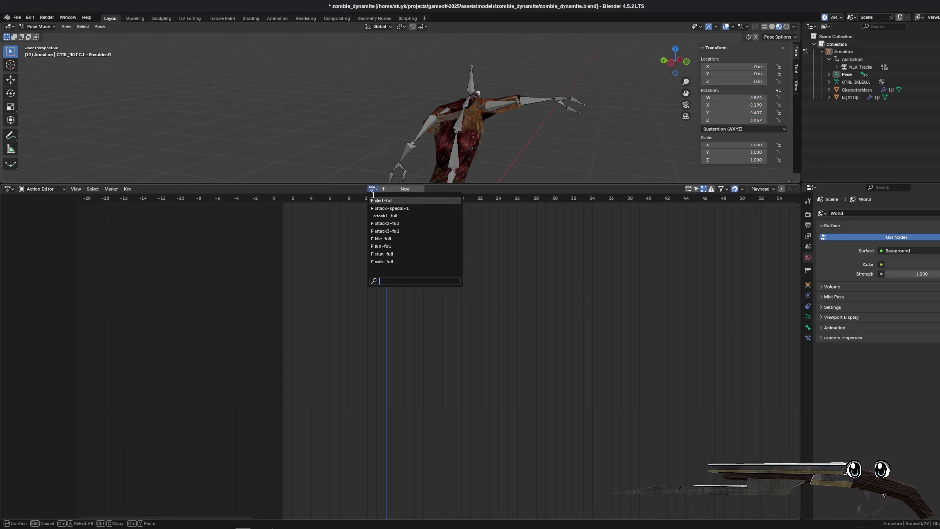
click(399, 223)
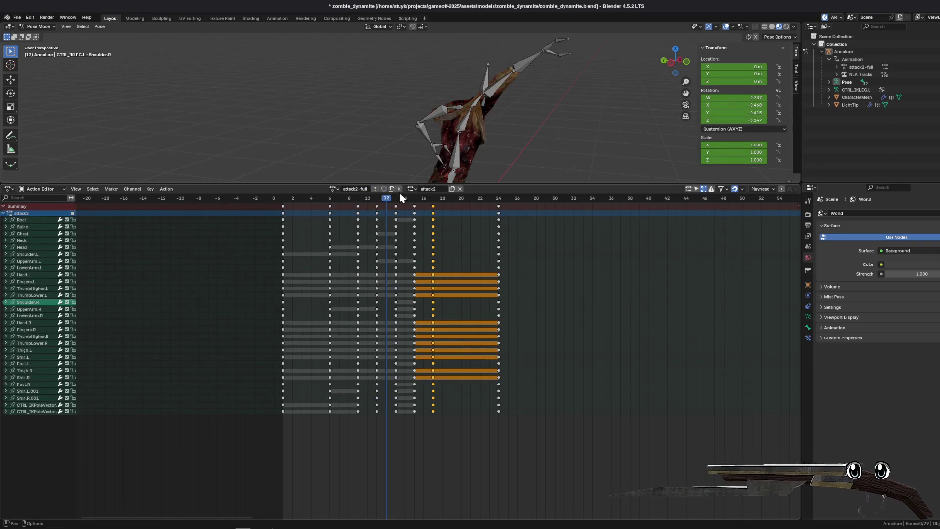
click(399, 189)
click(372, 189)
click(392, 231)
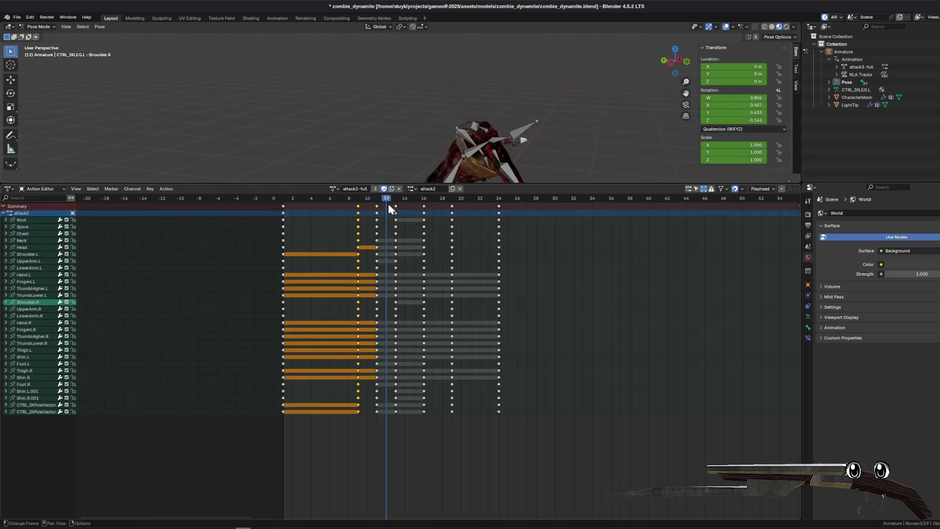
click(399, 188)
- Check attack3-full and attack-special-1, leave no active action, and switch to the Nonlinear Animation editor
click(373, 189)
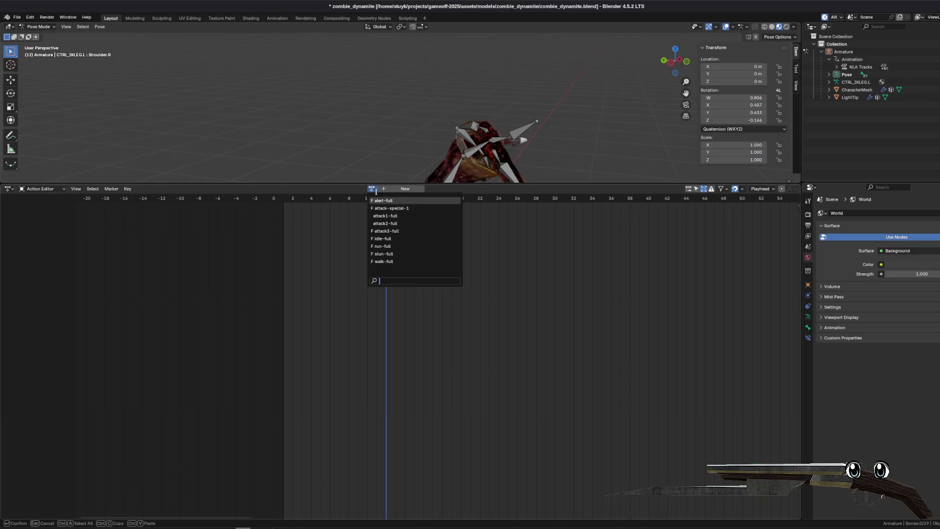
click(399, 231)
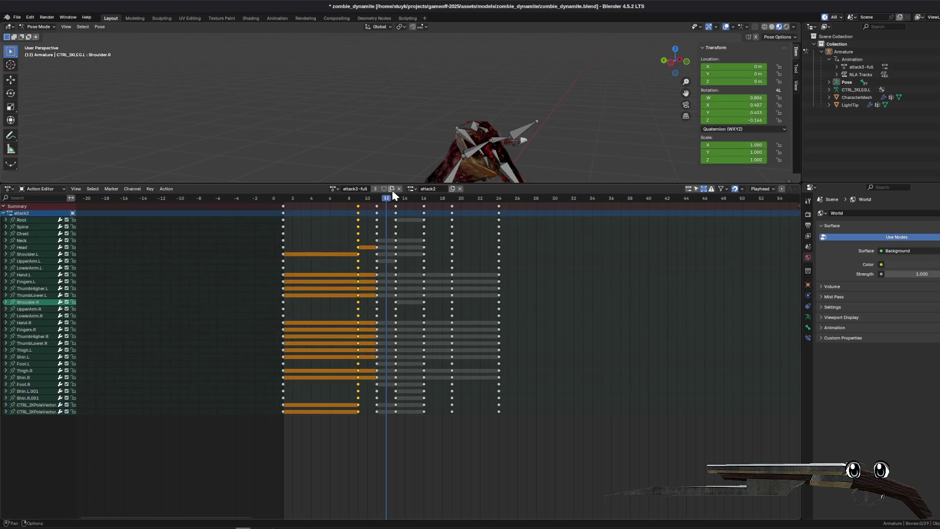
click(400, 189)
click(374, 189)
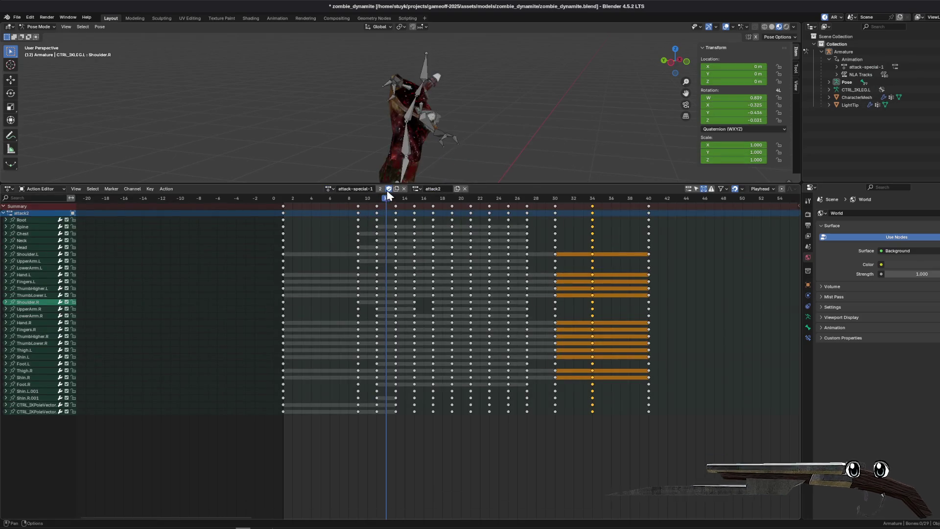
click(404, 188)
click(373, 188)
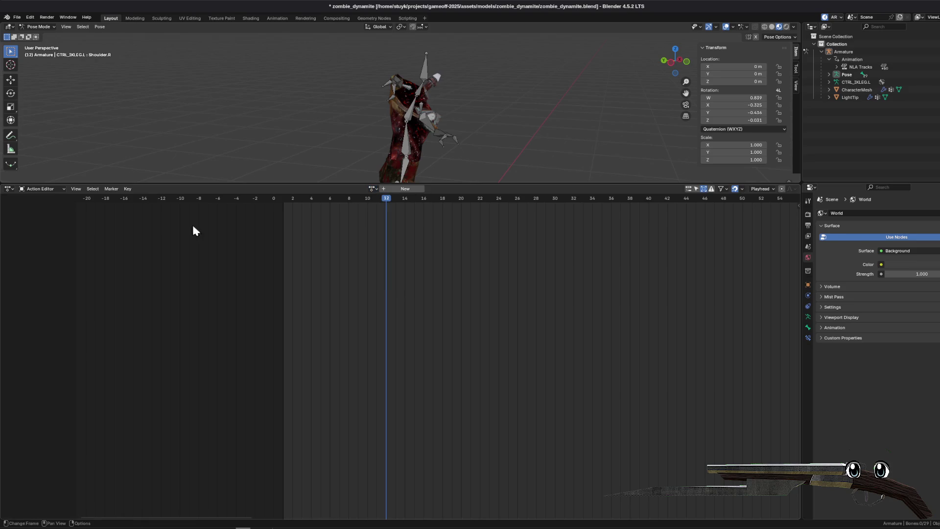
click(9, 188)
click(124, 244)
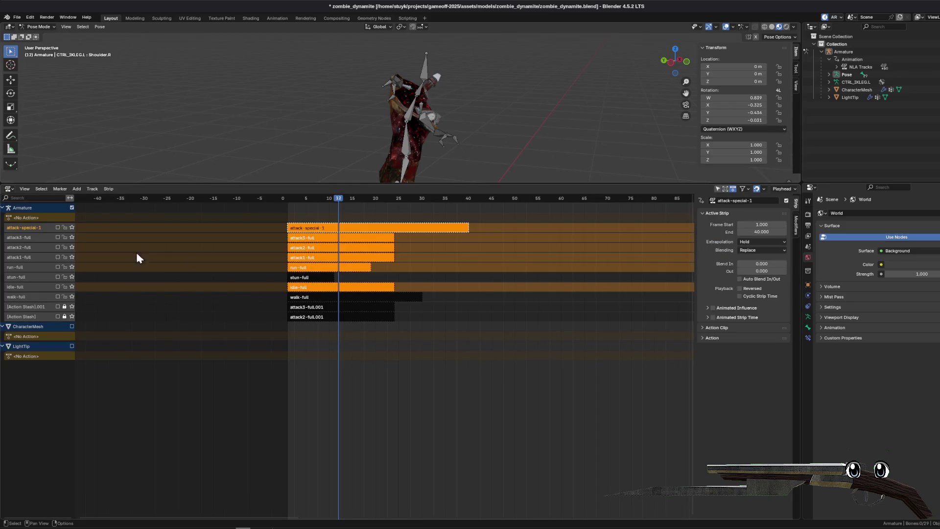
- Delete the action stash, attack-special-1, and attack1–3 NLA tracks, keeping run, stun, idle and walk
key(n)
right_click(24, 312)
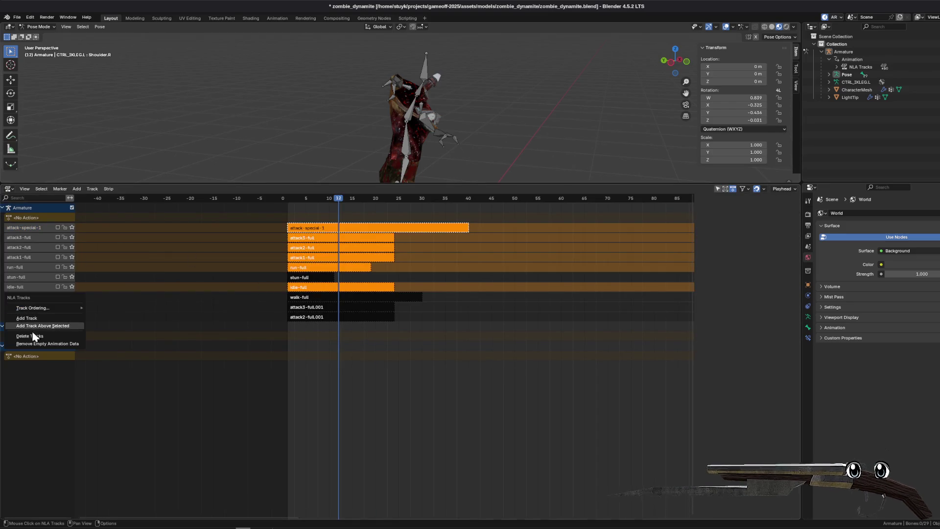
click(25, 327)
right_click(28, 313)
click(31, 309)
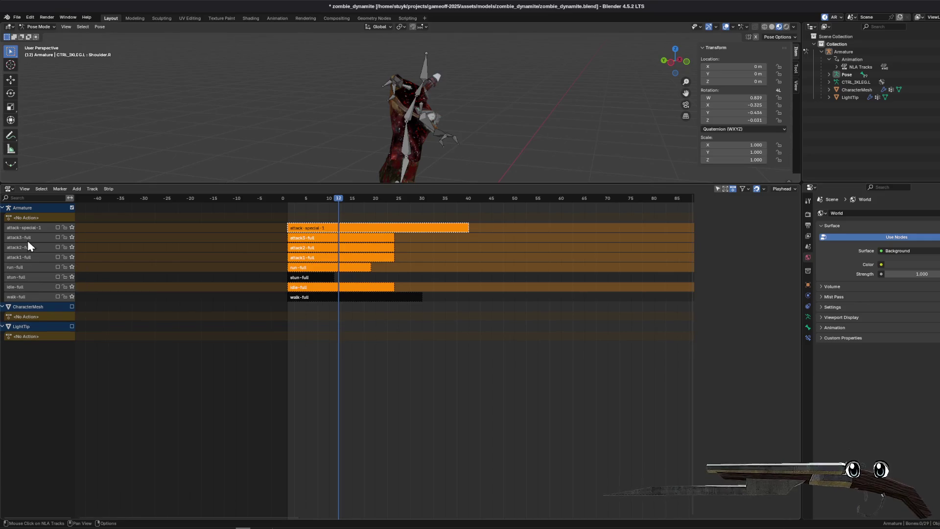
right_click(22, 239)
click(27, 241)
right_click(20, 230)
click(20, 230)
right_click(17, 228)
click(16, 228)
right_click(16, 229)
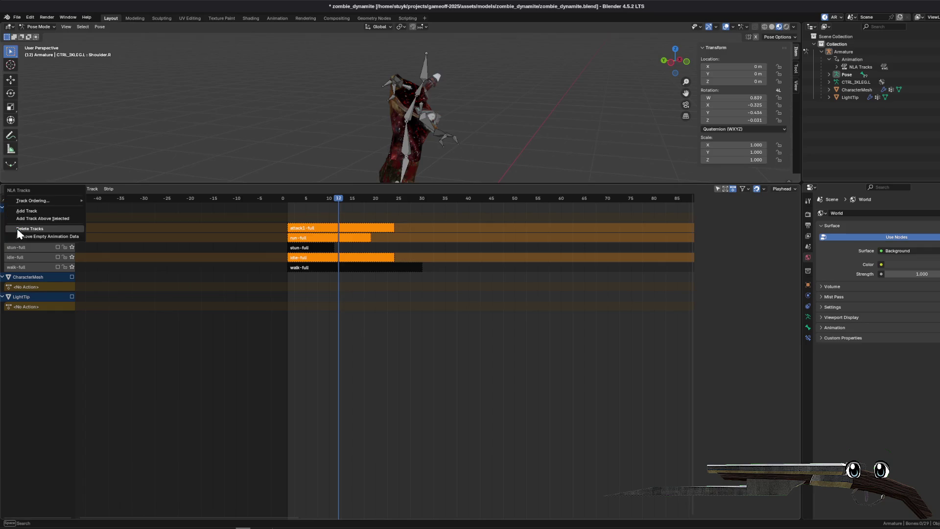
click(17, 229)
- Purge unused data, save zombie_dynamite.blend, and return to Godot
click(16, 18)
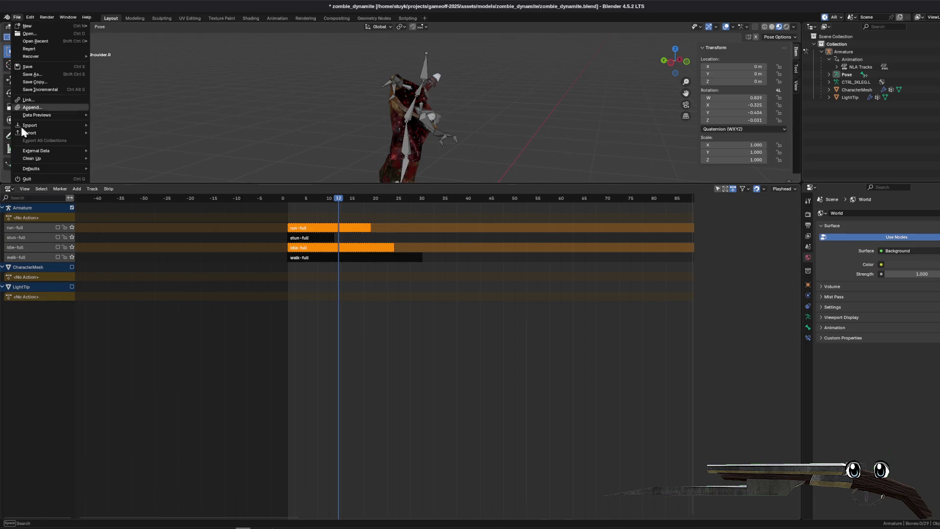
mouse_move(79, 160)
click(123, 157)
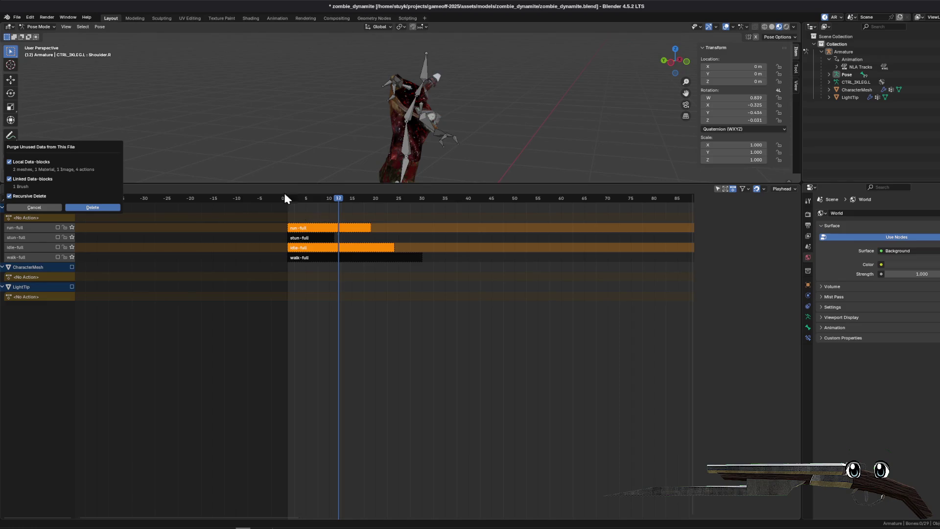
click(105, 206)
key(ctrl+s)
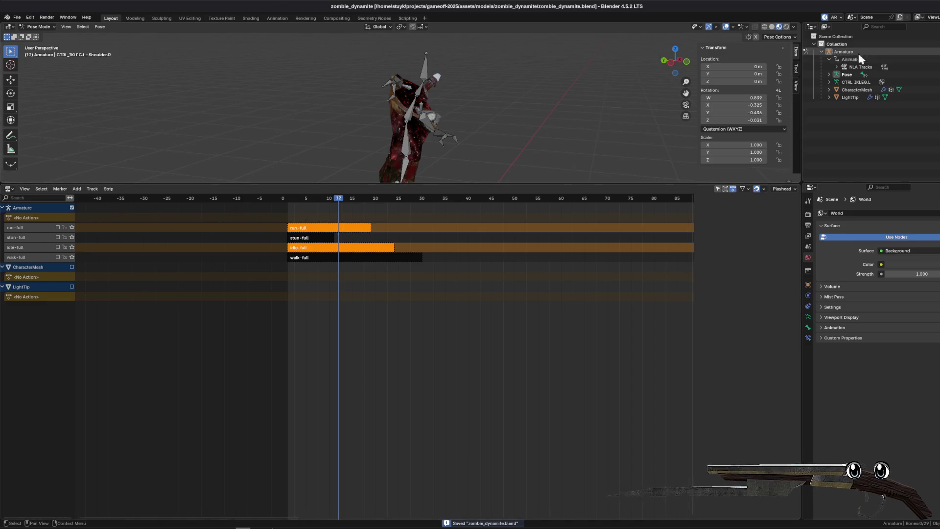
key(alt+Tab)
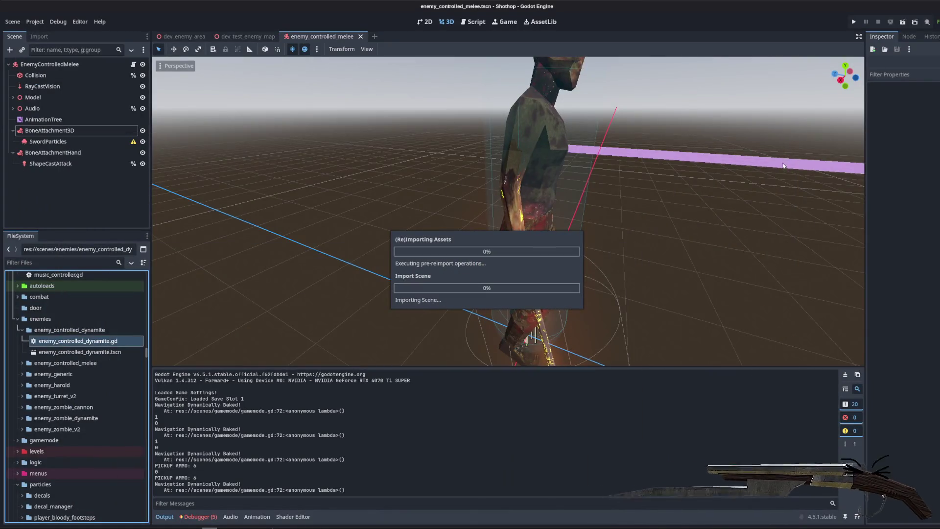
- Open the enemy_controlled_dynamite scene and delete its human model node
scroll(594, 190, down, 5)
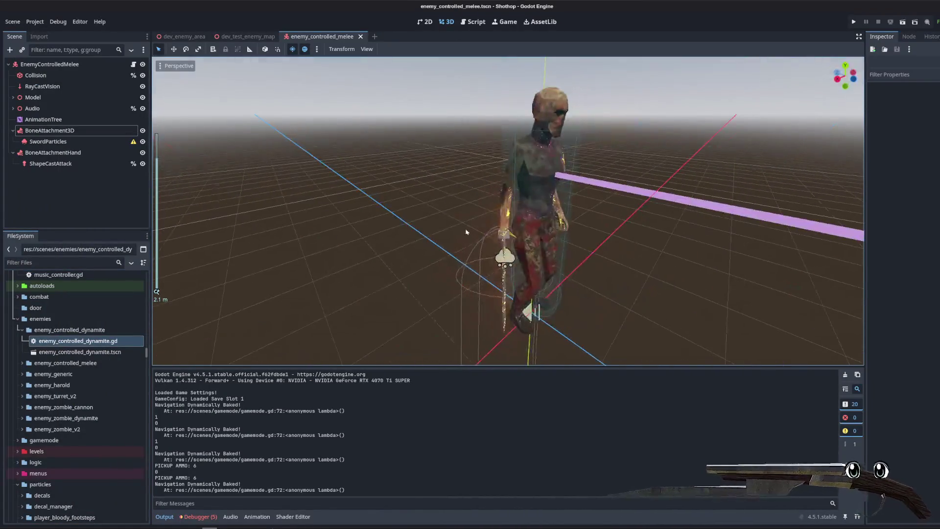
double_click(77, 357)
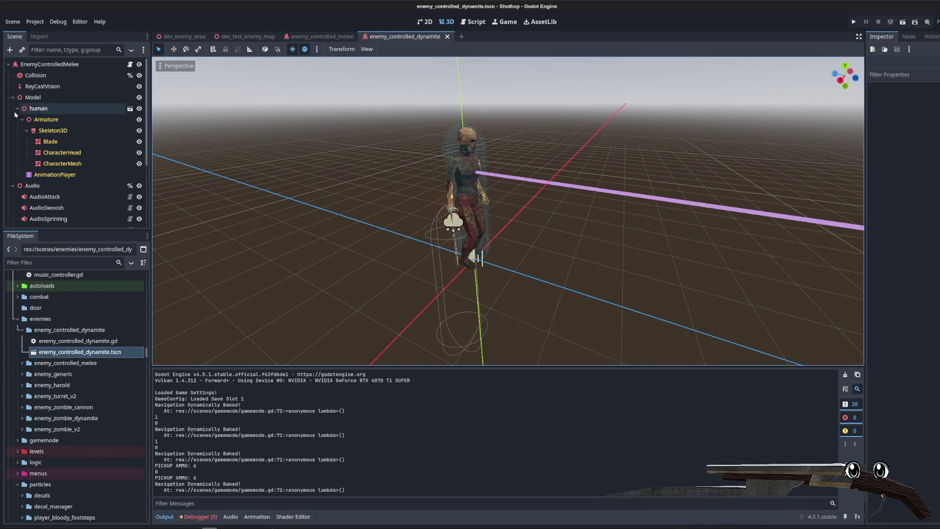
click(18, 108)
click(57, 109)
key(Delete)
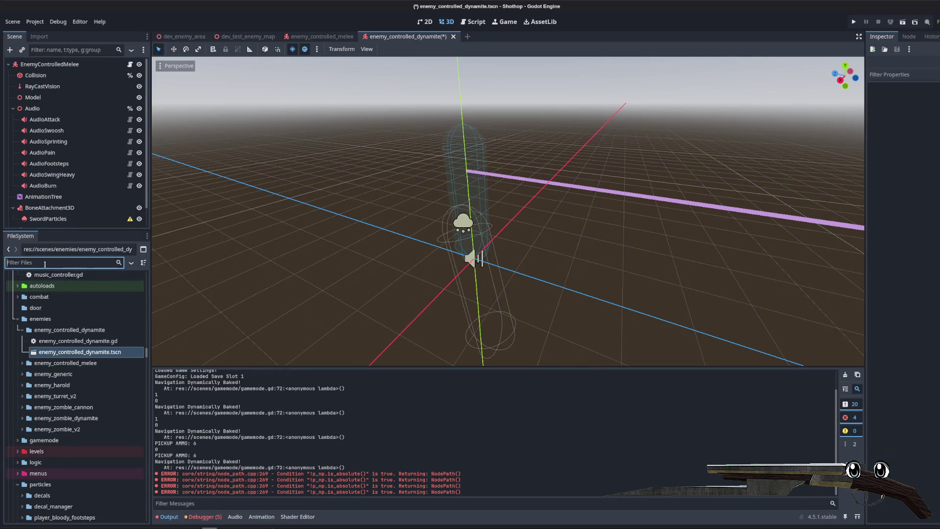
- Filter FileSystem for 'dynamite' and open zombie_dynamite.blend's Advanced Import Settings
text(dynamite)
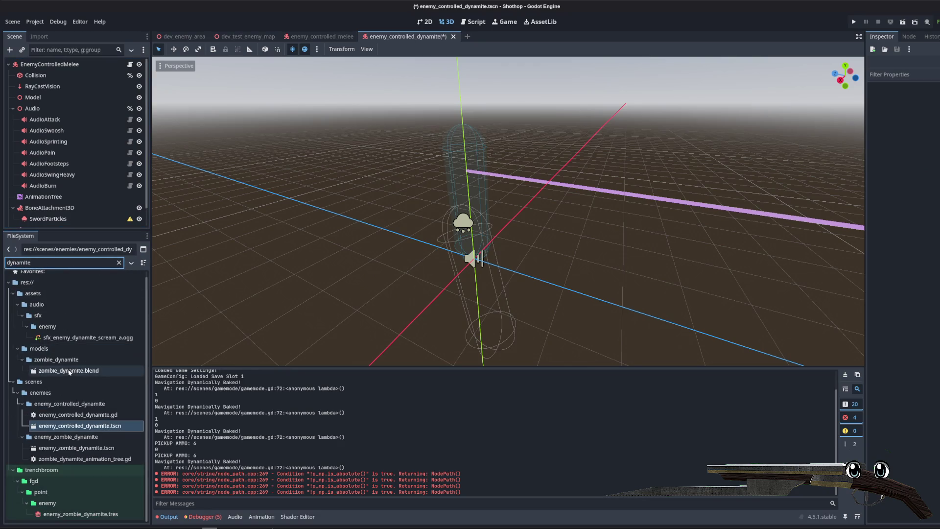
double_click(71, 373)
click(404, 280)
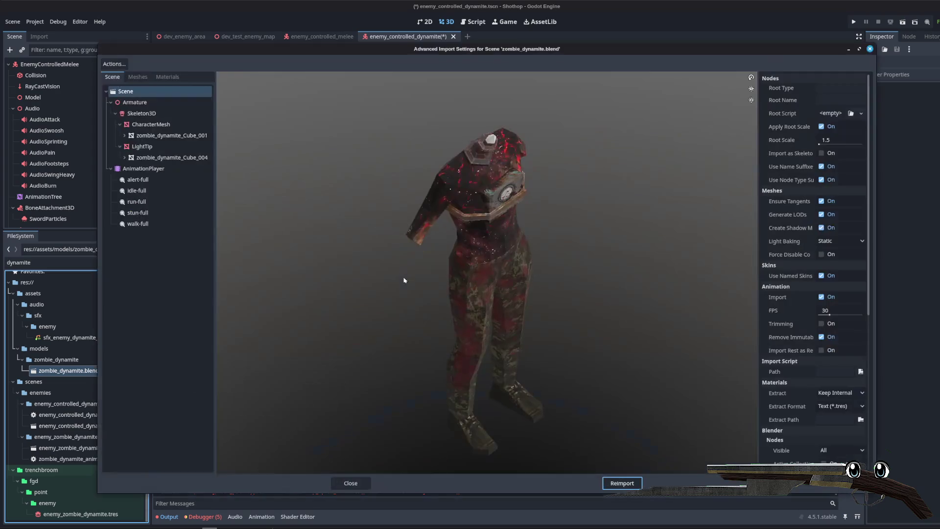
- Preview the alert, idle, run and stun animations, then close the import settings
click(142, 179)
click(145, 191)
click(147, 202)
click(150, 213)
click(142, 224)
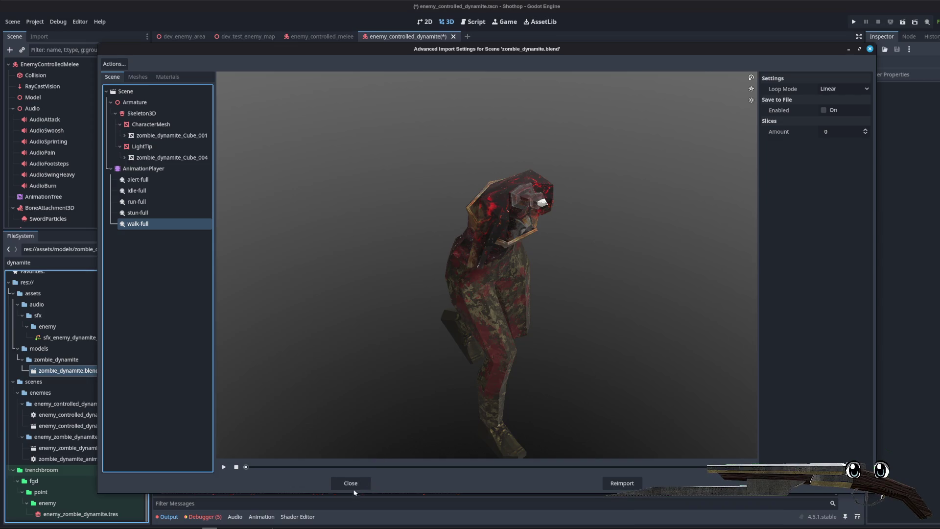
click(350, 483)
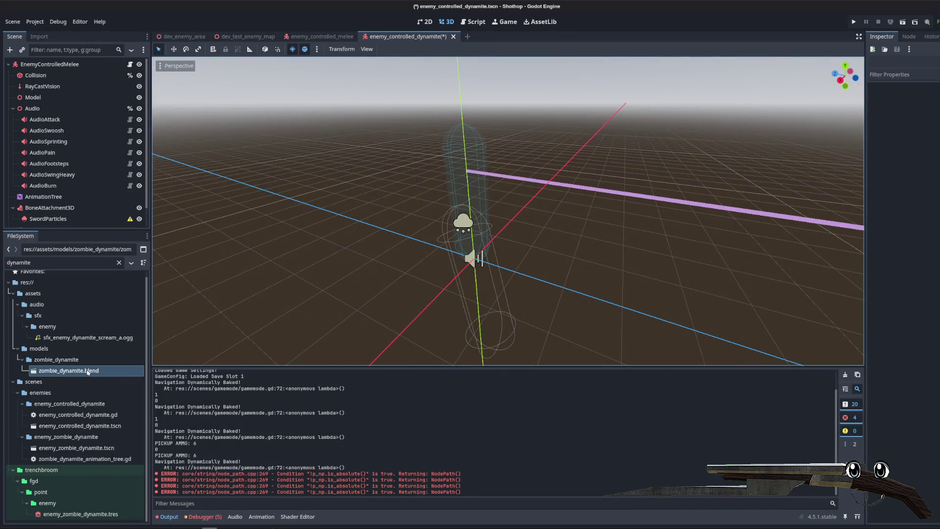
- Drop zombie_dynamite.blend under the Model node, view it from the front, and save the scene
scroll(72, 129, down, 1)
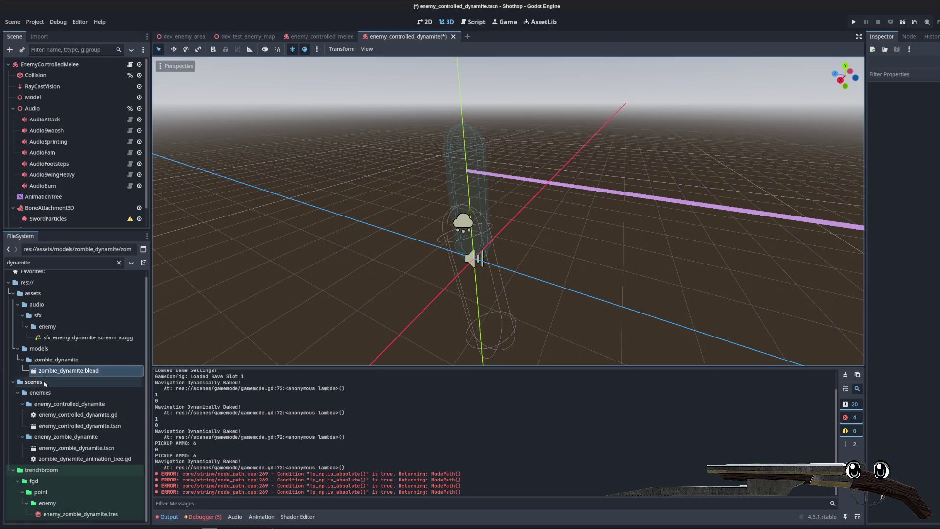
drag(69, 371, 67, 175)
drag(29, 96, 36, 93)
scroll(521, 219, up, 5)
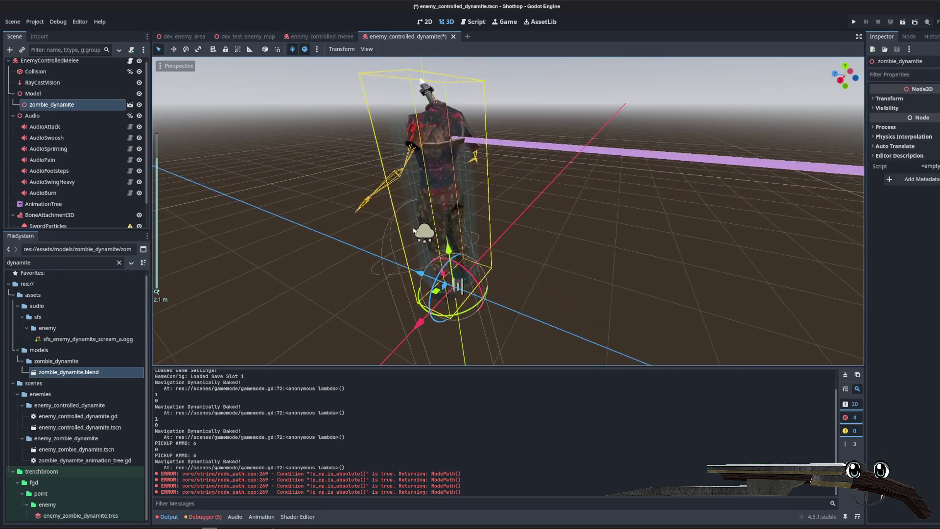
mouse_move(521, 219)
mouse_down()
mouse_move(599, 219)
mouse_move(544, 205)
mouse_move(472, 219)
mouse_move(330, 219)
mouse_move(546, 219)
mouse_move(365, 194)
mouse_up()
key(ctrl+s)
scroll(546, 219, up, 3)
right_click(44, 112)
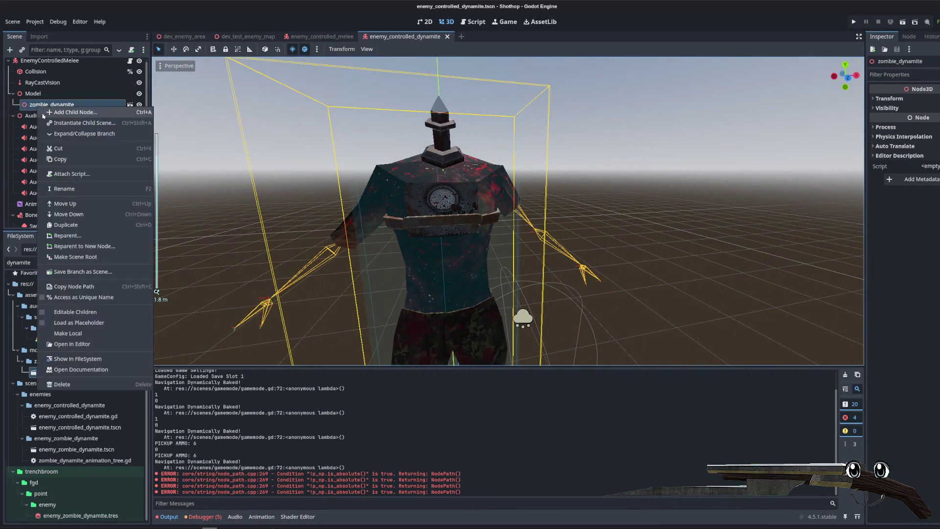
- Make zombie_dynamite's children editable, then select the melee enemy's CharacterMesh
click(88, 310)
click(322, 36)
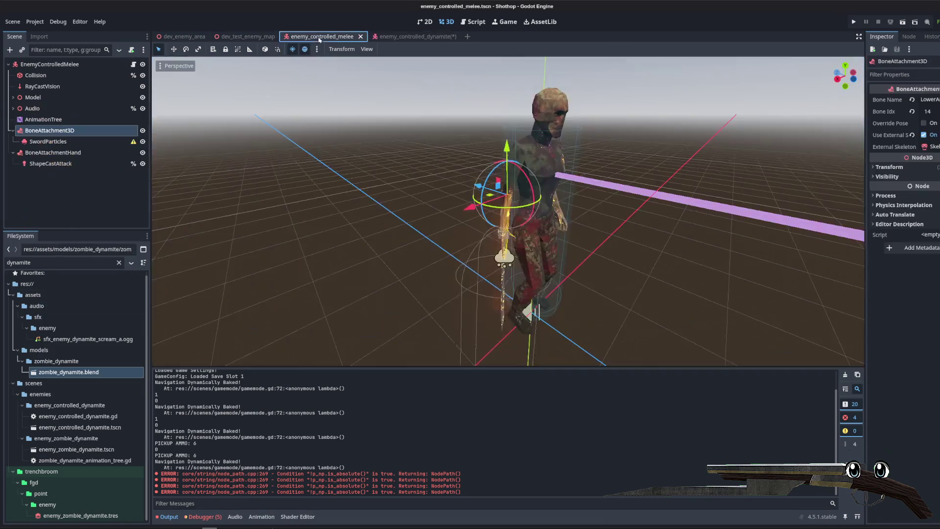
click(13, 97)
click(50, 141)
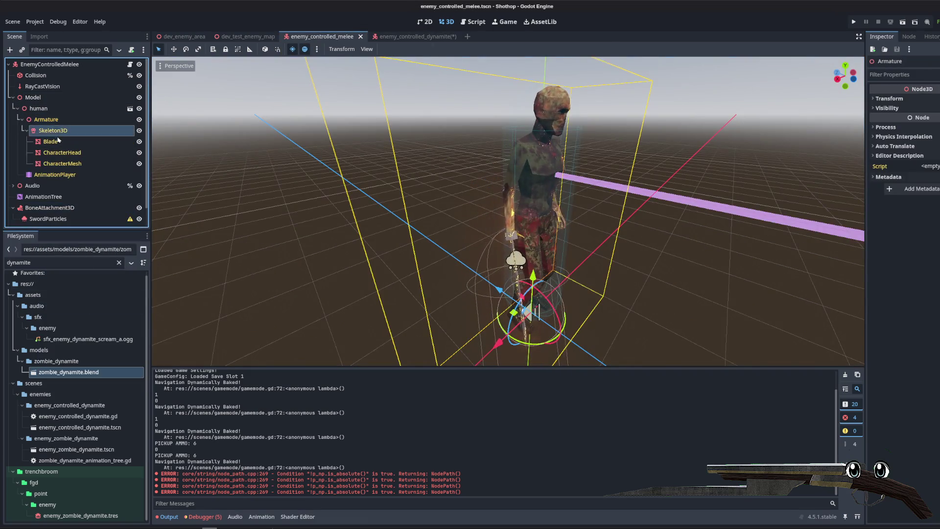
click(63, 164)
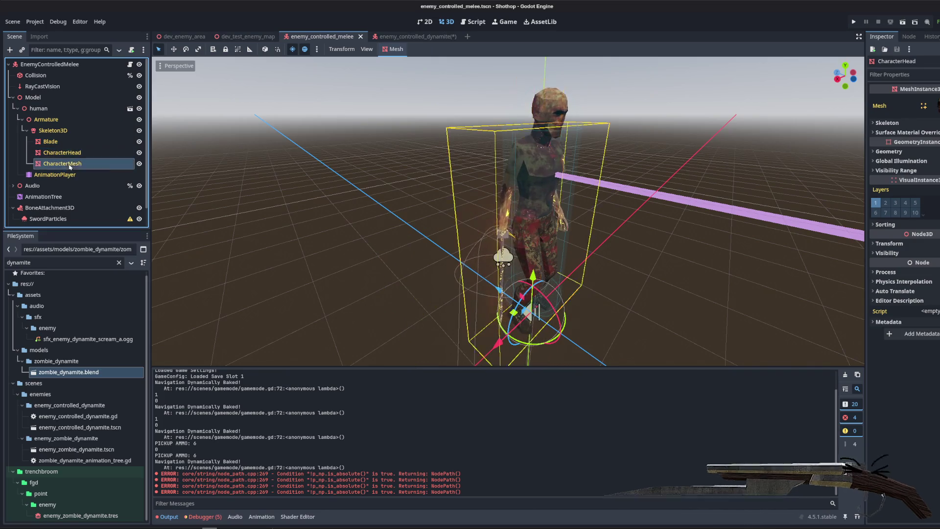
- Inspect the melee CharacterMesh's slot 0 material override, then return to the dynamite scene
click(894, 133)
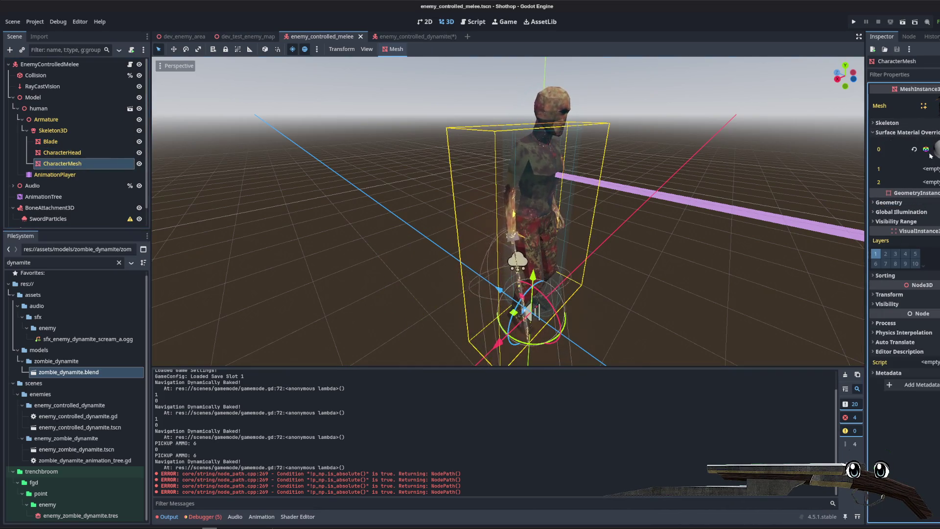
drag(866, 153, 772, 154)
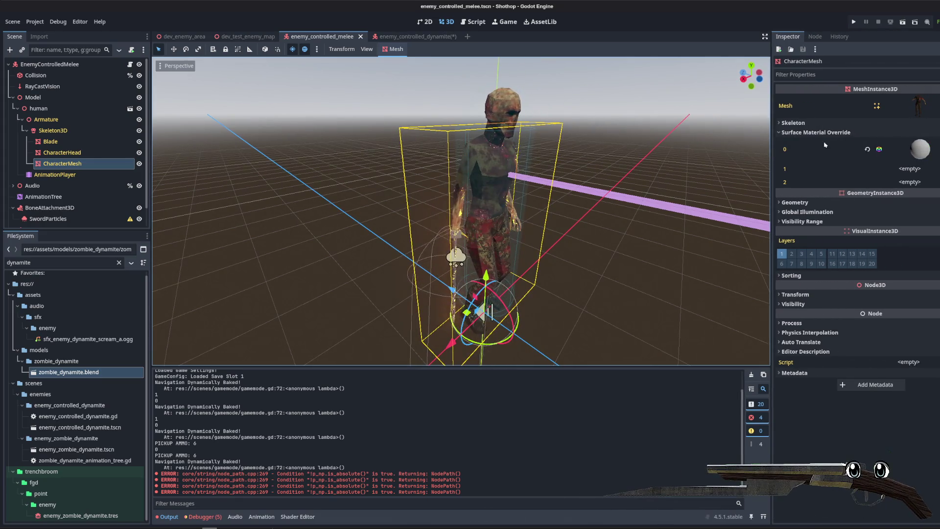
click(918, 150)
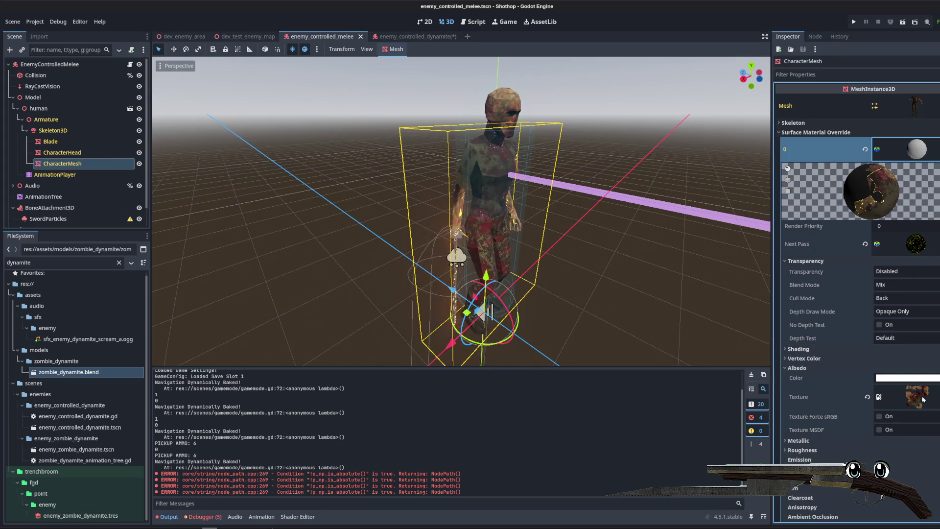
right_click(909, 150)
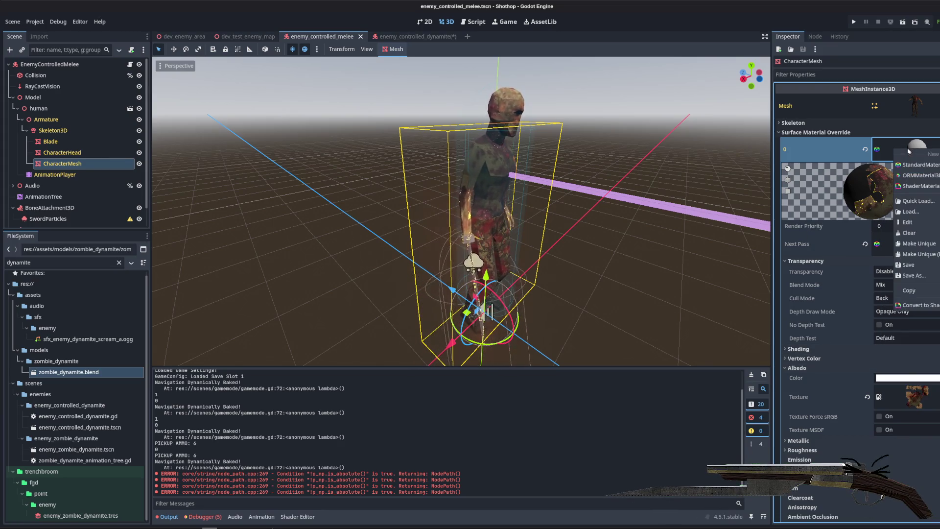
key(Escape)
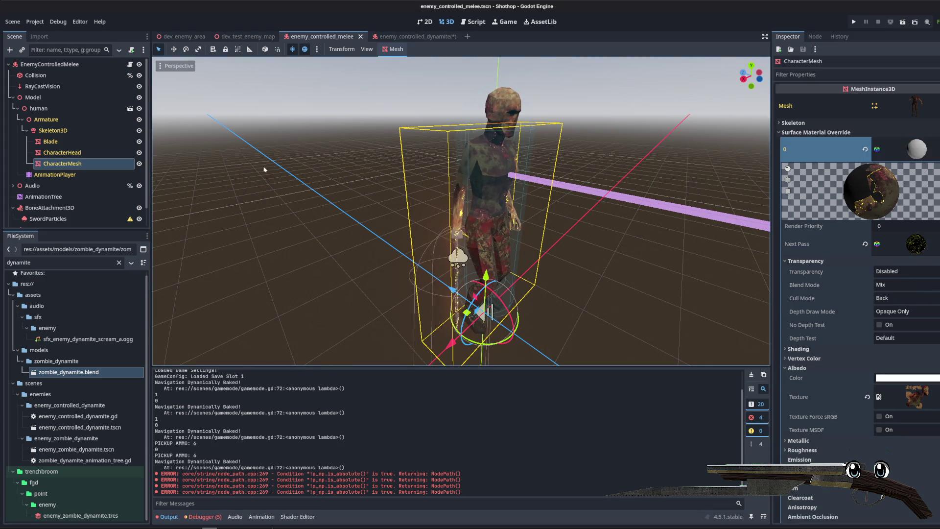
click(392, 36)
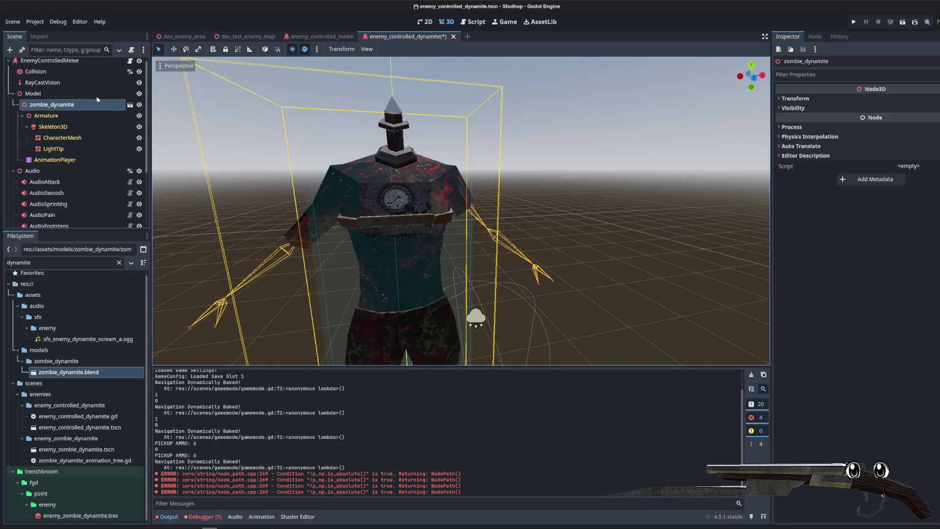
- Copy the dynamite CharacterMesh's mesh resource, then switch to zombie_dynamite in Blender
click(73, 138)
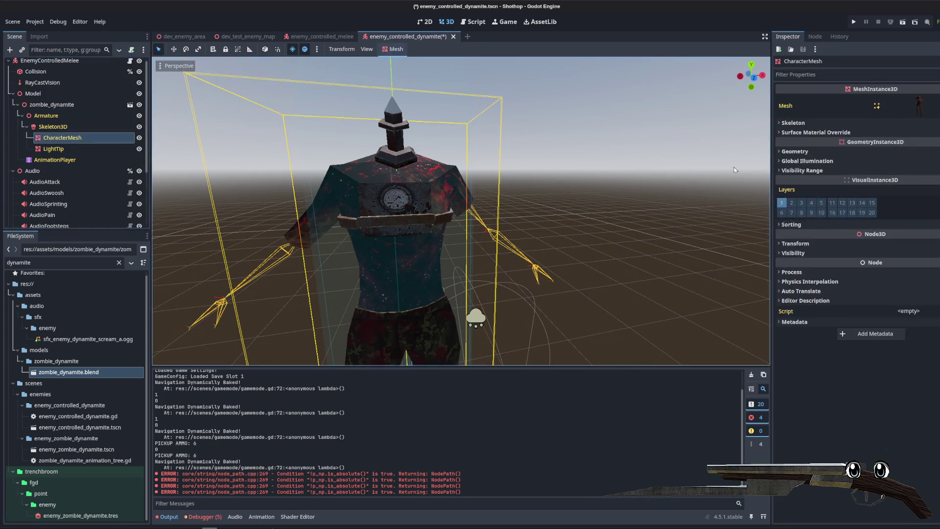
click(936, 113)
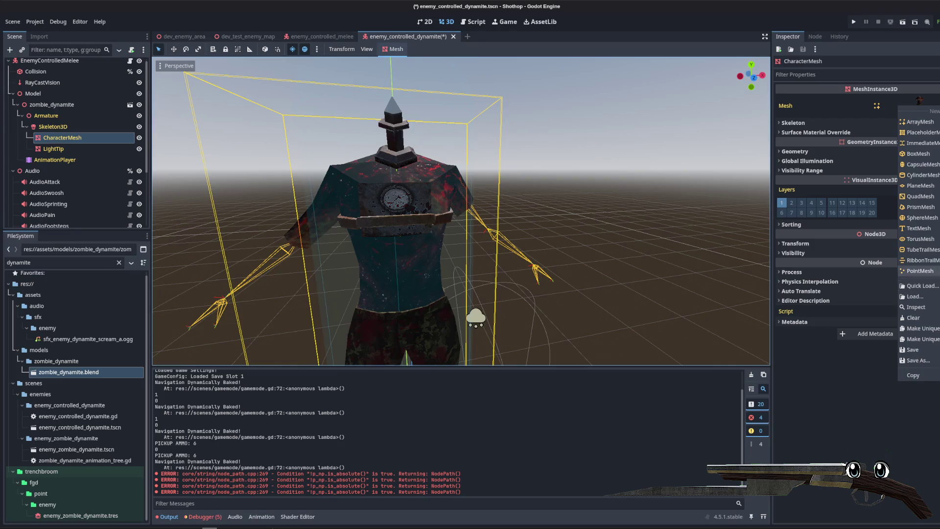
click(927, 373)
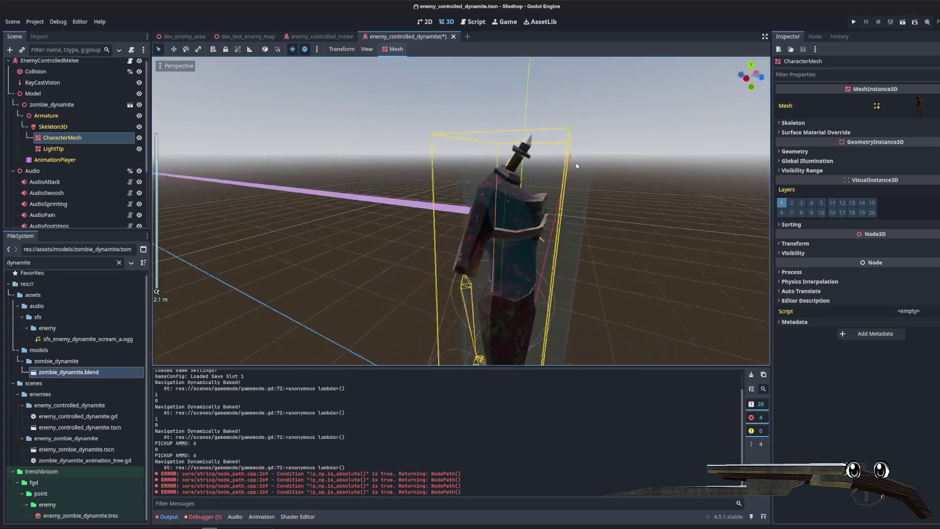
scroll(490, 184, up, 5)
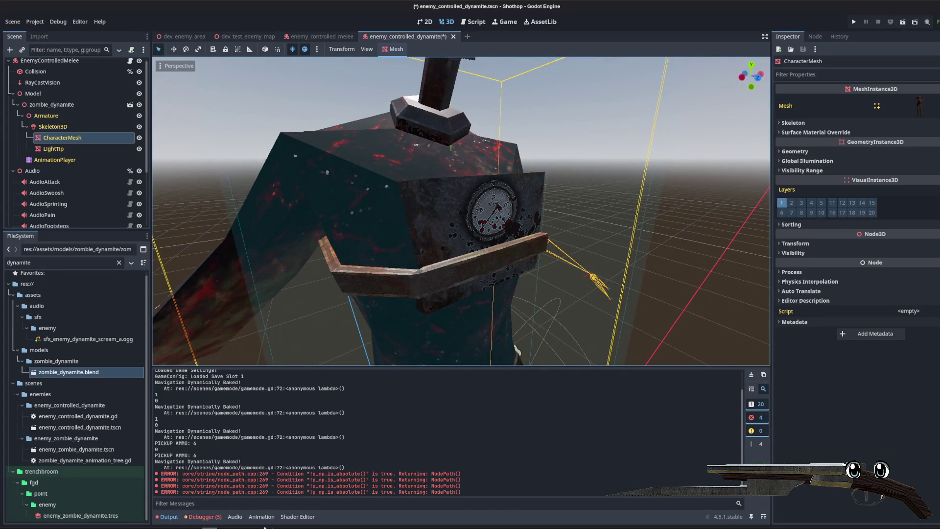
mouse_move(265, 527)
click(240, 500)
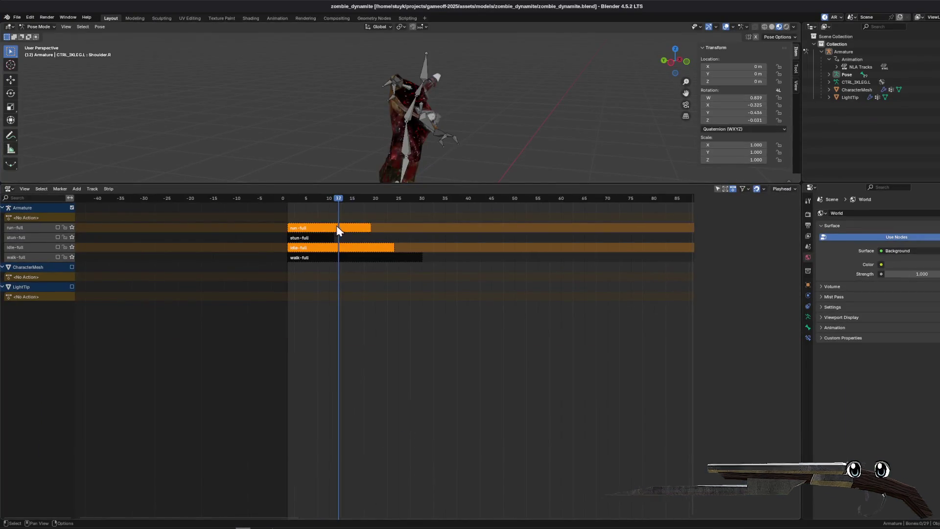
- Switch to the Shading workspace and orbit around the textured character
drag(436, 111, 522, 113)
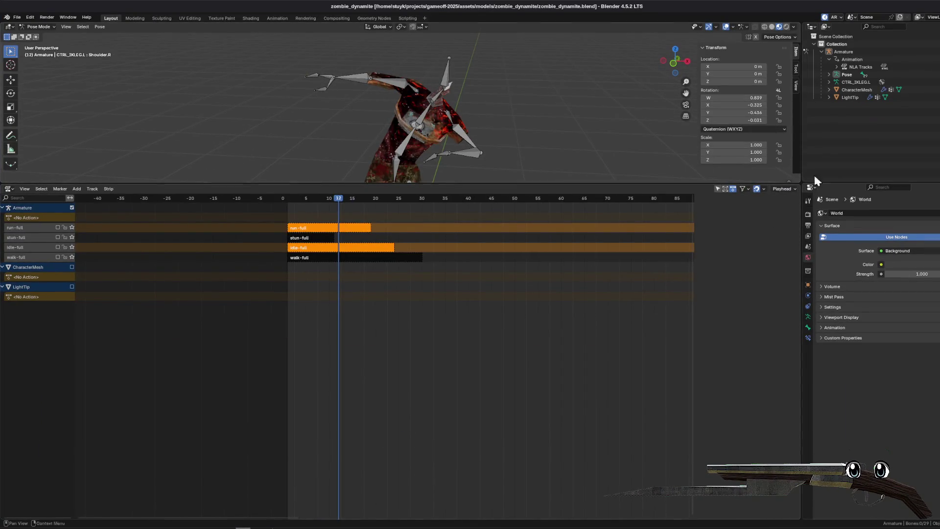
click(190, 18)
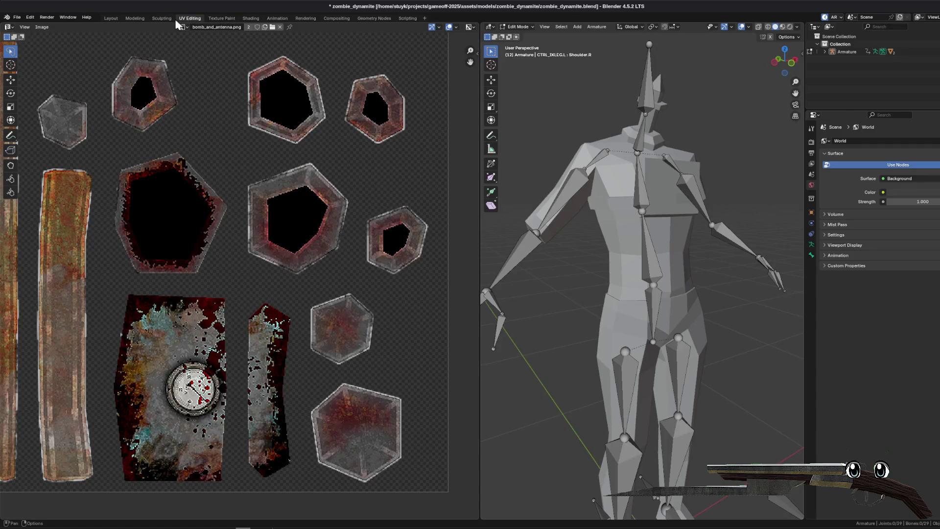
click(137, 18)
click(251, 18)
drag(454, 218, 537, 178)
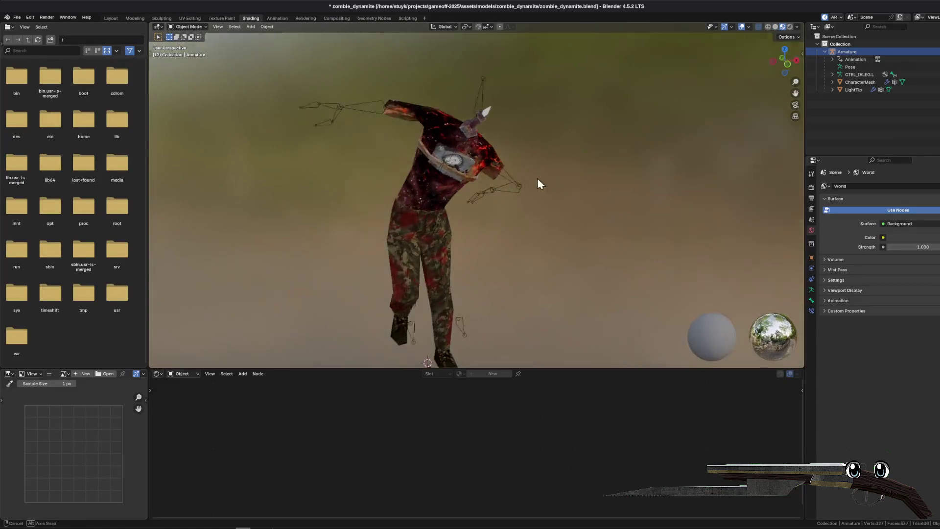
scroll(498, 221, up, 5)
mouse_move(490, 283)
mouse_down()
mouse_move(426, 257)
mouse_move(557, 279)
mouse_move(483, 286)
mouse_move(457, 271)
mouse_up()
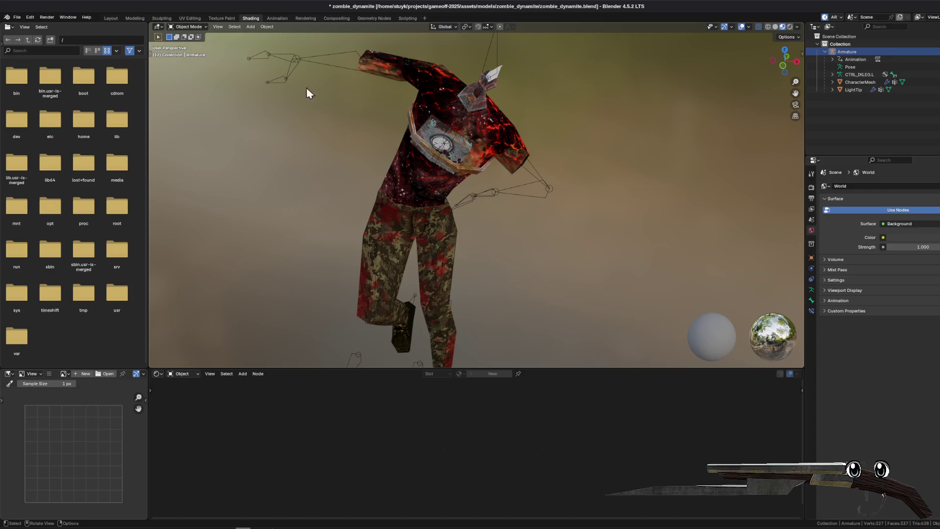
- Select CharacterMesh and show its 'texture' material nodes, then return to Godot
click(861, 82)
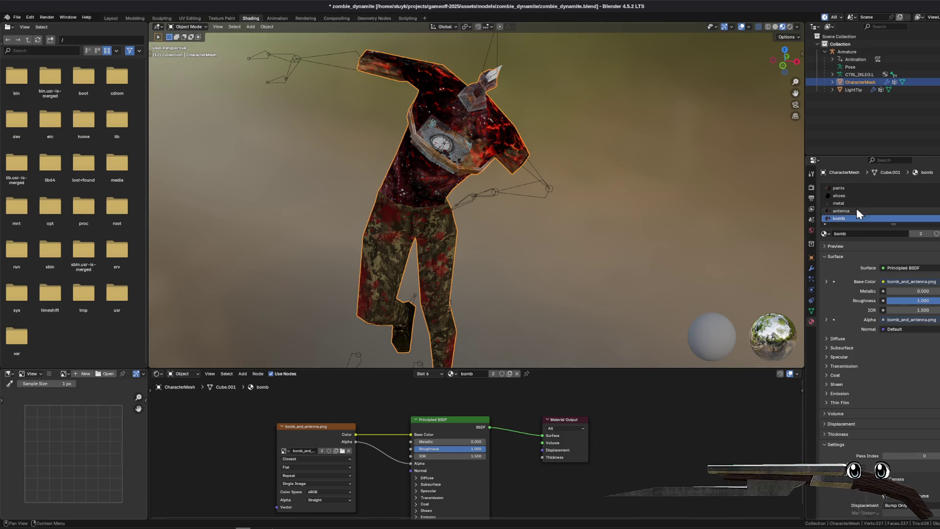
scroll(855, 200, up, 2)
click(848, 188)
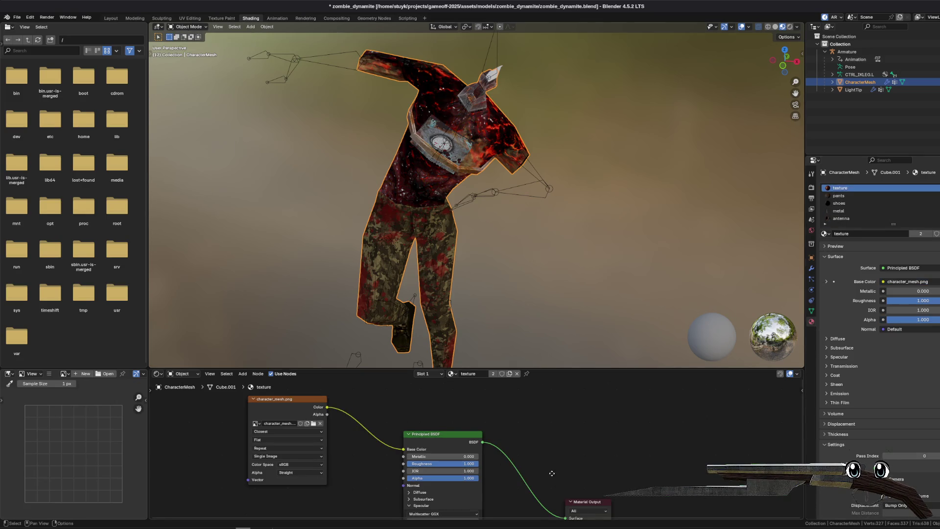
scroll(552, 473, down, 3)
scroll(508, 417, up, 2)
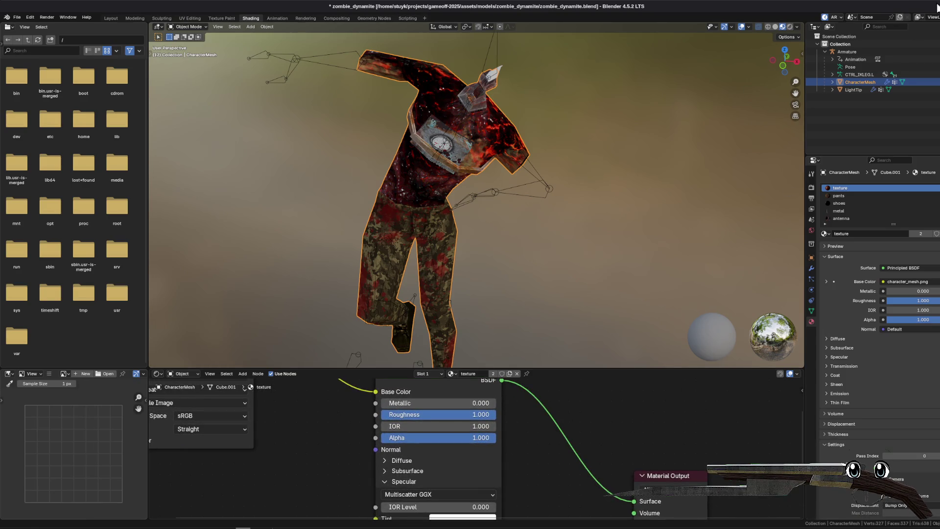
key(alt+Tab)
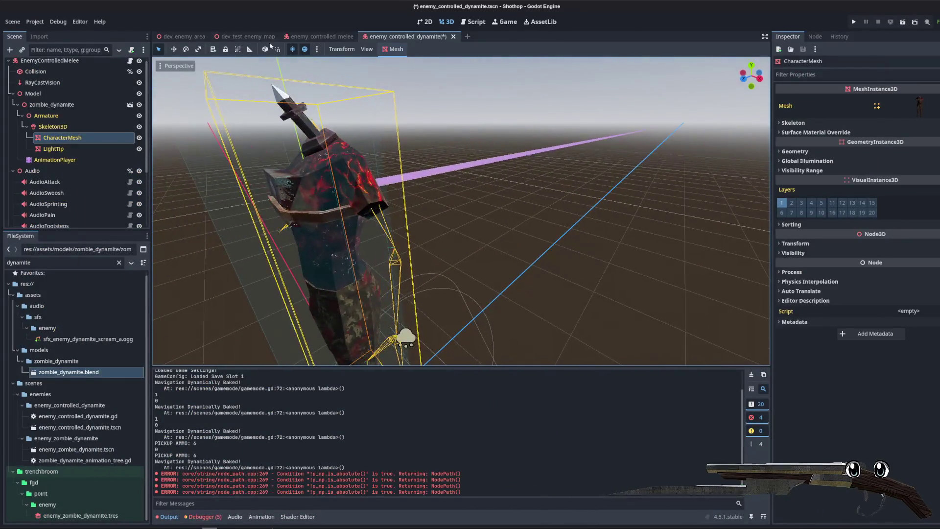
- Toggle the viewport's preview sunlight and environment off and back on
click(293, 49)
click(305, 49)
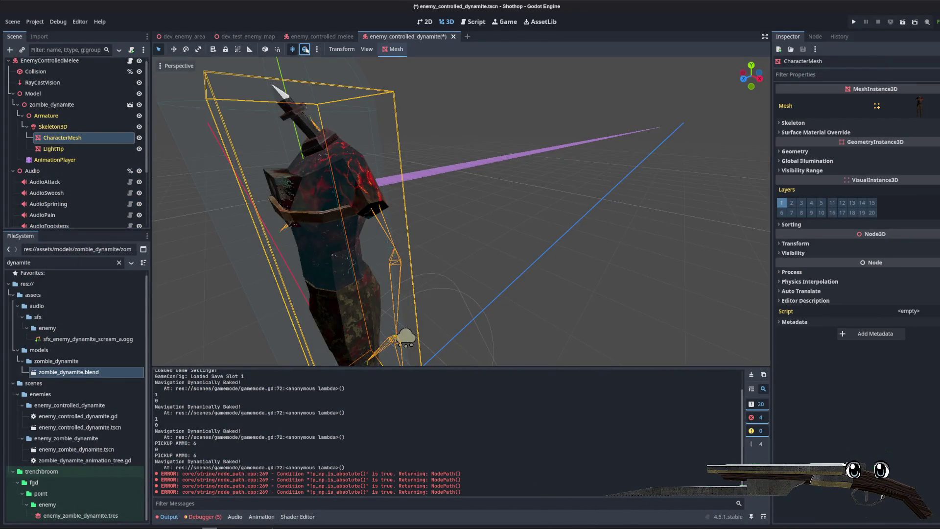
click(305, 49)
click(296, 49)
scroll(447, 168, up, 5)
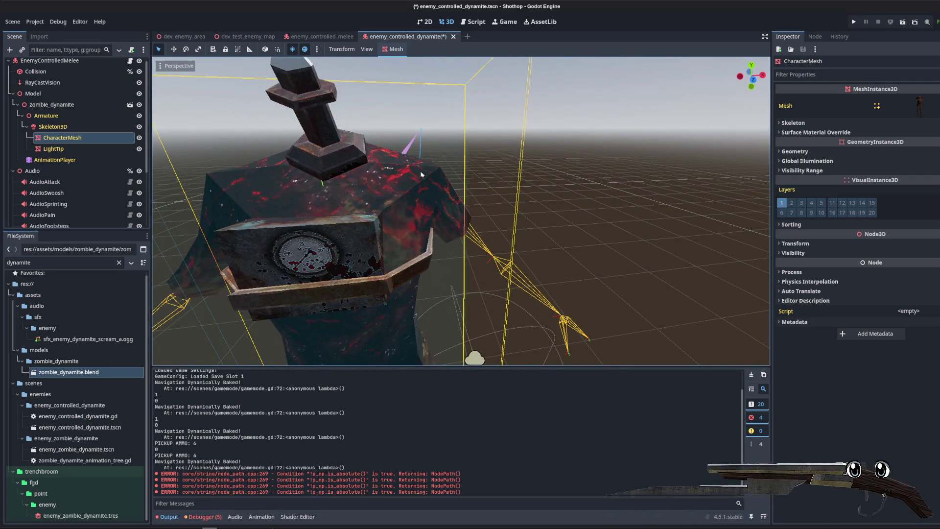
scroll(422, 174, down, 8)
- Select CharacterMesh and inspect Surface 0 and Surface 1 of its mesh resource
click(57, 126)
click(69, 138)
click(920, 105)
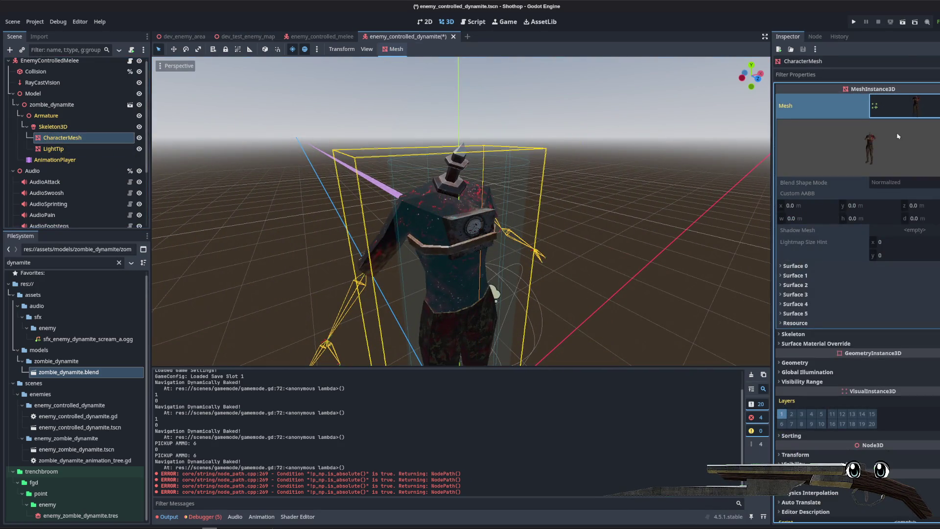
click(803, 266)
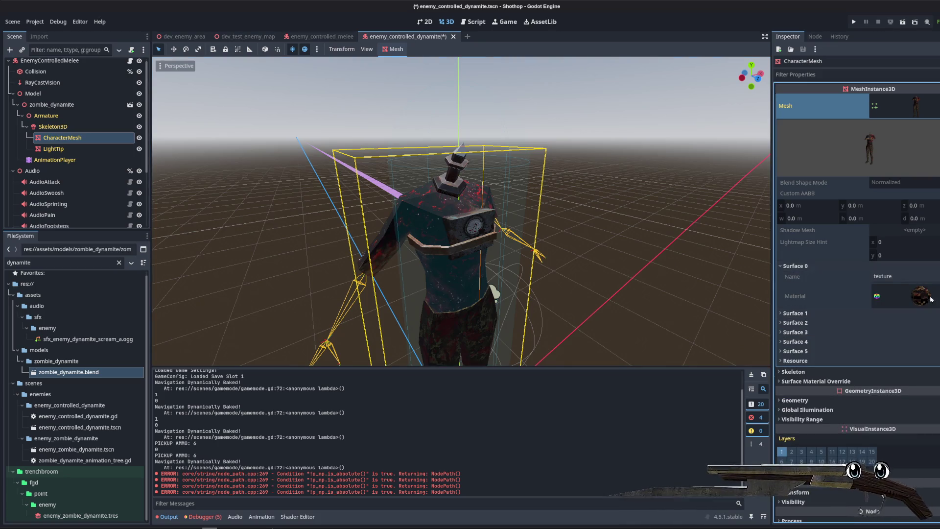
click(796, 314)
click(814, 315)
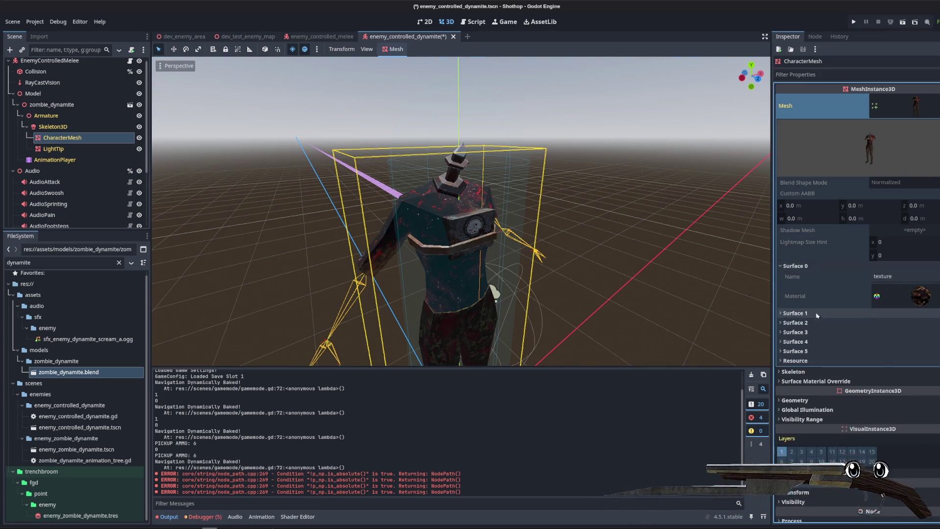
click(796, 266)
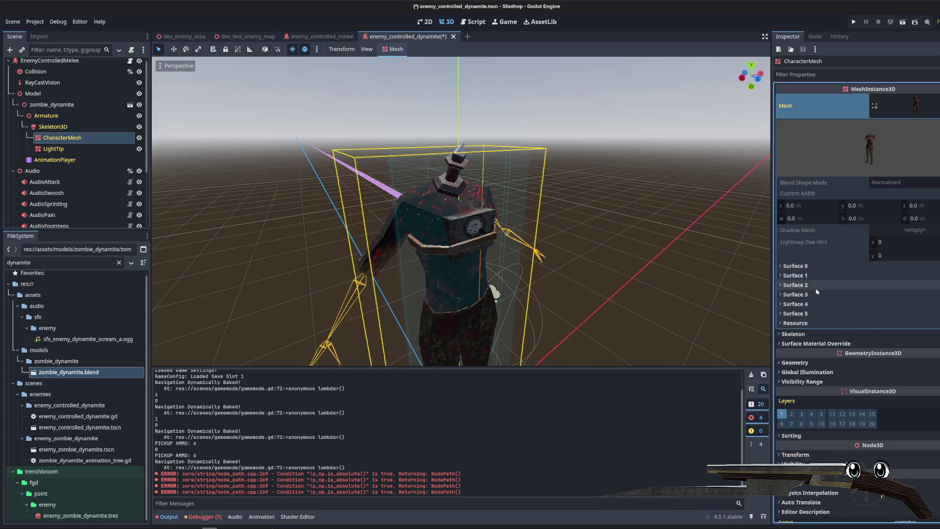
- Paste the copied material into Surface Material Override slot 0 and make it unique
click(807, 345)
click(925, 357)
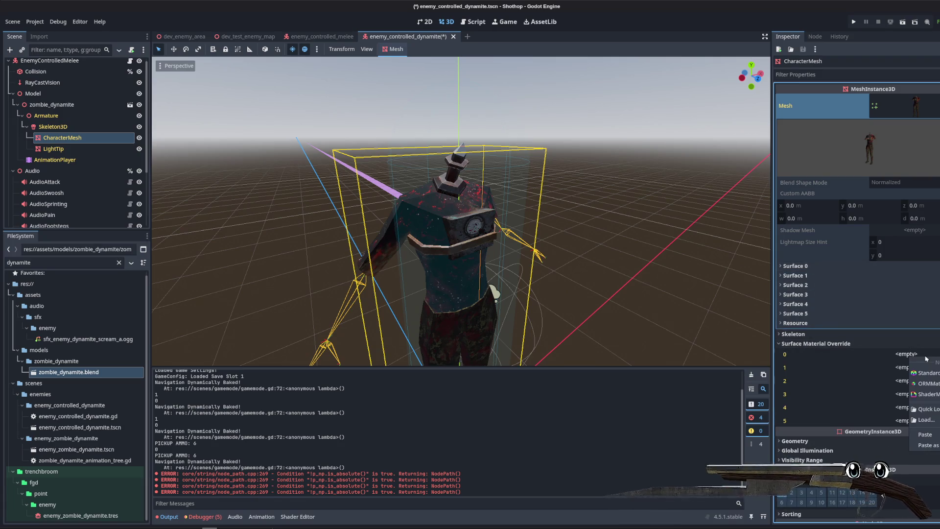
click(936, 445)
click(537, 342)
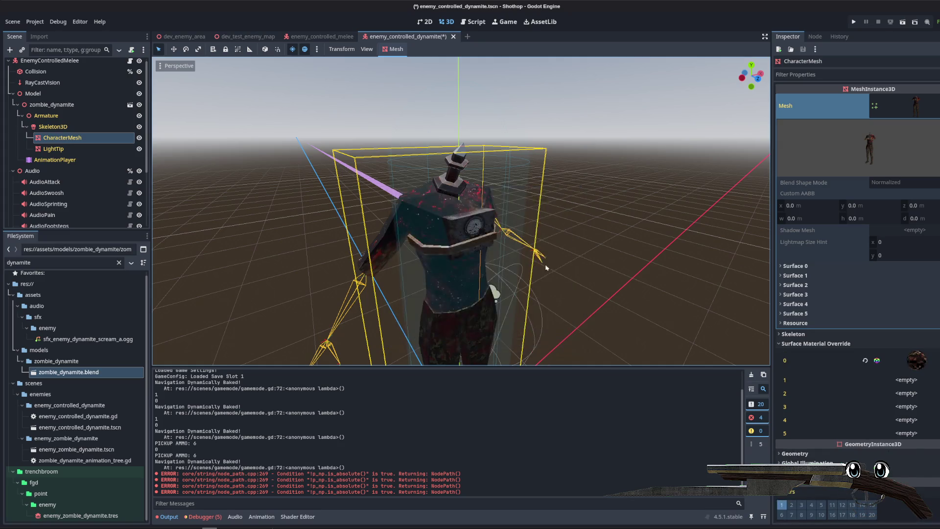
click(909, 362)
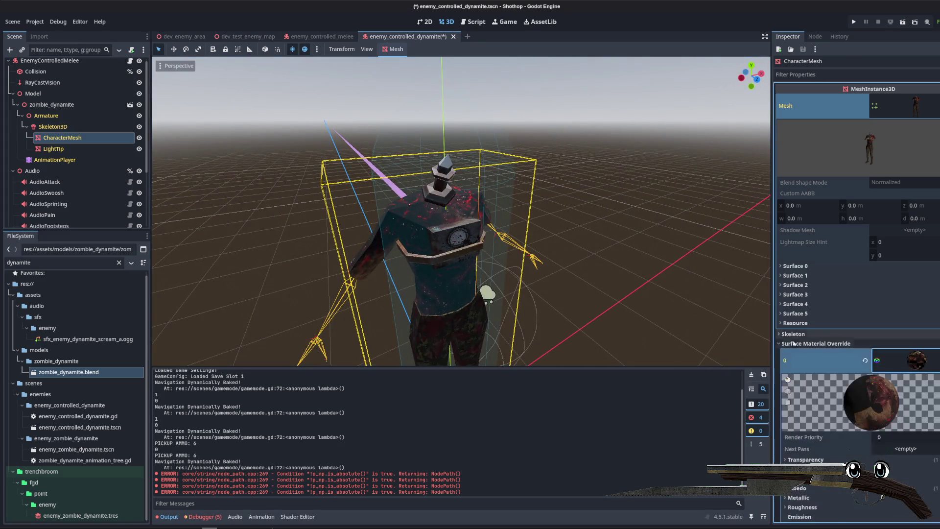
- Copy the melee enemy's Next Pass material into the dynamite's Next Pass and save
click(333, 33)
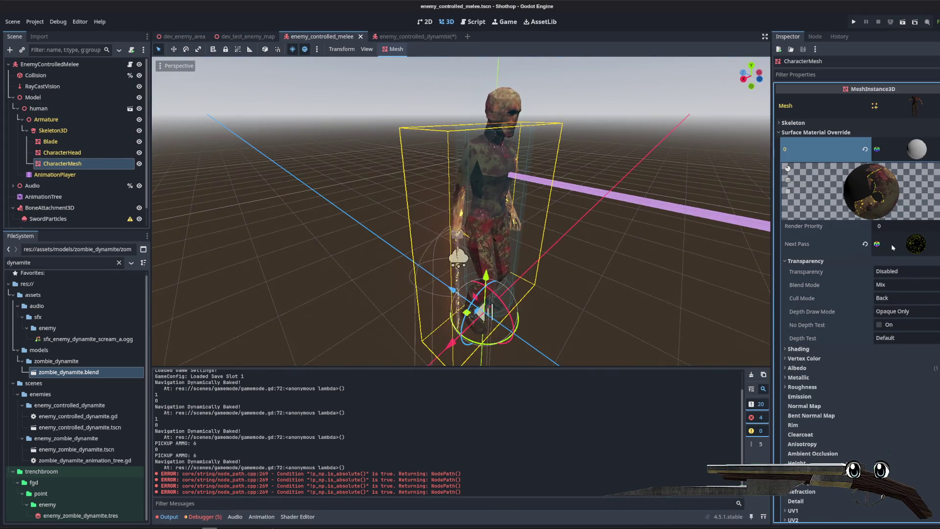
click(933, 244)
click(929, 463)
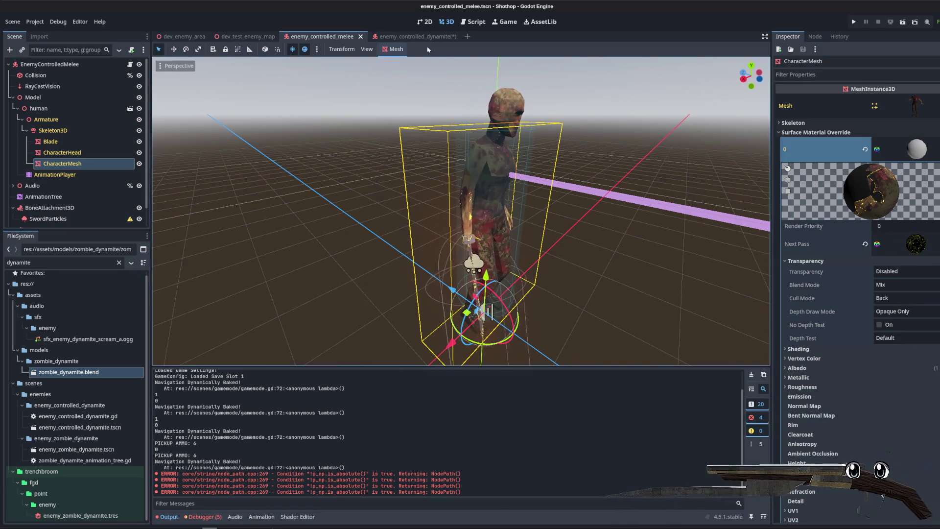
key(ctrl+Tab)
click(904, 285)
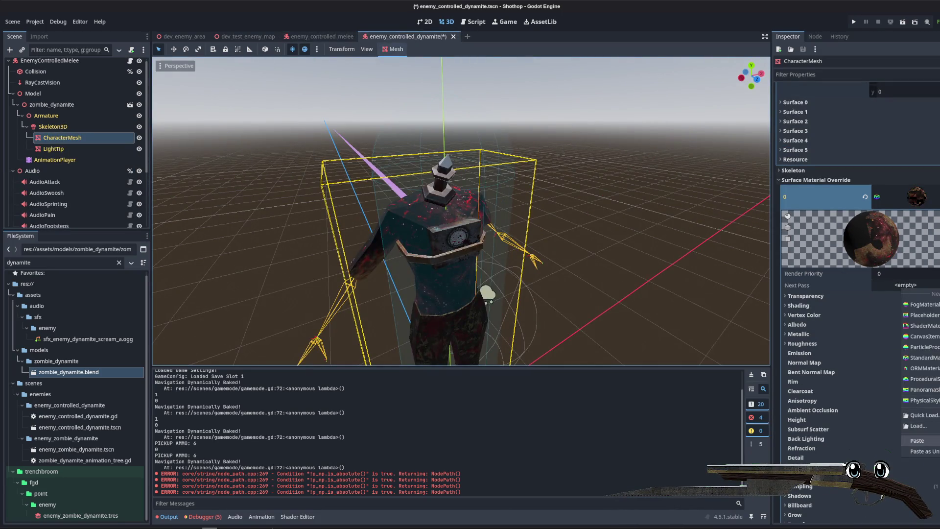
click(921, 451)
click(520, 338)
key(ctrl+s)
- Orbit to a front view of the character, then switch to Photopea
scroll(458, 260, up, 5)
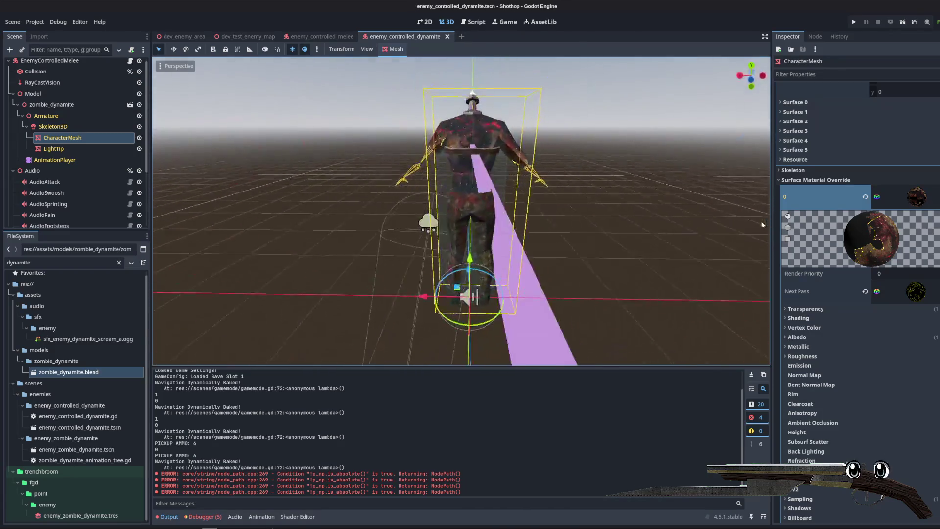
mouse_move(530, 159)
mouse_down()
mouse_move(488, 176)
mouse_move(437, 178)
mouse_move(382, 255)
mouse_up()
scroll(437, 178, down, 5)
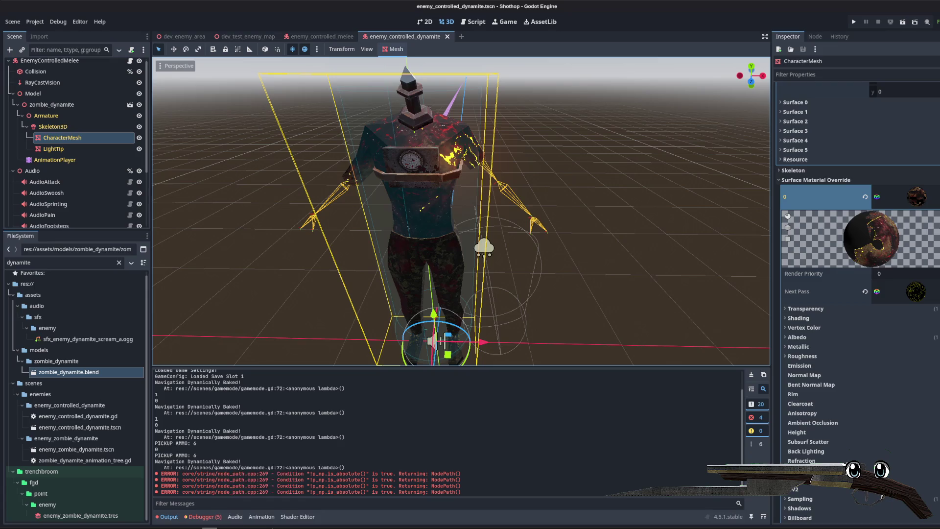
click(274, 478)
click(8, 16)
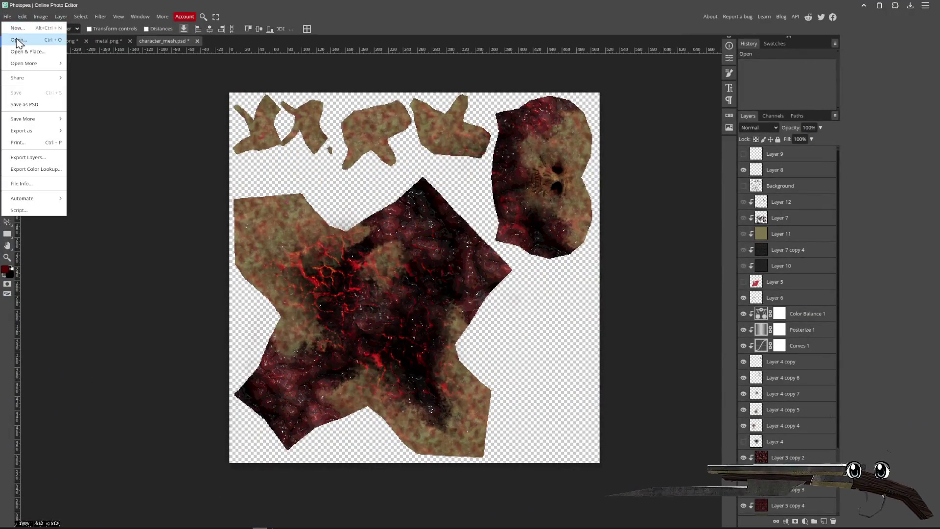
- Open flesh_texture_mask.png, fit the view, and paste the lava texture as Layer 1
click(19, 40)
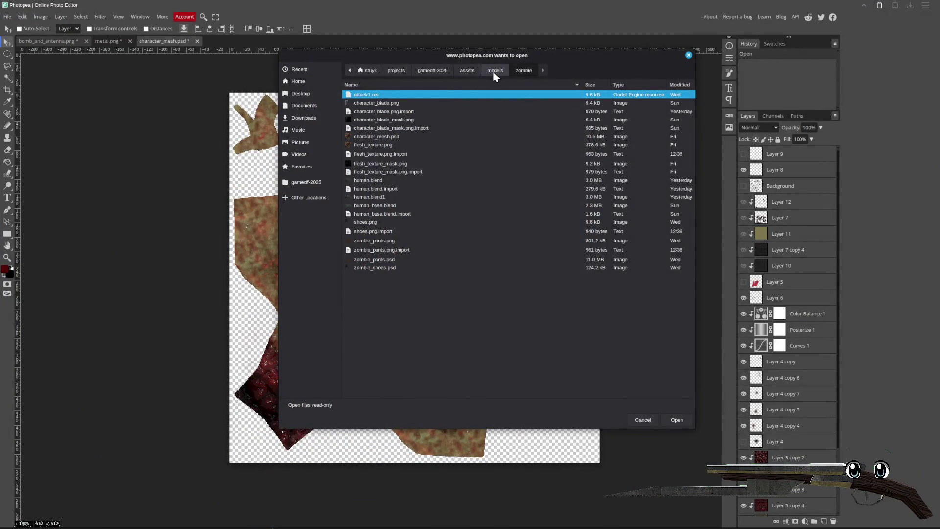
double_click(383, 164)
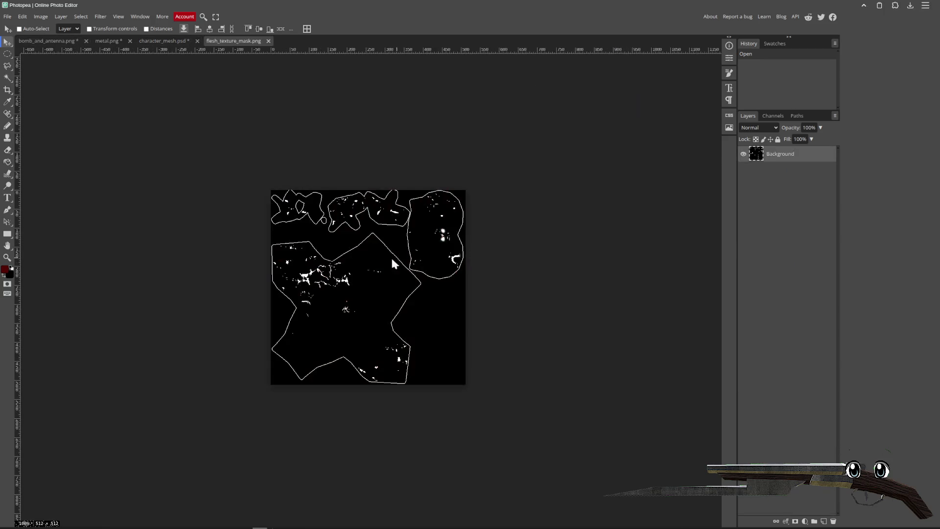
scroll(360, 347, up, 5)
scroll(419, 305, down, 5)
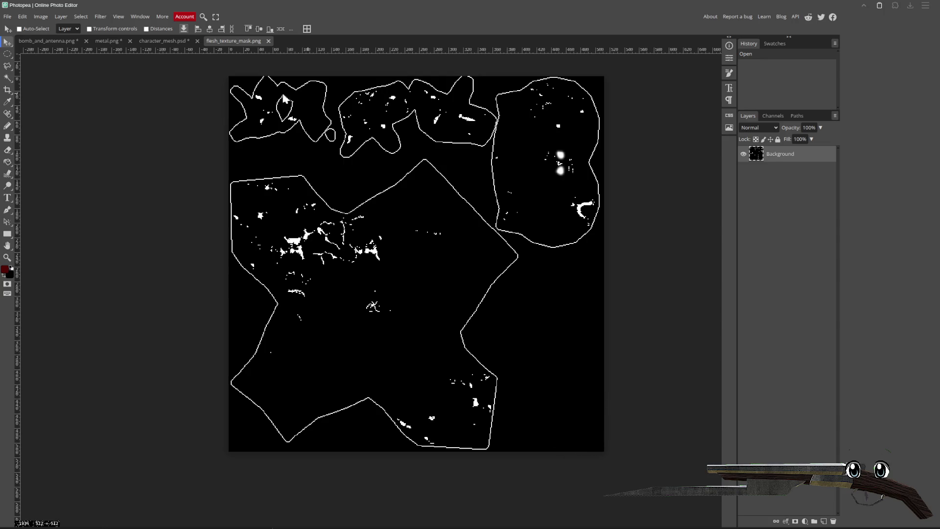
key(ctrl+v)
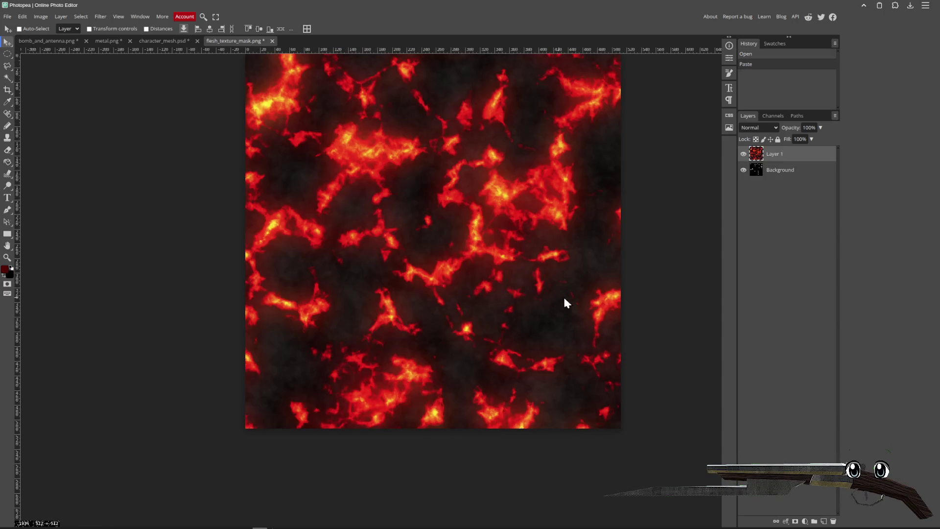
- Free-transform the lava layer to about 57.92% and move it down over the mask
click(23, 16)
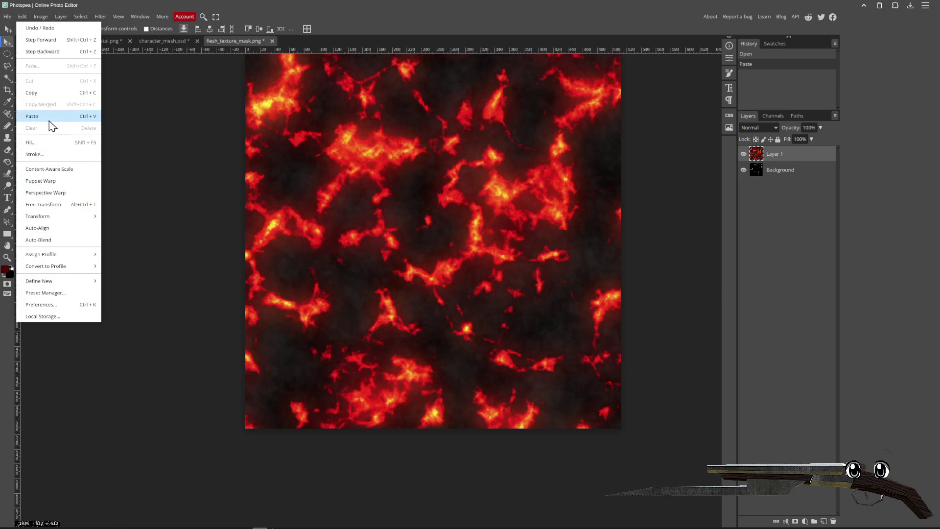
mouse_move(37, 16)
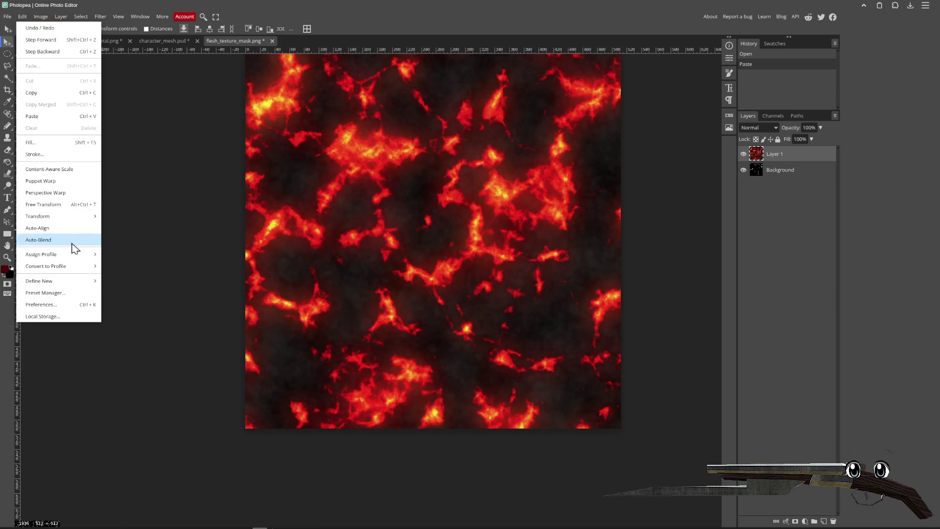
click(62, 205)
drag(654, 460, 466, 273)
drag(414, 195, 478, 335)
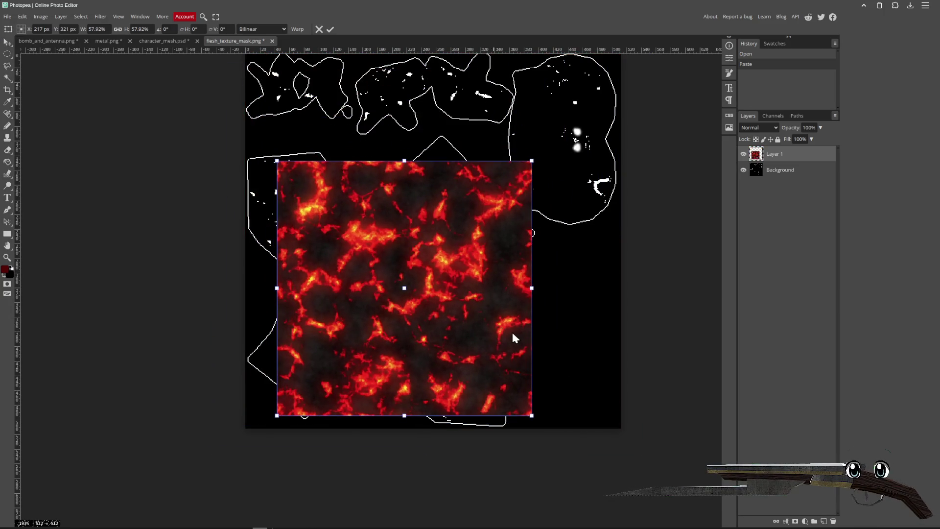
key(Return)
mouse_move(460, 268)
mouse_down()
mouse_move(453, 309)
mouse_move(463, 303)
mouse_up()
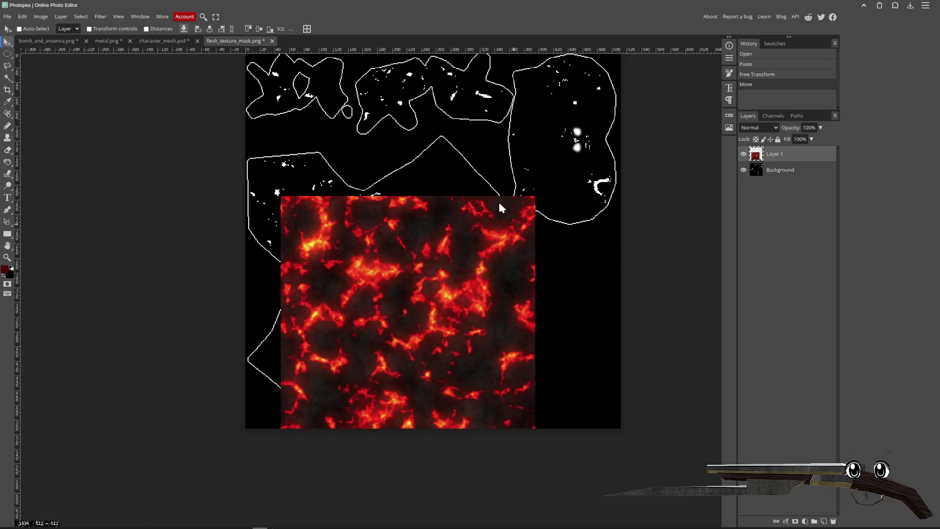
- Try a Color Range selection and a Magic Wand selection on the lava
click(81, 17)
click(110, 78)
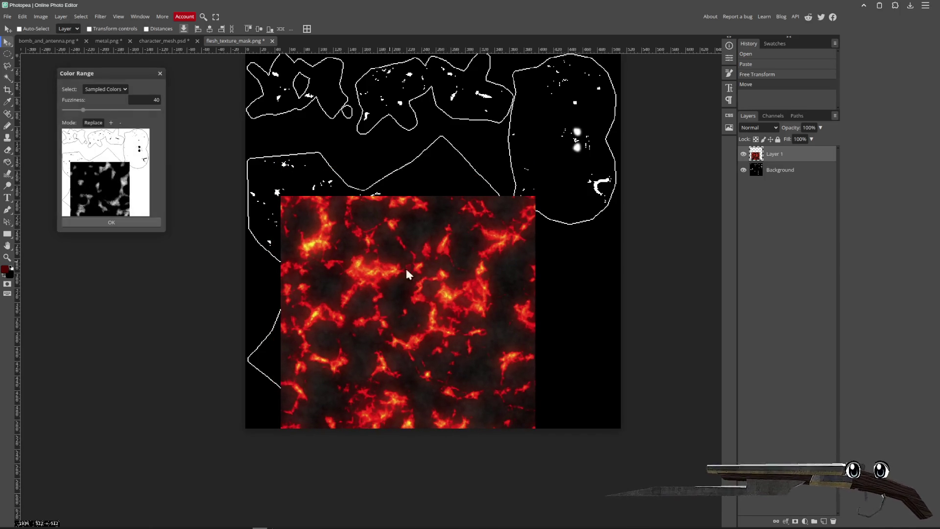
click(124, 223)
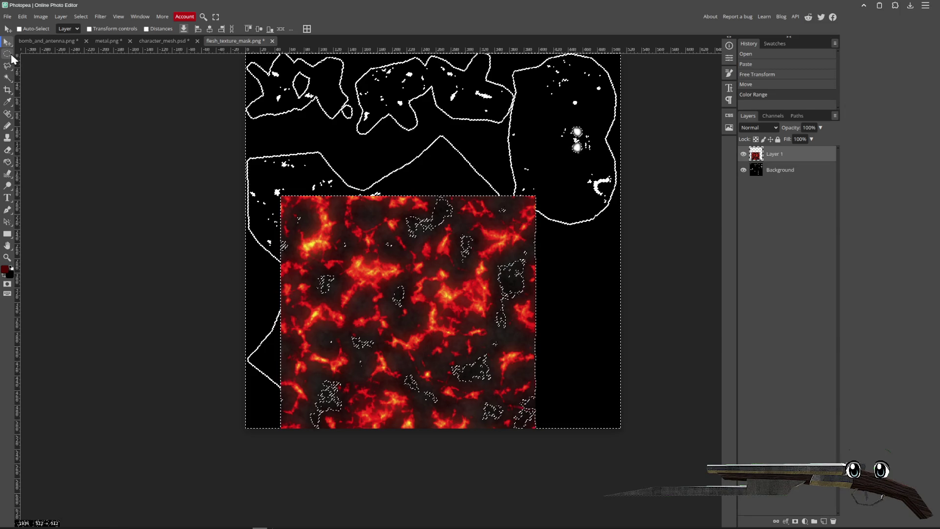
key(ctrl+d)
click(8, 78)
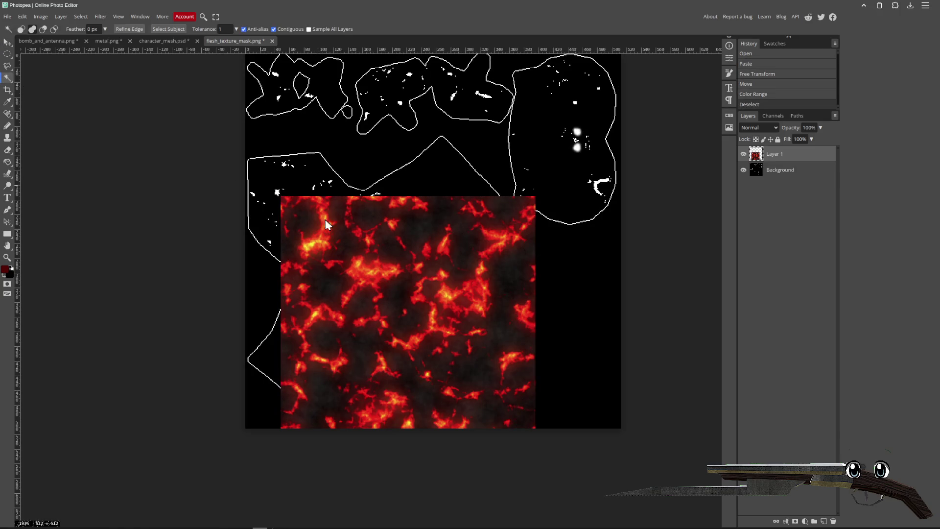
click(371, 272)
click(61, 16)
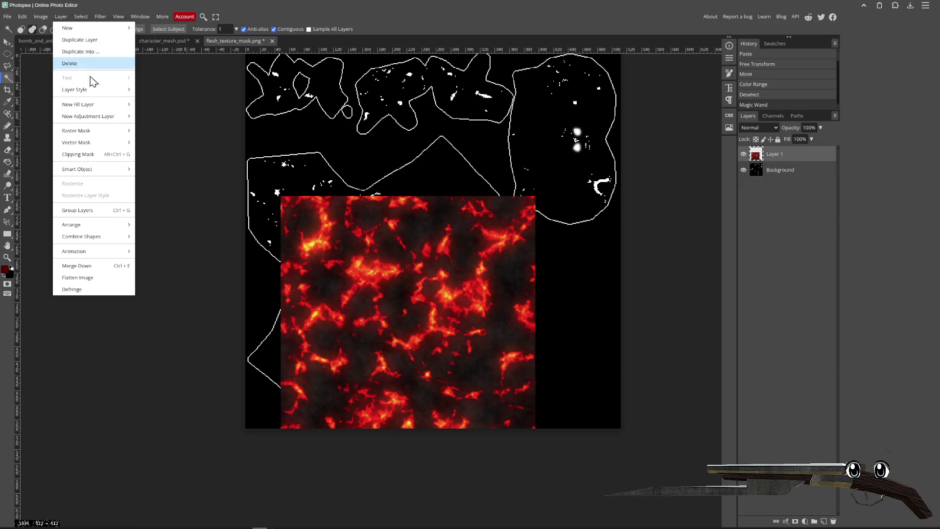
click(376, 6)
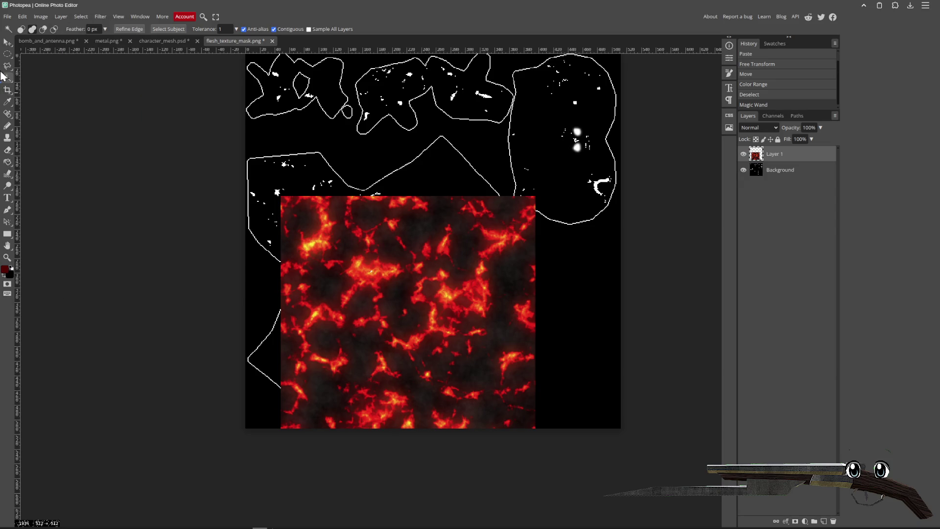
- Deselect, sample a yellow colour from the lava, and reopen Color Range
click(8, 103)
key(ctrl+d)
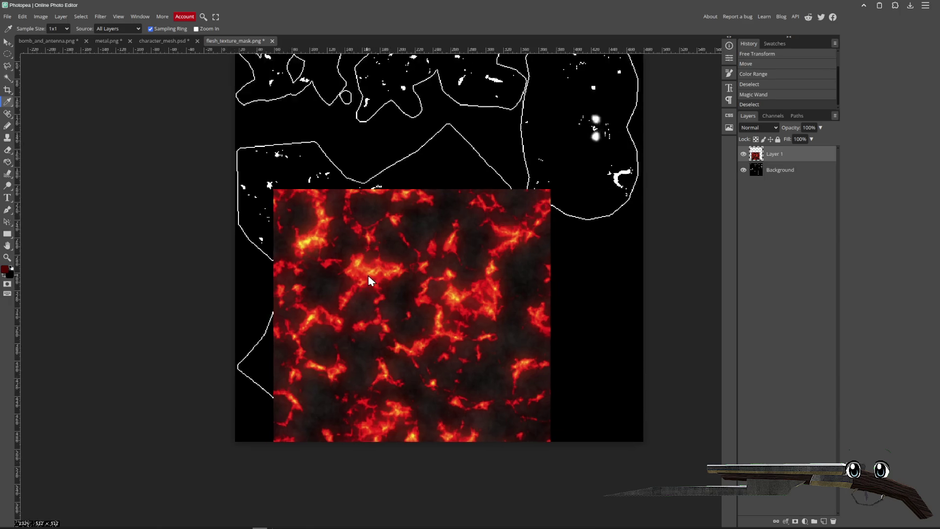
scroll(372, 272, up, 5)
click(388, 278)
scroll(387, 277, down, 5)
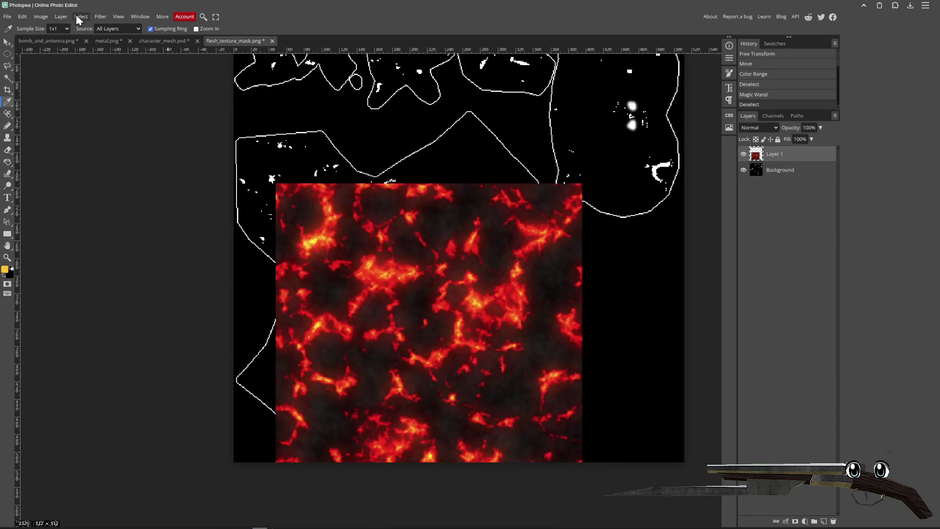
click(81, 16)
click(97, 78)
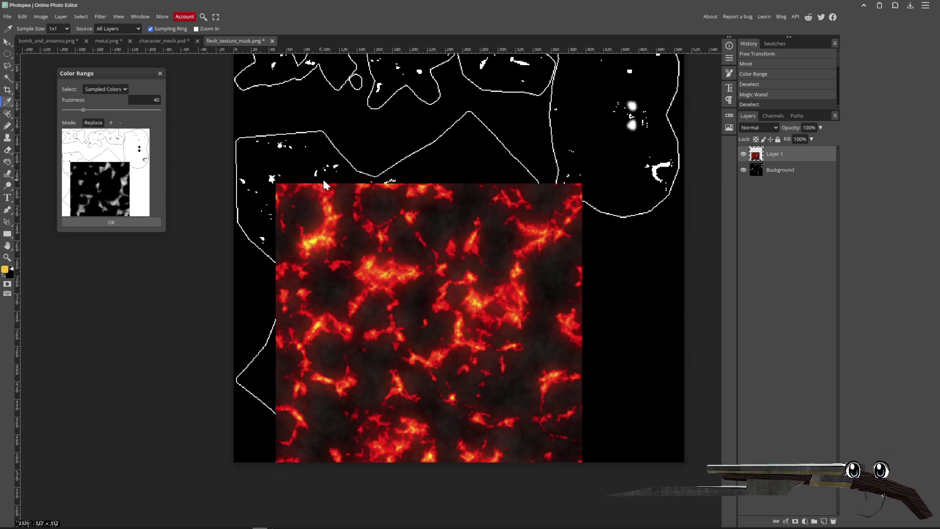
- Select the lava's highlights with wider fuzziness, add a layer, then undo it
click(105, 90)
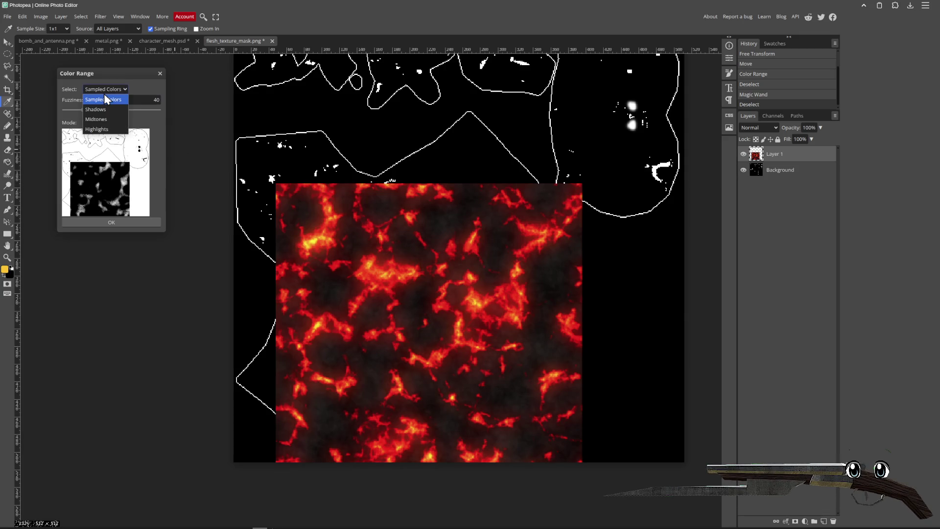
click(108, 129)
drag(103, 114, 123, 116)
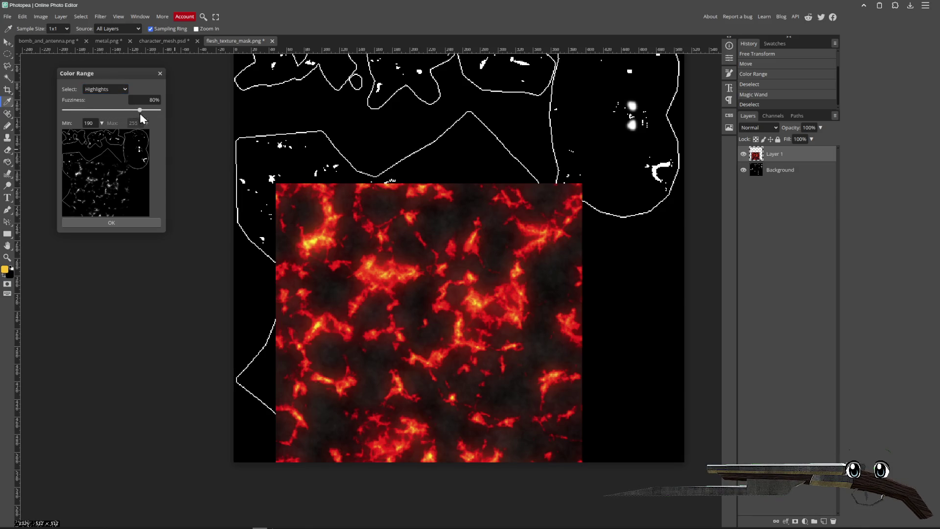
click(134, 222)
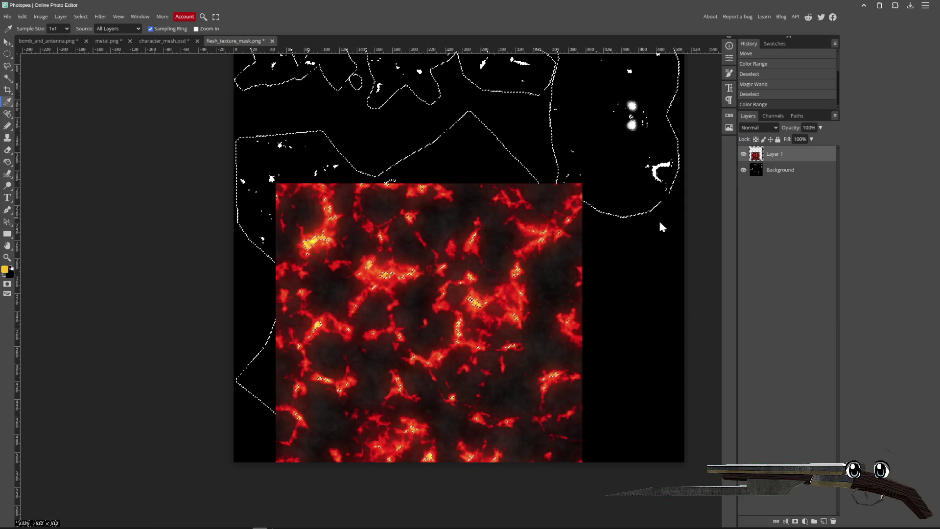
click(824, 522)
click(744, 170)
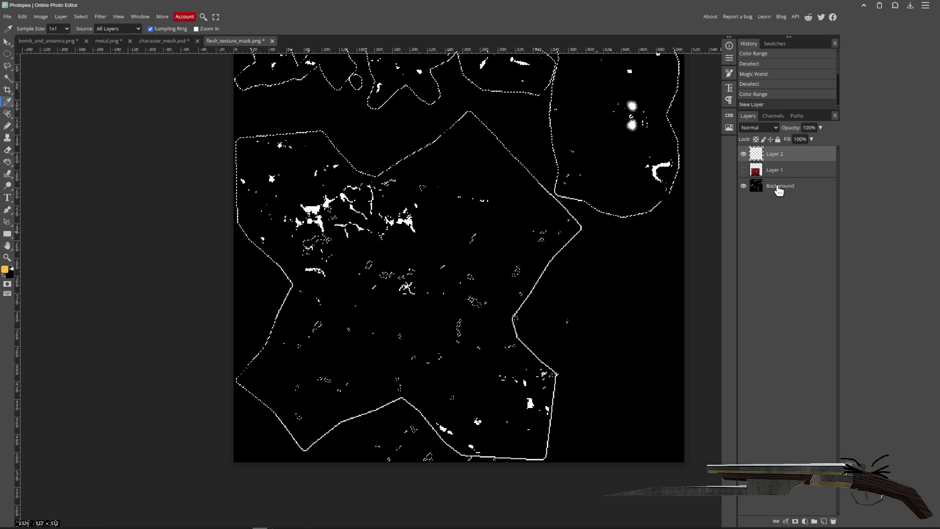
key(ctrl+z)
key(ctrl+z)
key(ctrl+z)
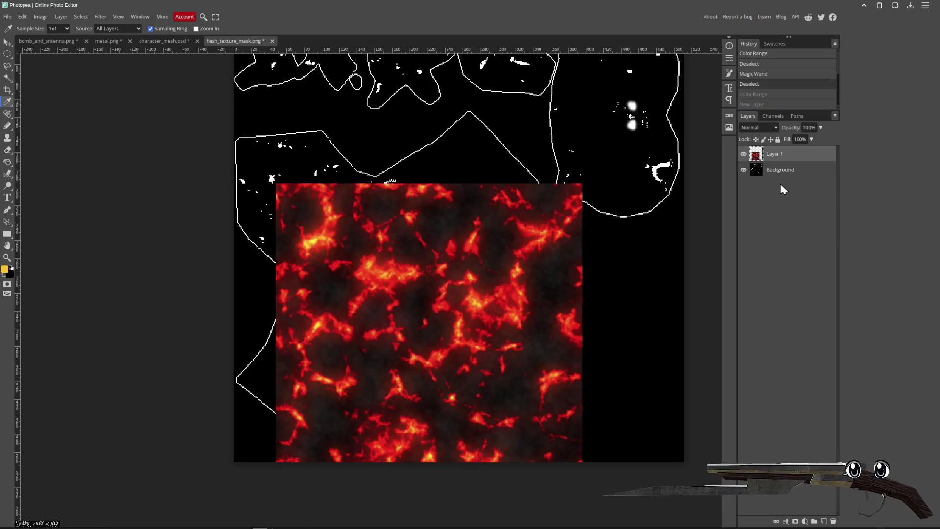
- Reselect the highlights with slightly higher fuzziness and add a new empty layer
click(78, 16)
click(113, 76)
drag(142, 112, 159, 115)
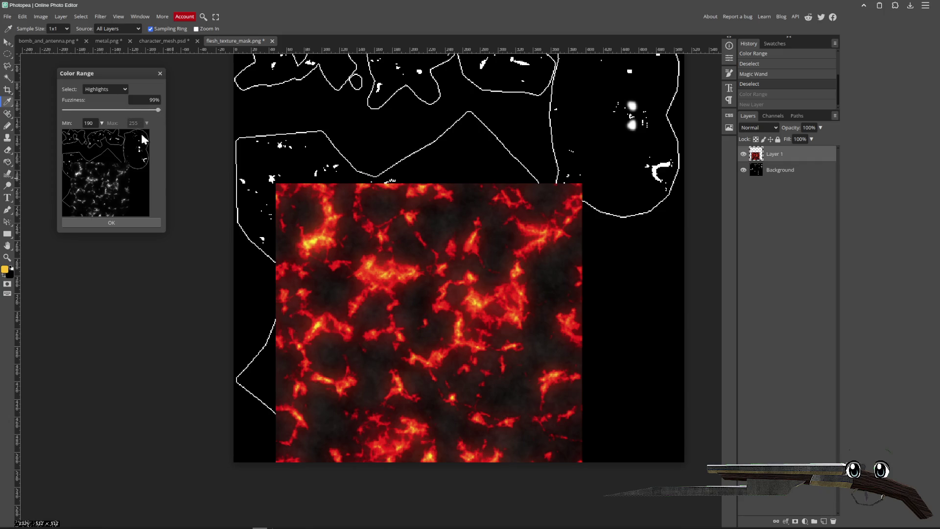
click(113, 223)
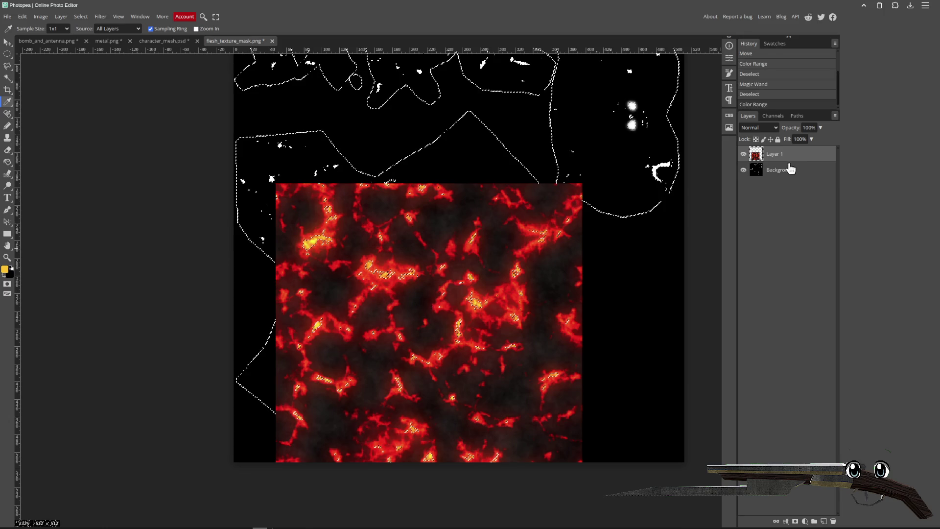
key(ctrl+d)
key(ctrl+z)
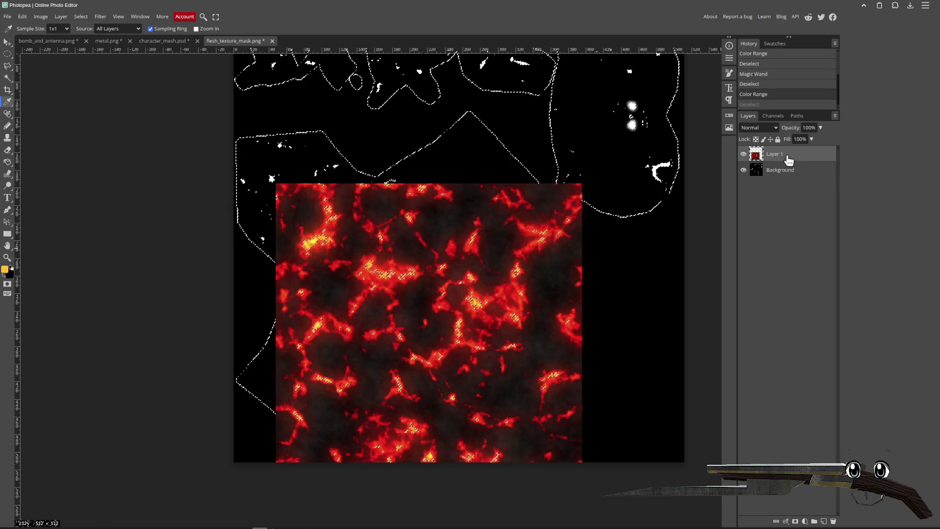
click(825, 522)
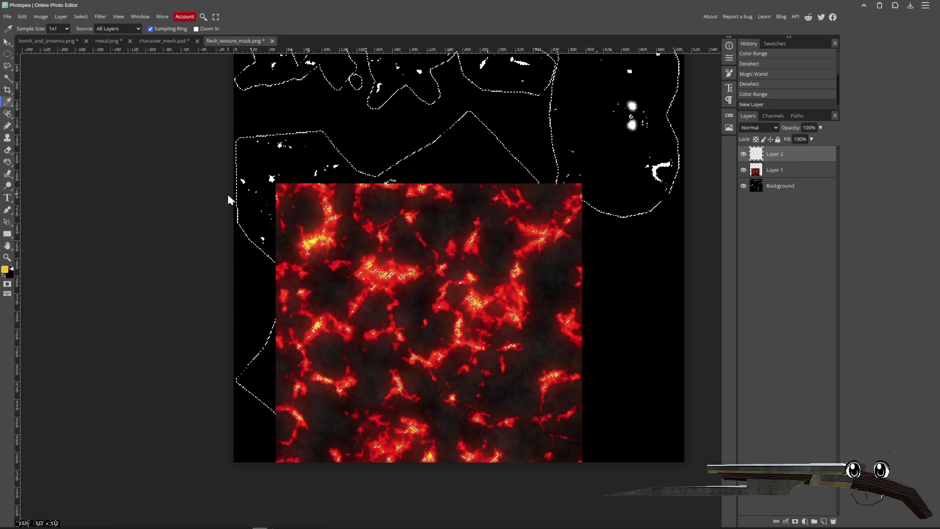
click(7, 126)
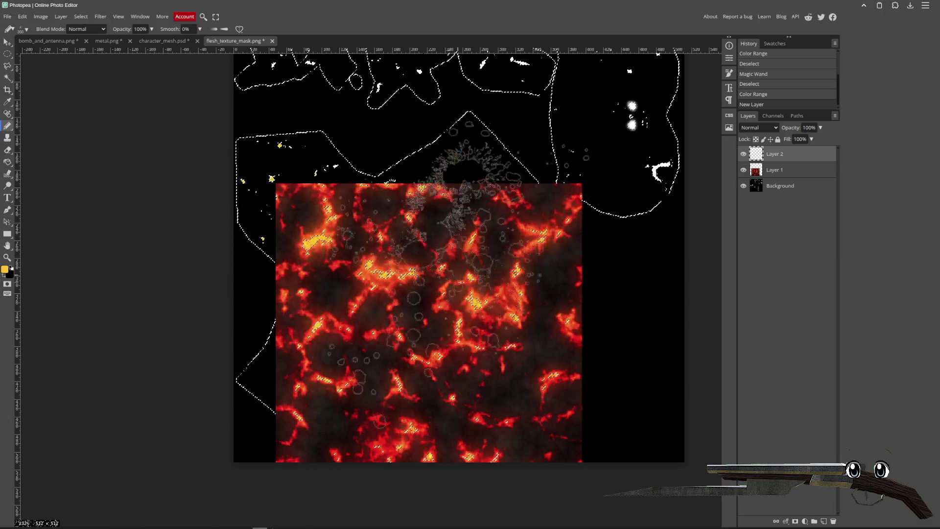
- Paint trial yellow dots, undo them, deselect, and hide the lava layer
click(216, 205)
key(ctrl+z)
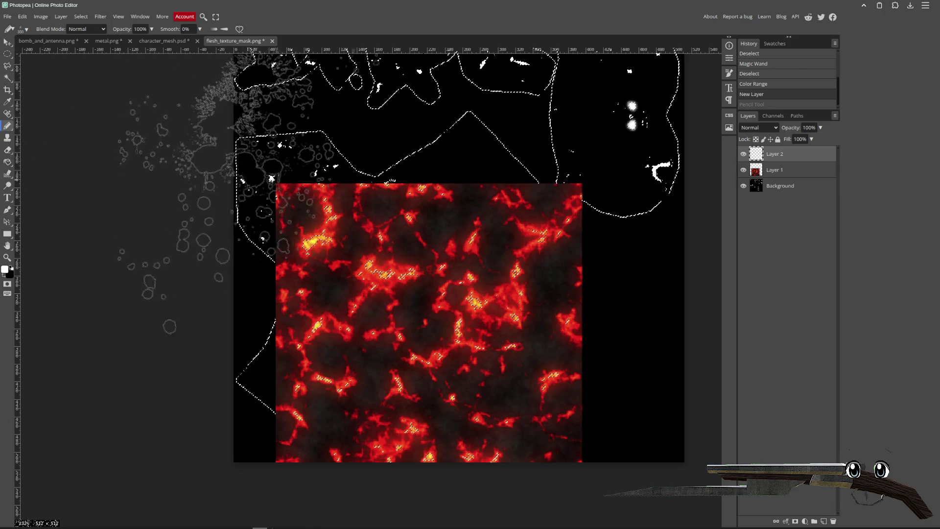
key(ctrl+d)
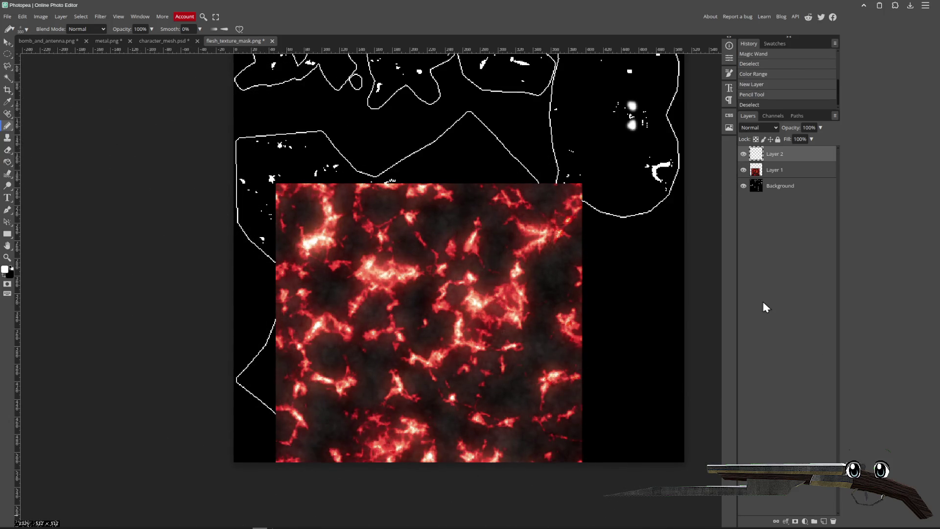
click(743, 170)
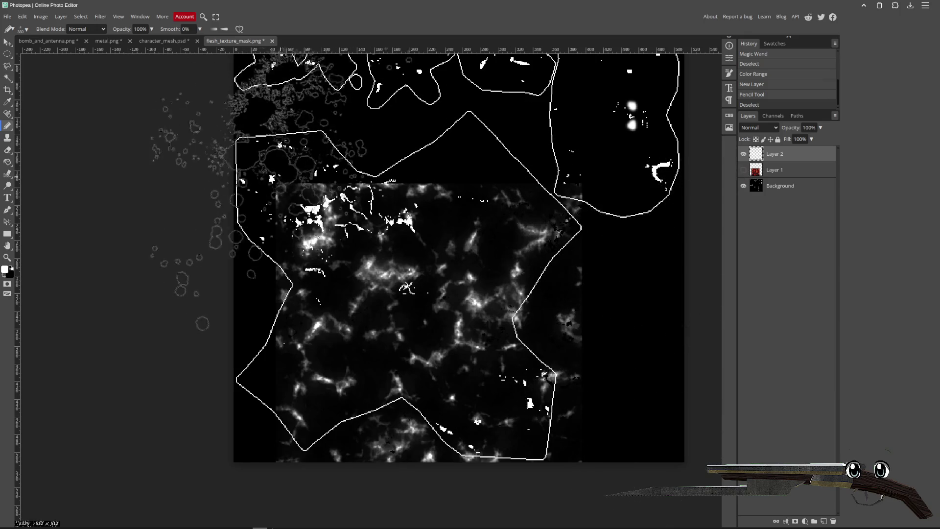
- Undo back to before the new layer and hide the Background layer
key(e)
key(ctrl+z)
key(ctrl+z)
key(ctrl+z)
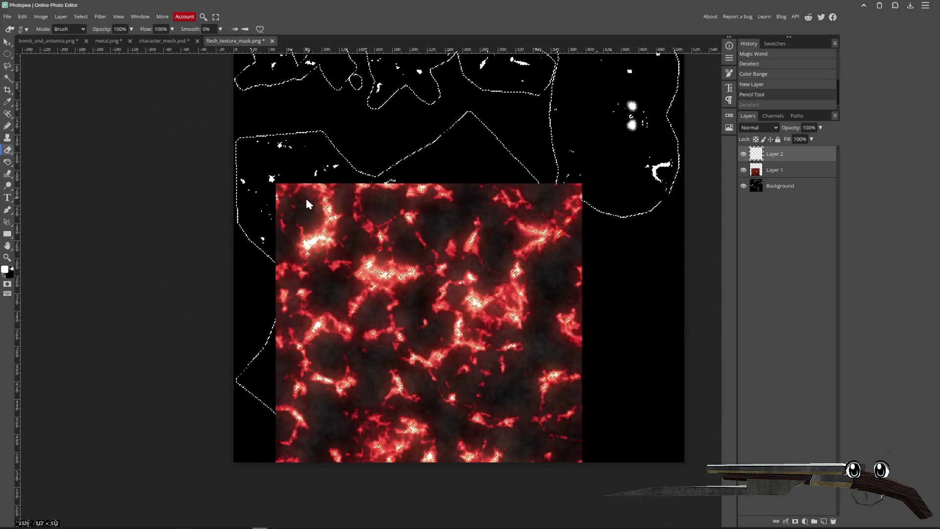
key(ctrl+d)
key(ctrl+z)
key(ctrl+z)
key(ctrl+z)
key(ctrl+z)
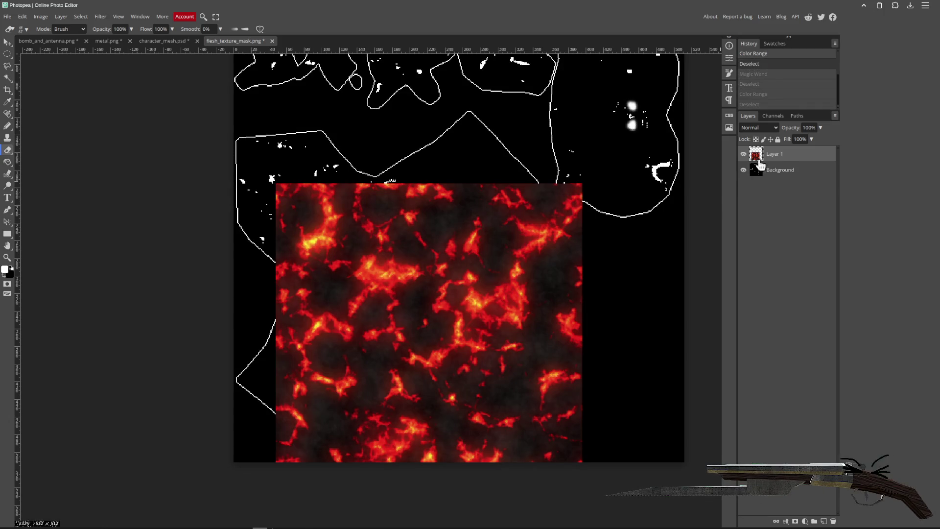
click(8, 78)
click(81, 16)
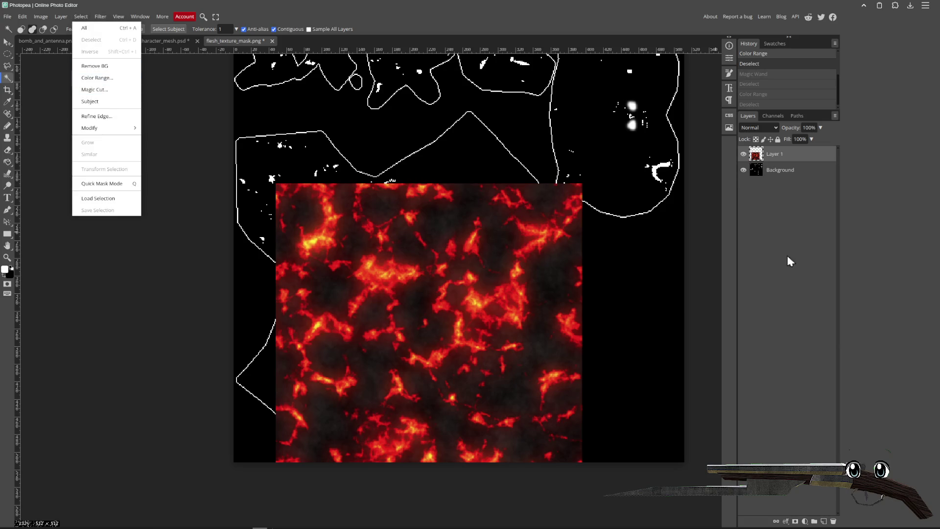
click(744, 170)
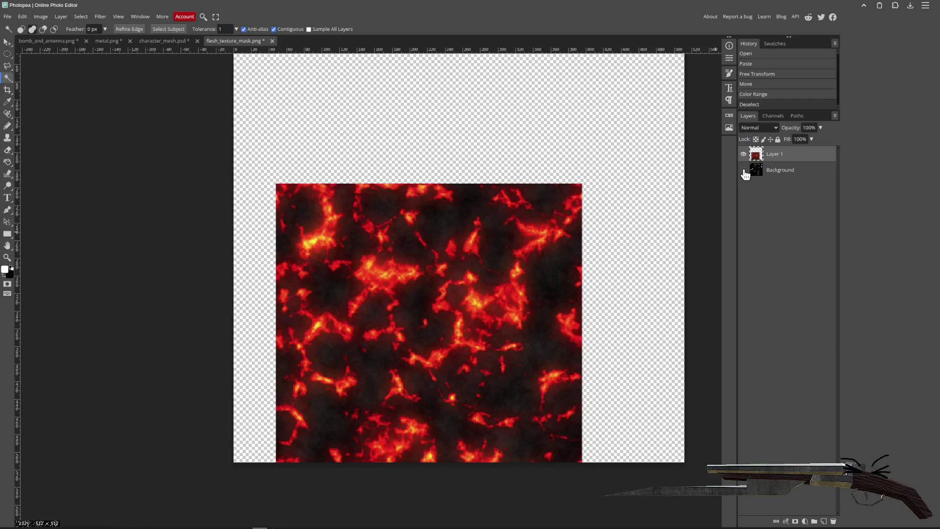
- Select the mask's highlights with Color Range at a lowered Fuzziness
click(81, 16)
click(110, 78)
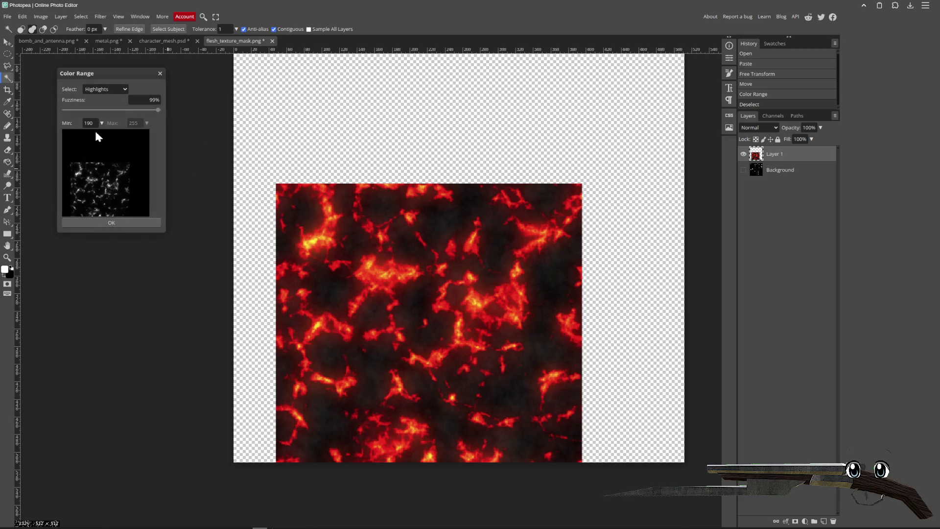
drag(158, 115, 127, 114)
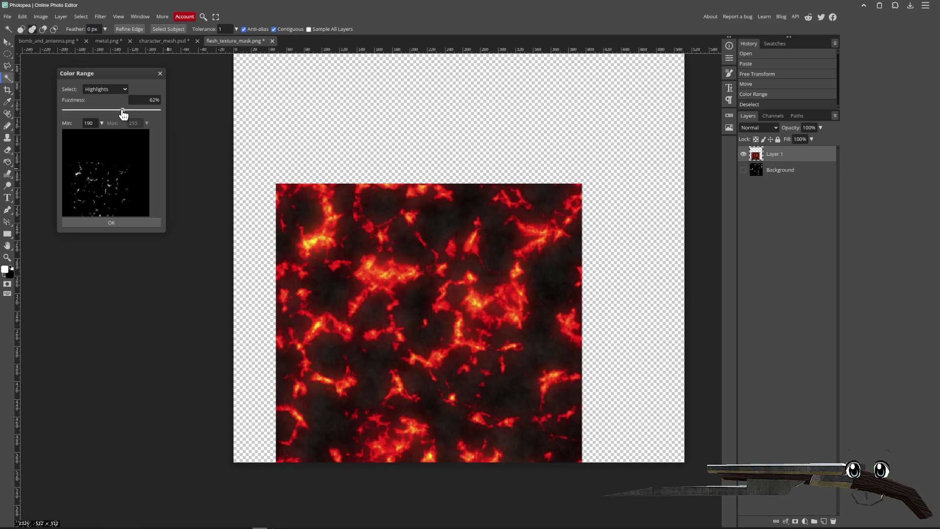
click(126, 223)
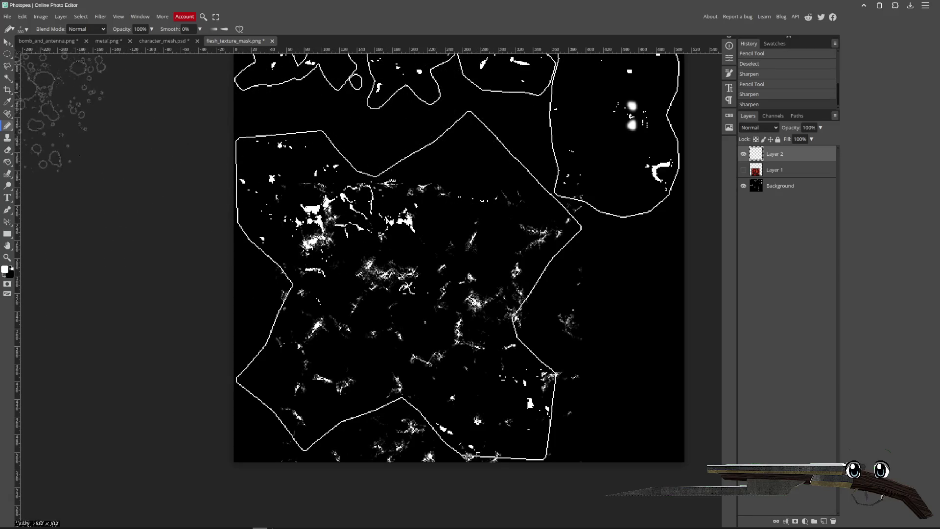
- Erase the stray white specks from the black-and-white mask with the Eraser
key(e)
drag(549, 375, 581, 377)
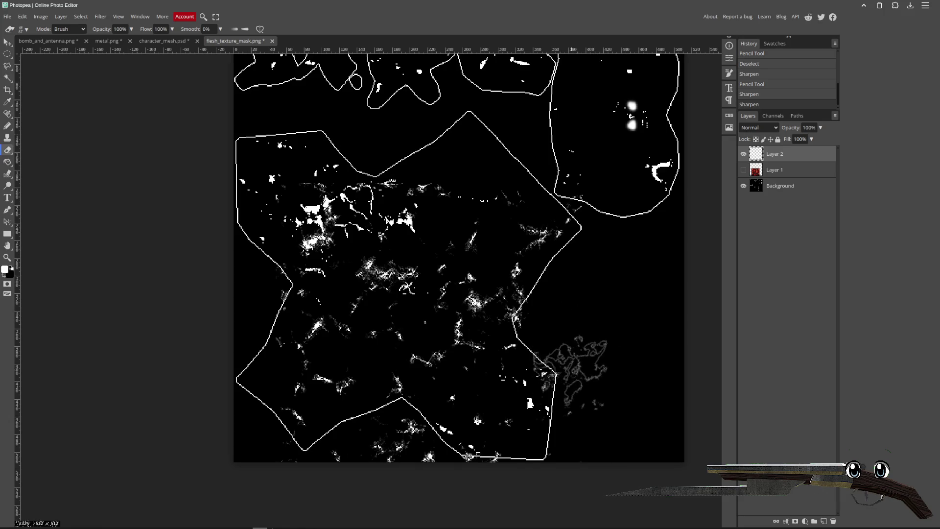
drag(465, 455, 495, 456)
scroll(459, 258, up, 2)
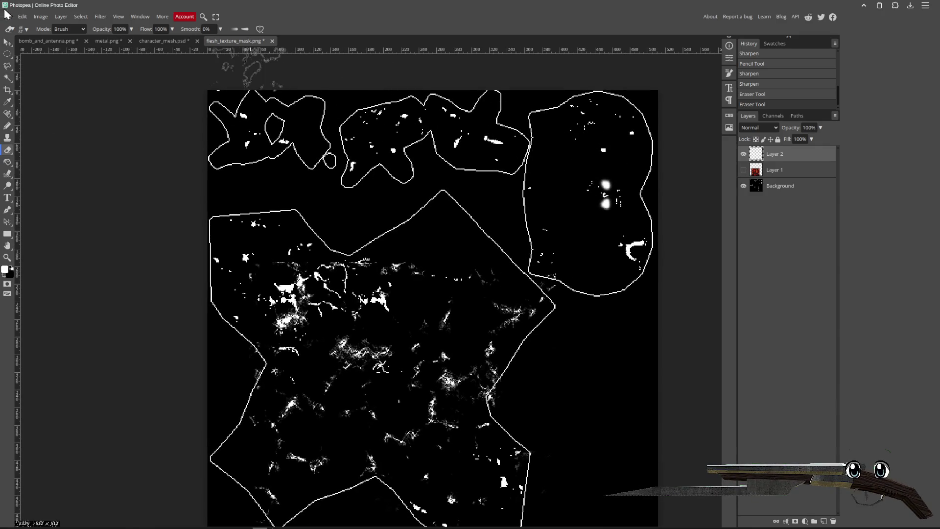
- Bring up the PNG export settings via File > Export as > PNG
click(7, 16)
mouse_move(44, 130)
click(95, 135)
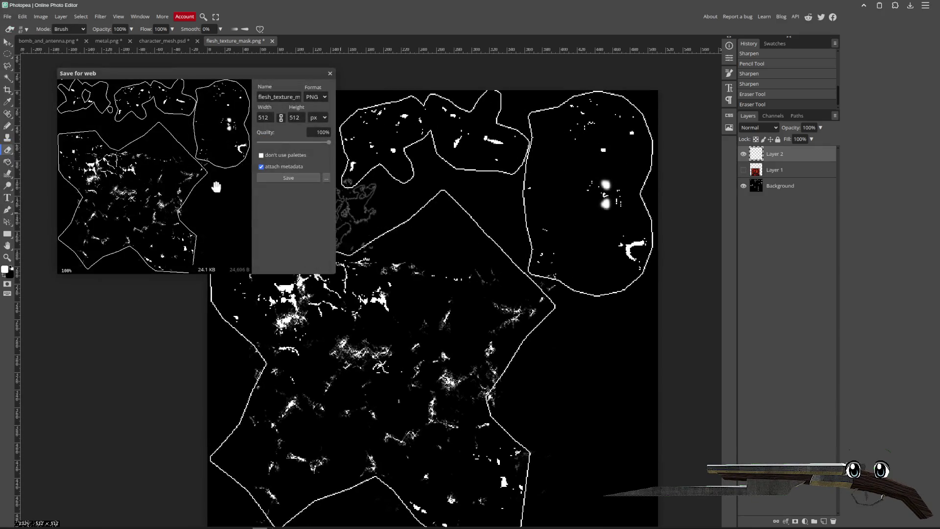
- Save the PNG into the zombie_dynamite folder, renamed zombie_texture_mask.png, then return to Godot
click(279, 180)
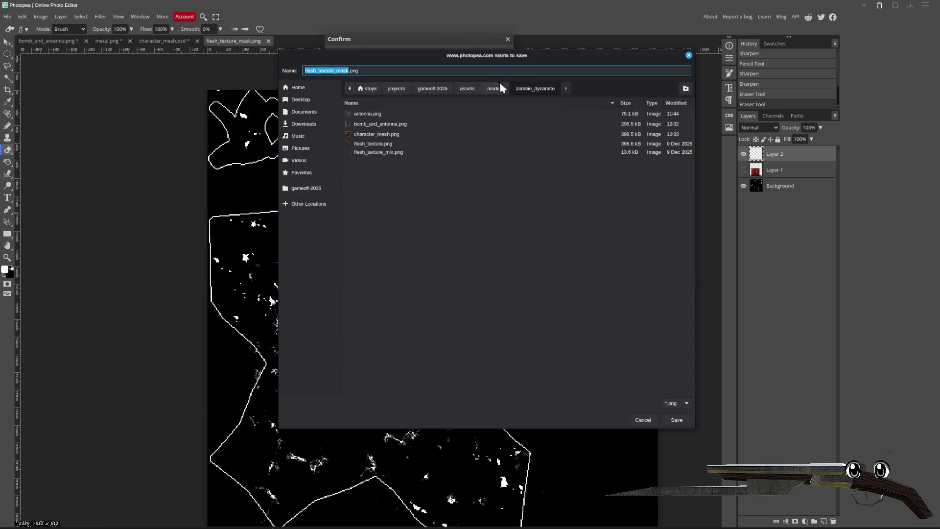
click(686, 420)
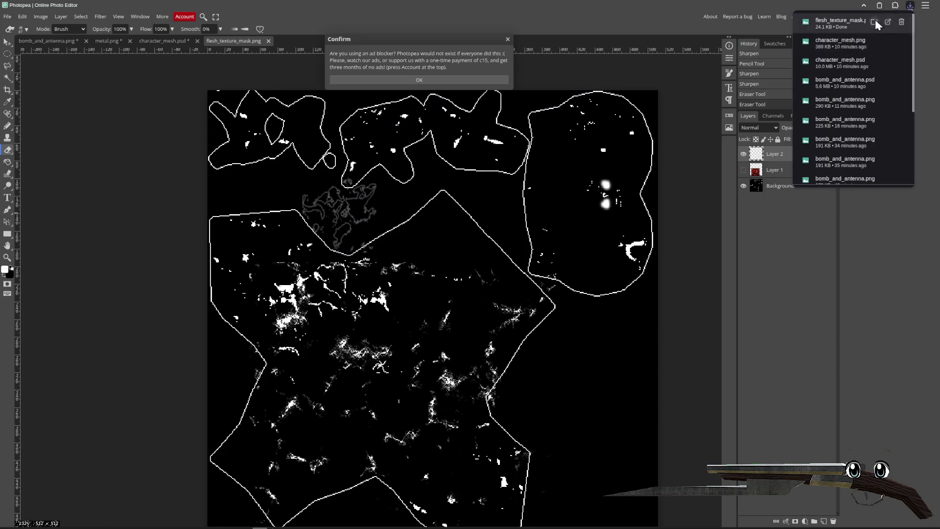
click(875, 21)
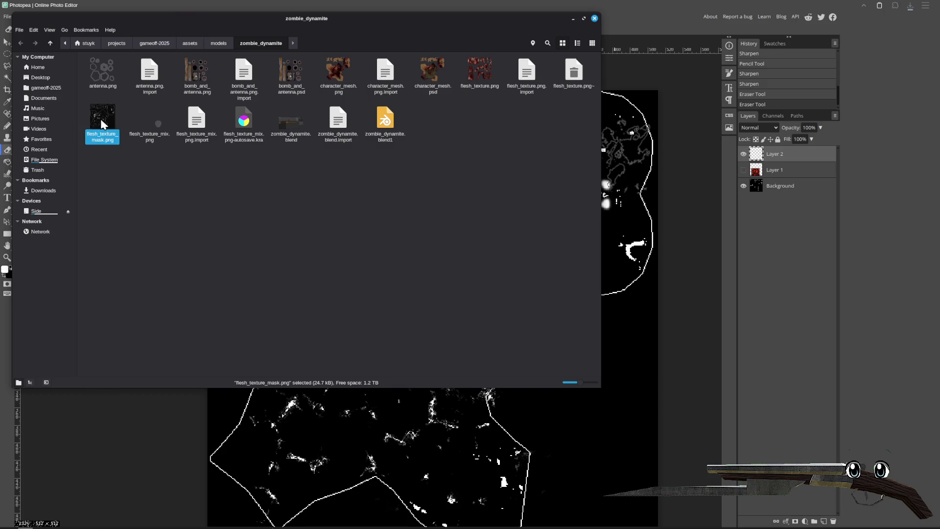
key(Return)
click(345, 266)
click(594, 18)
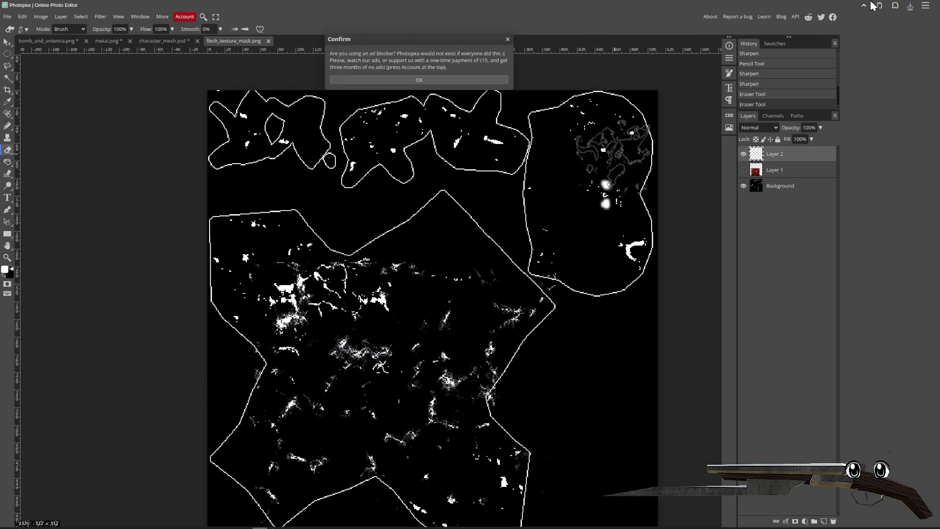
key(alt+Tab)
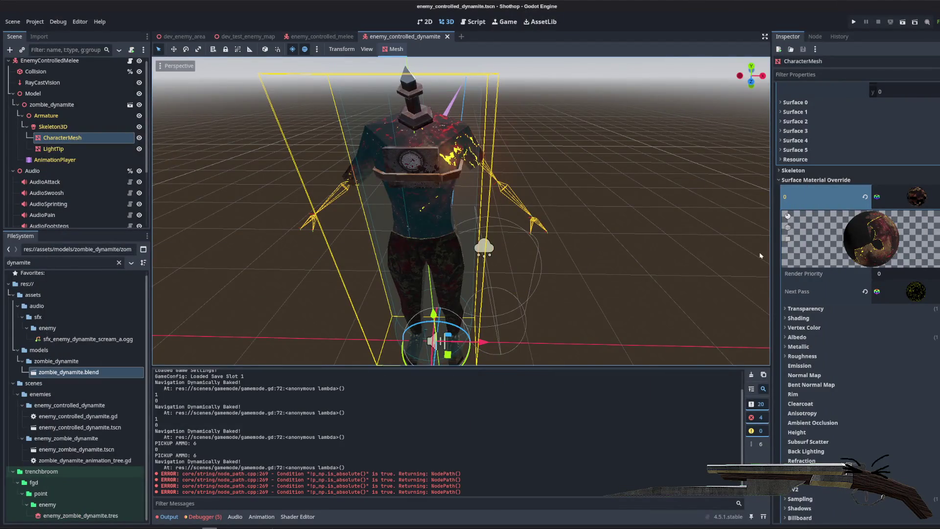
- Replace the next-pass material's albedo texture with the zombie_texture_mask via Quick Load
click(891, 300)
scroll(804, 315, down, 3)
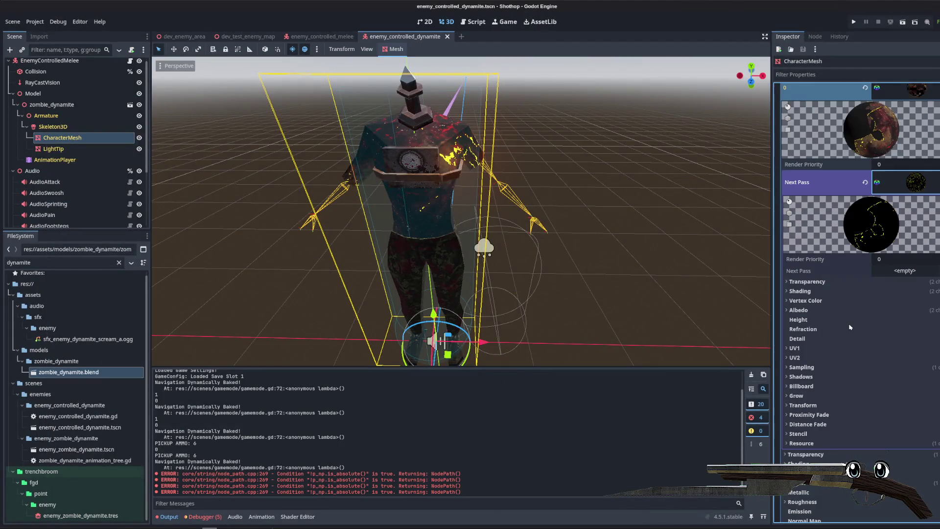
click(803, 311)
click(880, 339)
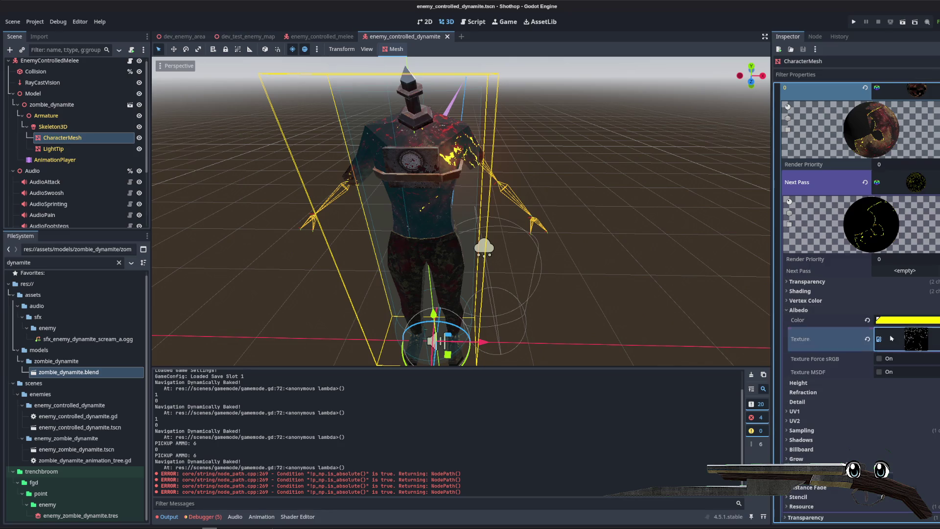
click(868, 339)
click(889, 338)
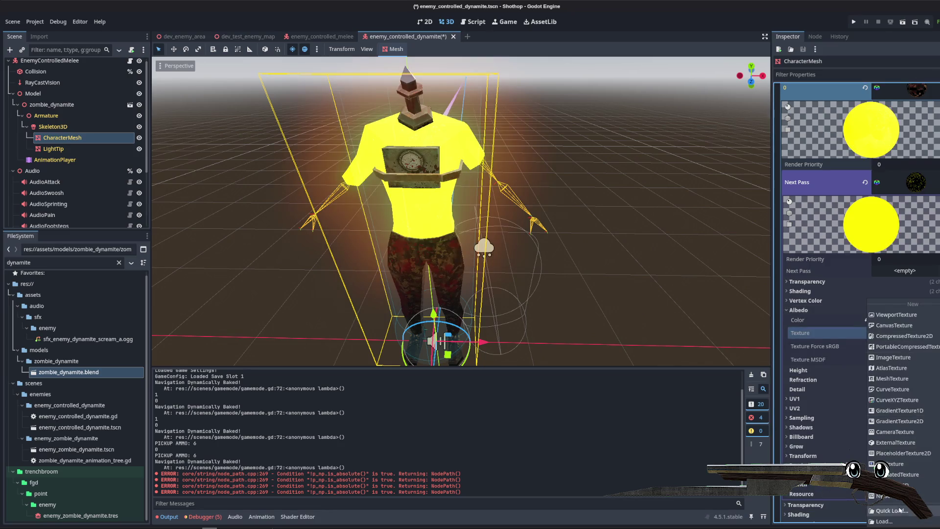
click(882, 511)
text(zombie)
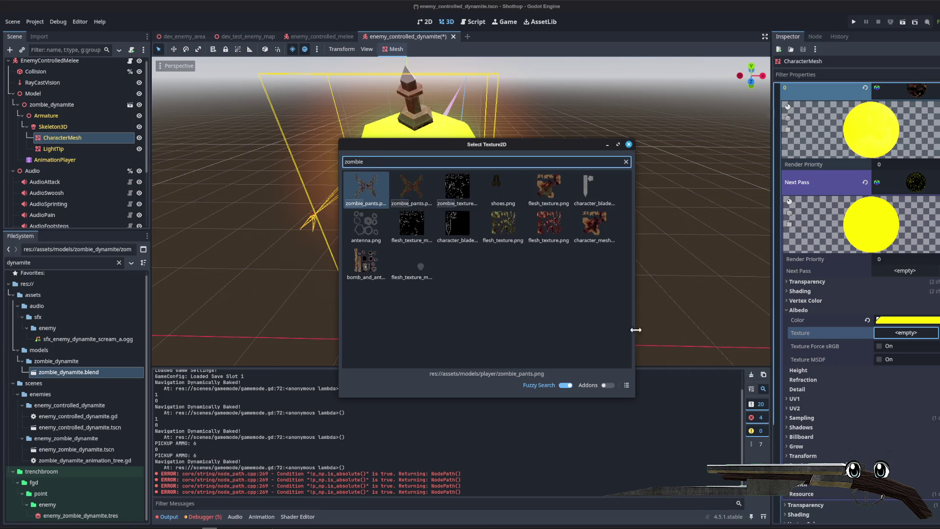
key(Return)
- Save the scene and orbit to a front view of the glowing lava cracks
click(563, 249)
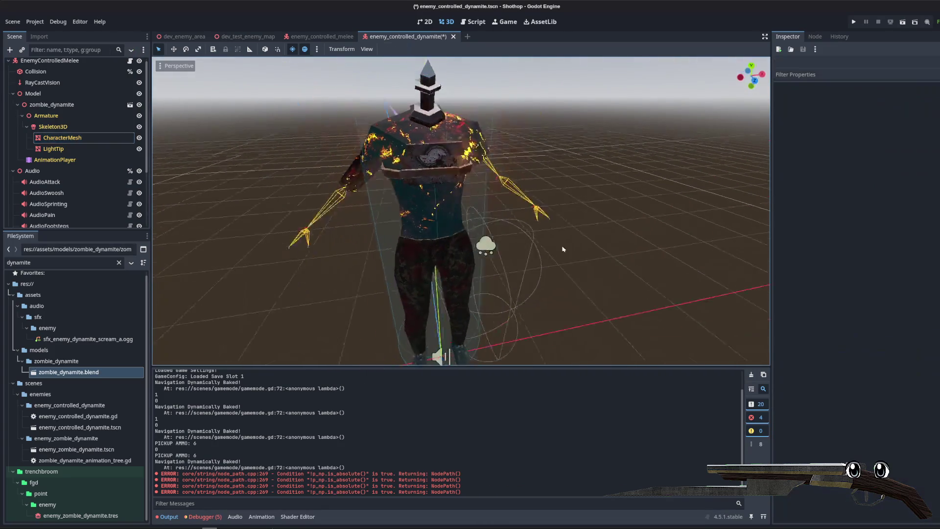
key(ctrl+s)
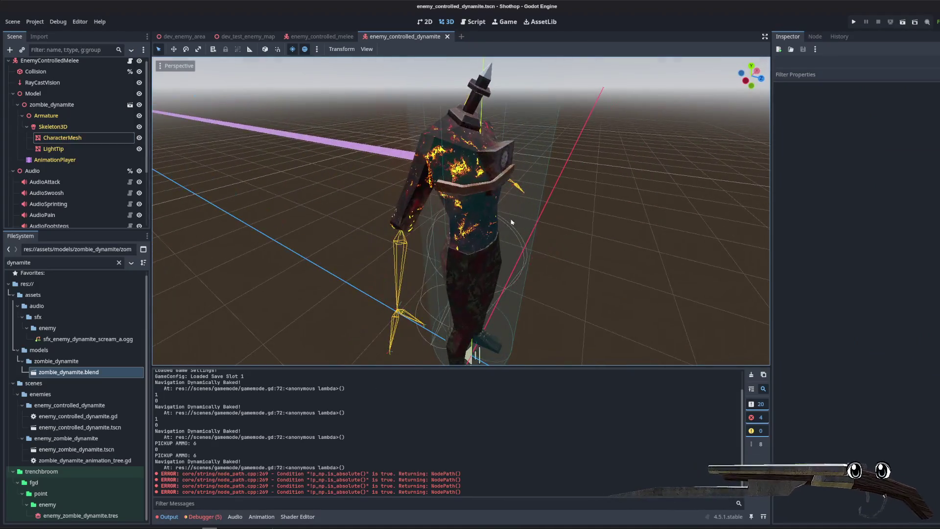
scroll(520, 212, down, 2)
mouse_move(562, 260)
mouse_down()
mouse_move(441, 196)
mouse_move(612, 194)
mouse_up()
scroll(426, 189, up, 3)
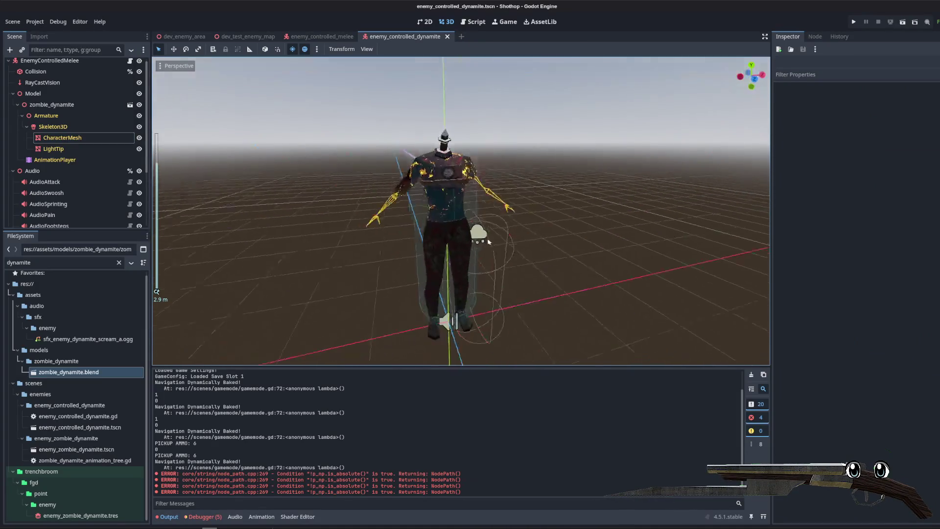
key(alt+Tab)
- Briefly enter Edit Mode on the mesh, turn off X-ray, and return to Object Mode
click(185, 27)
click(192, 45)
drag(477, 196, 534, 196)
scroll(477, 196, up, 5)
drag(564, 145, 605, 144)
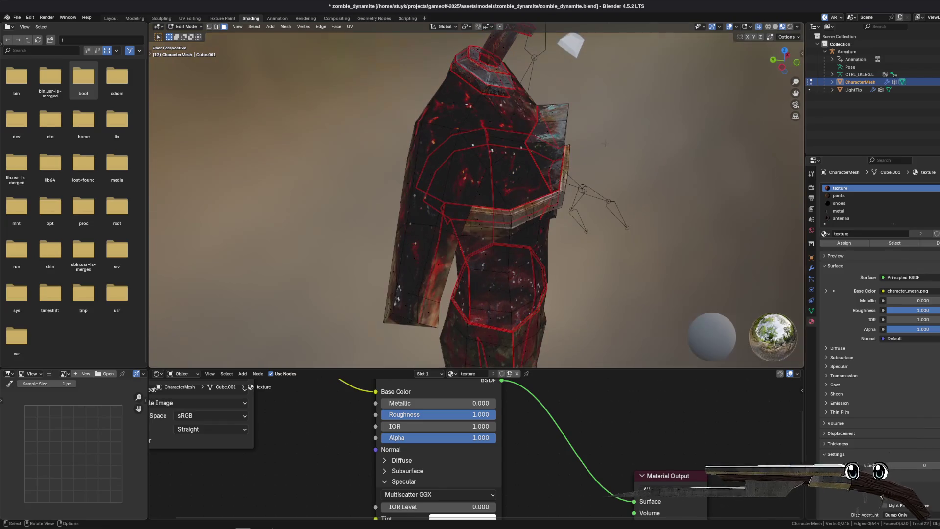
click(762, 28)
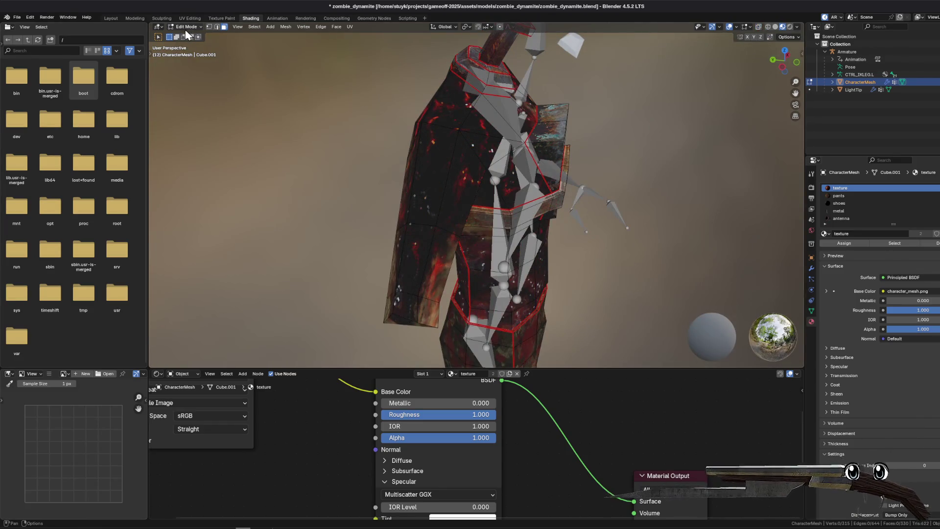
click(187, 27)
click(186, 36)
mouse_move(520, 191)
mouse_down()
mouse_move(584, 190)
mouse_move(549, 201)
mouse_move(487, 178)
mouse_move(632, 196)
mouse_up()
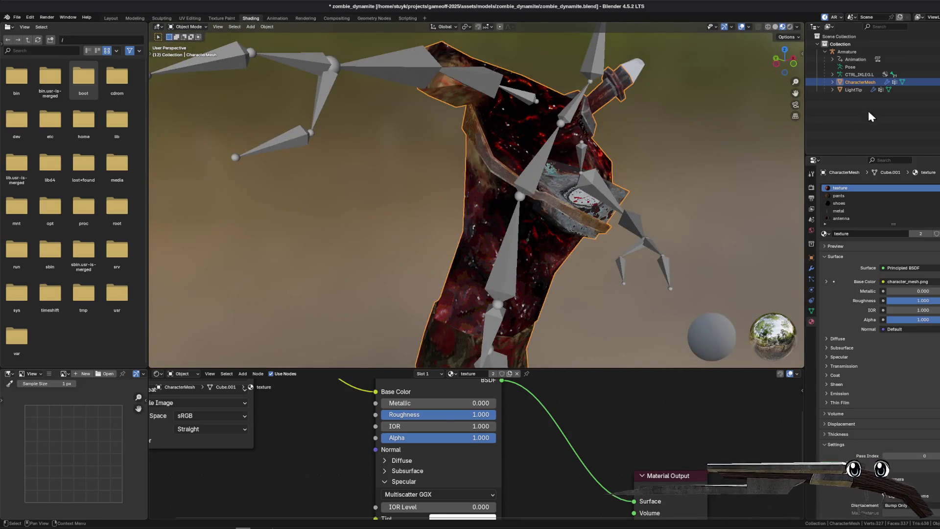
- Select CharacterMesh and switch it into Weight Paint mode
click(853, 52)
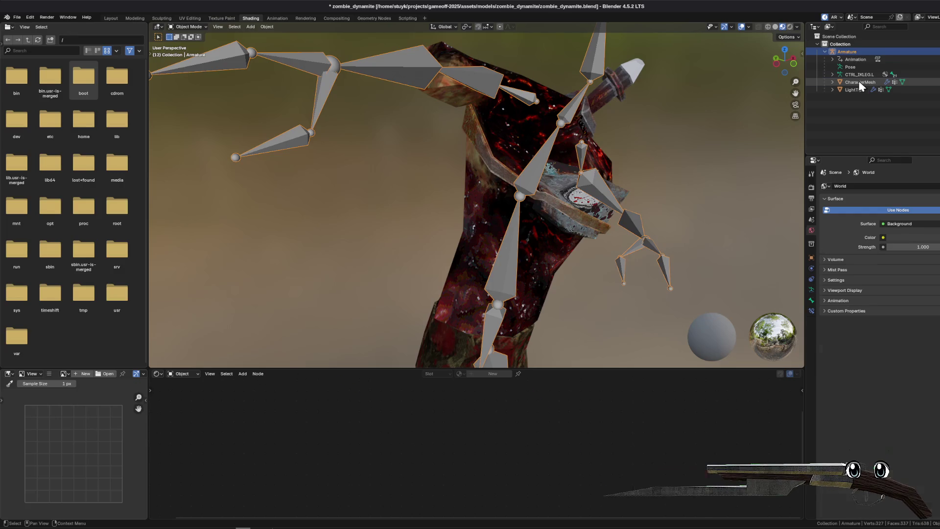
click(861, 84)
click(187, 27)
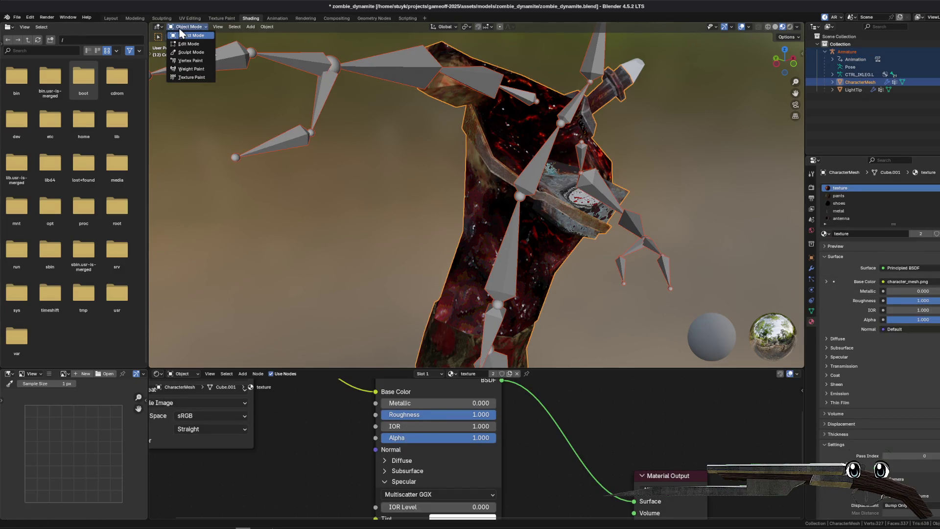
click(191, 69)
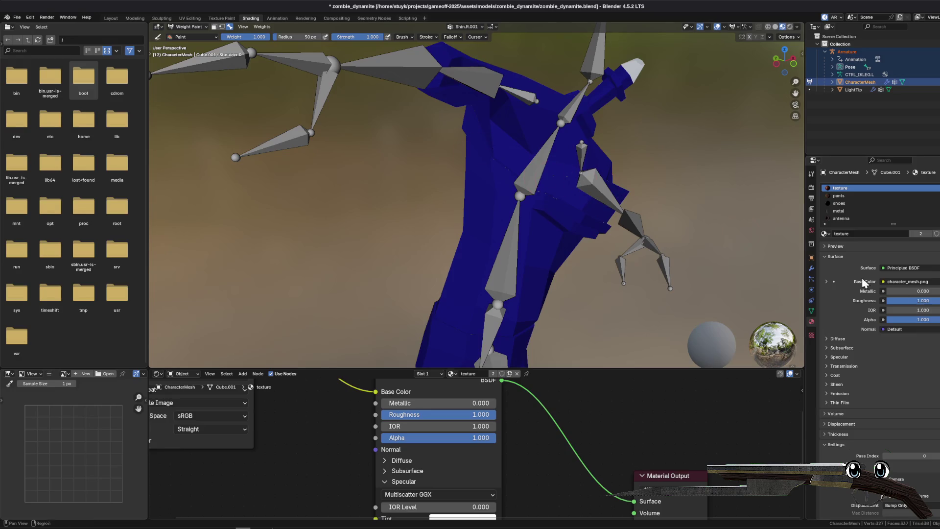
- Make the Chest vertex group active in the mesh's Object Data properties
click(809, 334)
click(810, 325)
click(812, 312)
scroll(886, 242, up, 5)
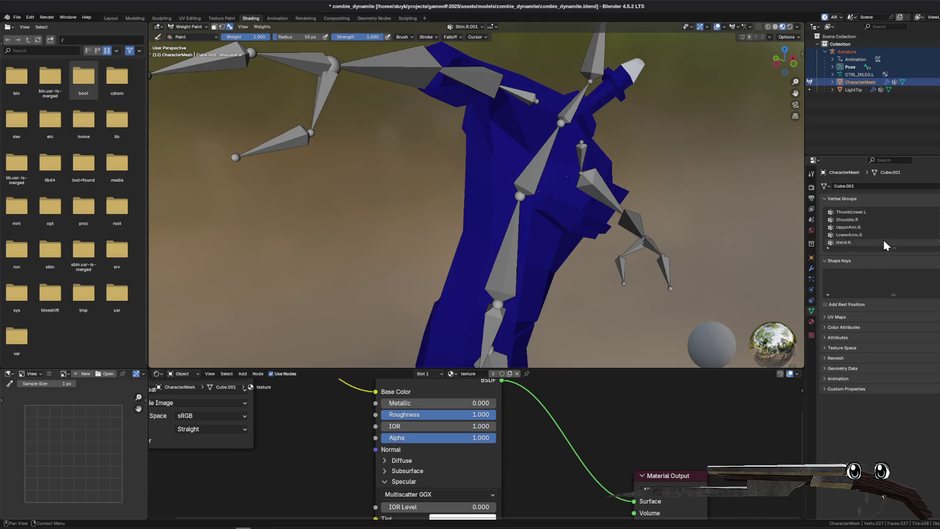
scroll(879, 236, down, 2)
click(859, 220)
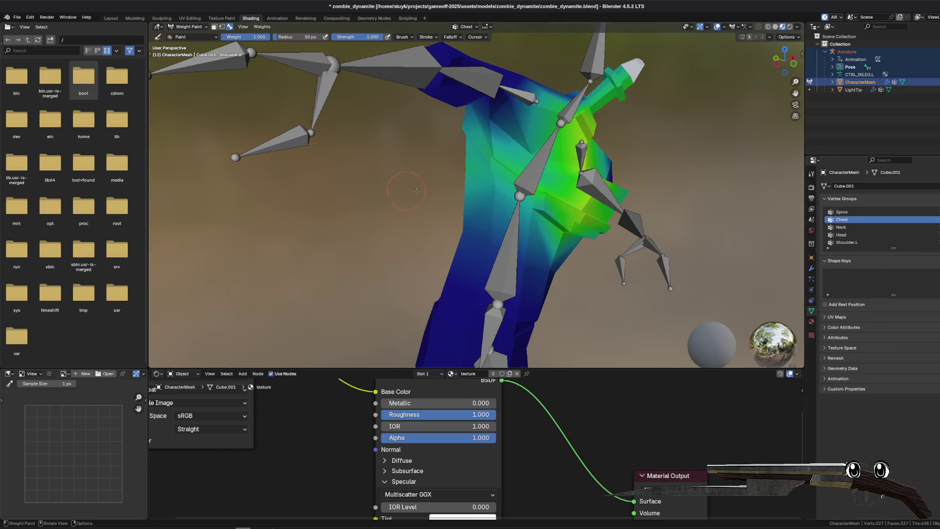
- Paint weight 1.0 across the chest along the bone, orbiting to check coverage
mouse_move(513, 190)
mouse_down()
mouse_move(578, 211)
mouse_move(516, 191)
mouse_move(504, 206)
mouse_move(543, 238)
mouse_up()
mouse_move(615, 237)
mouse_down()
mouse_move(526, 214)
mouse_move(509, 190)
mouse_move(518, 185)
mouse_up()
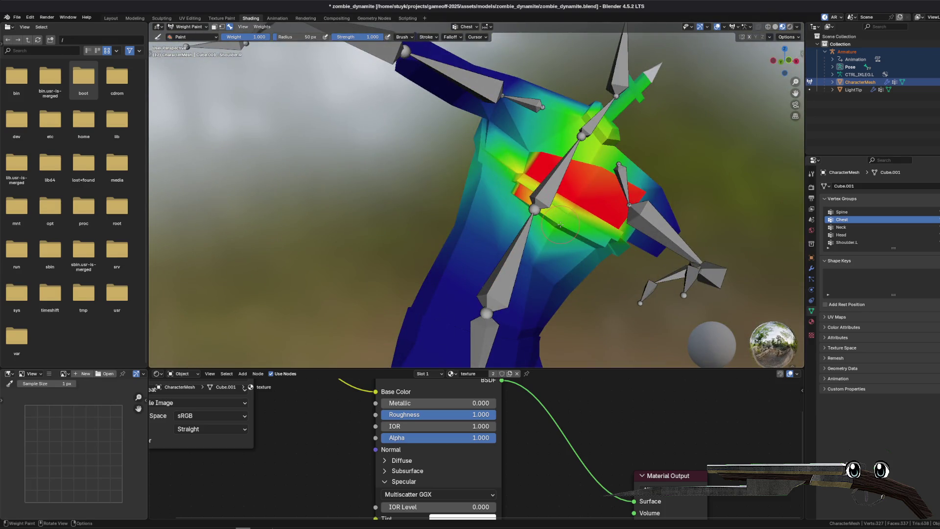
mouse_move(539, 230)
mouse_down()
mouse_move(531, 234)
mouse_move(555, 216)
mouse_up()
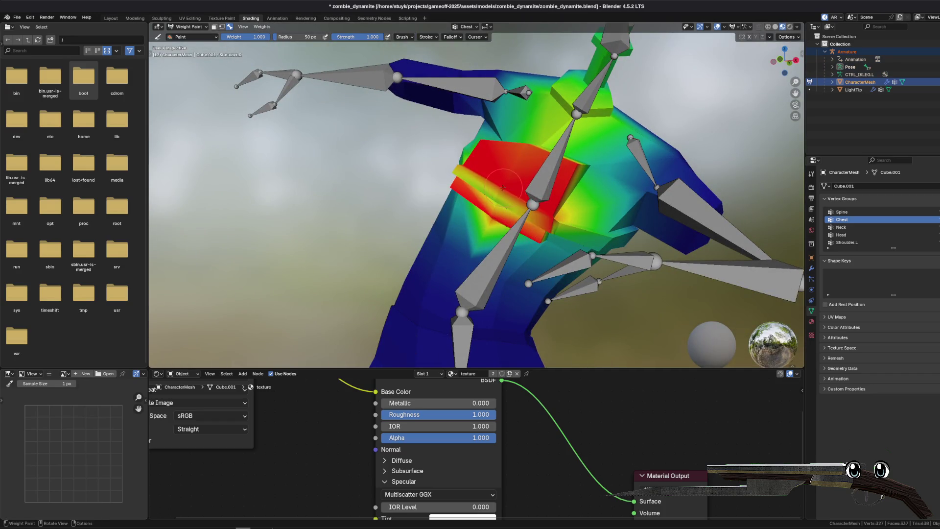
mouse_move(495, 200)
mouse_down()
mouse_move(530, 184)
mouse_move(552, 195)
mouse_move(493, 210)
mouse_move(575, 230)
mouse_up()
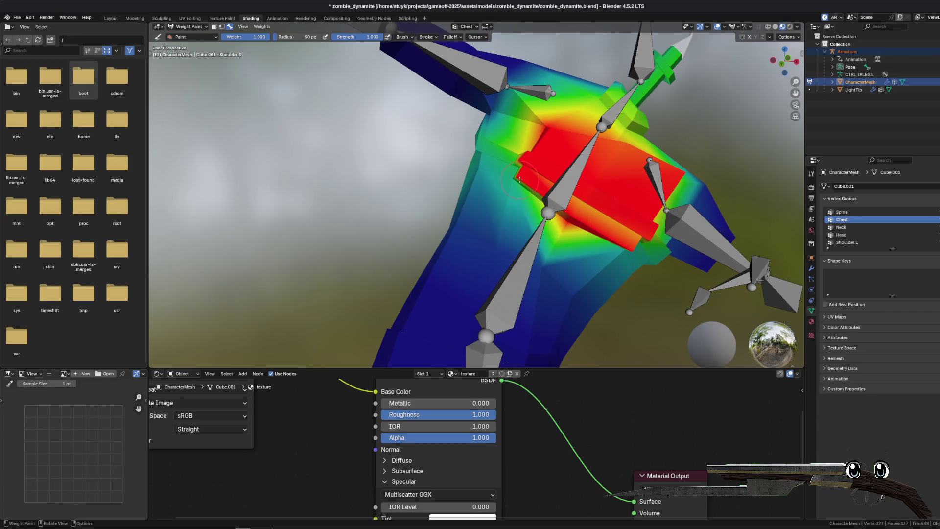
drag(517, 164, 517, 202)
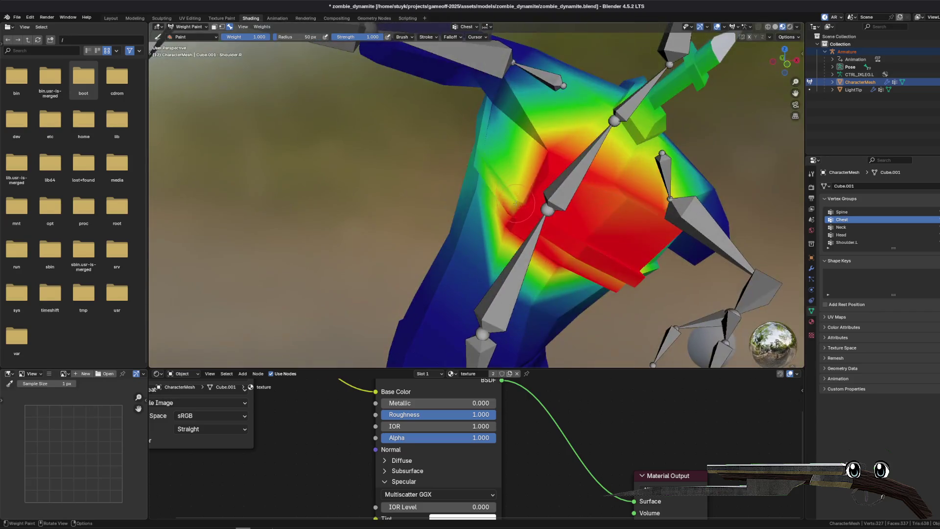
mouse_move(595, 238)
mouse_down()
mouse_move(392, 227)
mouse_move(480, 203)
mouse_move(502, 161)
mouse_move(476, 175)
mouse_up()
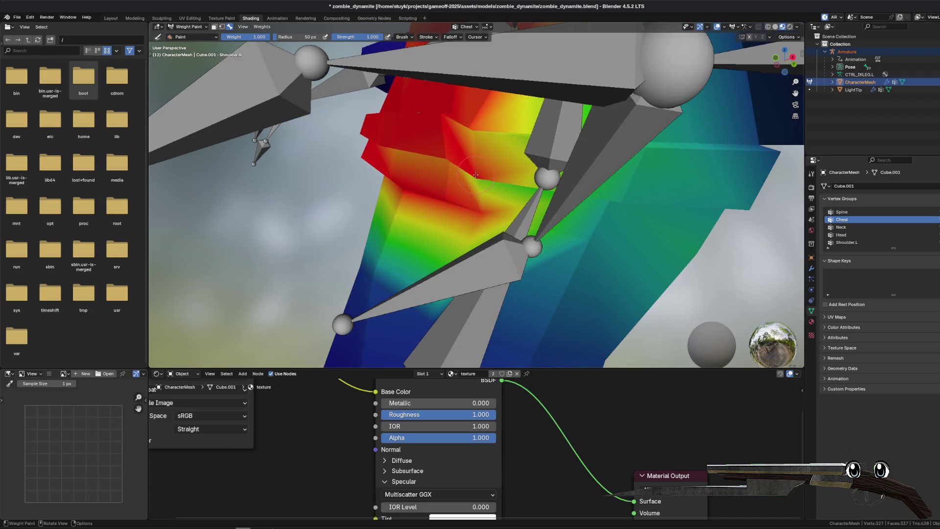
- Paint the remaining orange chest area to full weight and review the whole torso
drag(473, 121, 476, 138)
drag(471, 175, 460, 150)
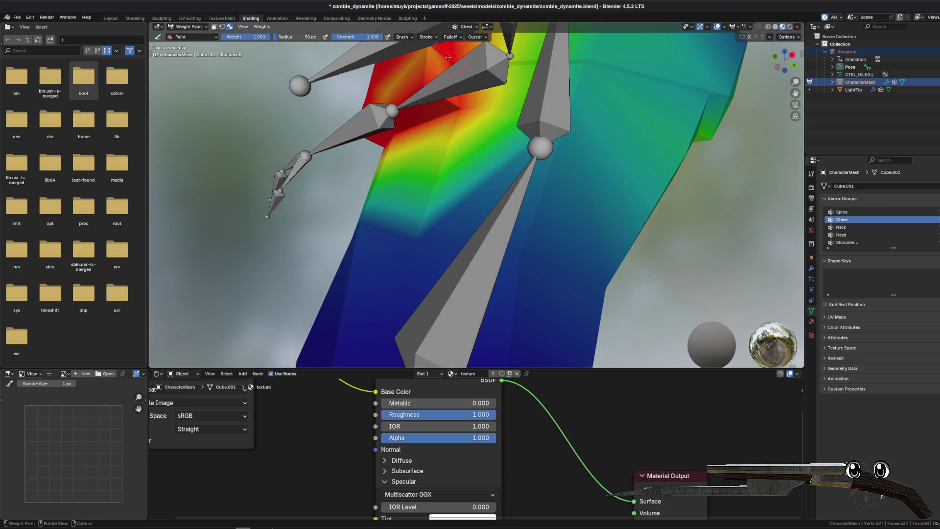
drag(452, 68, 471, 93)
drag(543, 185, 569, 137)
mouse_move(537, 138)
mouse_down()
mouse_move(523, 190)
mouse_move(538, 195)
mouse_move(428, 188)
mouse_move(499, 150)
mouse_move(529, 147)
mouse_up()
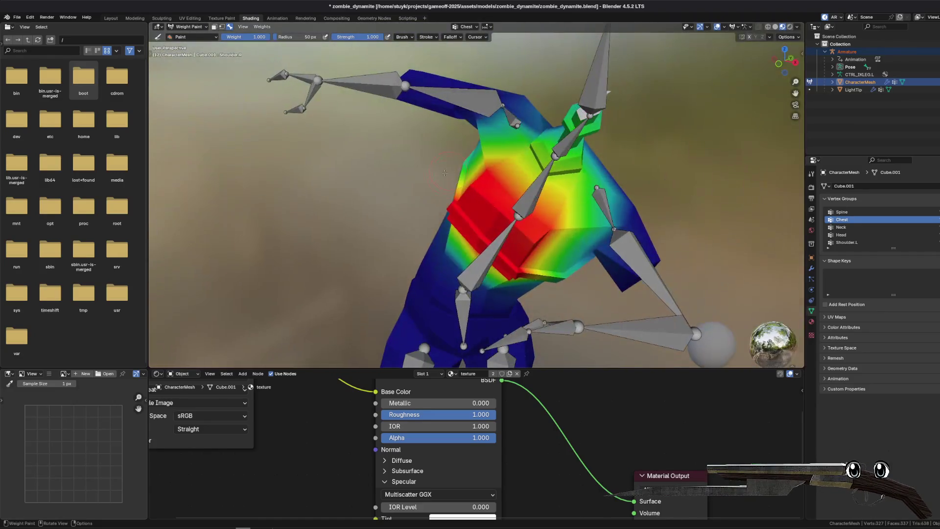
click(188, 26)
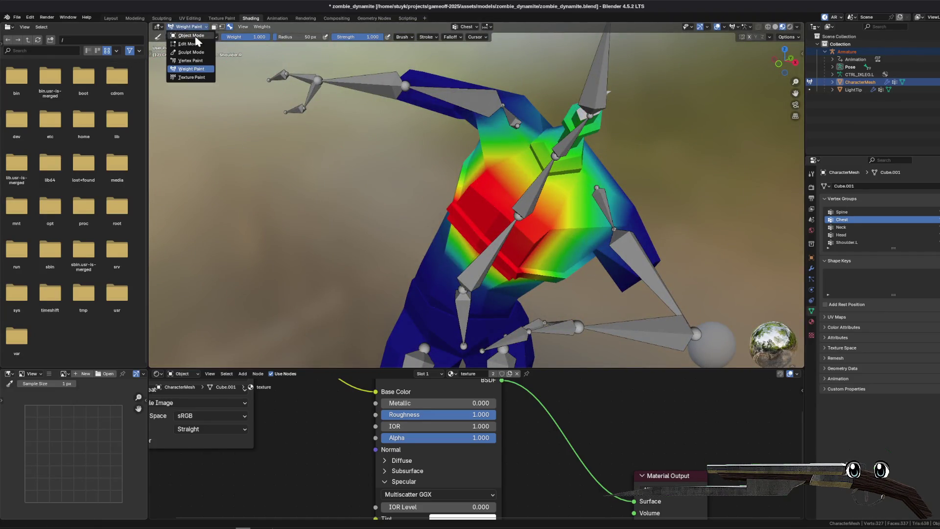
- Return to Object Mode, select the Armature, and save zombie_dynamite.blend for Godot's reimport
click(189, 34)
mouse_move(271, 162)
mouse_down()
mouse_move(307, 177)
mouse_move(377, 171)
mouse_move(290, 190)
mouse_move(342, 186)
mouse_move(324, 171)
mouse_up()
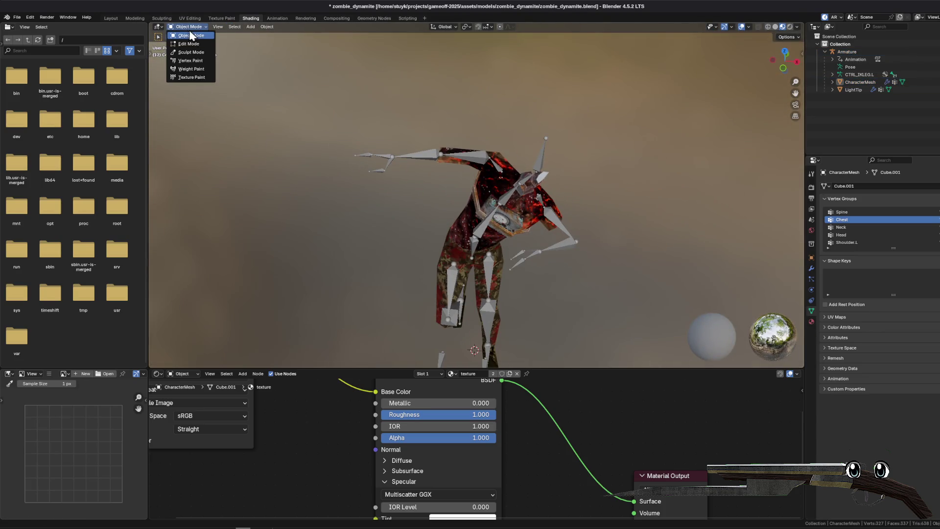
click(850, 51)
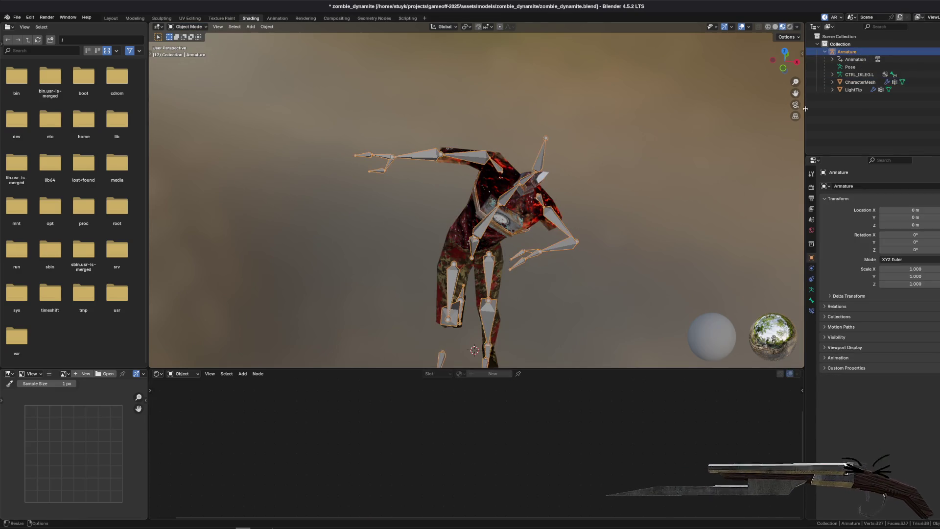
mouse_move(668, 214)
mouse_down()
mouse_move(565, 236)
mouse_move(138, 61)
mouse_up()
key(ctrl+s)
drag(556, 136, 885, 5)
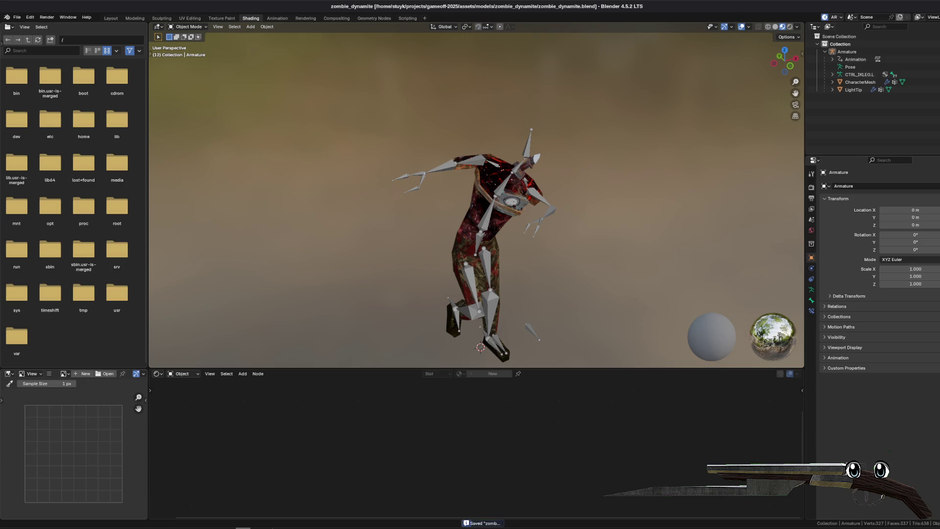
key(alt+Tab)
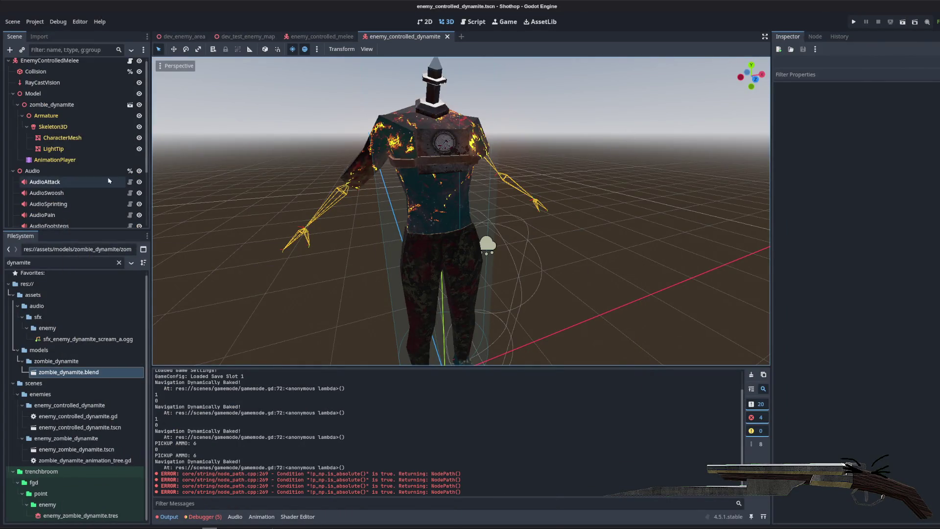
- Play the run-full animation from the AnimationPlayer to preview the reimported zombie
click(55, 160)
click(308, 376)
click(301, 409)
key(shift+d)
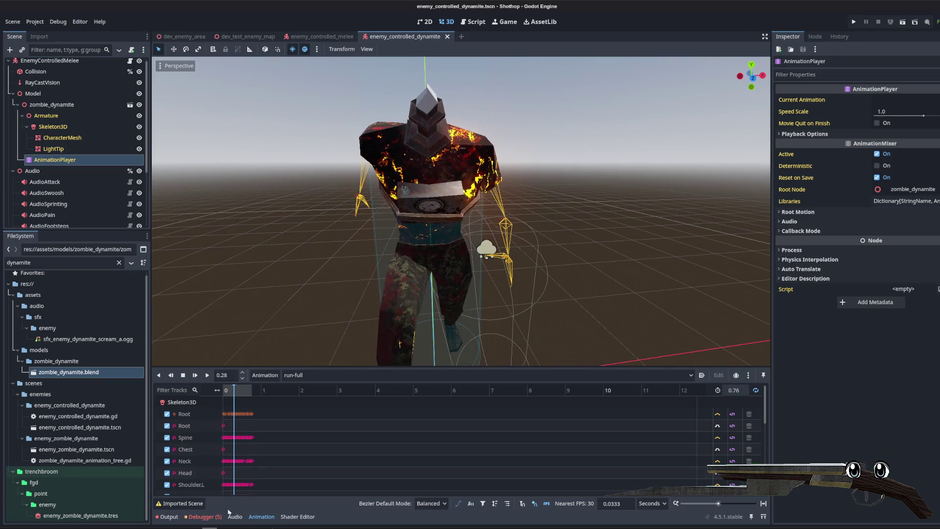
key(alt+Tab)
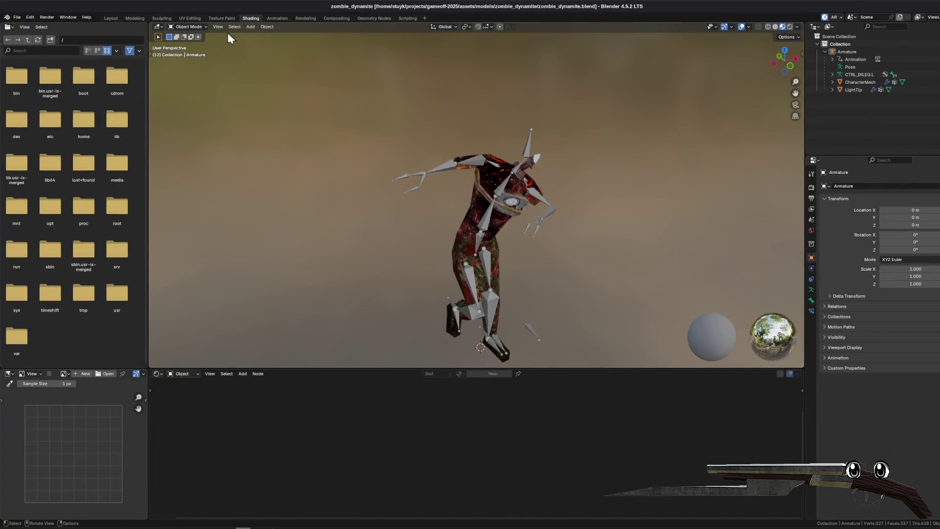
- Select CharacterMesh and show its material settings
click(277, 18)
click(250, 18)
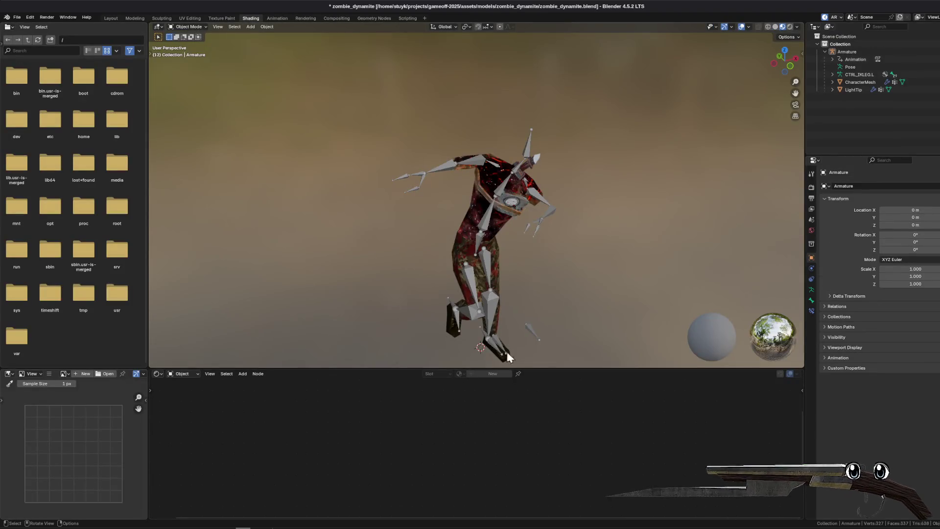
key(ctrl+Page_Down)
key(ctrl+Page_Up)
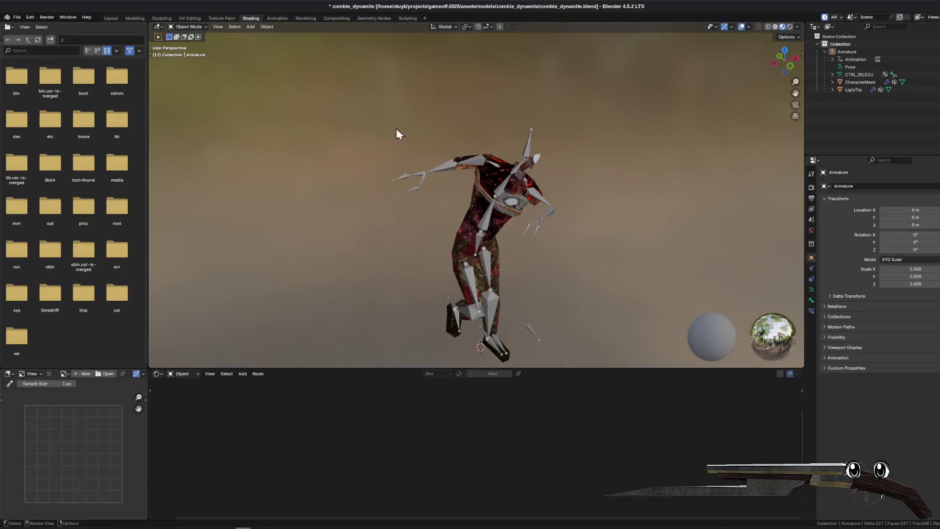
click(860, 81)
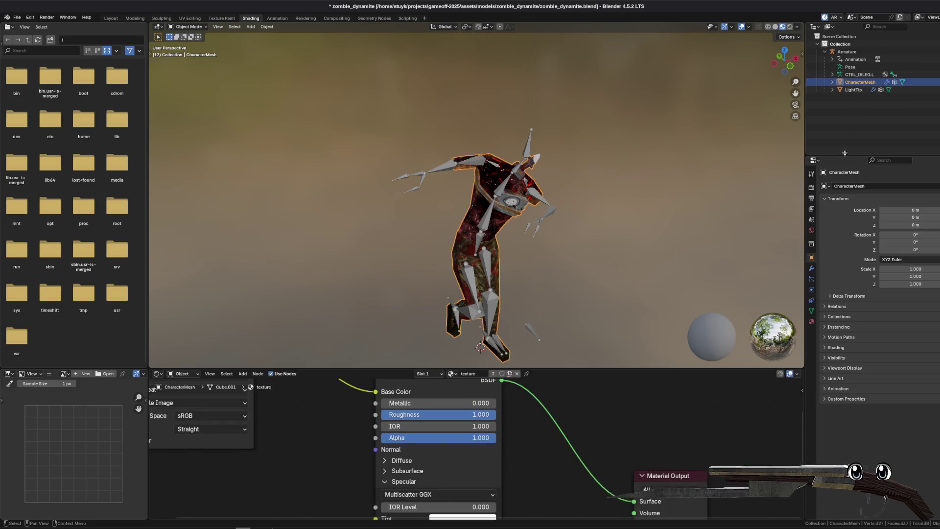
click(812, 321)
- Set the bomb material's Principled BSDF IOR to 1.000 and save the blend file
scroll(852, 201, down, 1)
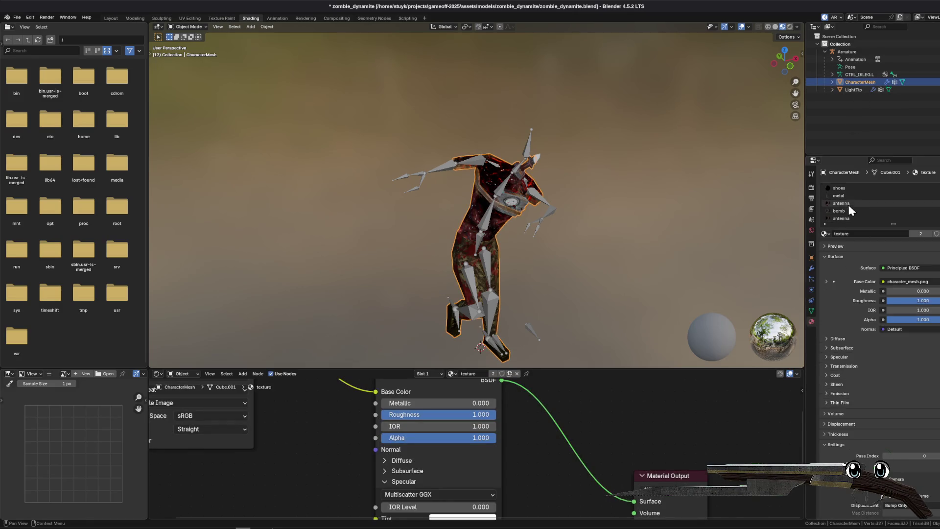
click(853, 211)
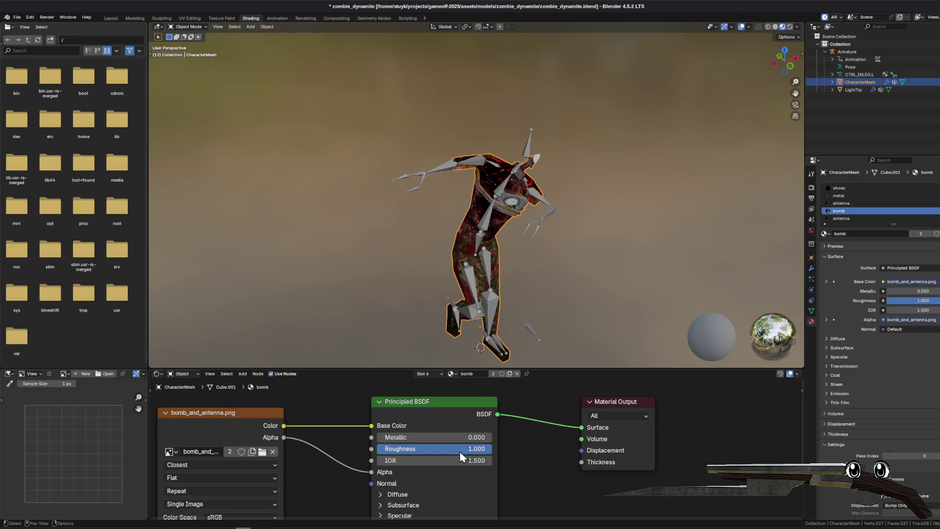
drag(434, 460, 411, 460)
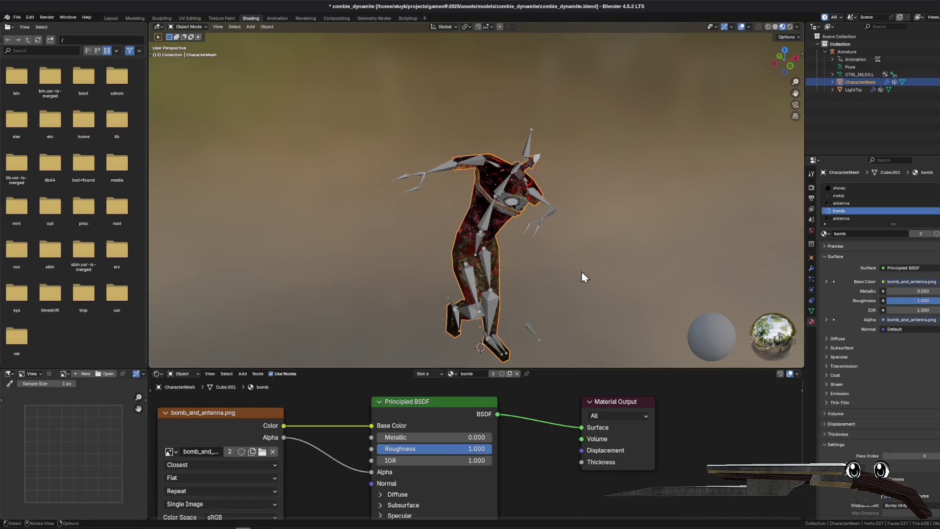
click(634, 179)
key(ctrl+s)
key(alt+Tab)
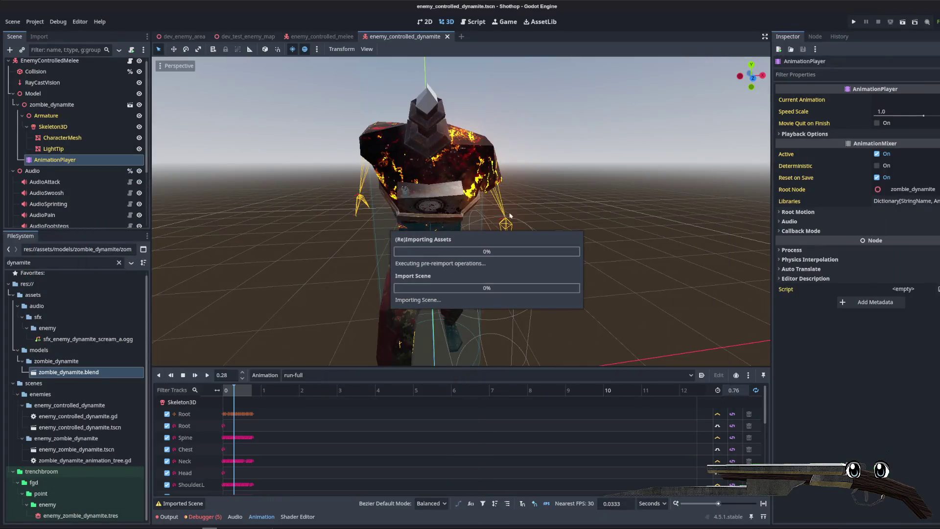
- Inspect the reimported zombie and collapse the Audio and zombie_dynamite branches in the Scene dock
mouse_move(549, 217)
mouse_down()
mouse_move(504, 214)
mouse_move(563, 181)
mouse_move(579, 212)
mouse_move(561, 233)
mouse_move(490, 216)
mouse_up()
scroll(573, 179, up, 5)
scroll(577, 212, down, 3)
scroll(74, 171, down, 3)
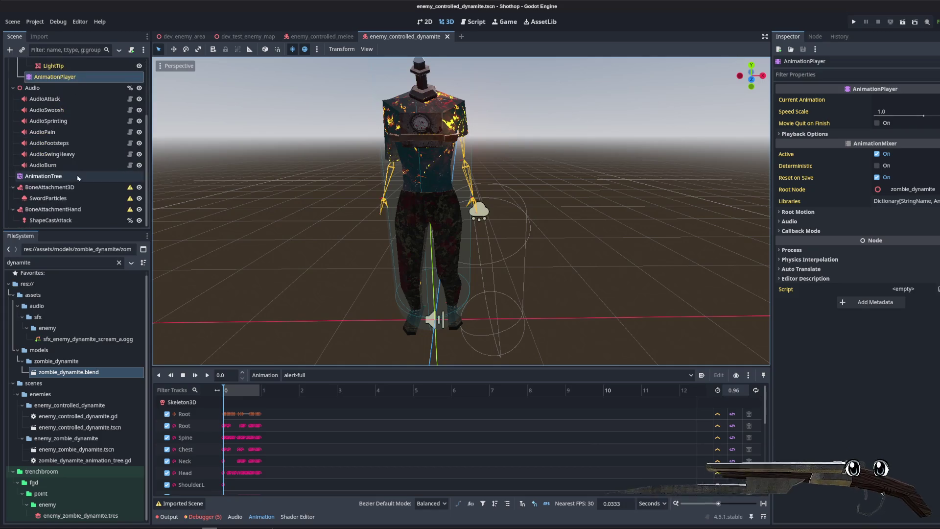
click(13, 130)
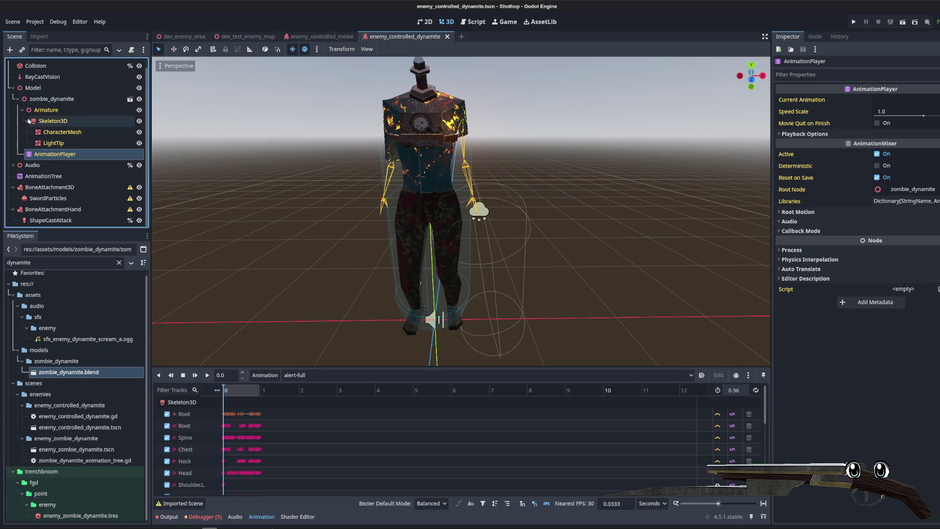
click(17, 99)
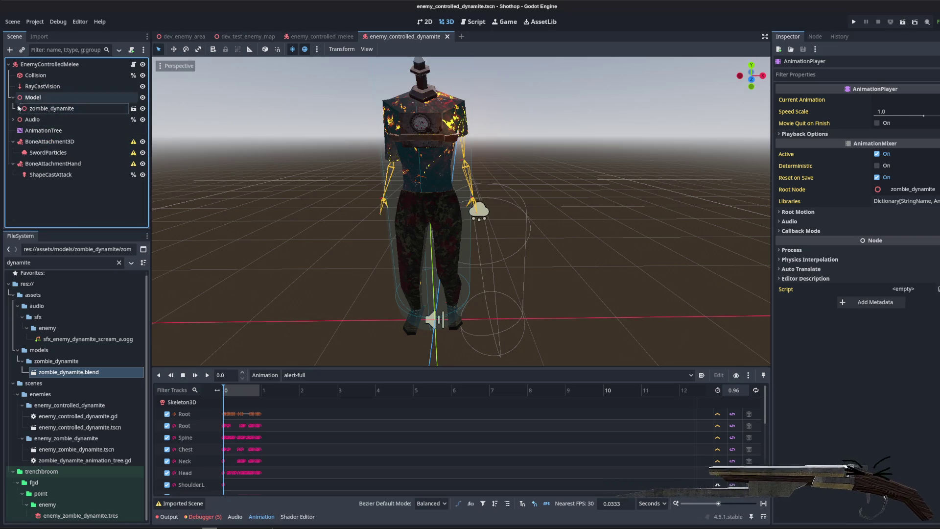
- Expand Audio and multi-select AudioAttack, AudioSwoosh and AudioSprinting
click(13, 120)
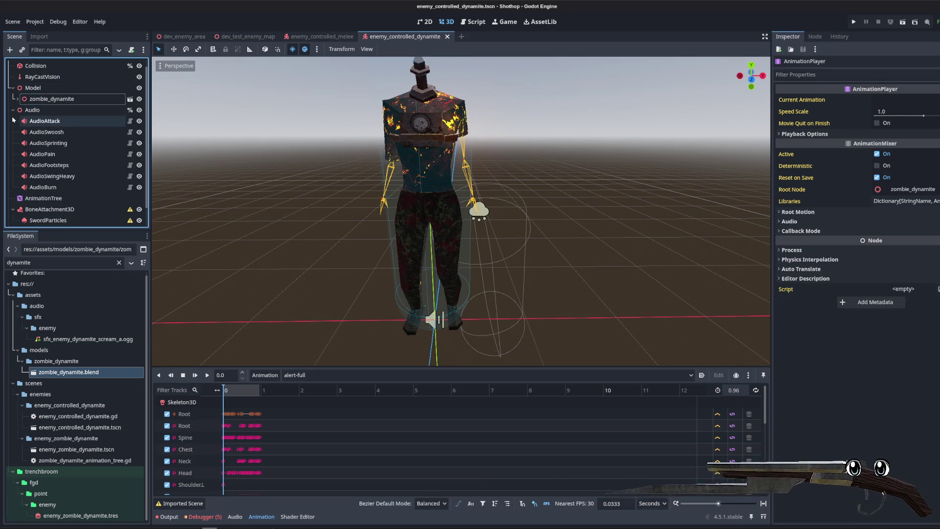
click(69, 121)
ctrl+click(69, 133)
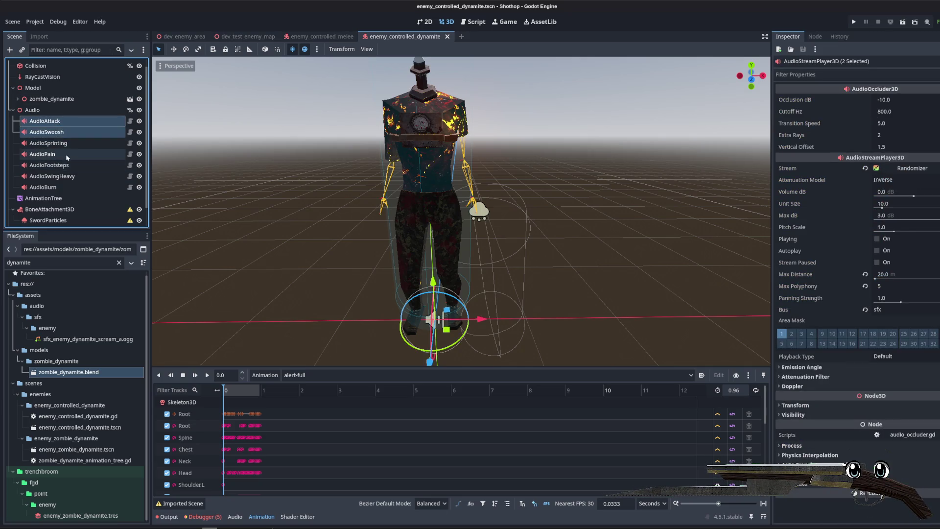
ctrl+click(64, 143)
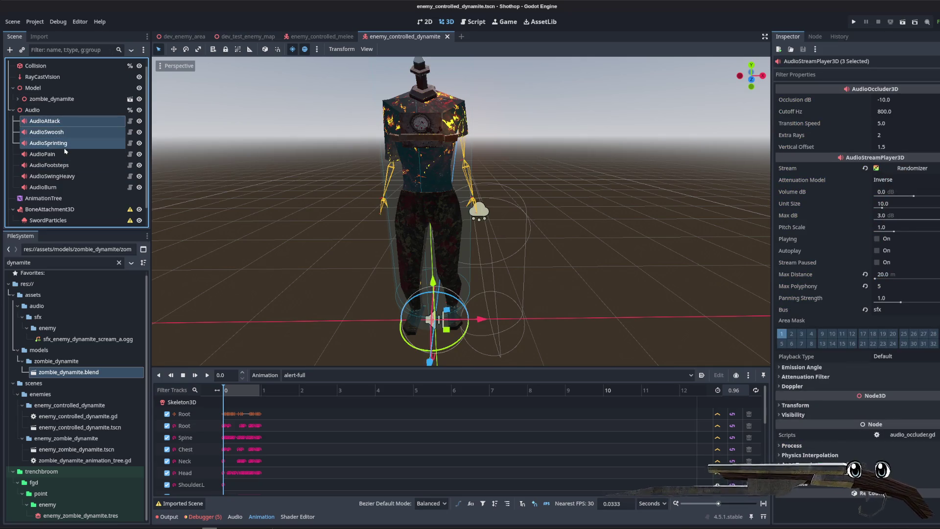
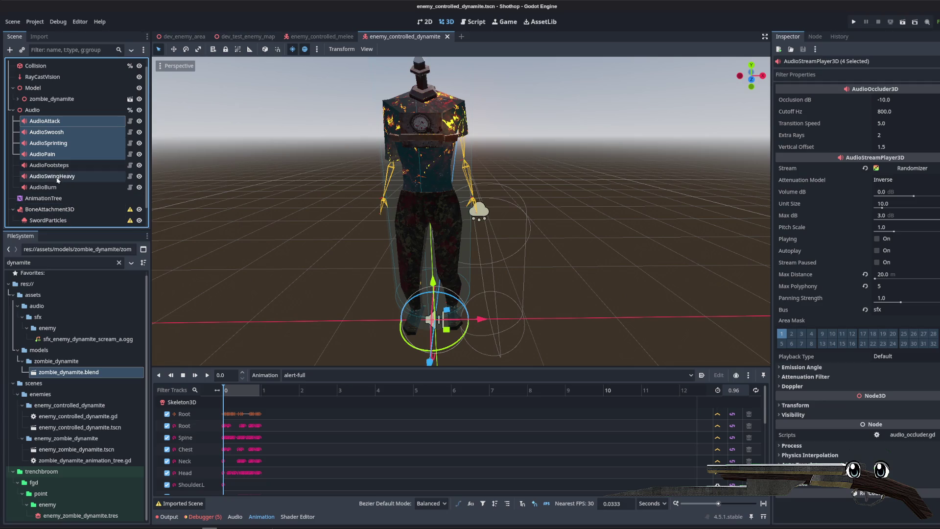
- Delete the six extra Audio nodes and rename the script's class to EnemyControlledDynamite
ctrl+click(70, 187)
key(Delete)
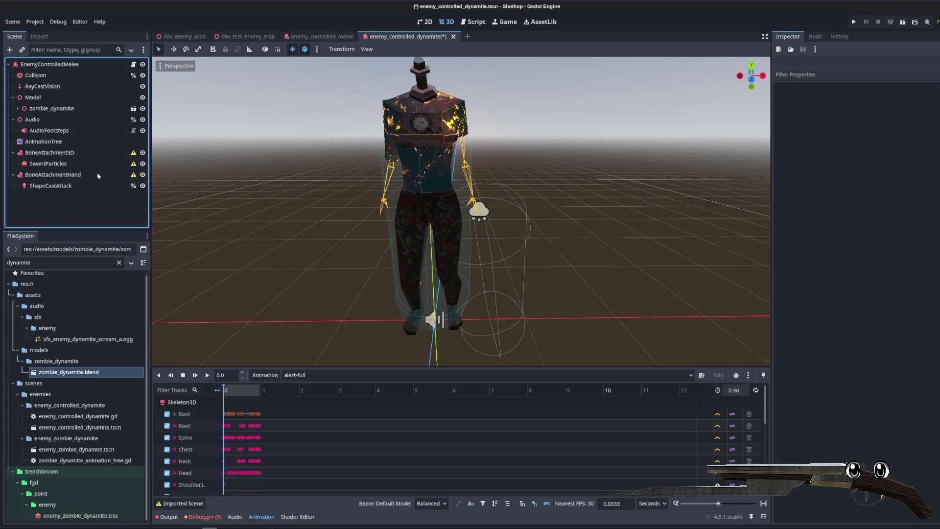
click(133, 64)
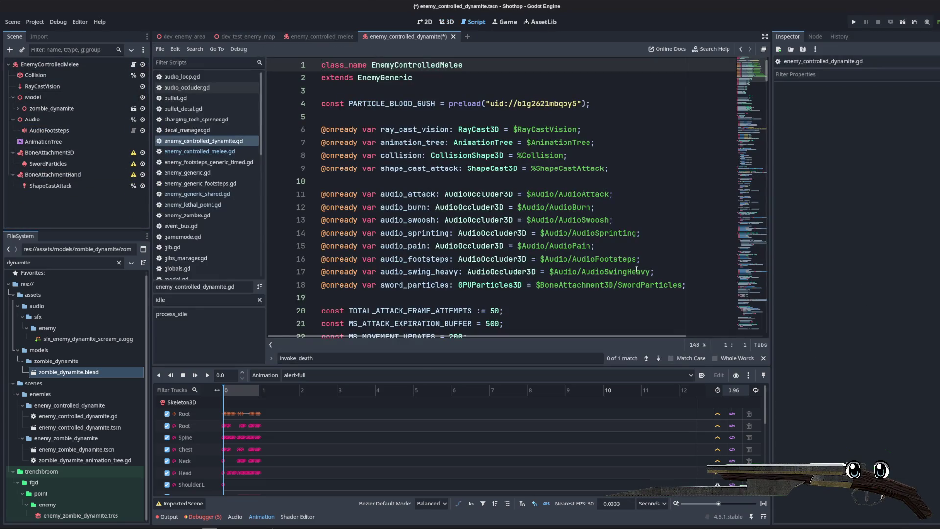
click(618, 247)
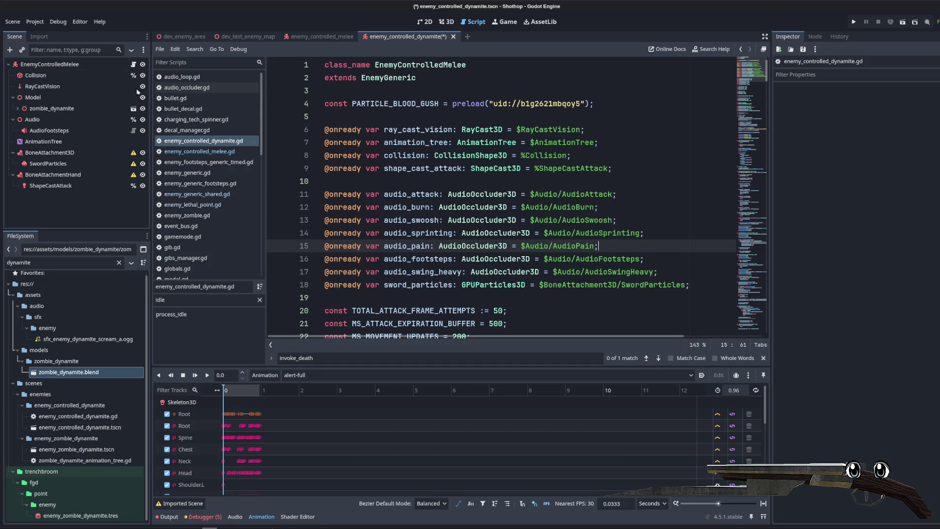
click(98, 65)
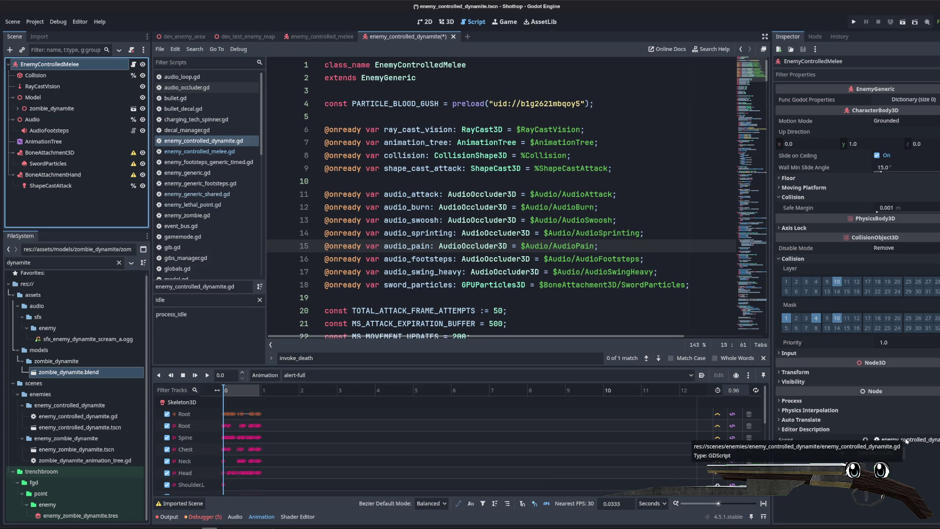
click(603, 182)
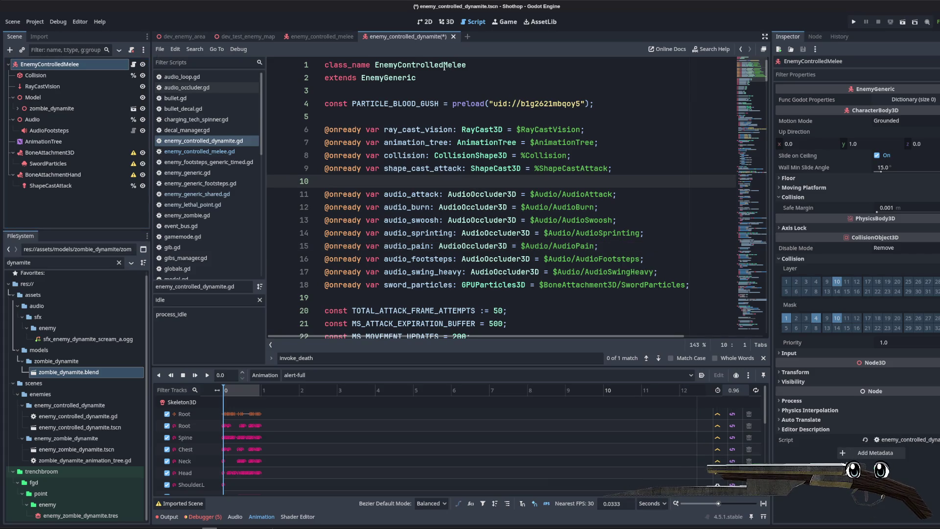
drag(444, 65, 468, 65)
text(Dynamit)
key(ctrl+s)
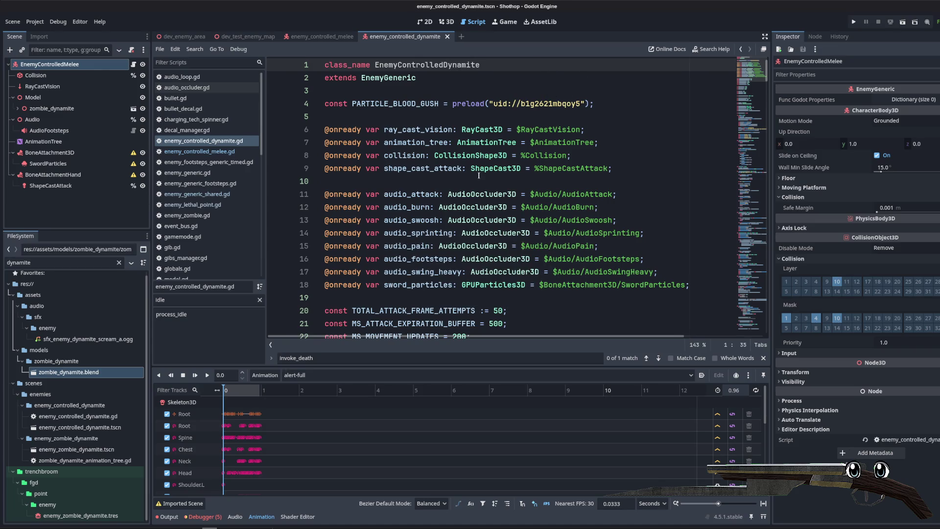
scroll(479, 175, down, 2)
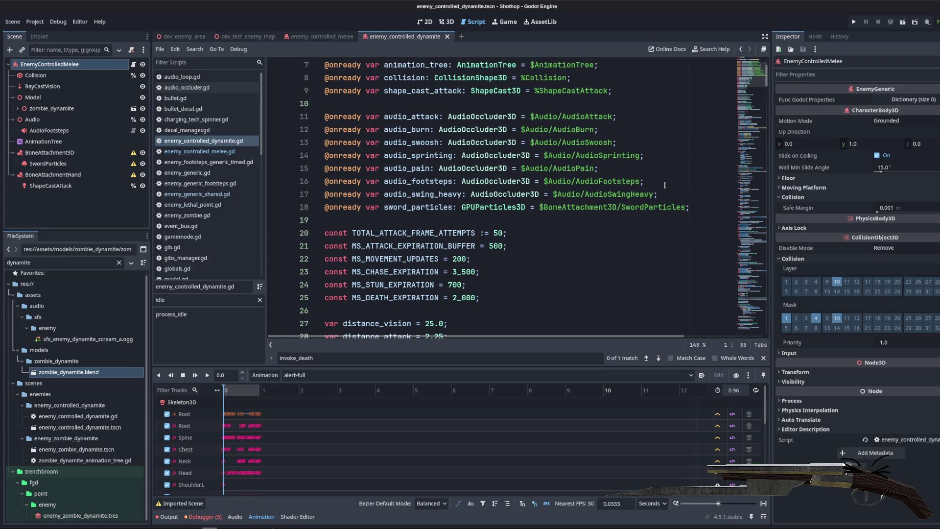
click(689, 208)
click(611, 142)
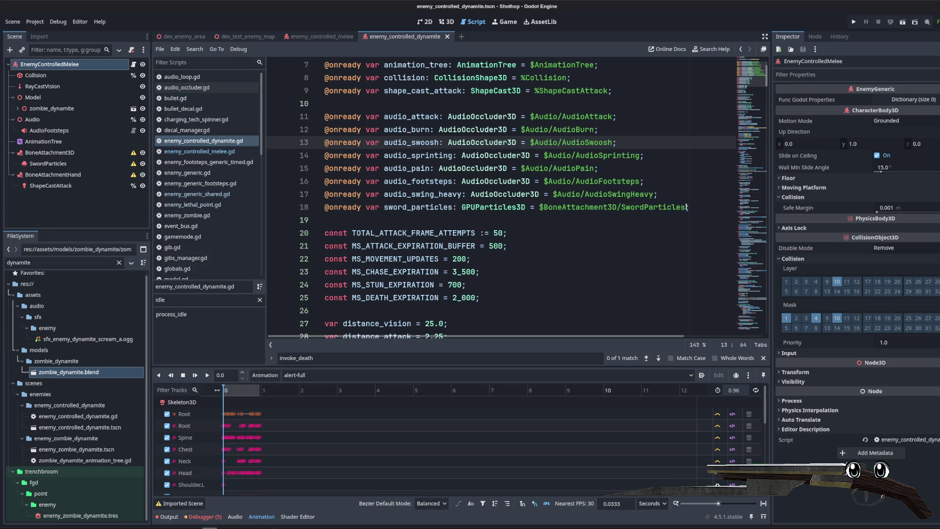
drag(688, 207, 344, 208)
key(BackSpace)
key(BackSpace)
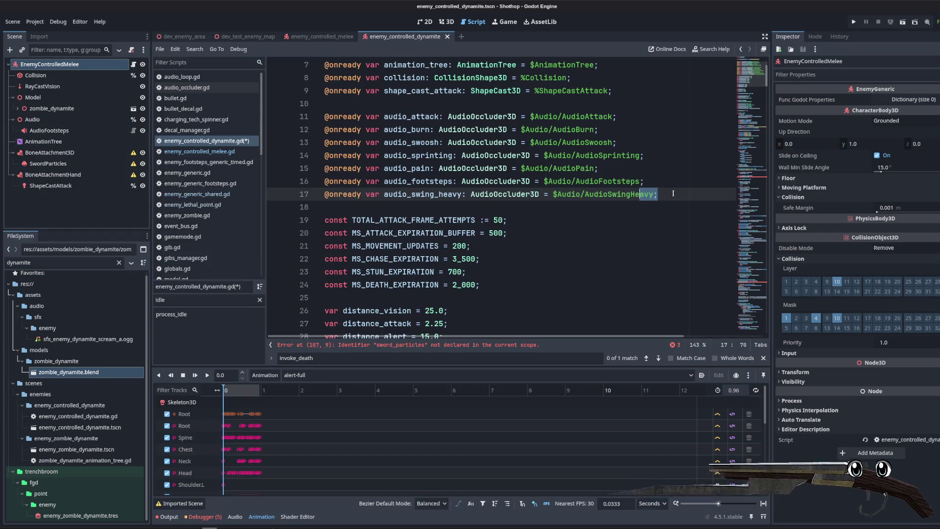
drag(640, 189, 324, 195)
key(BackSpace)
key(BackSpace)
drag(665, 168, 343, 103)
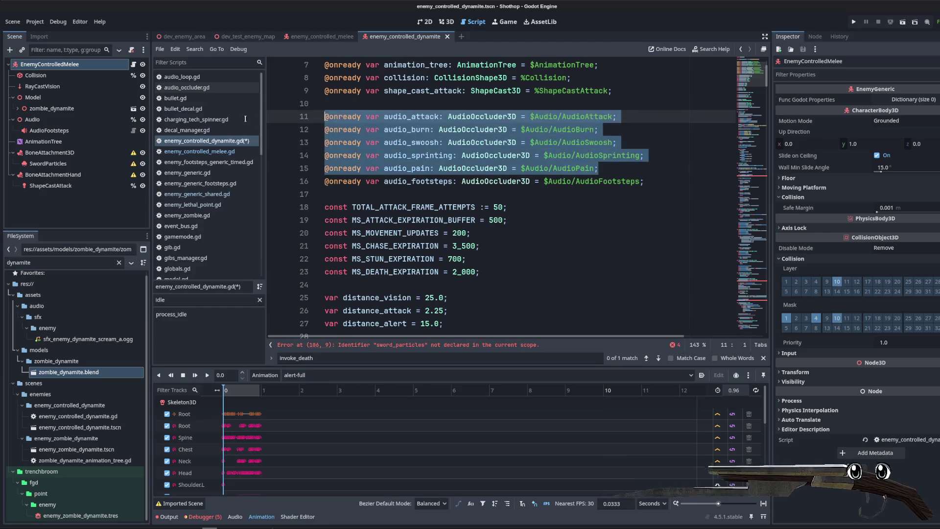
key(BackSpace)
click(608, 142)
key(ctrl+s)
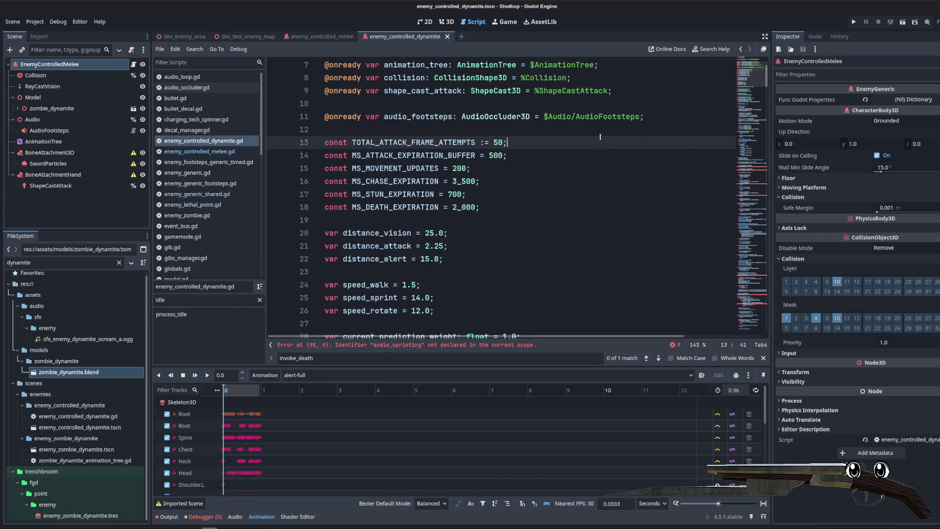
- Delete the BoneAttachment3D node along with its SwordParticles
click(596, 157)
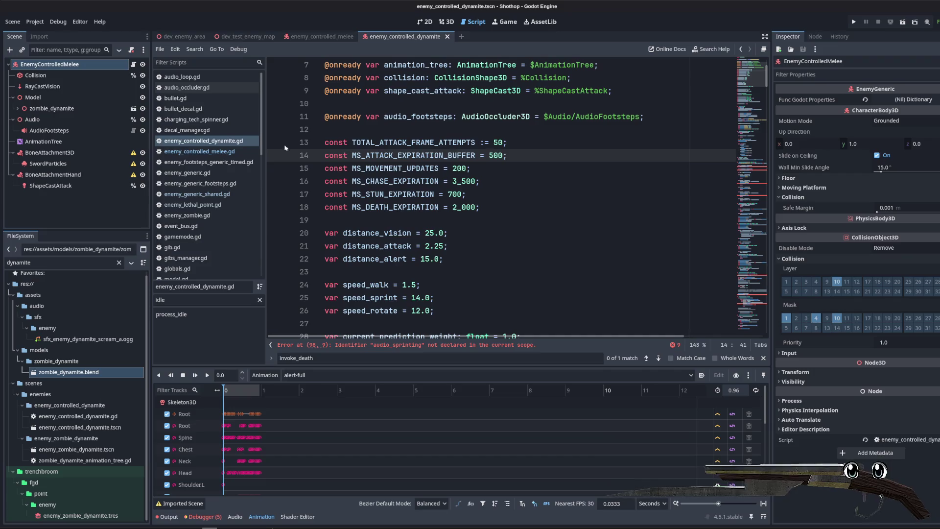
click(74, 154)
key(Delete)
key(Return)
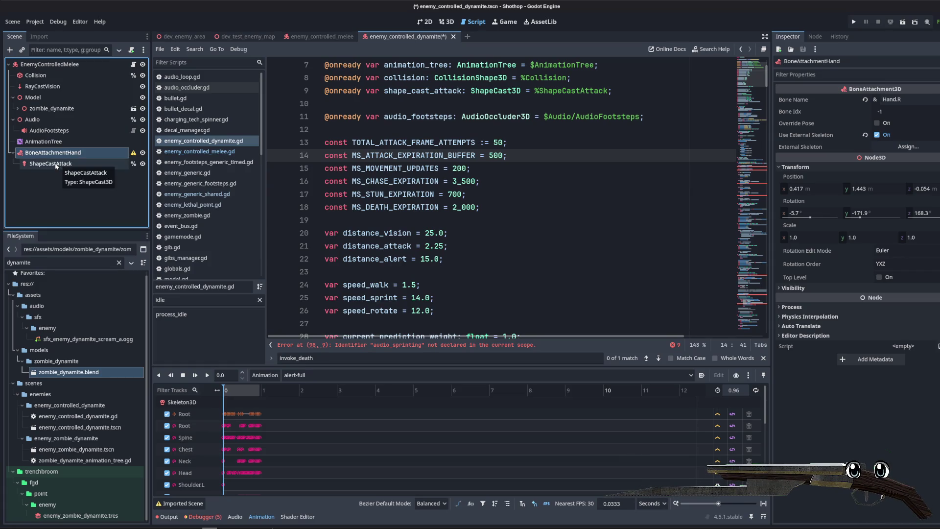
- Move ShapeCastAttack out above BoneAttachmentHand, then delete BoneAttachmentHand
click(447, 22)
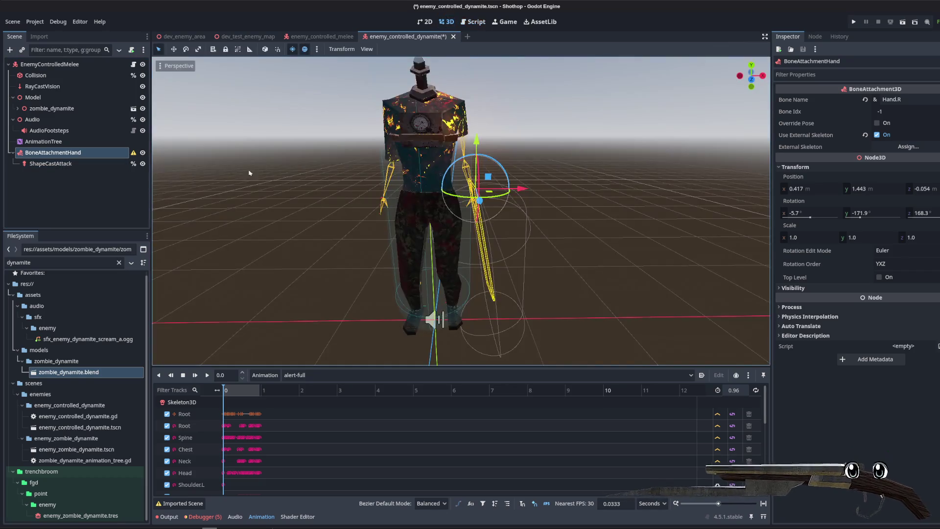
click(49, 164)
drag(43, 148, 43, 148)
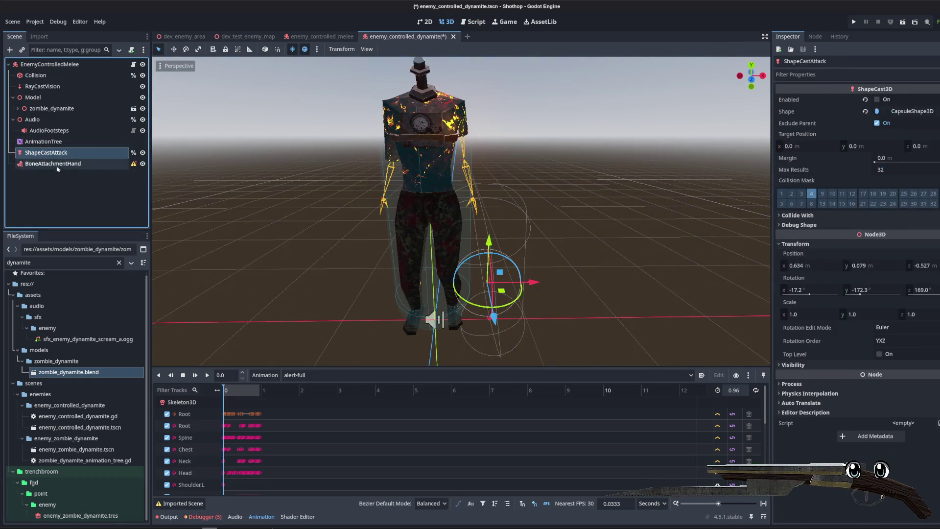
click(51, 162)
key(Delete)
key(Return)
- Replace ShapeCastAttack's capsule shape with a new SphereShape3D
click(51, 155)
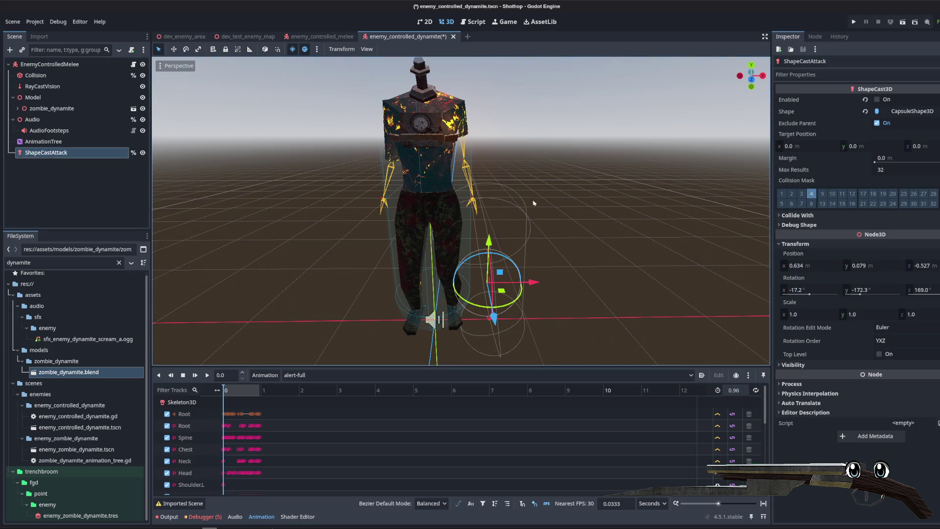
click(867, 112)
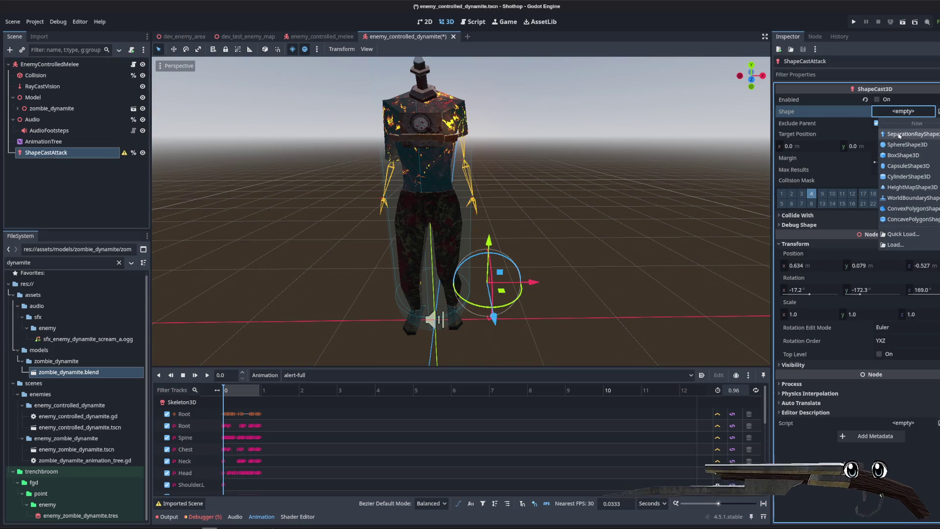
click(867, 113)
click(904, 111)
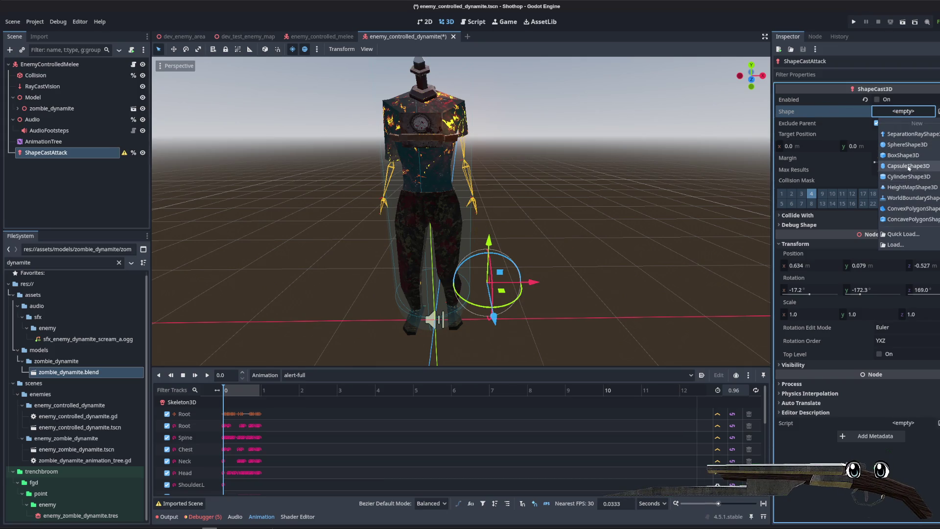
click(908, 145)
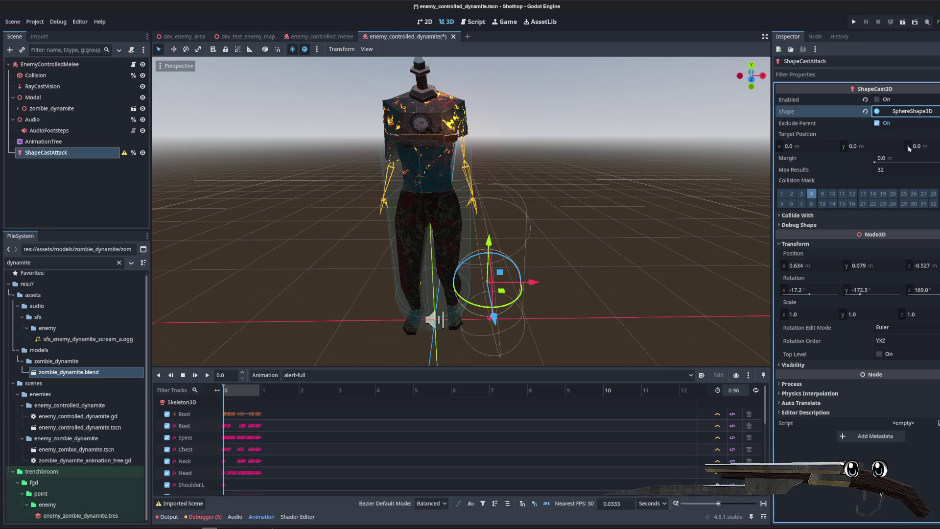
click(876, 112)
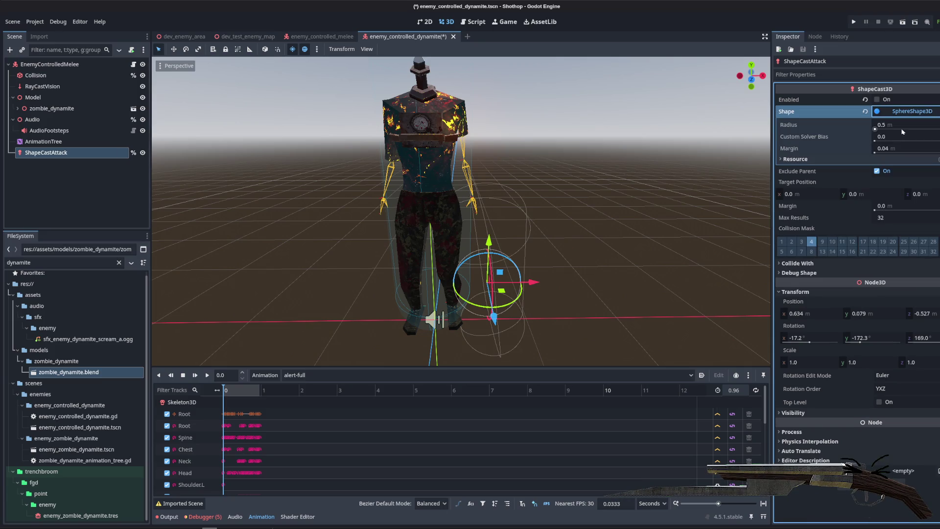
click(899, 126)
text(5.)
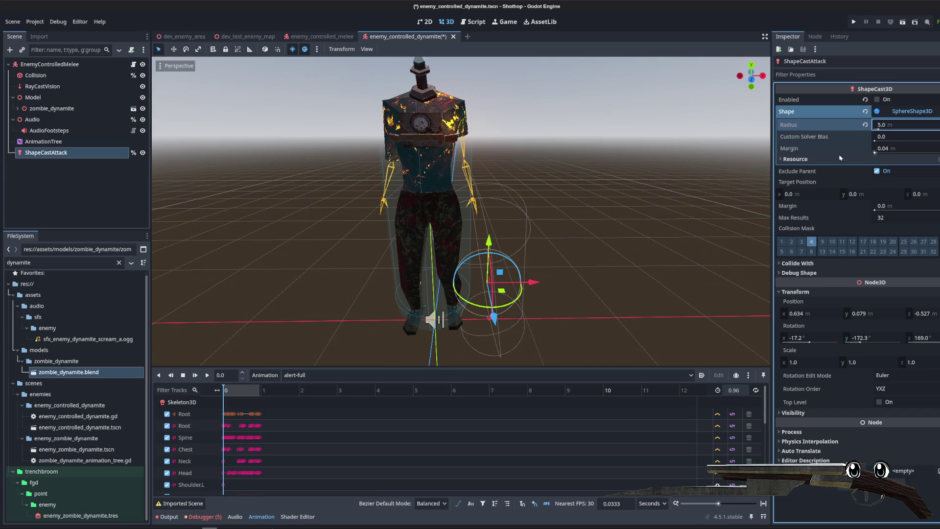
- Zero ShapeCastAttack's position and rotation, check it from side and front views, and close the scene
click(809, 315)
text(0	0	0	0	0	0)
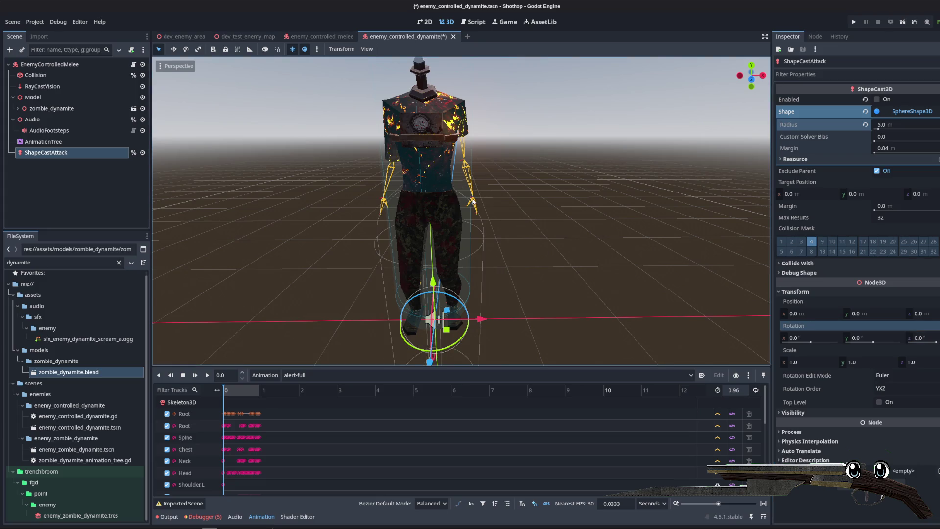
click(913, 111)
scroll(301, 226, down, 3)
key(KP_3)
key(KP_1)
scroll(302, 226, up, 3)
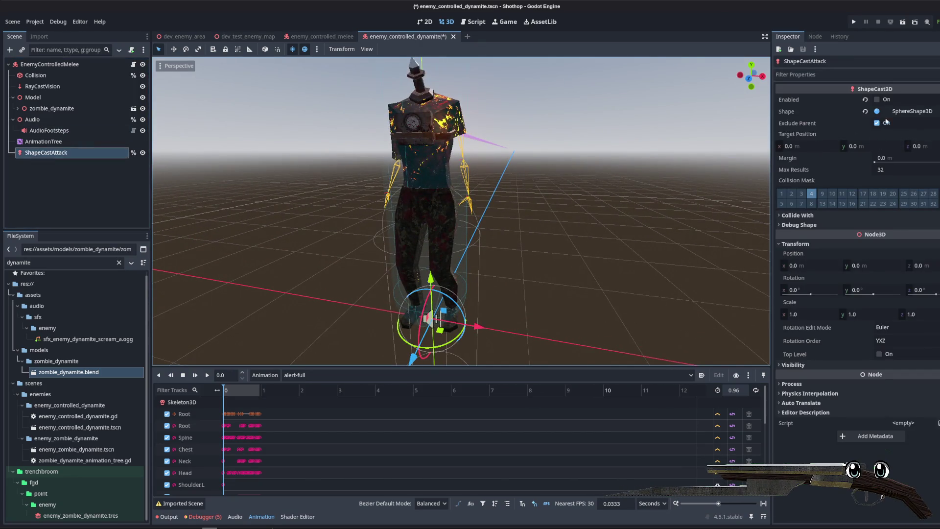
click(889, 112)
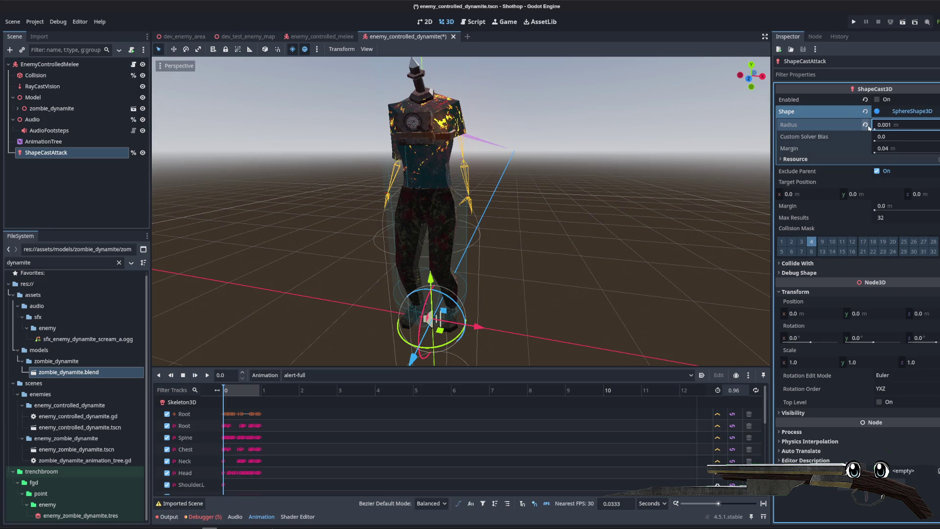
click(453, 36)
- Reopen the dynamite zombie scene and raise the shape cast to Y 1.237
click(490, 281)
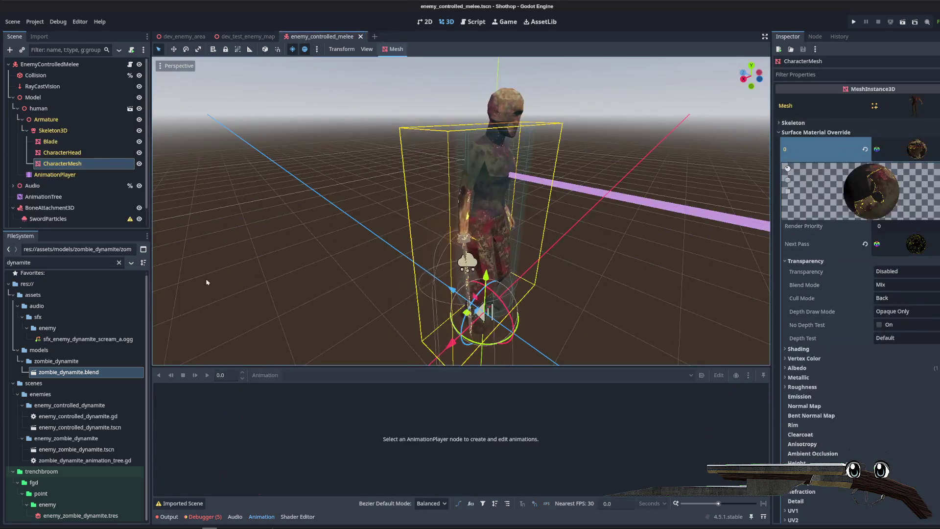
double_click(80, 427)
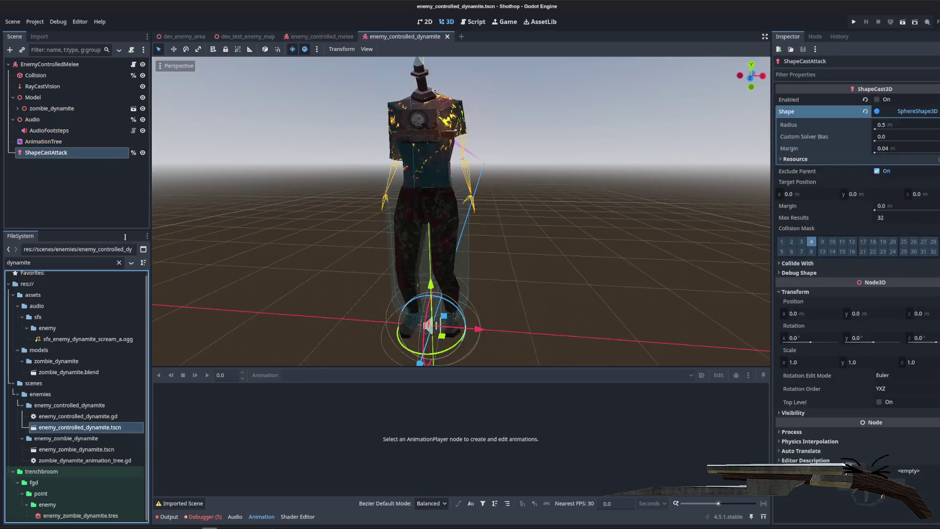
drag(431, 284, 437, 169)
click(908, 110)
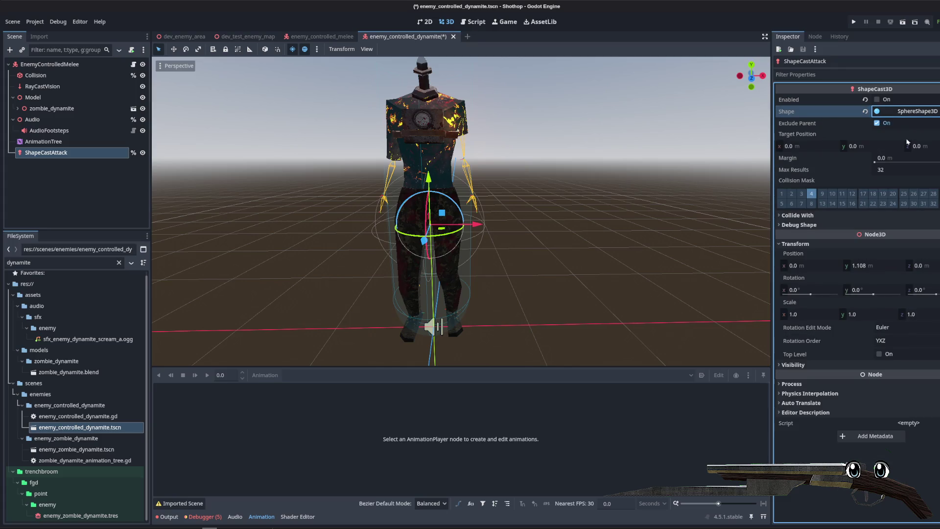
click(894, 117)
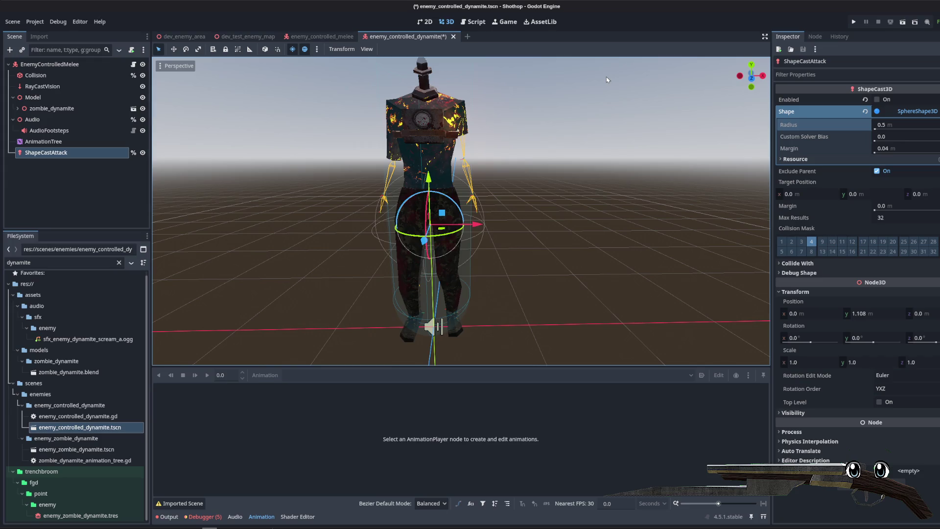
- Compare with the melee enemy's ShapeCastAttack, then return to the dynamite zombie scene
click(321, 36)
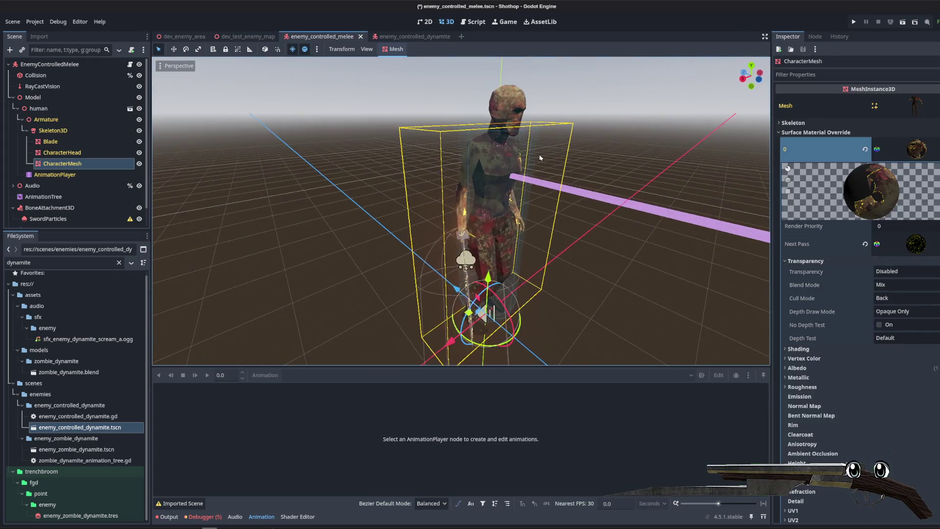
scroll(59, 196, down, 1)
click(57, 220)
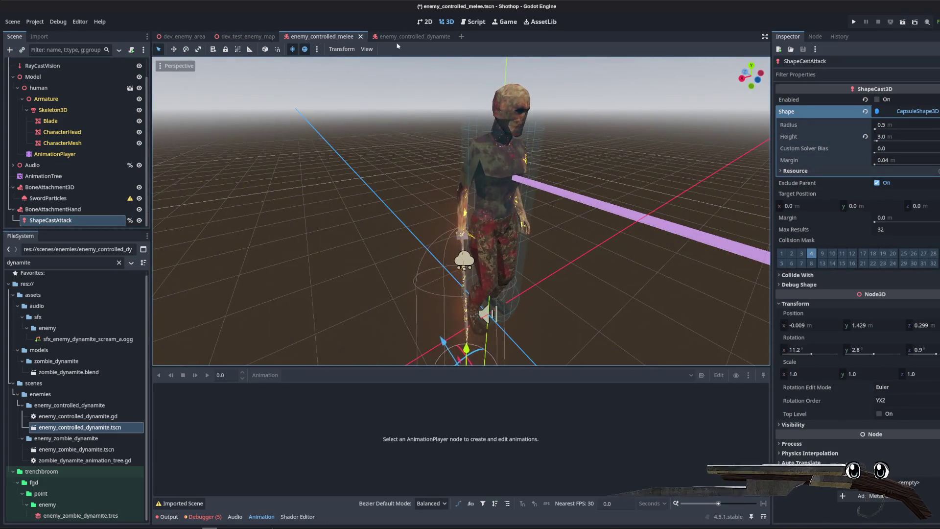
click(411, 37)
click(78, 152)
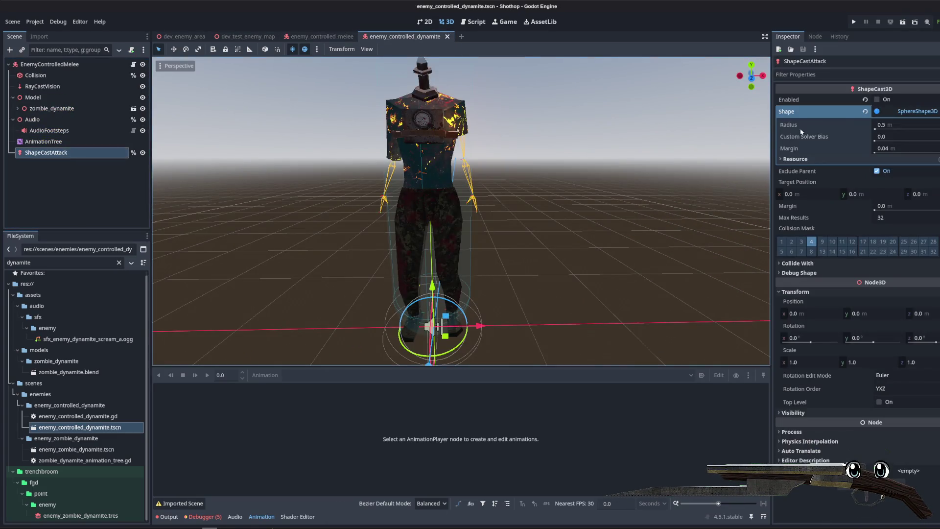
- Assign a new SphereShape3D with a 5.0 m radius, then undo the shape change
click(866, 112)
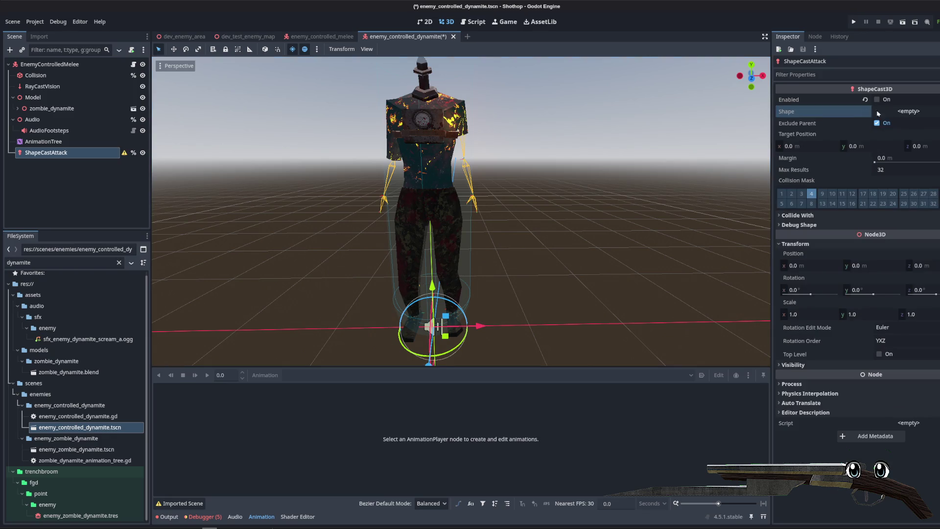
click(906, 113)
click(918, 145)
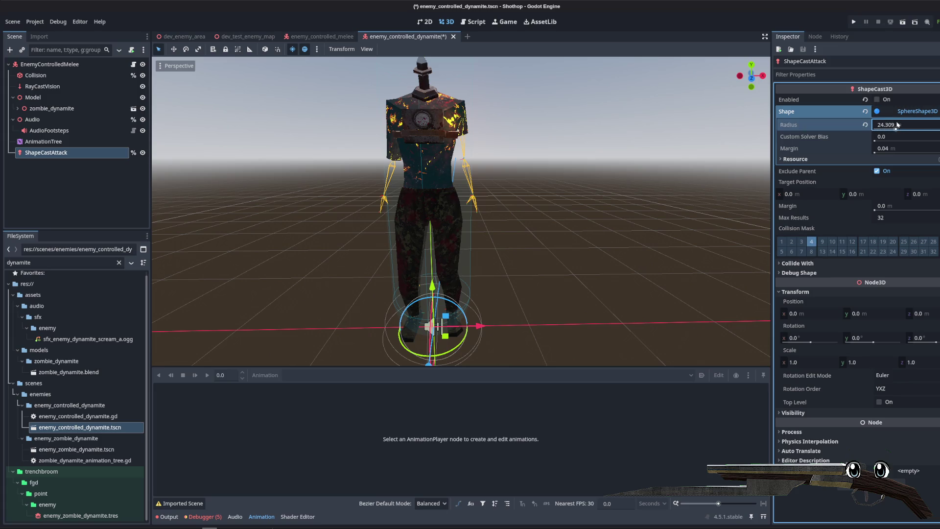
key(Return)
click(162, 68)
click(162, 67)
scroll(556, 181, down, 2)
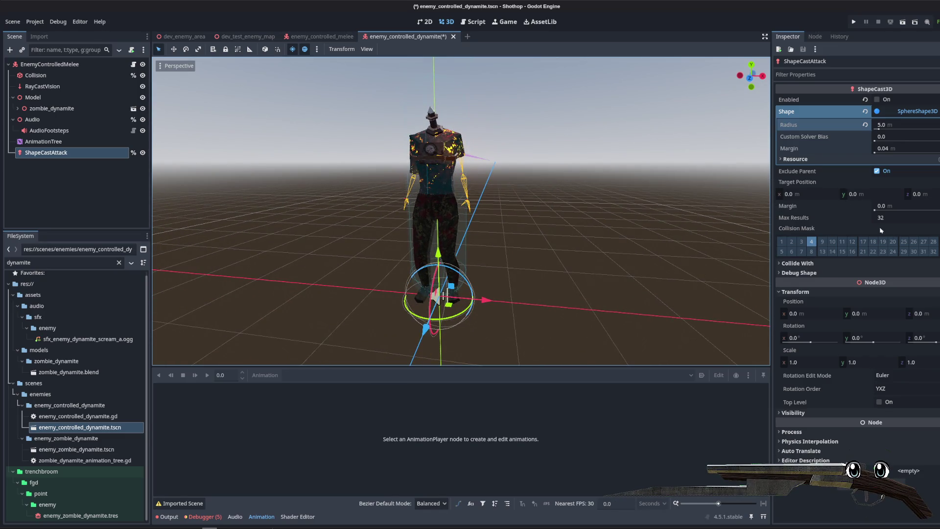
scroll(604, 213, down, 3)
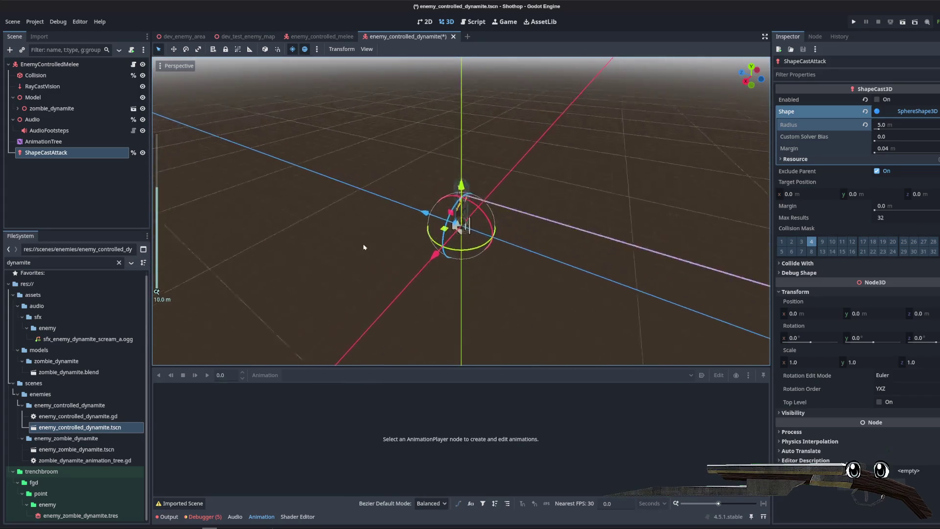
scroll(462, 202, up, 5)
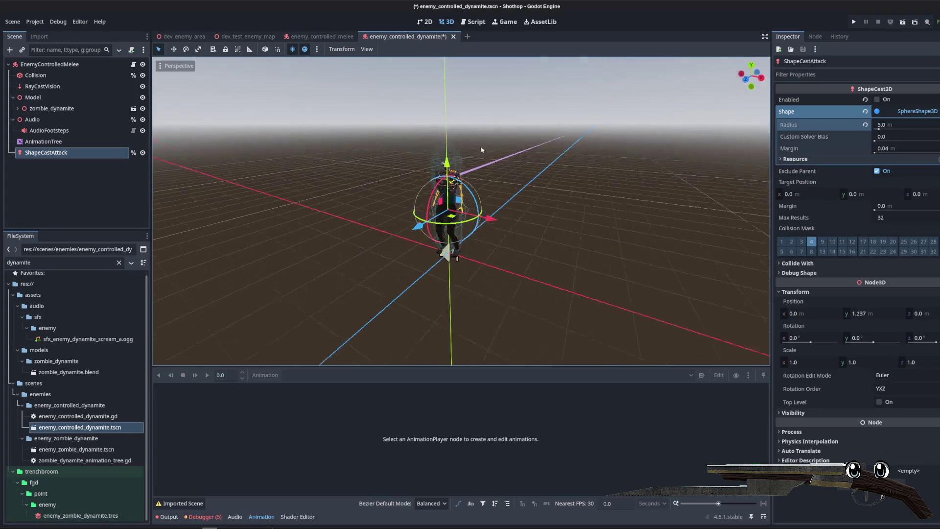
key(ctrl+z)
- Replace ShapeCastAttack with a fresh ShapeCast3D child accessible by unique name, and save
key(Delete)
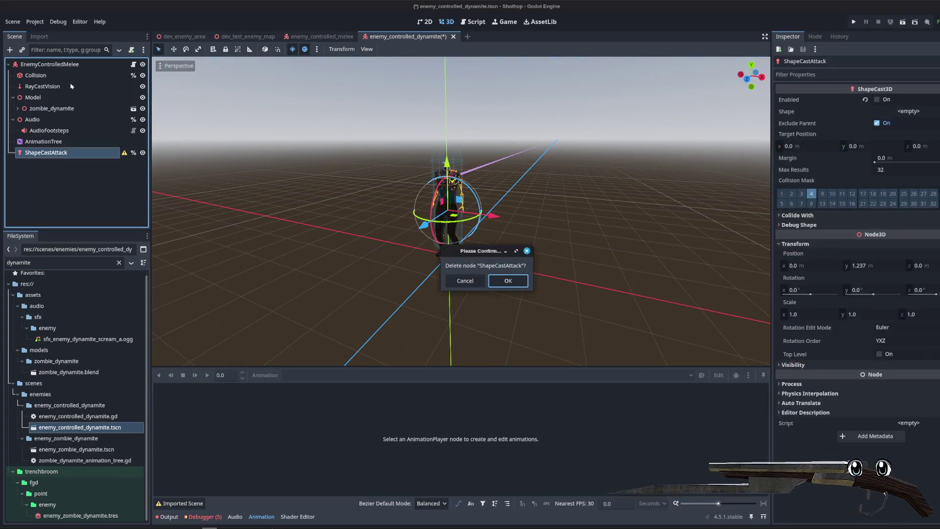
key(Return)
right_click(43, 65)
click(81, 84)
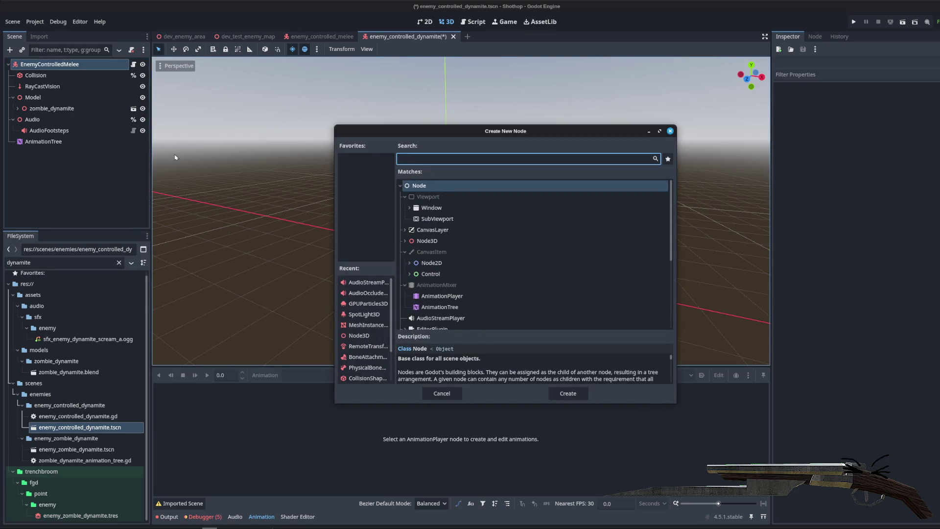
text(shape)
key(Return)
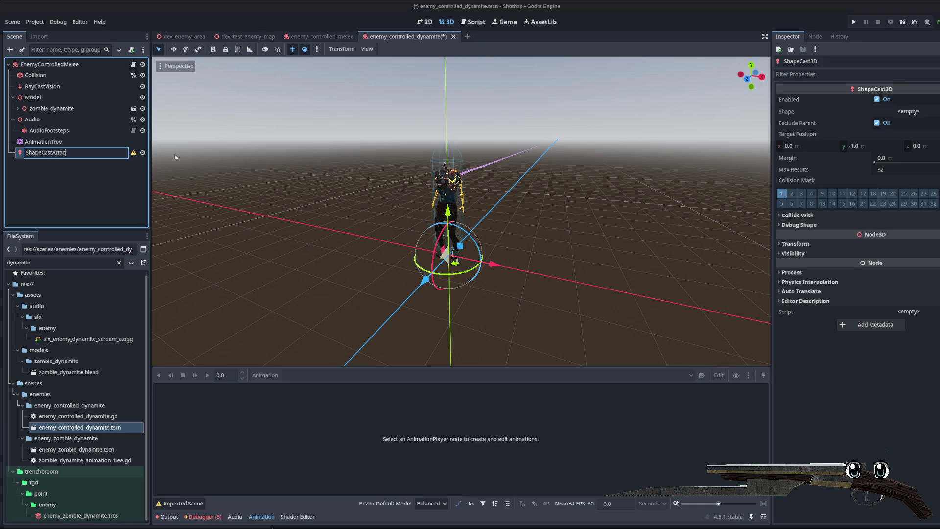
click(93, 353)
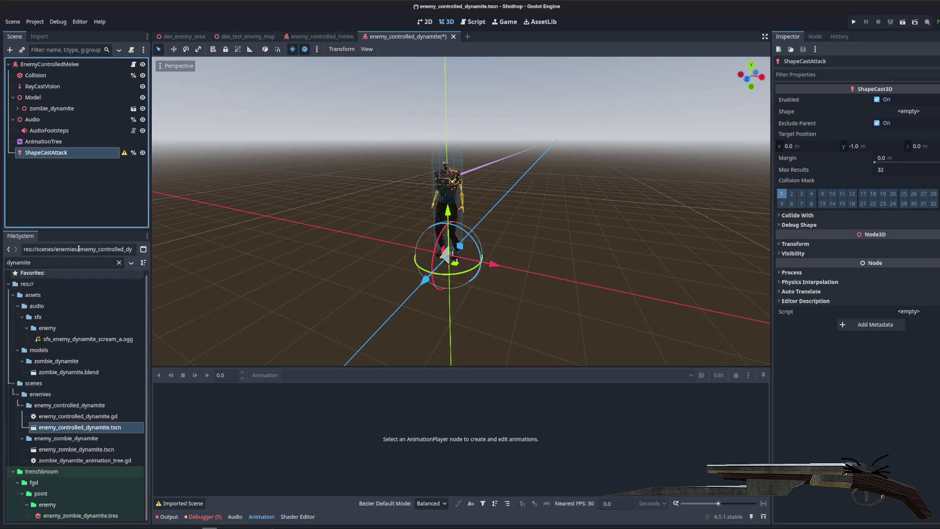
key(ctrl+s)
- Give the new shape cast a SphereShape3D, trying a 5.0 m radius
click(894, 112)
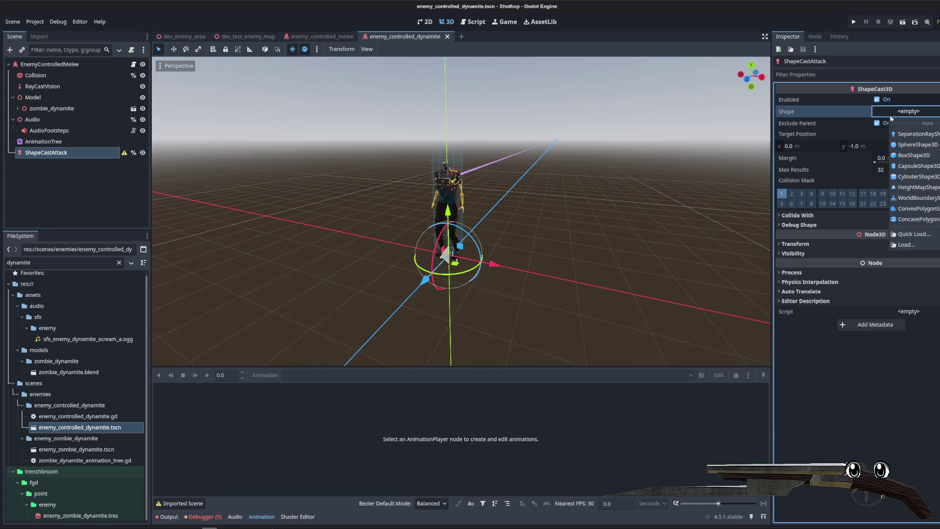
click(916, 145)
click(878, 111)
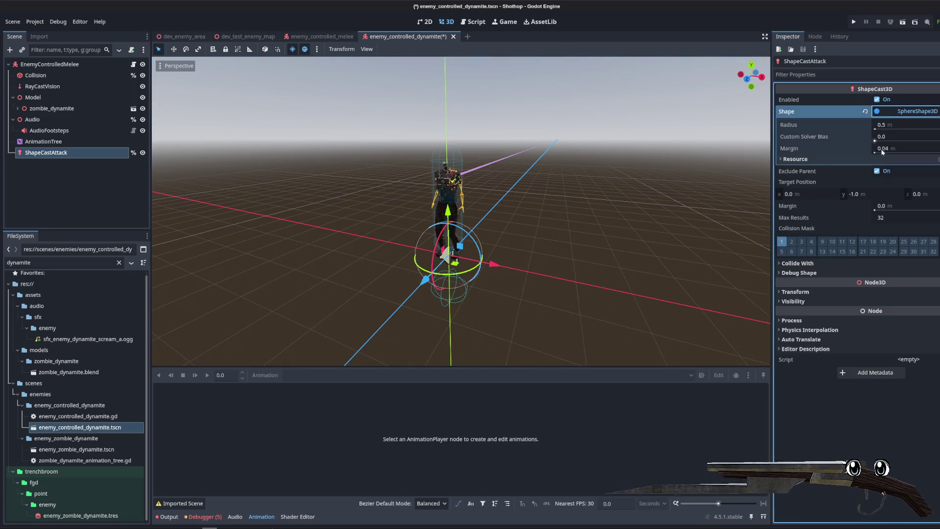
drag(877, 128, 896, 127)
text(5)
key(Return)
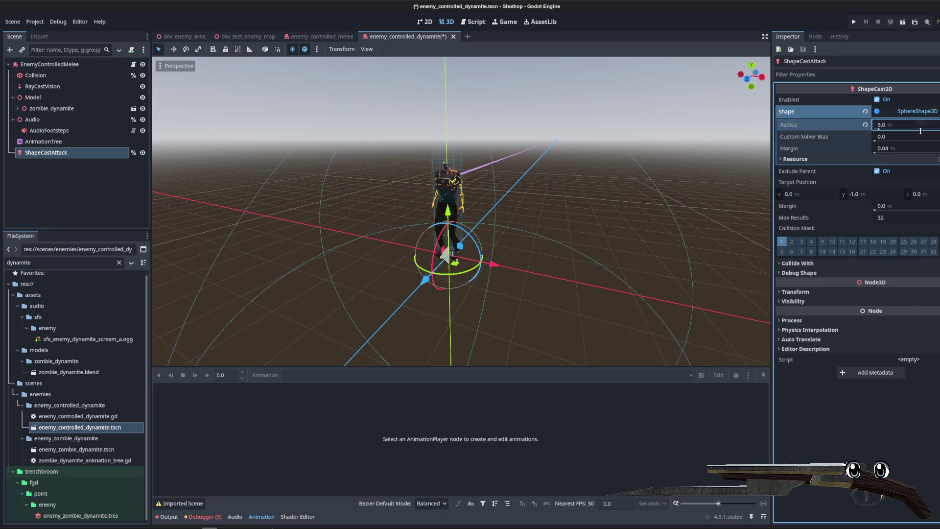
scroll(485, 189, down, 3)
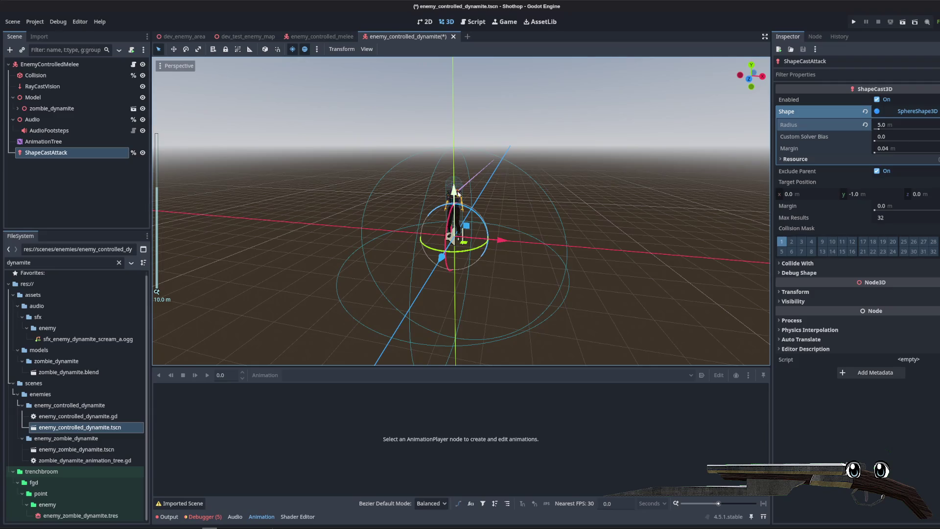
scroll(480, 172, up, 3)
scroll(480, 172, down, 1)
- Settle the sphere radius at 6.0 m, save the scene, and open its script
double_click(905, 126)
text(4)
key(Return)
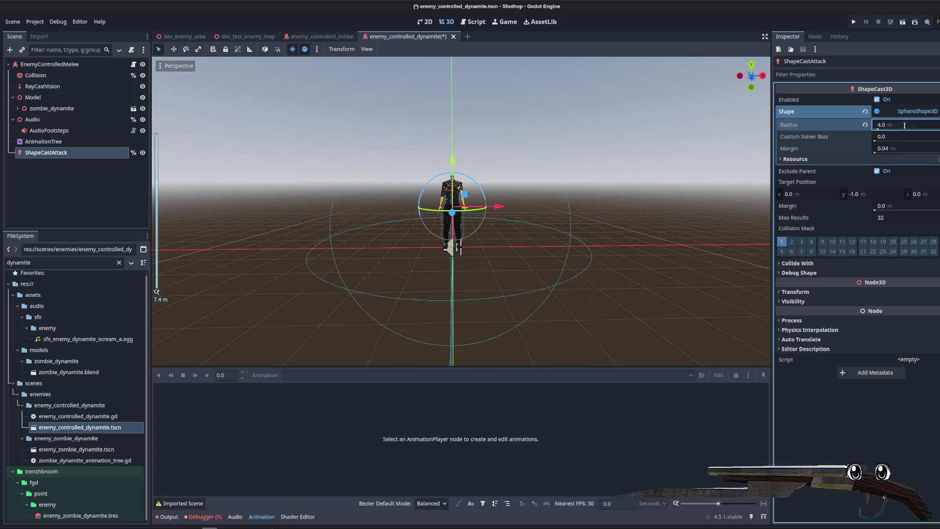
double_click(905, 125)
text(6)
key(Return)
scroll(611, 220, down, 1)
key(ctrl+s)
mouse_move(611, 220)
mouse_down()
mouse_move(515, 264)
mouse_move(430, 239)
mouse_move(489, 275)
mouse_move(397, 311)
mouse_move(363, 248)
mouse_move(479, 231)
mouse_up()
scroll(479, 230, up, 4)
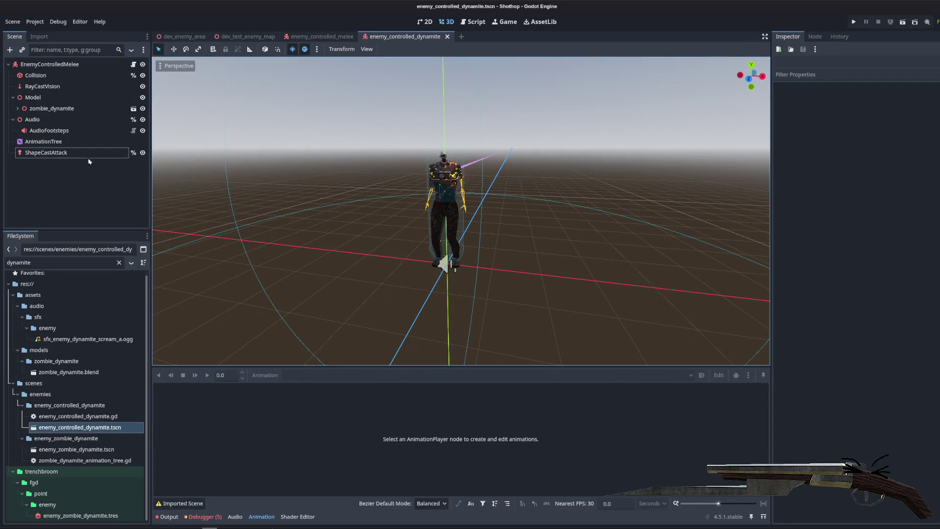
click(133, 64)
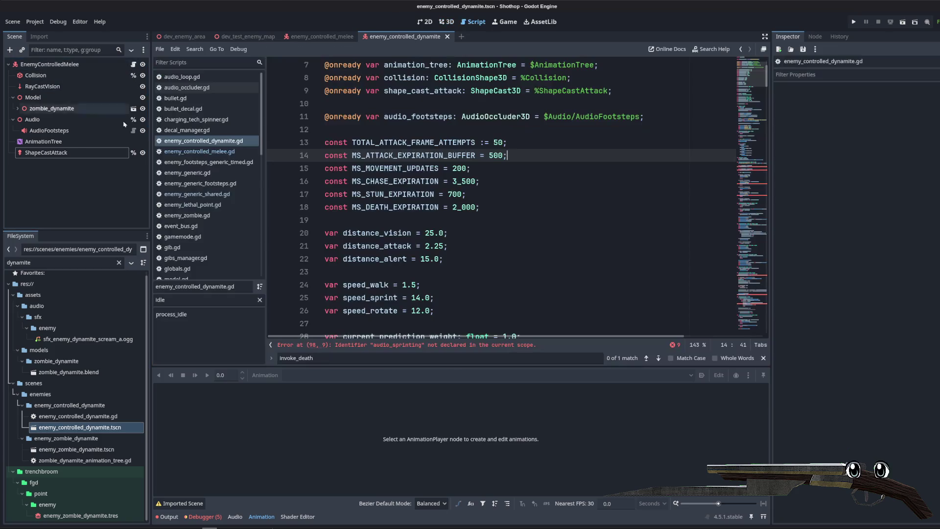
- Review script lines 15 and 18, then select the AnimationTree node to show its blend tree
click(497, 208)
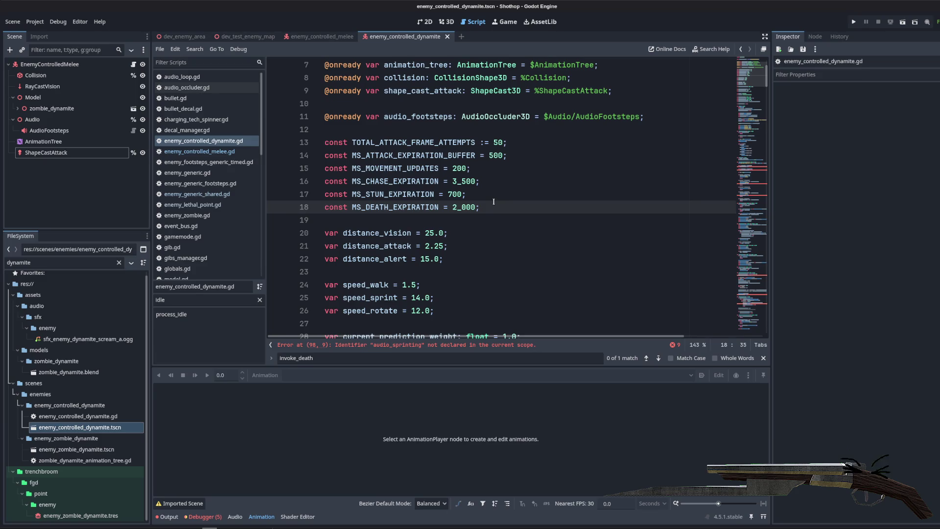
click(532, 169)
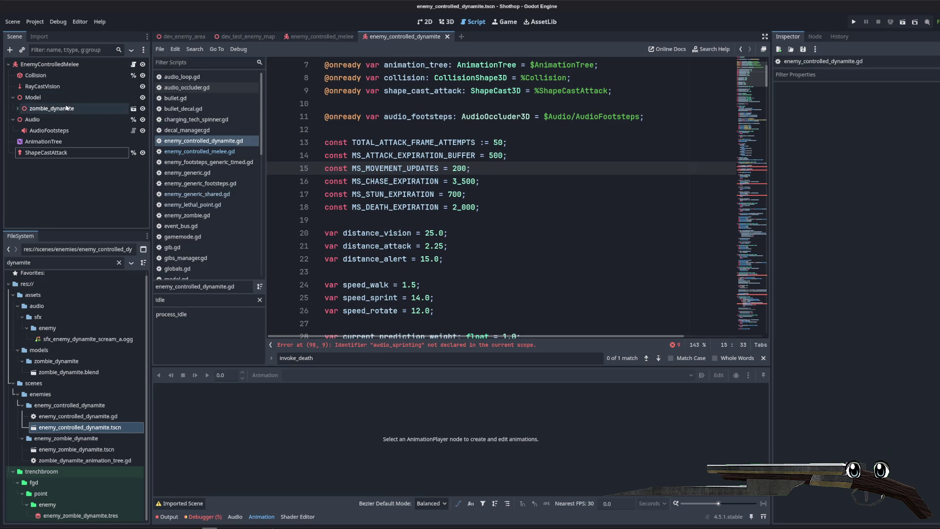
click(74, 143)
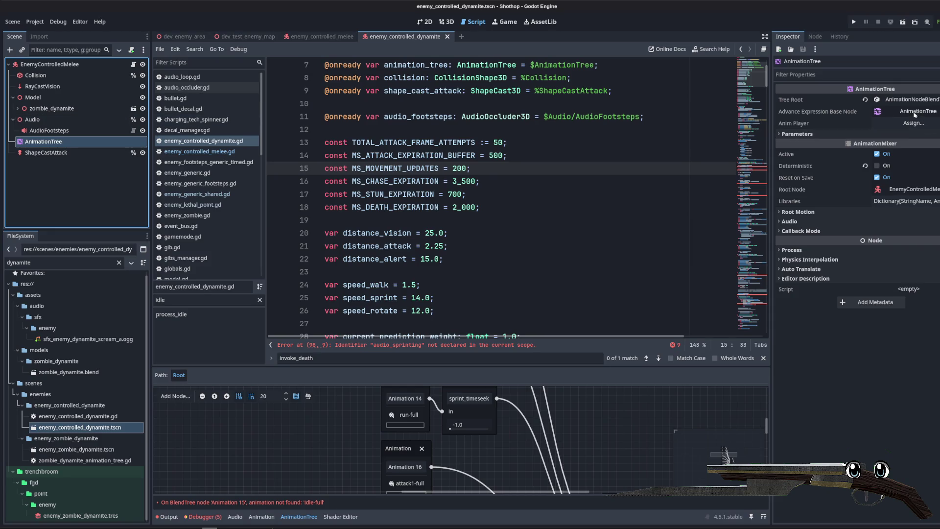
- Set the AnimationTree's Anim Player to AnimationPlayer and enlarge the graph panel
right_click(826, 112)
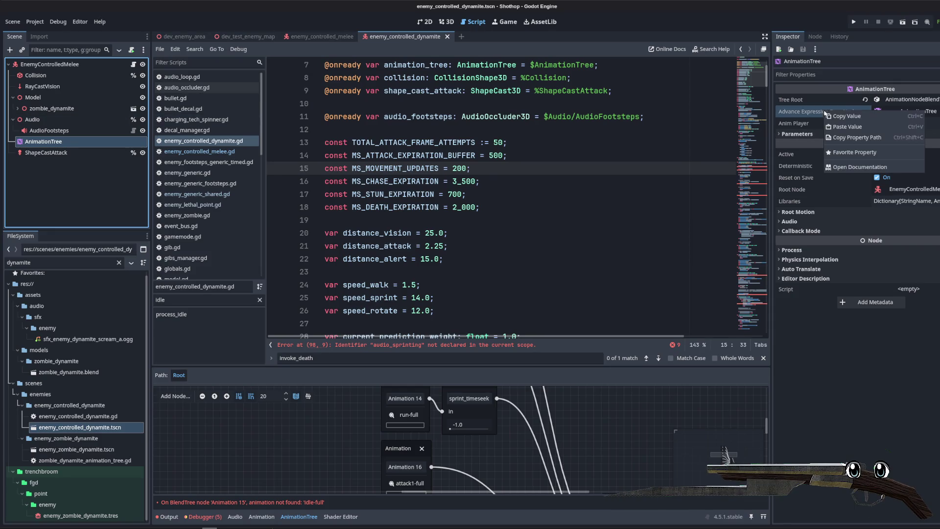
click(906, 112)
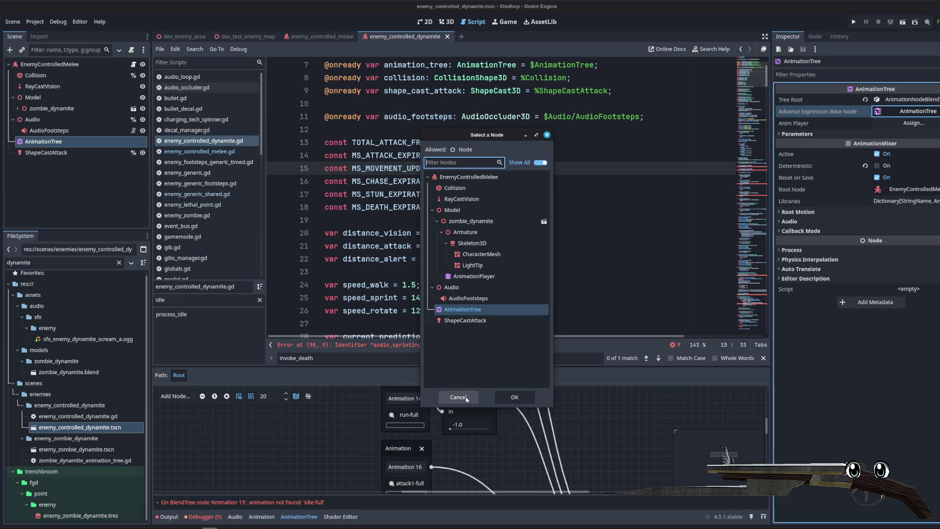
click(458, 397)
click(914, 123)
click(474, 276)
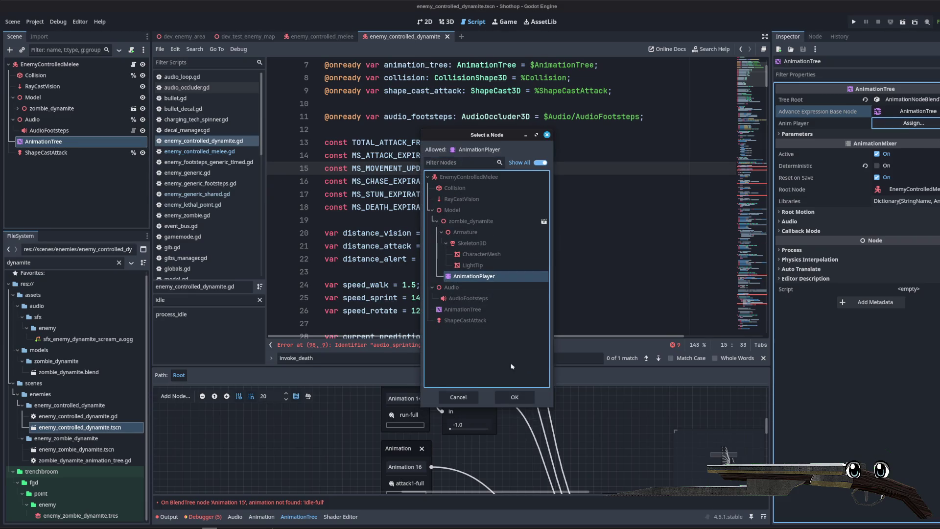
click(514, 398)
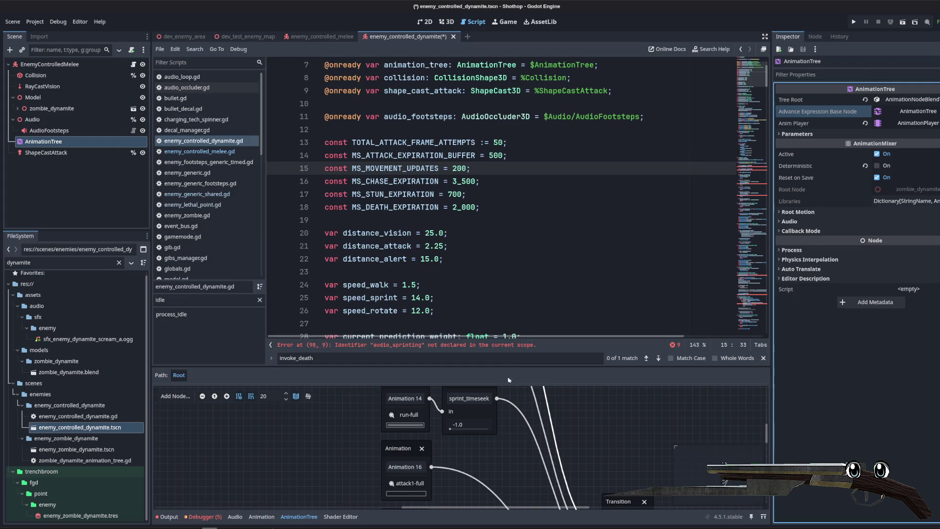
drag(500, 372, 500, 152)
scroll(431, 268, down, 3)
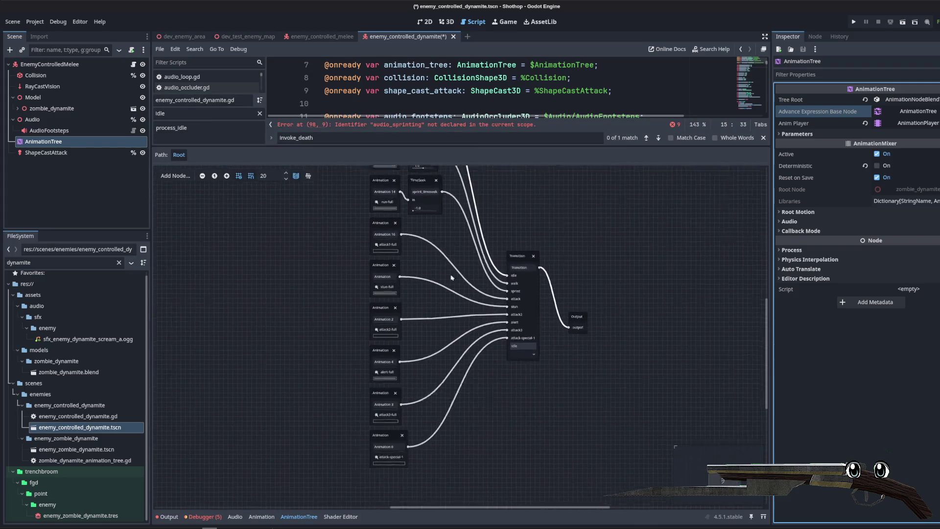
scroll(431, 268, up, 1)
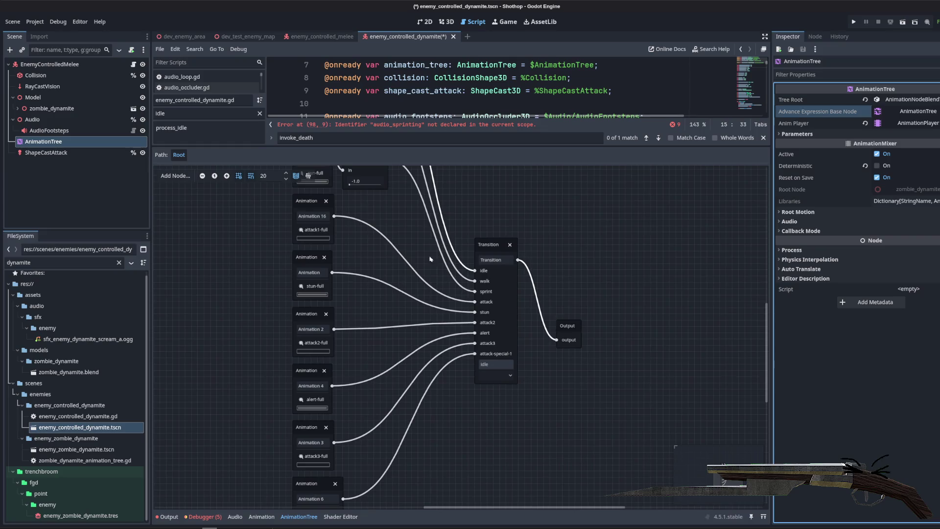
- Remove the attack, attack2, alert, attack3 and attack-special-1 inputs from the Transition node
click(492, 309)
click(829, 138)
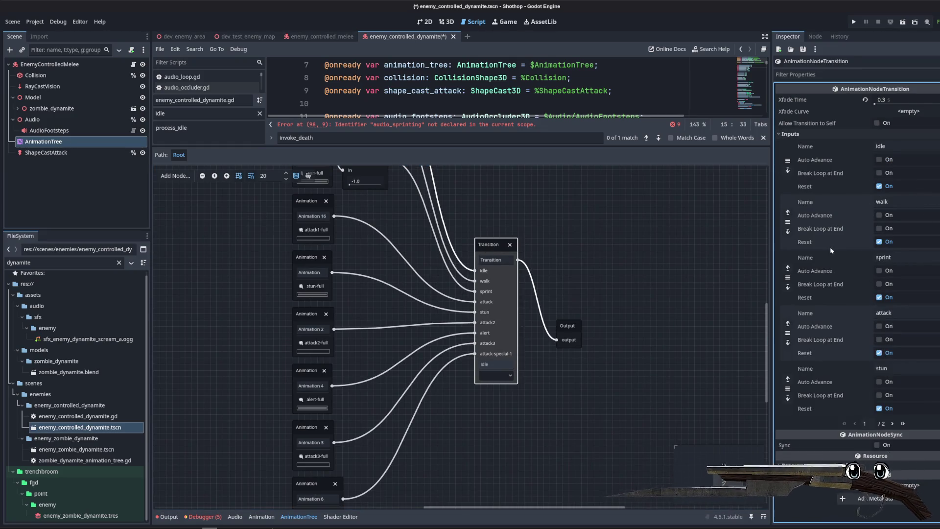
click(937, 333)
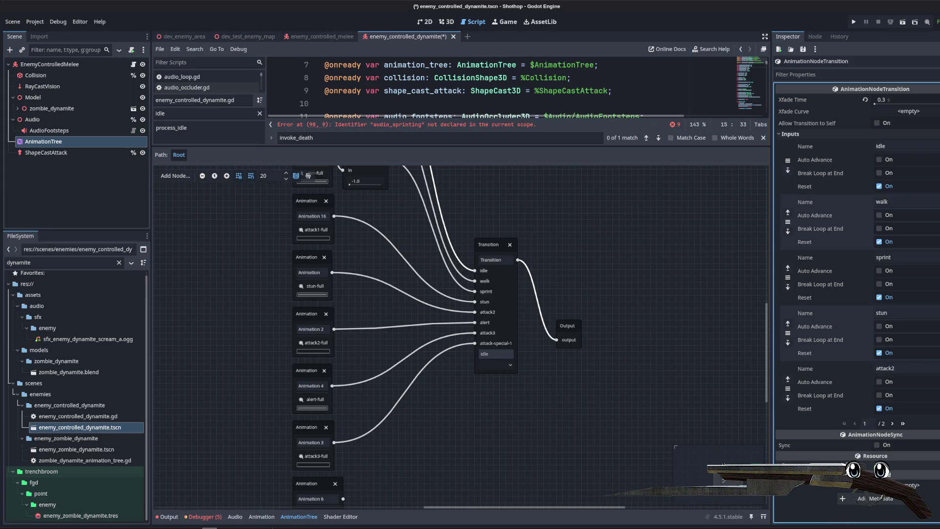
click(937, 388)
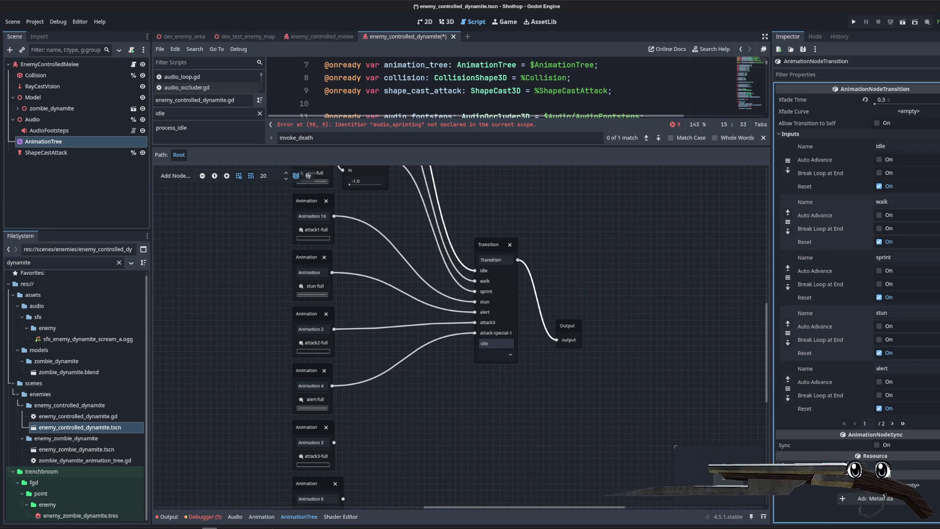
click(937, 389)
click(936, 389)
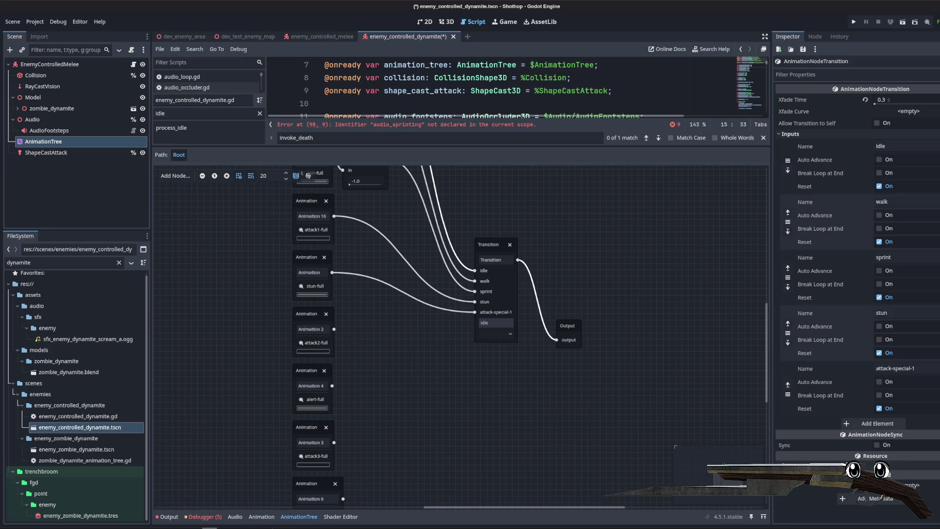
click(937, 388)
- Delete the attack1-full node and wire the stun-full animation into the Transition's stun input
scroll(493, 292, up, 1)
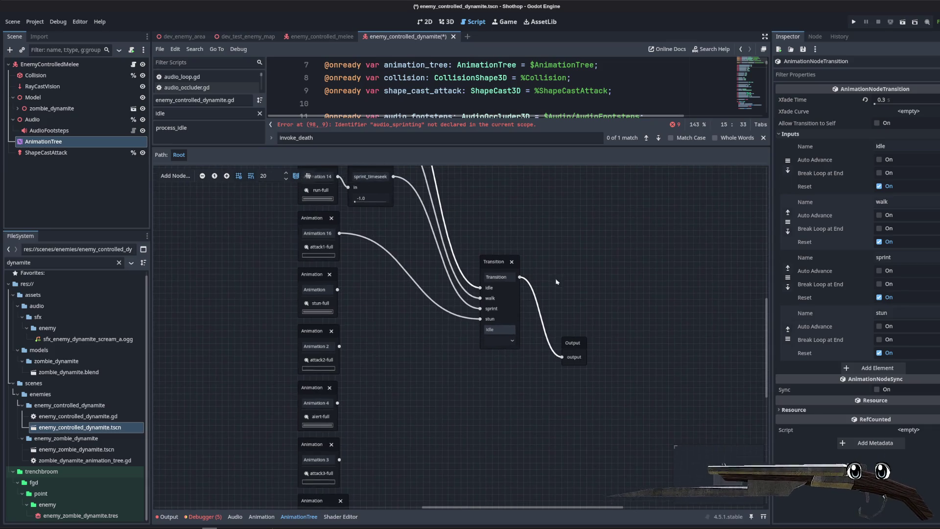
scroll(493, 292, up, 3)
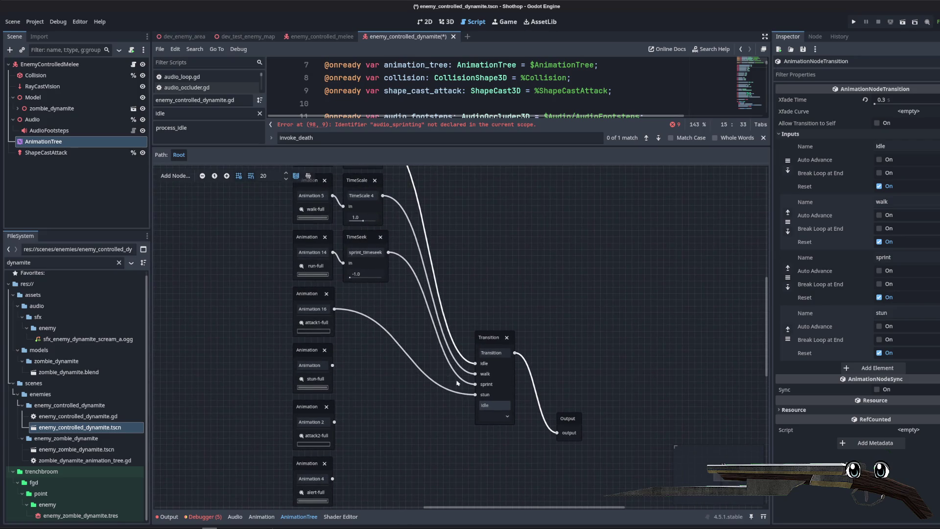
drag(476, 395, 458, 390)
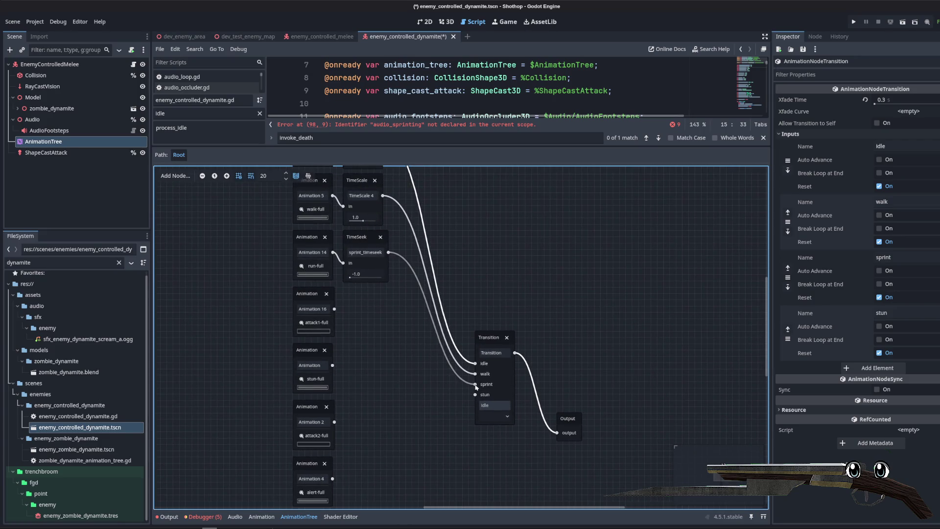
scroll(399, 317, up, 1)
scroll(384, 336, down, 2)
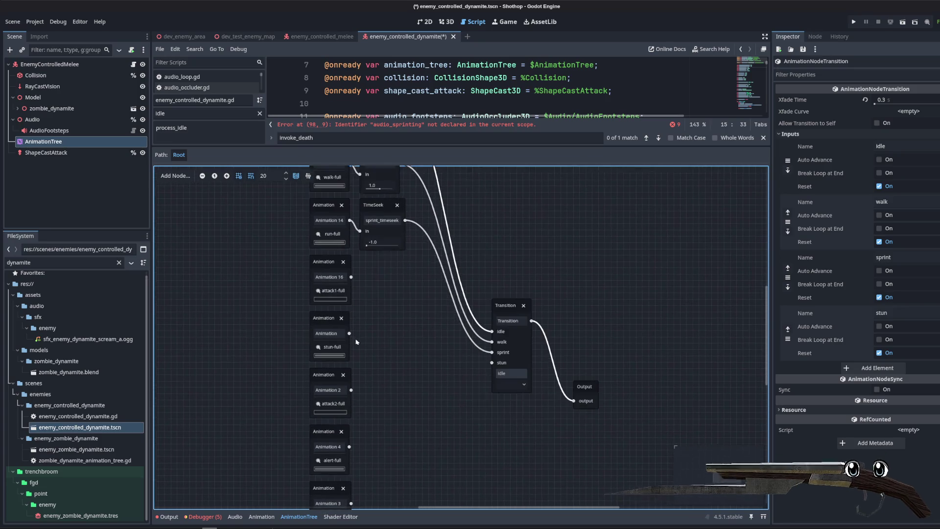
click(330, 263)
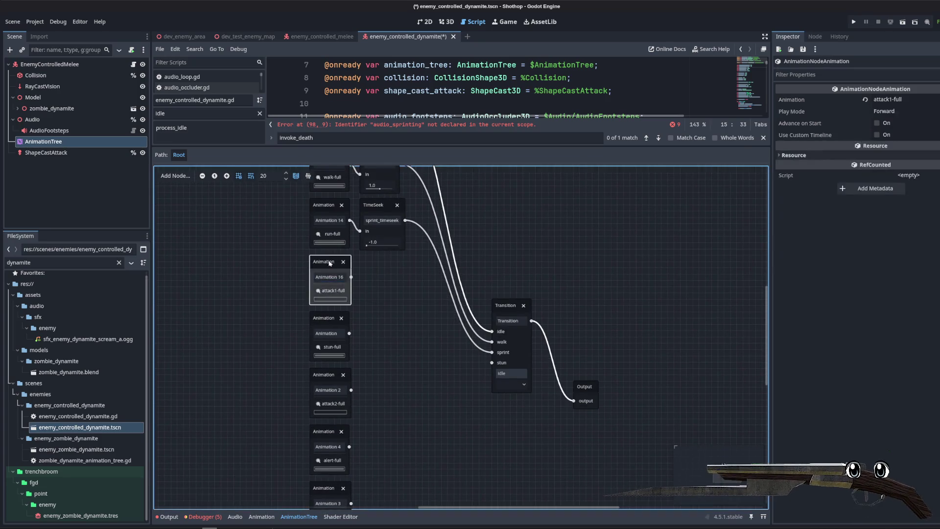
key(Delete)
drag(349, 333, 457, 378)
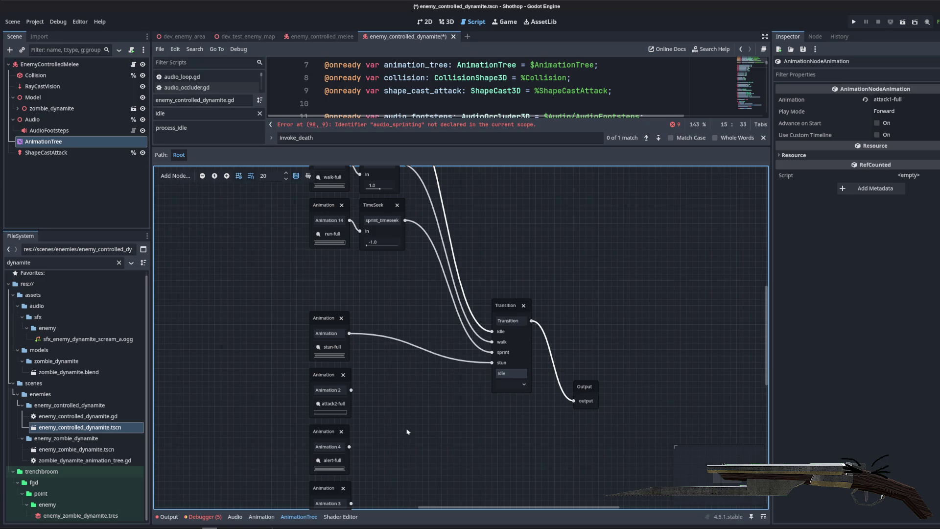
- Delete the unused attack2, alert and attack3 animation nodes and compact the remaining graph layout
scroll(407, 432, down, 4)
drag(420, 438, 247, 235)
key(Delete)
scroll(294, 255, up, 3)
scroll(333, 285, down, 2)
drag(301, 196, 397, 387)
mouse_move(343, 365)
mouse_down()
mouse_move(339, 443)
mouse_move(336, 420)
mouse_up()
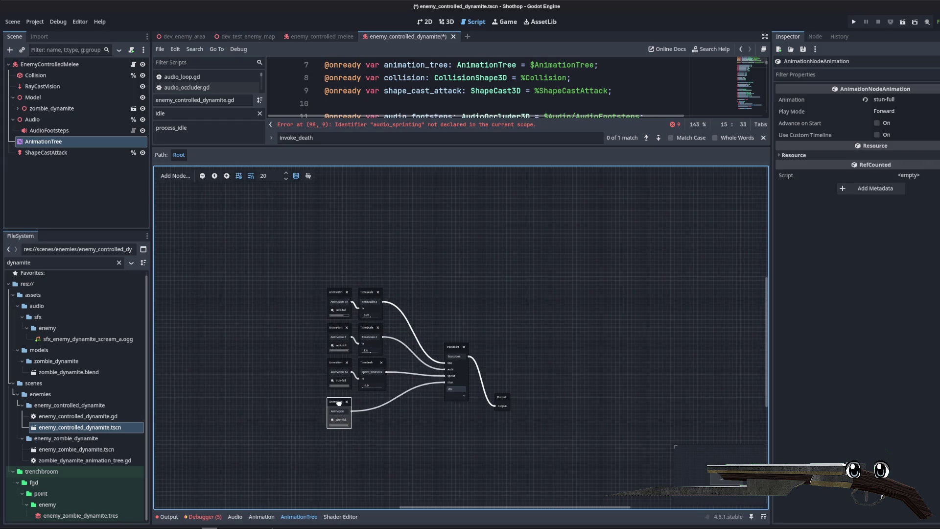
scroll(414, 413, up, 3)
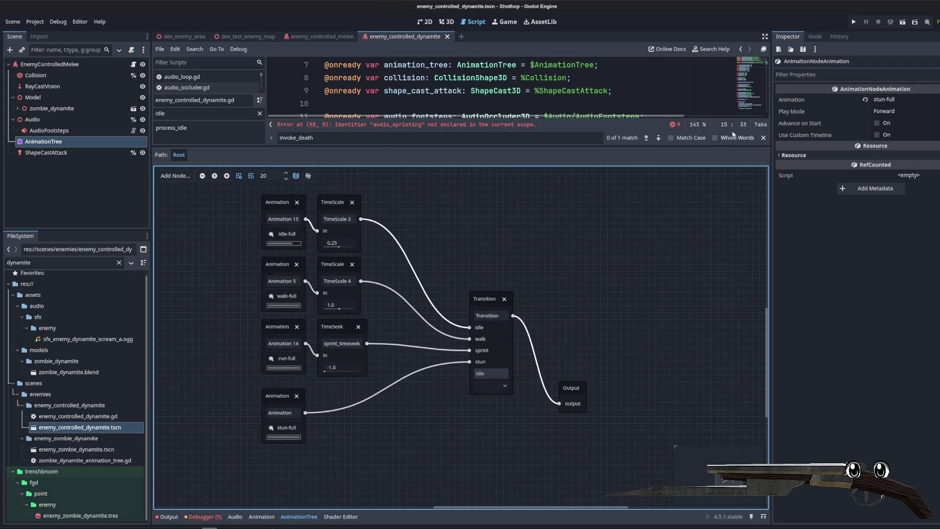
drag(495, 145, 495, 381)
scroll(602, 210, down, 10)
scroll(602, 210, down, 17)
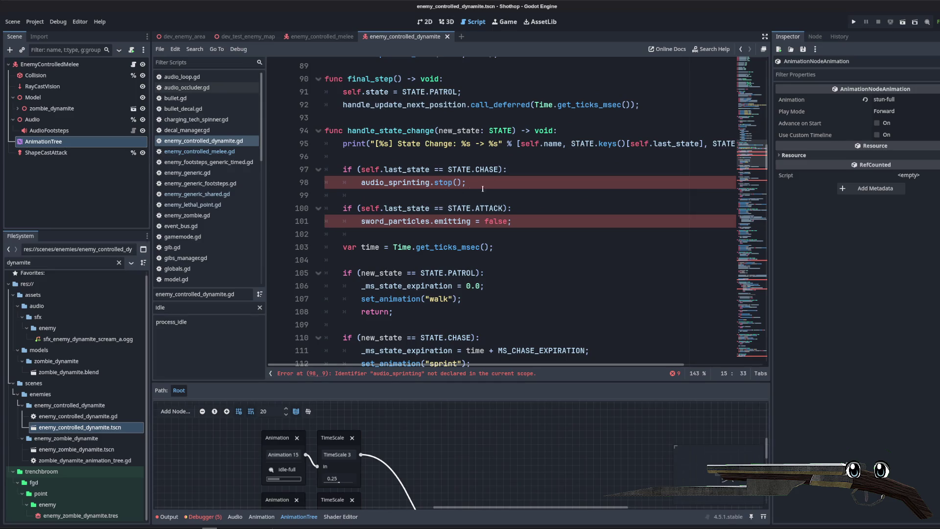
- Comment out the CHASE if-block and select the ATTACK if-block in the dynamite zombie script
drag(343, 169, 467, 182)
text(#)
key(ctrl+z)
key(ctrl+k)
drag(343, 208, 579, 220)
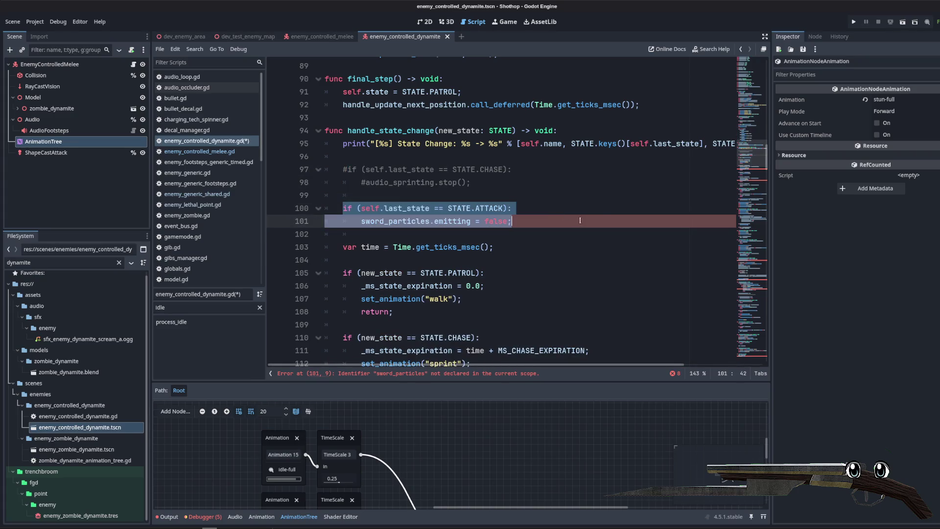
- Delete the audio_sprinting.play() and audio_sprinting.stop() lines
scroll(493, 196, down, 5)
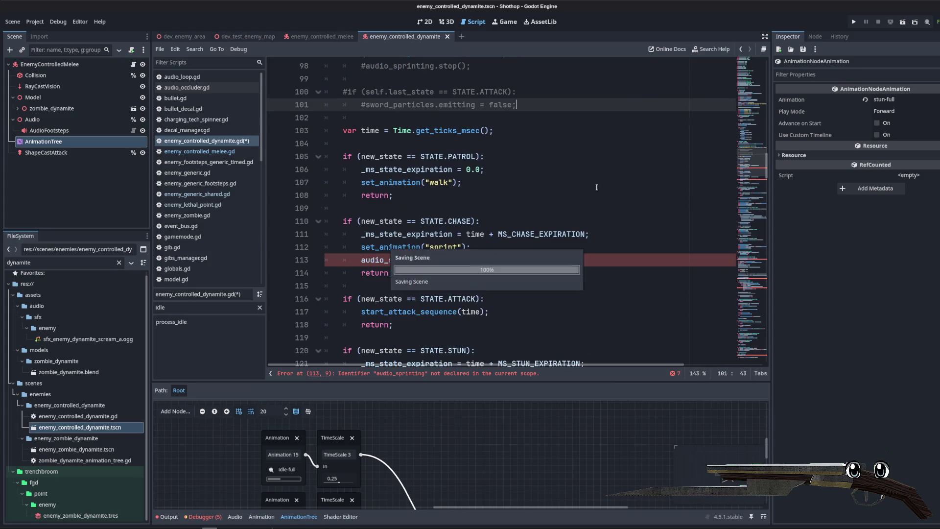
click(493, 183)
drag(493, 183, 320, 184)
key(BackSpace)
key(BackSpace)
drag(468, 299, 317, 301)
key(BackSpace)
key(BackSpace)
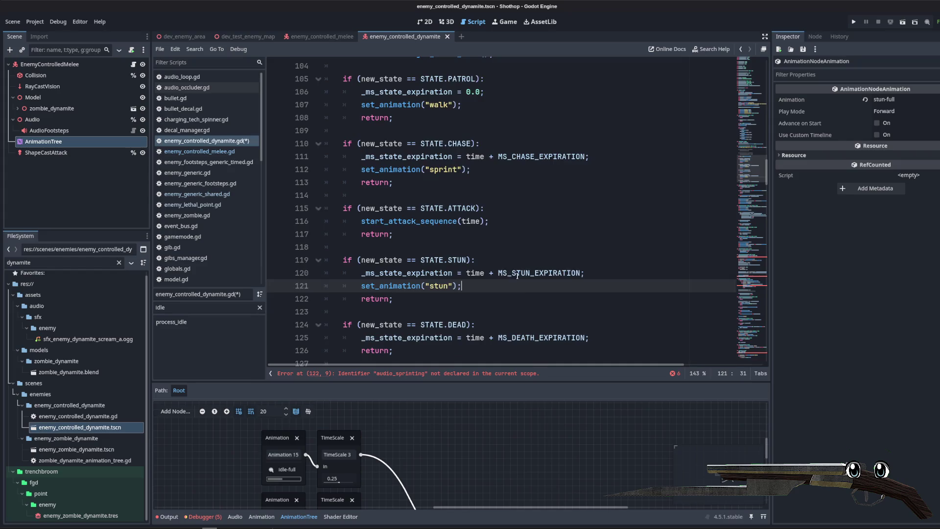
- Delete the sword_particles.emitting = true and audio_swing_heavy.play() lines
scroll(492, 217, down, 20)
scroll(493, 217, down, 6)
drag(487, 182, 323, 183)
key(BackSpace)
key(BackSpace)
scroll(496, 234, down, 5)
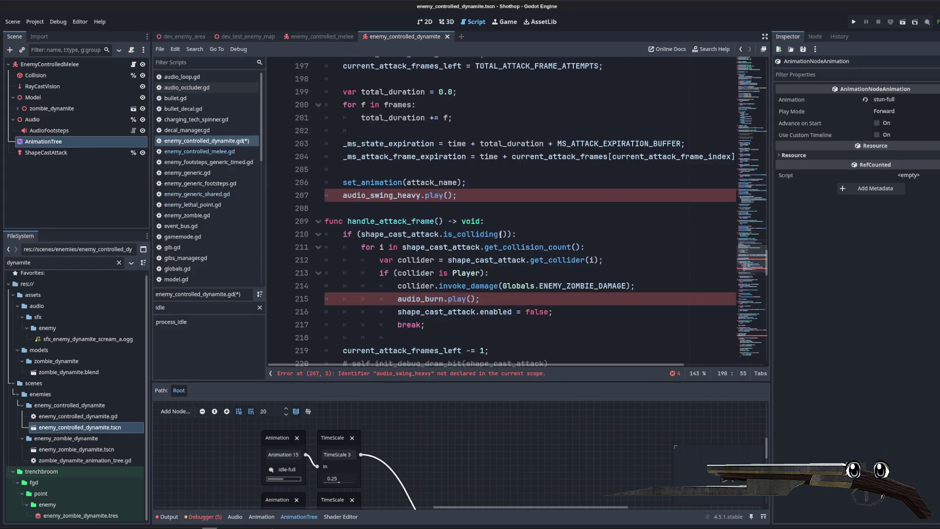
drag(481, 199, 324, 195)
key(BackSpace)
key(BackSpace)
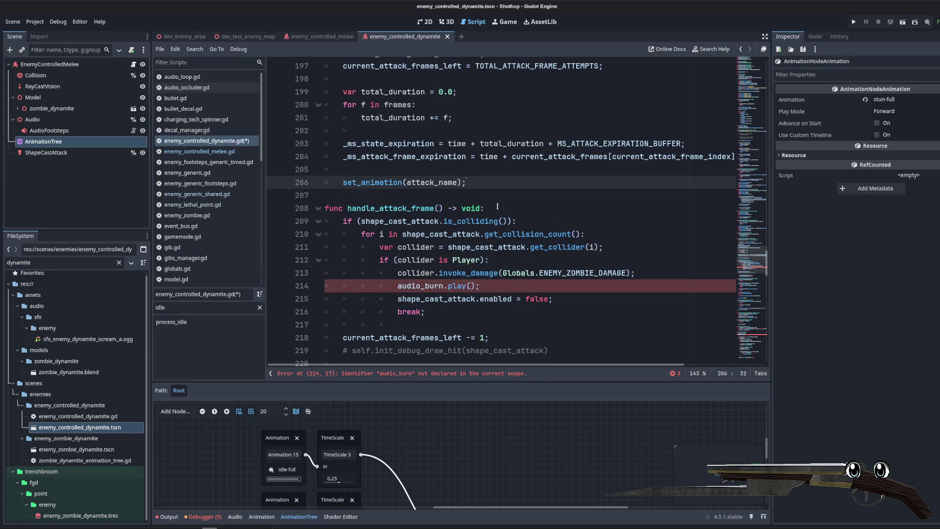
- Delete the audio_burn.play(), audio_pain.play() and sword_particles.emitting = false lines, then save the script
mouse_move(548, 244)
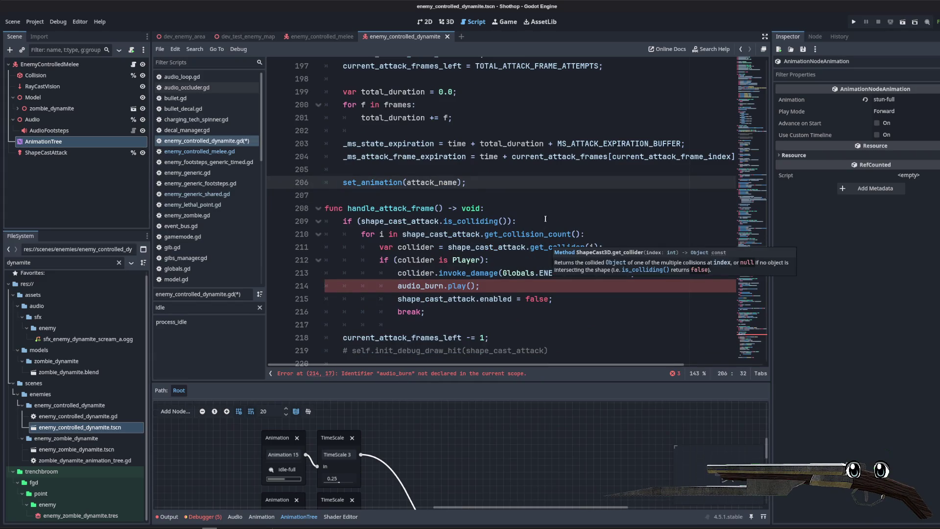
scroll(545, 219, down, 2)
drag(481, 207, 323, 207)
key(BackSpace)
key(BackSpace)
scroll(509, 220, down, 10)
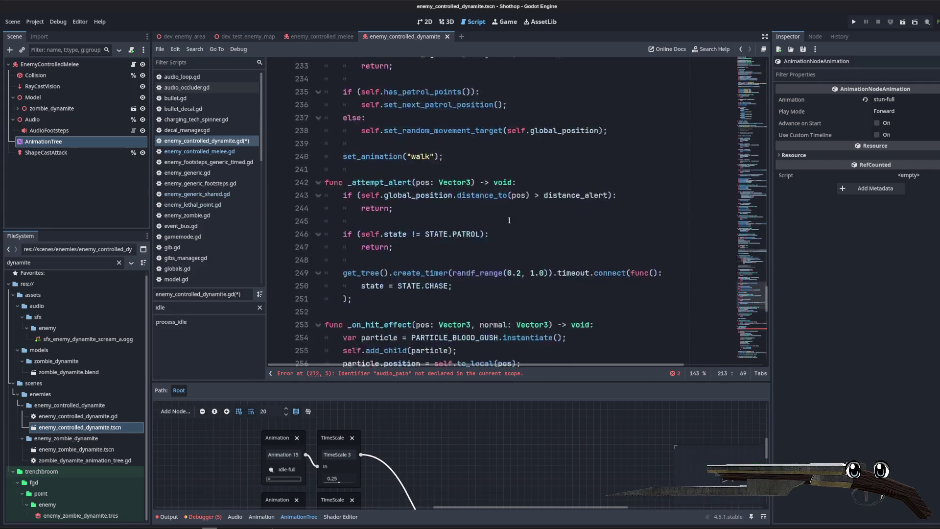
scroll(510, 221, down, 8)
drag(436, 260, 324, 259)
key(BackSpace)
key(BackSpace)
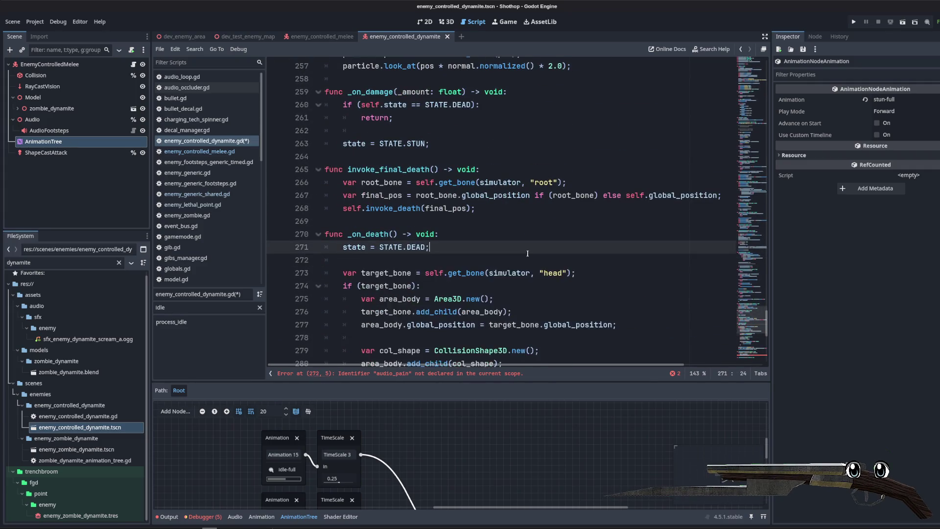
scroll(507, 244, down, 9)
drag(511, 258, 324, 259)
key(BackSpace)
key(BackSpace)
click(600, 232)
key(ctrl+s)
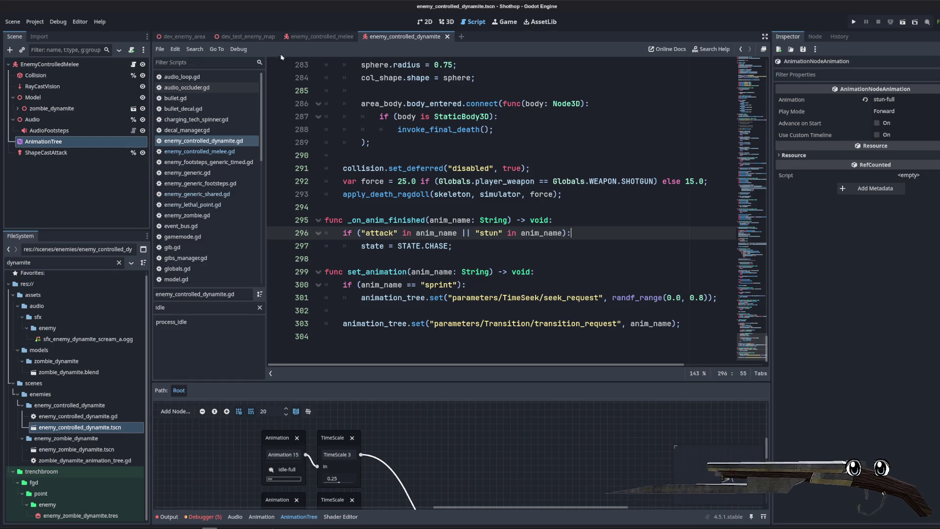
- Close the dev_enemy_area scene and switch over to TrenchBroom
click(182, 37)
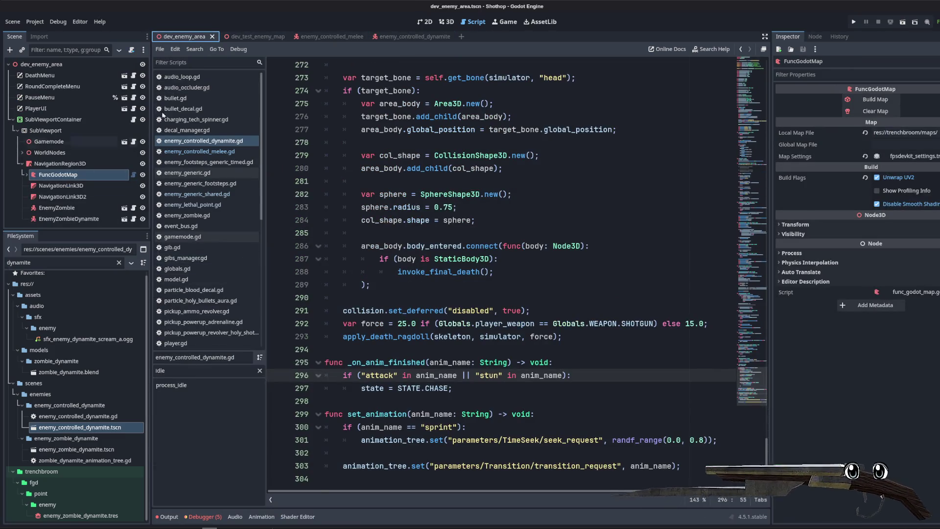
key(ctrl+F2)
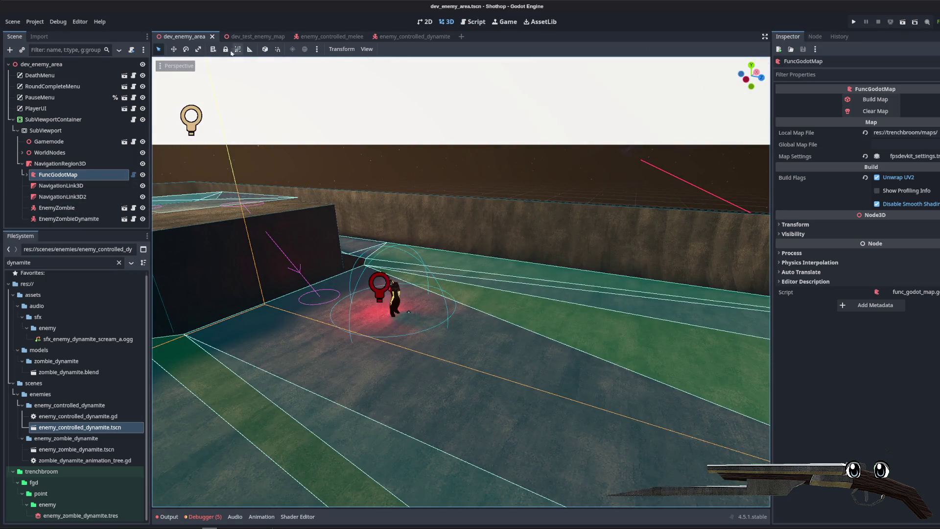
click(213, 36)
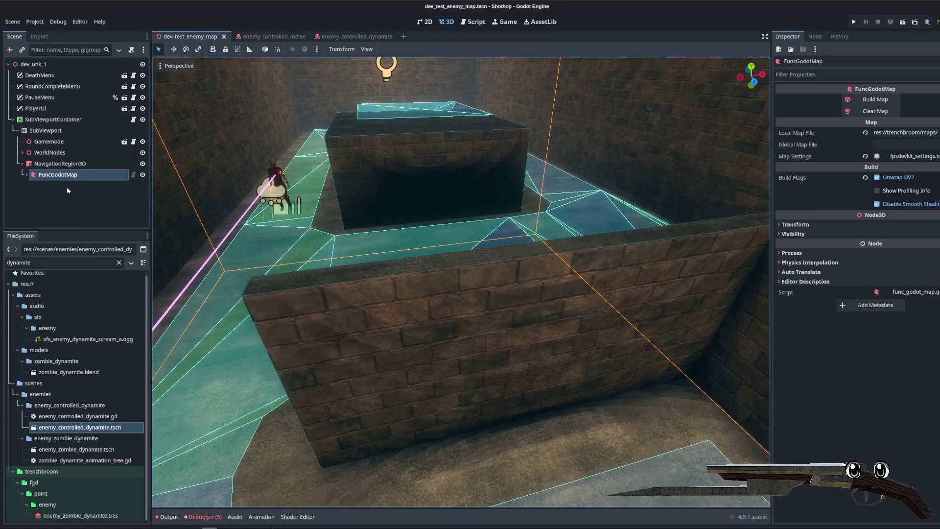
key(alt+Tab)
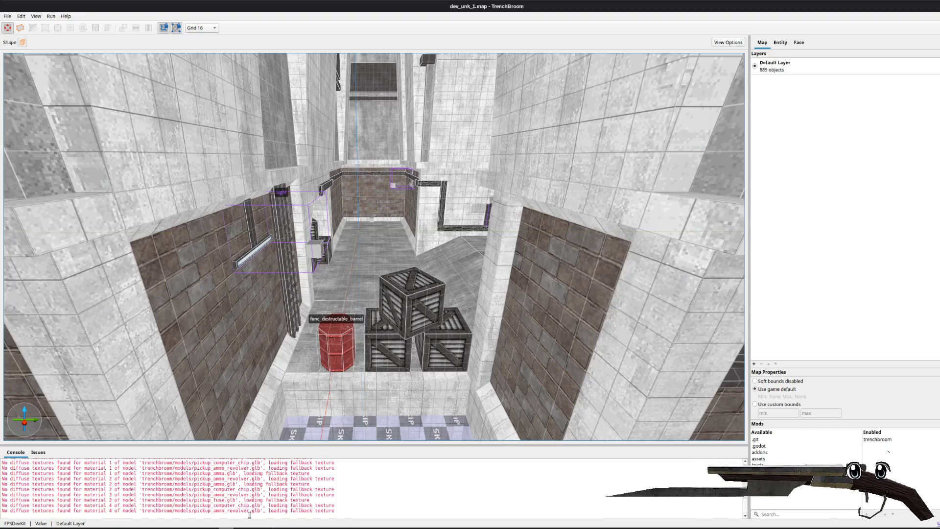
- Delete the enemy_zombie entity in dev_enemy_test_area.map, save the map, and return to Godot
key(alt+Tab)
key(alt+Tab)
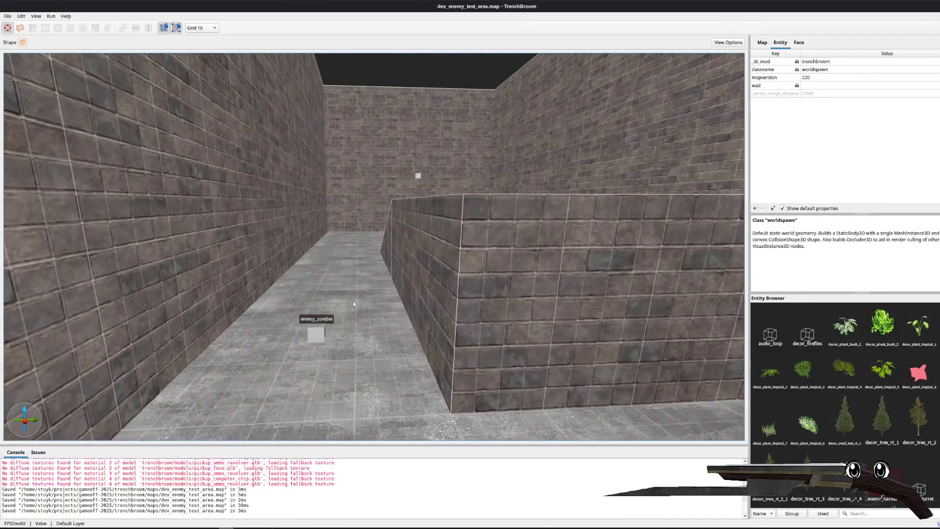
click(324, 326)
key(Delete)
key(ctrl+s)
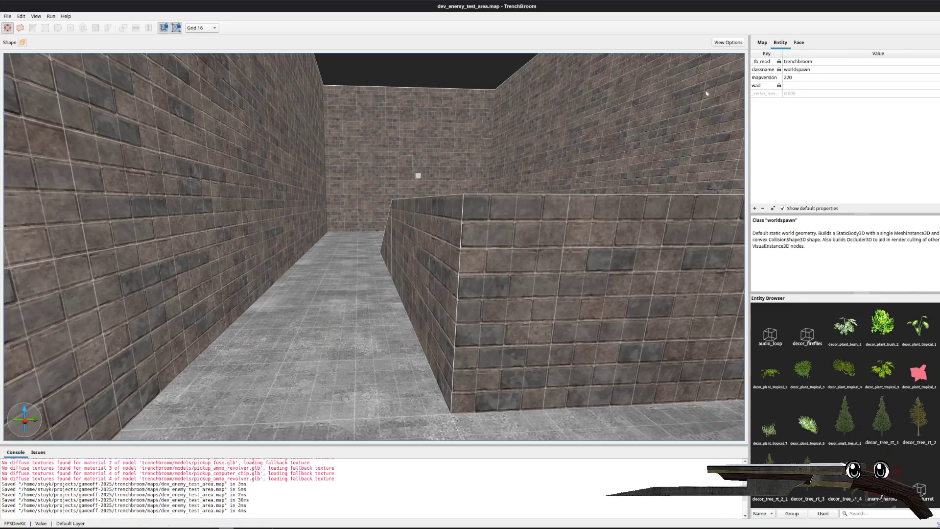
click(938, 6)
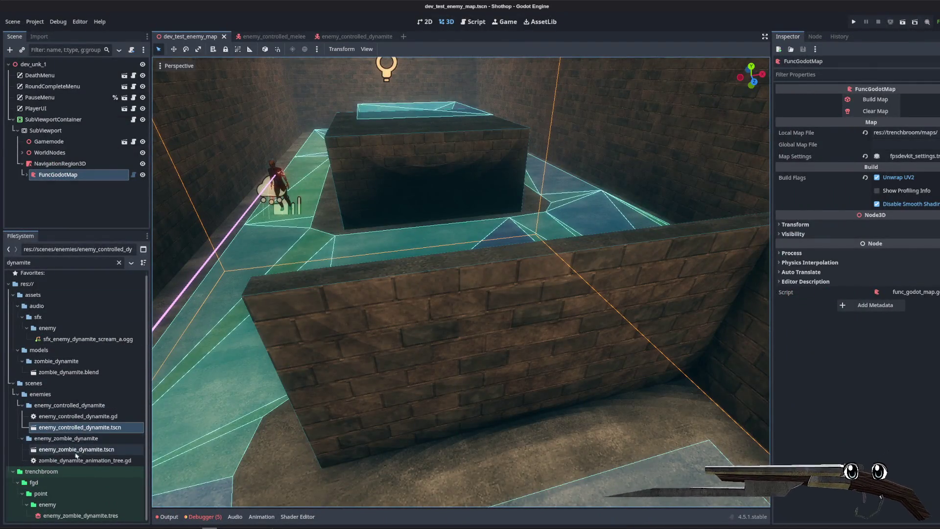
- Add enemy_zombie_dynamite.tscn to the test map scene and rebuild the FuncGodotMap geometry
click(60, 449)
mouse_move(61, 451)
mouse_down()
mouse_move(84, 176)
mouse_move(50, 168)
mouse_up()
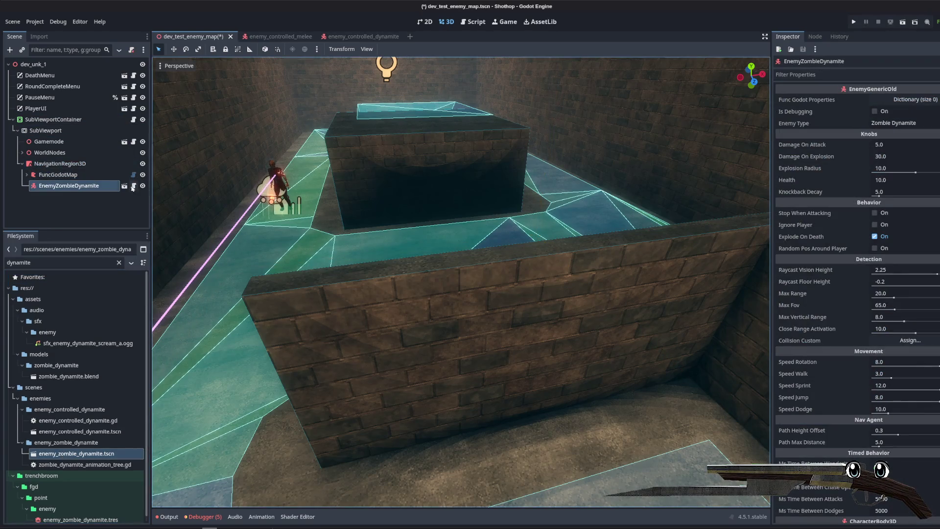
click(59, 164)
click(58, 175)
click(893, 104)
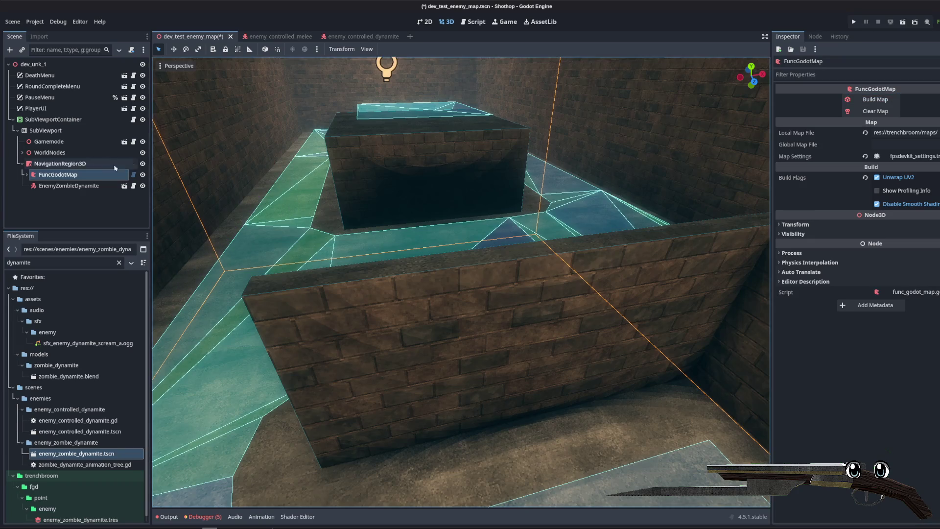
- Put EnemyZombieDynamite under SubViewport, place it near the left wall, and save the scene
click(72, 190)
drag(50, 132, 51, 131)
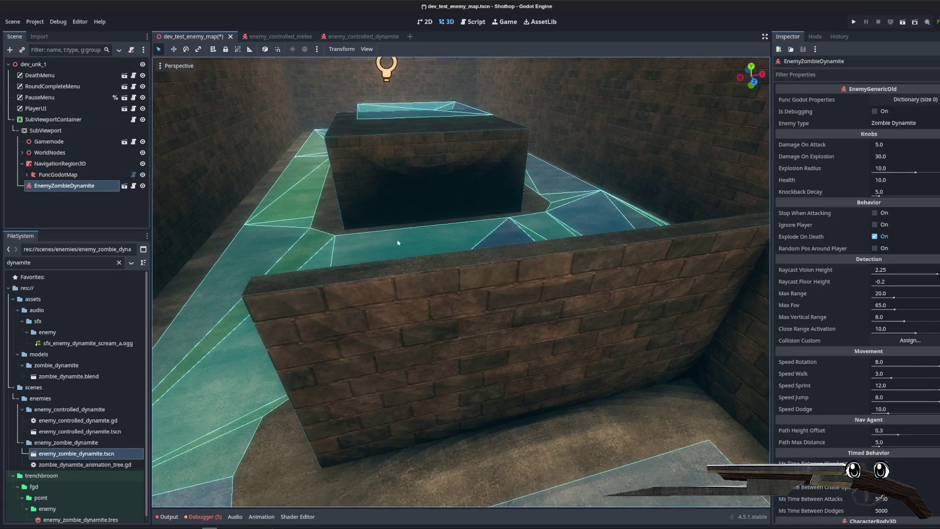
key(f)
drag(494, 192, 513, 198)
mouse_move(753, 279)
mouse_down()
mouse_move(353, 246)
mouse_move(373, 244)
mouse_up()
key(ctrl+s)
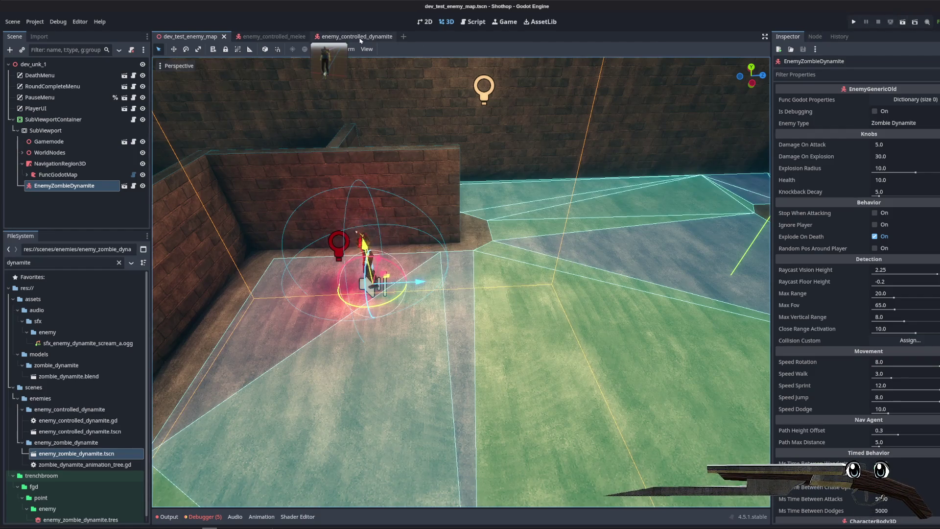
click(471, 22)
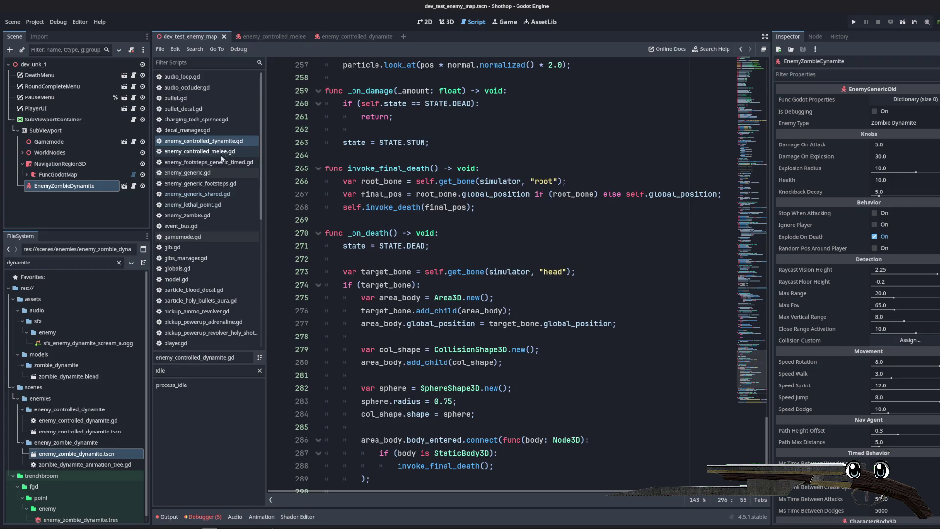
- Delete the five add_attack calls and the leftover blank line from _ready
scroll(588, 274, up, 10)
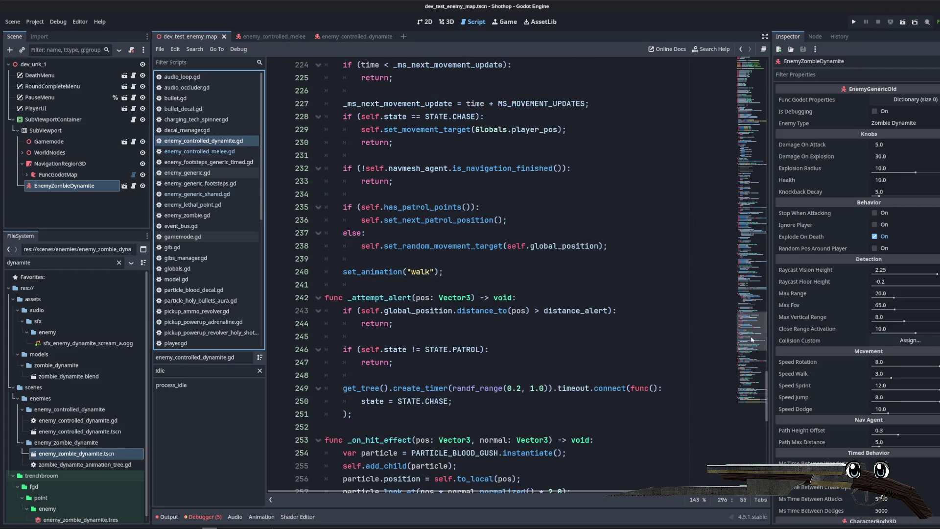
drag(753, 339, 748, 183)
scroll(557, 323, up, 13)
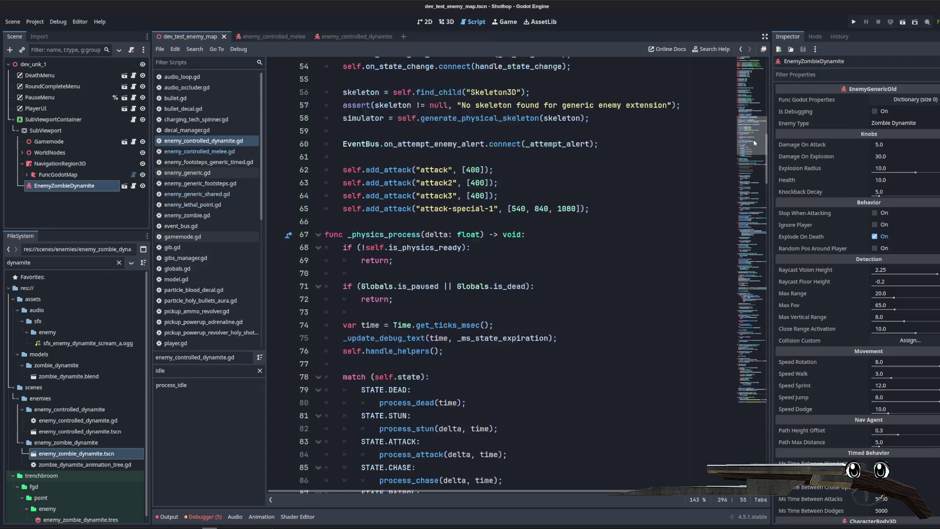
drag(590, 330, 303, 278)
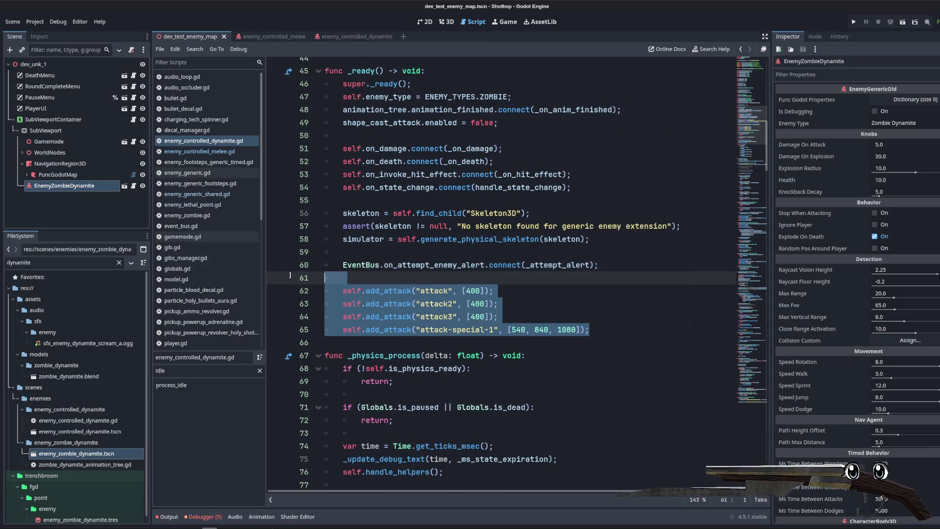
key(Delete)
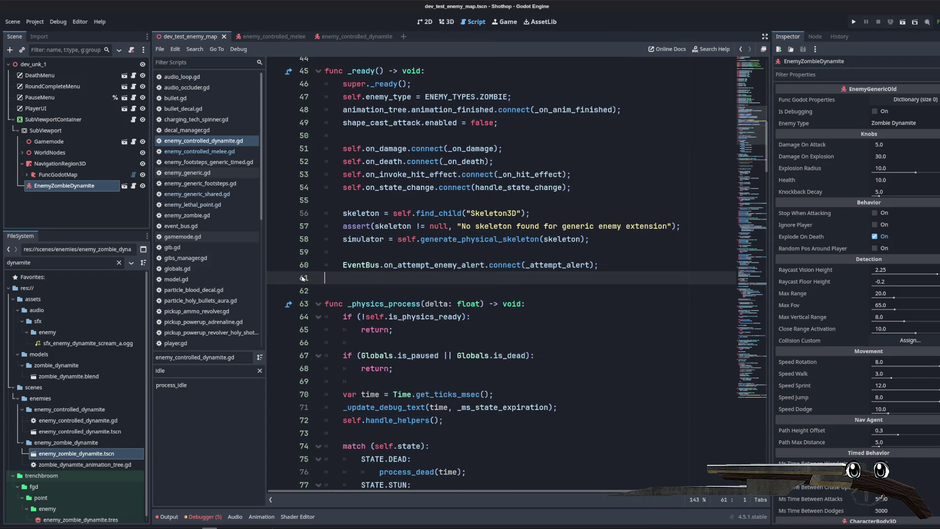
key(BackSpace)
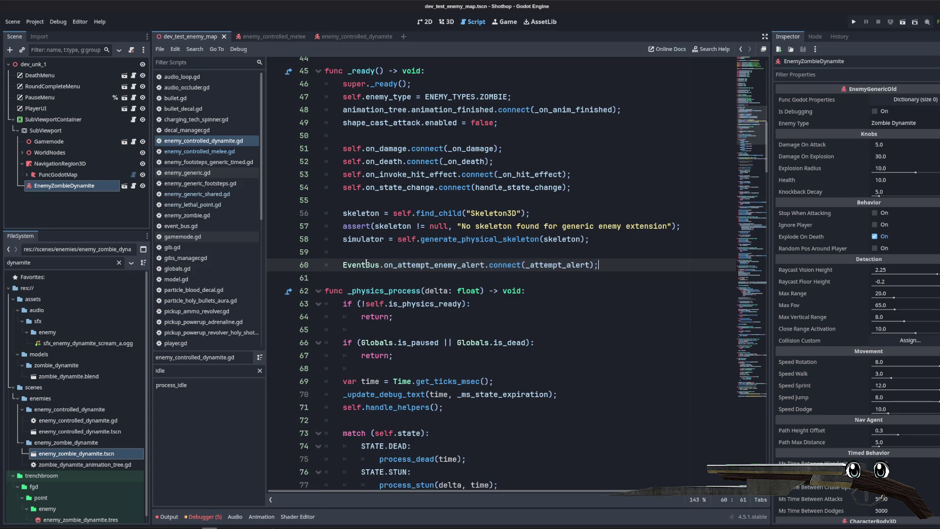
- Add 'pass' under STATE.ATTACK, comment out process_attack, and run the current scene
click(547, 227)
scroll(519, 240, down, 8)
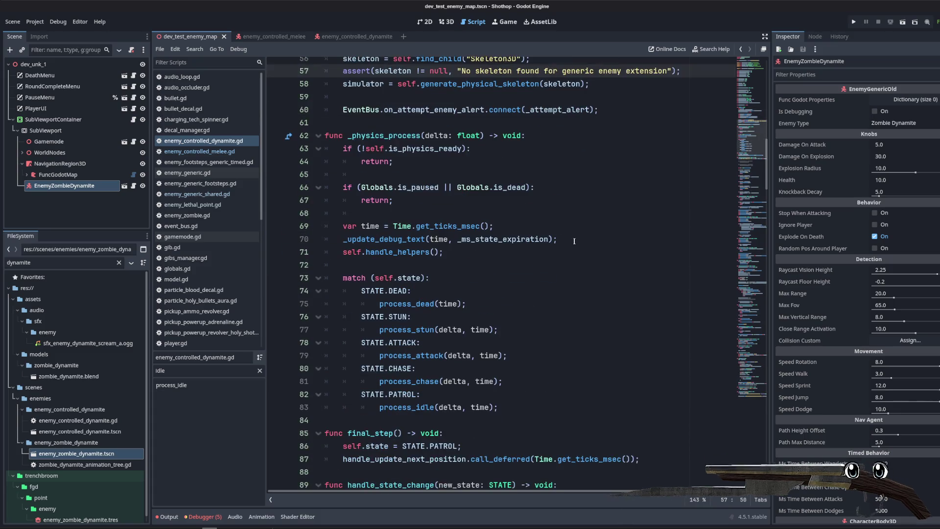
click(543, 205)
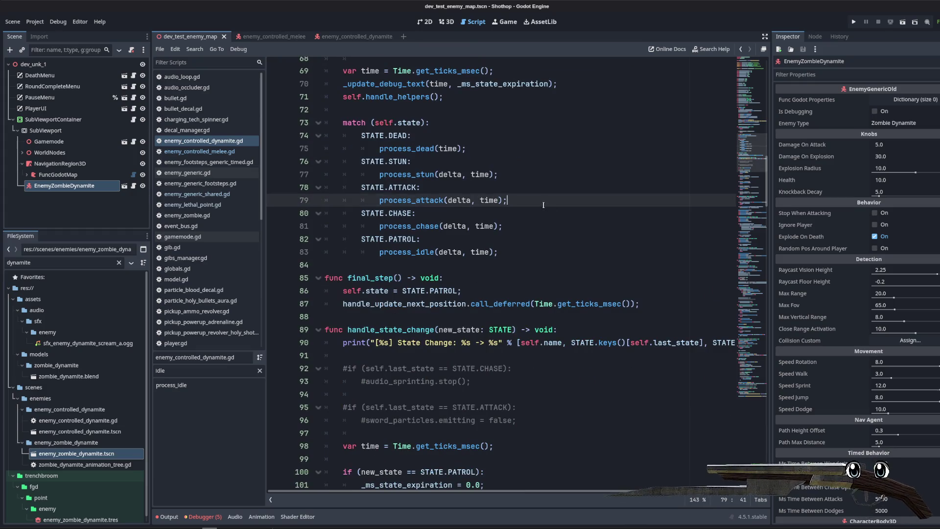
key(Up)
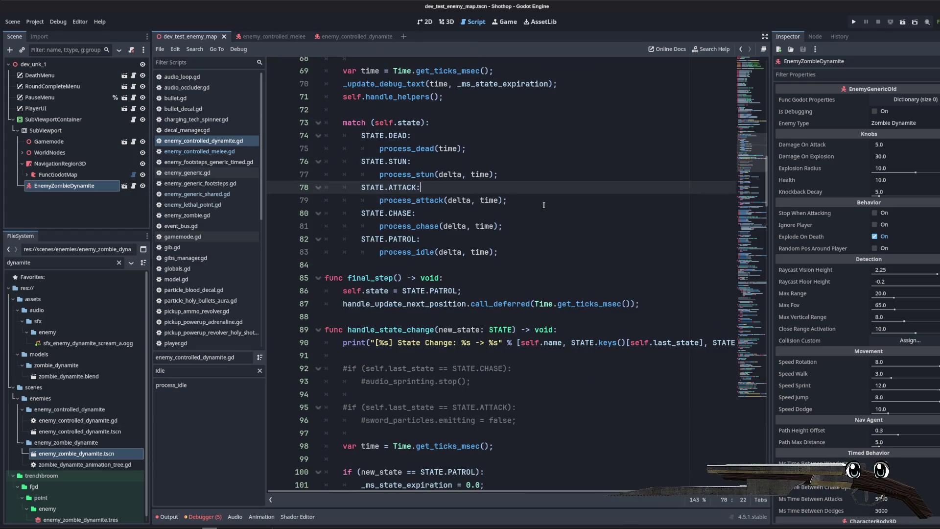
key(Return)
text(pass;)
key(Down)
key(ctrl+k)
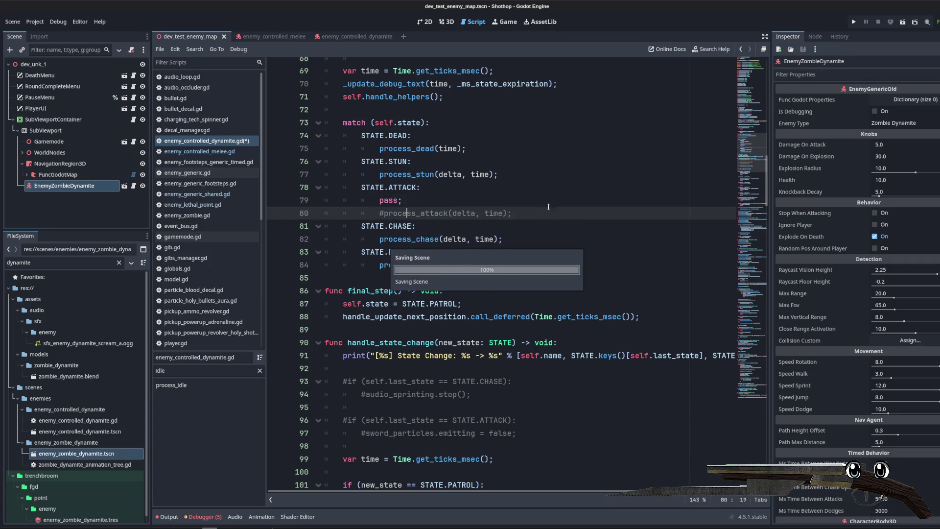
click(903, 21)
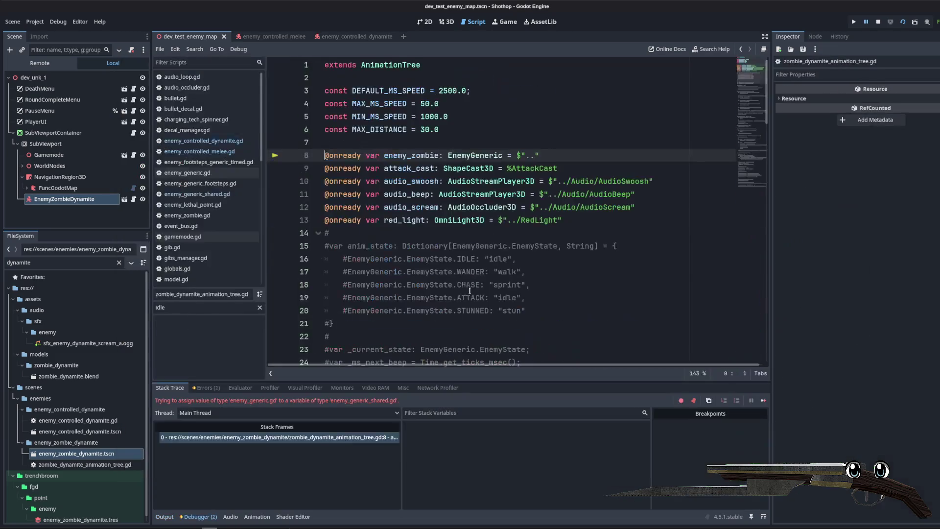
- Stop the running game and dismiss the delete prompt for enemy_zombie_dynamite.tscn
click(542, 137)
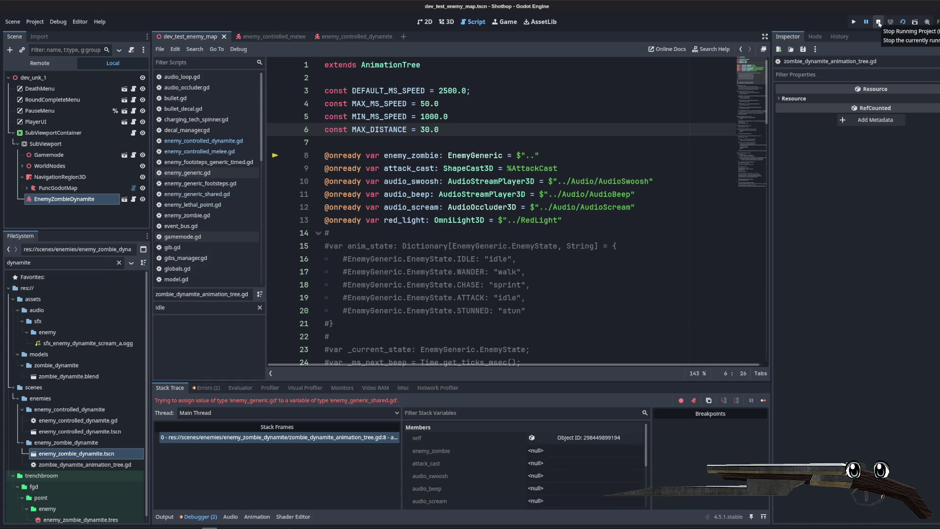
click(880, 24)
click(89, 457)
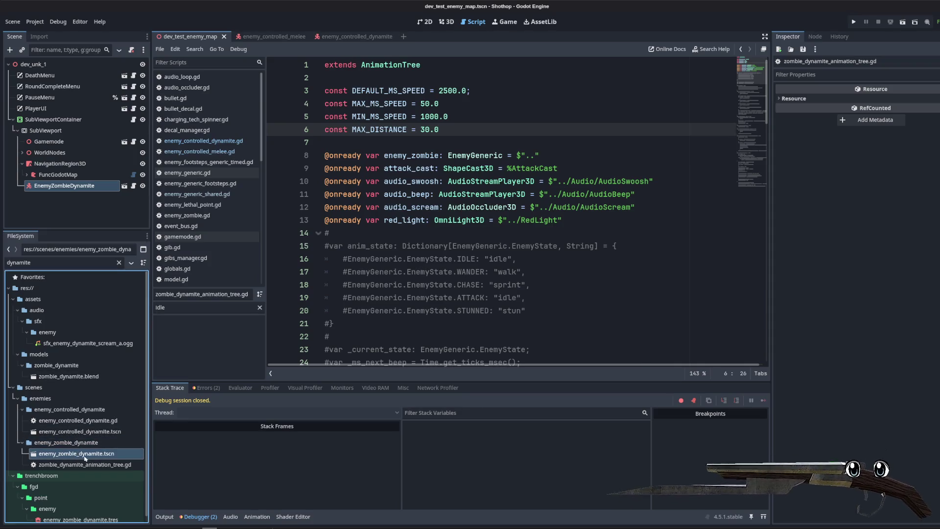
key(Delete)
click(430, 341)
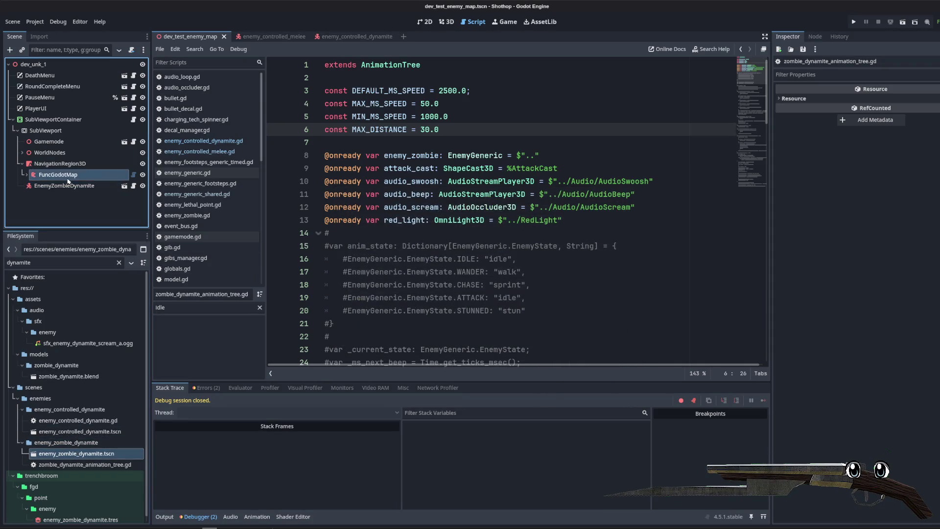
- Replace the EnemyZombieDynamite node with an enemy_controlled_dynamite instance and save the test map
click(63, 186)
key(Delete)
key(Return)
drag(73, 432, 74, 186)
key(ctrl+s)
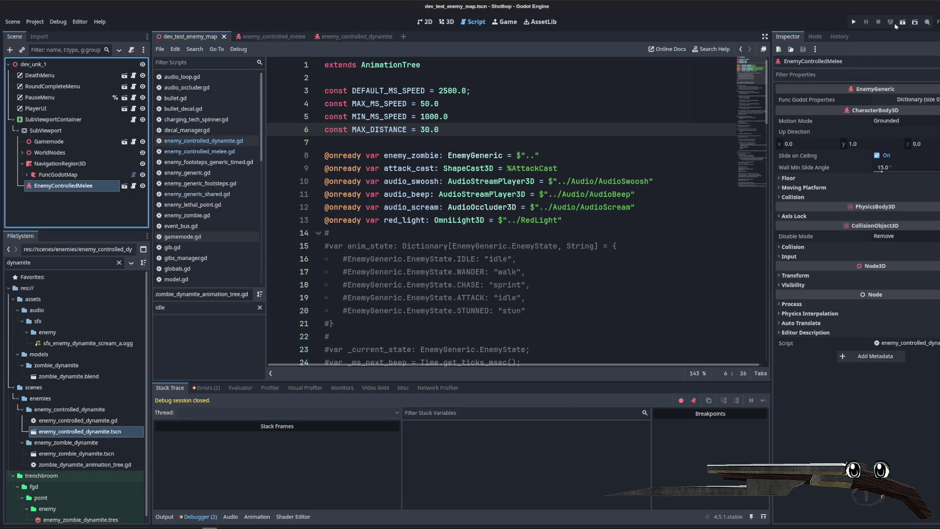
- Move the new enemy left along the X axis in 3D and run the test map
click(446, 22)
drag(701, 223, 589, 211)
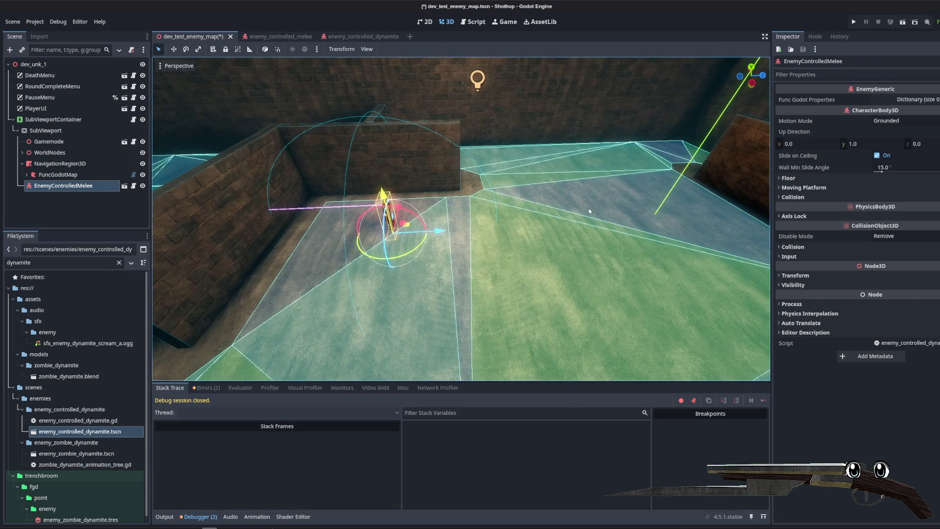
click(904, 22)
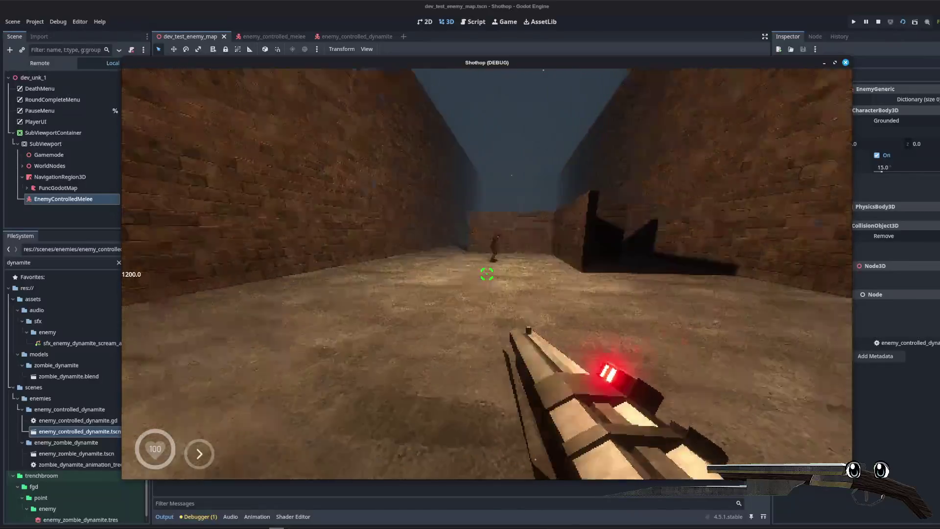
- Close the game, rotate zombie_dynamite 180° in enemy_controlled_dynamite, save, and return to dev_test_enemy_map
key(Escape)
click(487, 367)
click(350, 36)
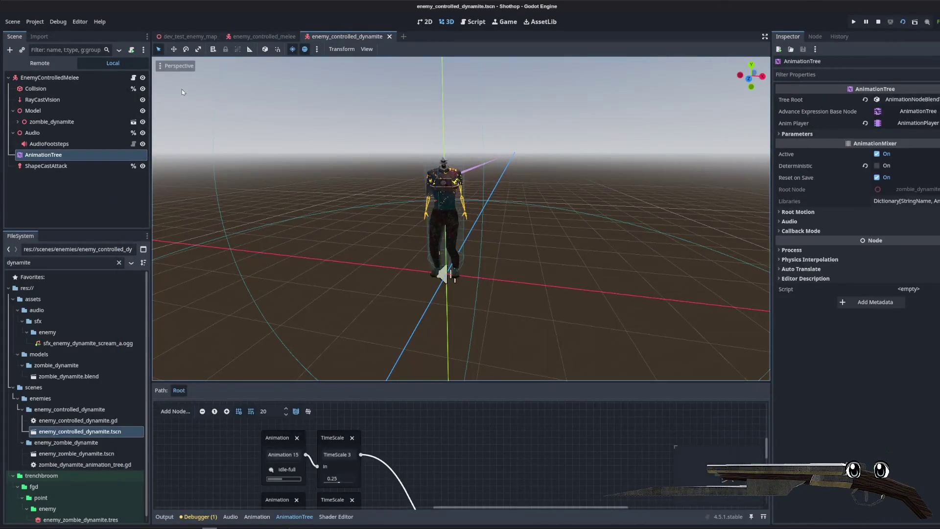
click(29, 121)
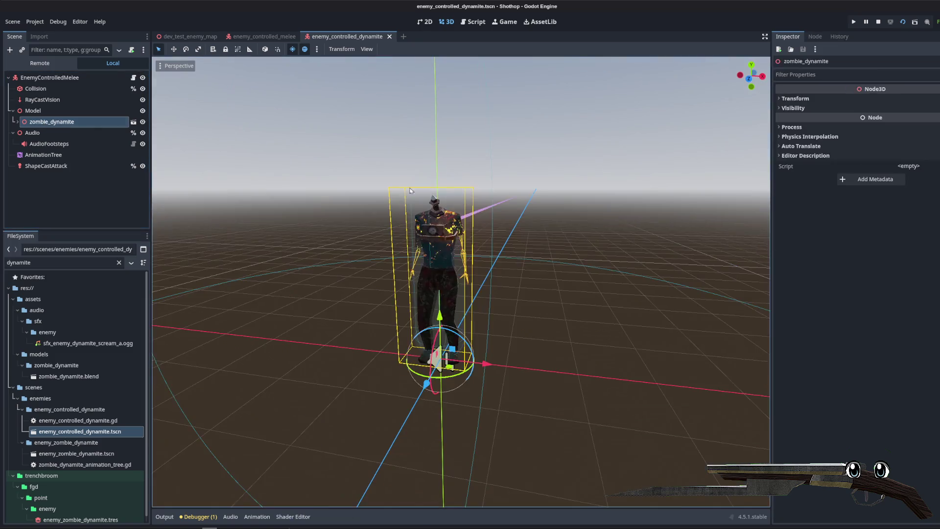
key(r)
click(526, 259)
key(ctrl+s)
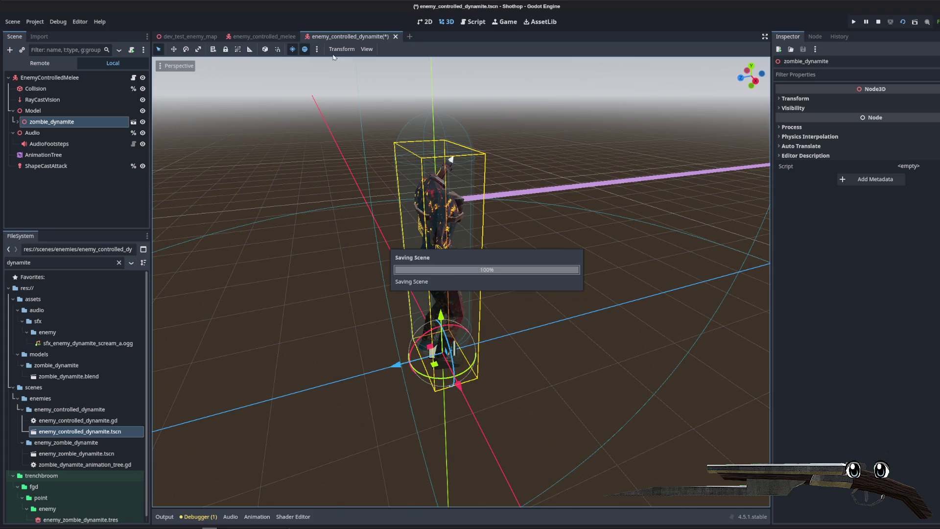
click(210, 38)
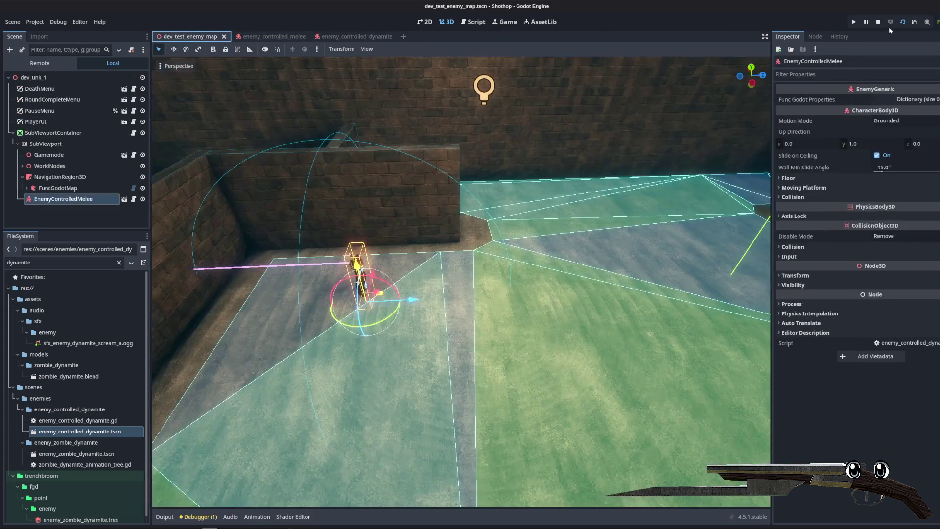
- Run the test map and walk and dash toward the enemy until the get_attack_random Nil error
click(880, 23)
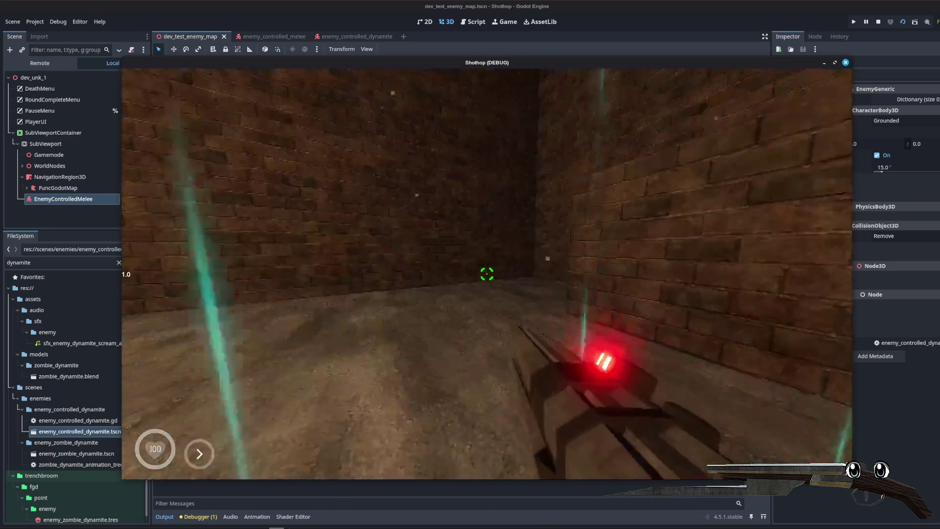
key(w)
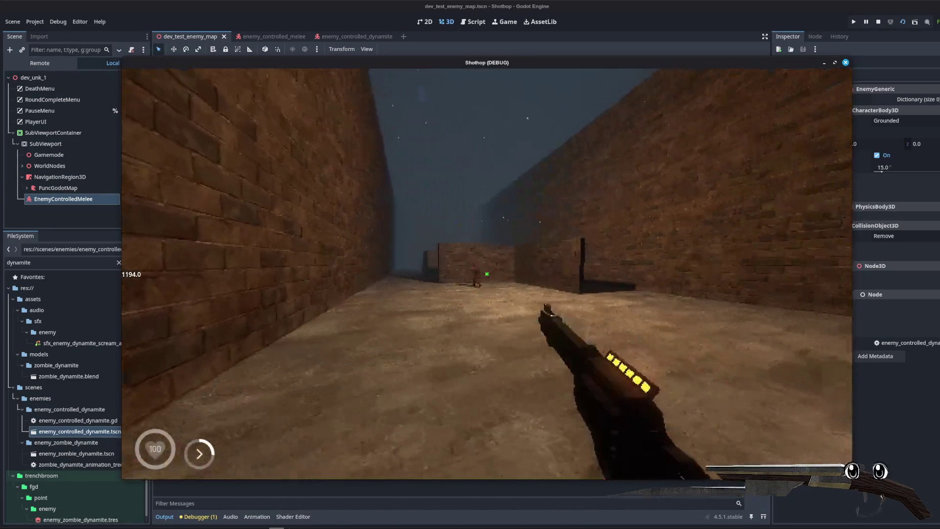
key(w)
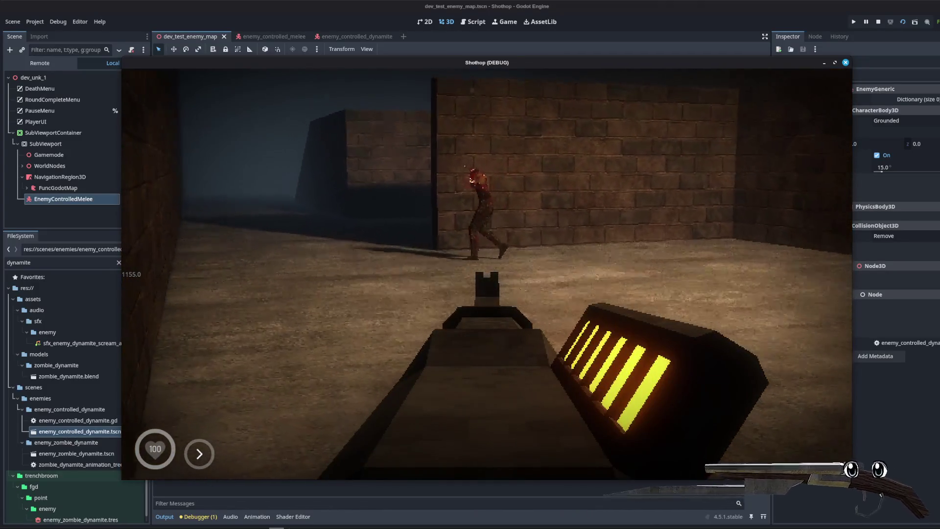
key(s)
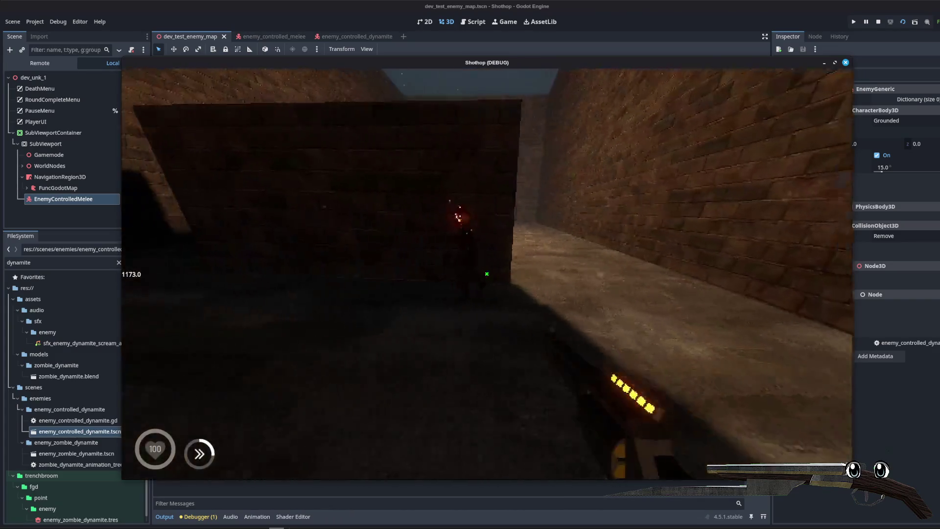
- Undo the stray 's' and inspect the return line 150 of get_attack_random
text(s)
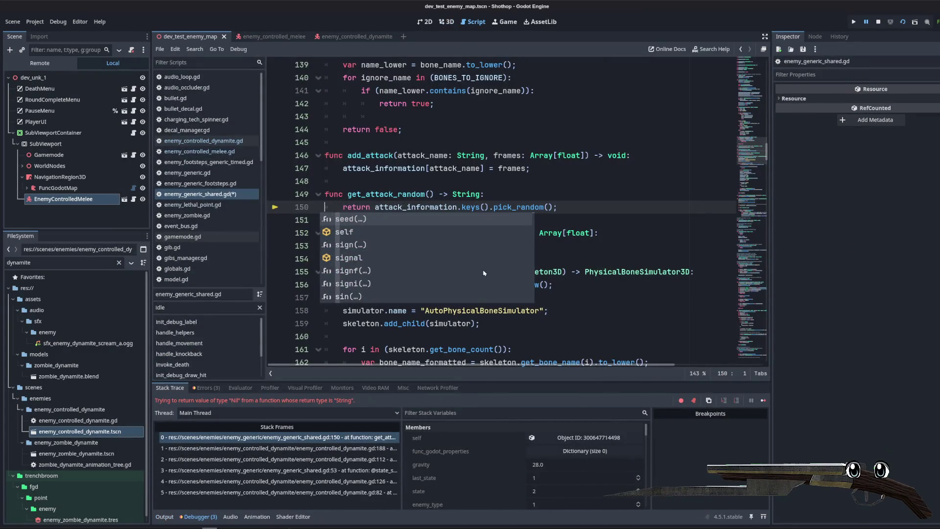
key(ctrl+z)
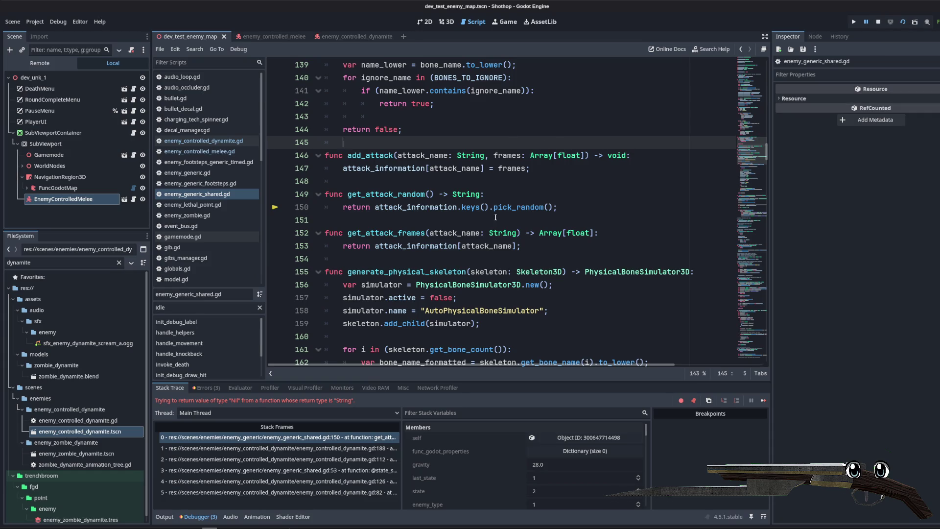
drag(343, 206, 558, 206)
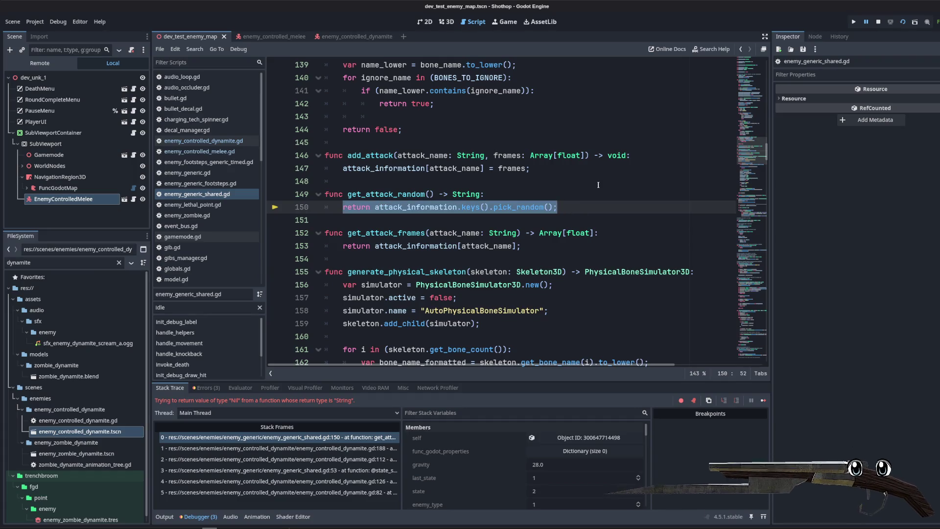
click(598, 185)
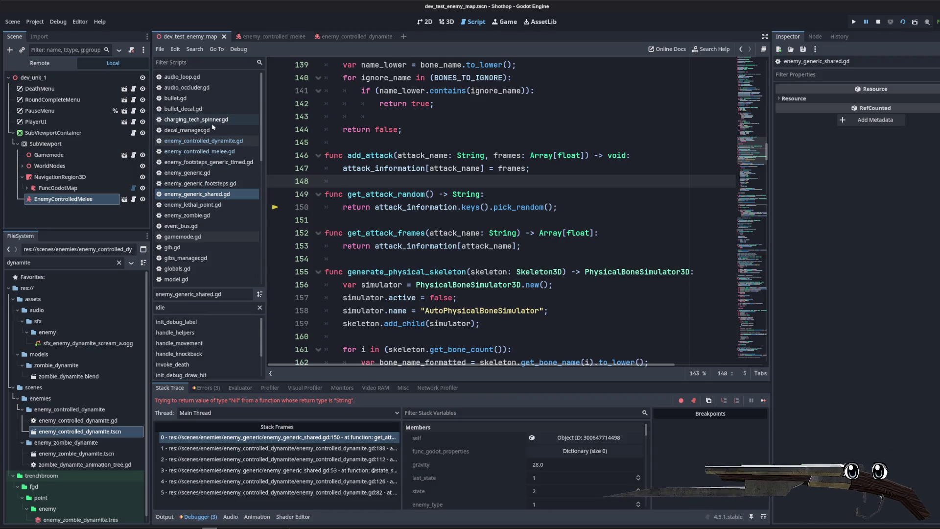
- Open enemy_controlled_dynamite.gd from the script list
scroll(508, 201, up, 8)
scroll(507, 201, up, 7)
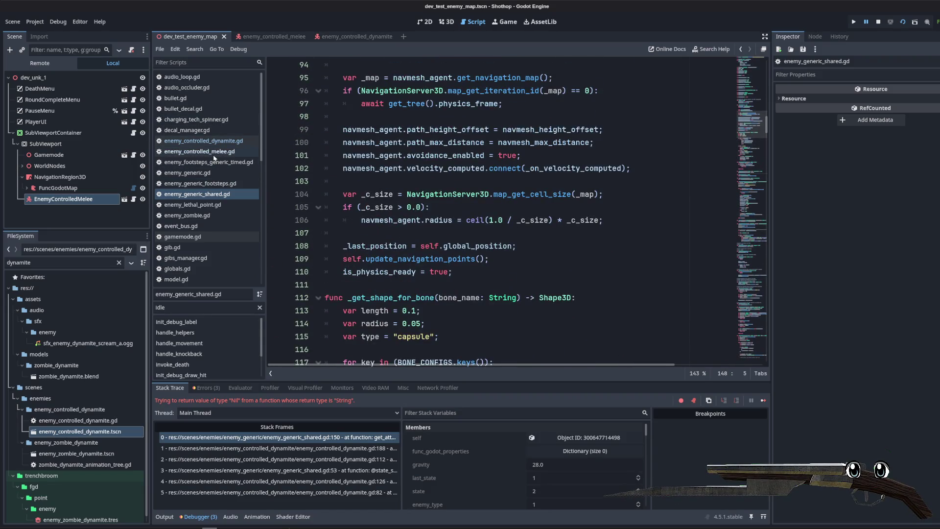
click(203, 141)
scroll(656, 221, up, 5)
scroll(656, 221, up, 11)
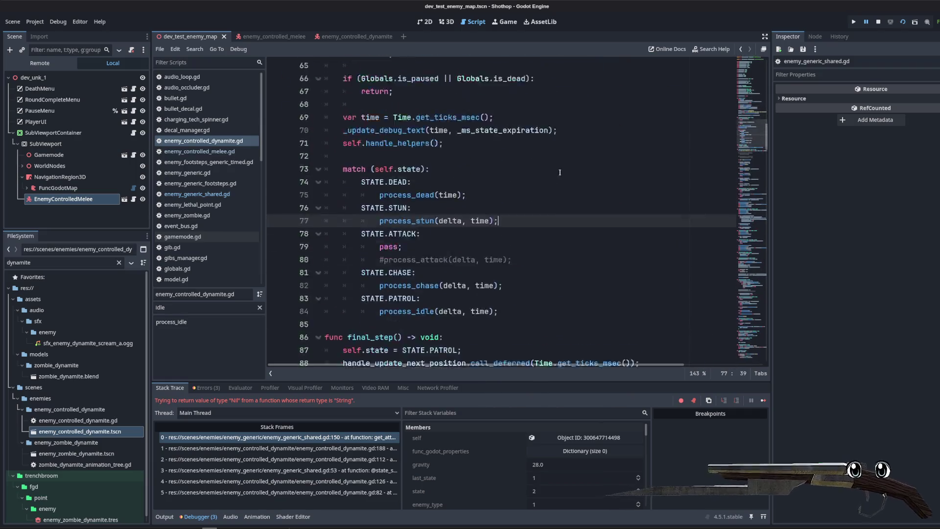
- Add self.add_attack("attack", []); to _ready below the simulator assignment
scroll(605, 184, up, 3)
scroll(608, 161, down, 14)
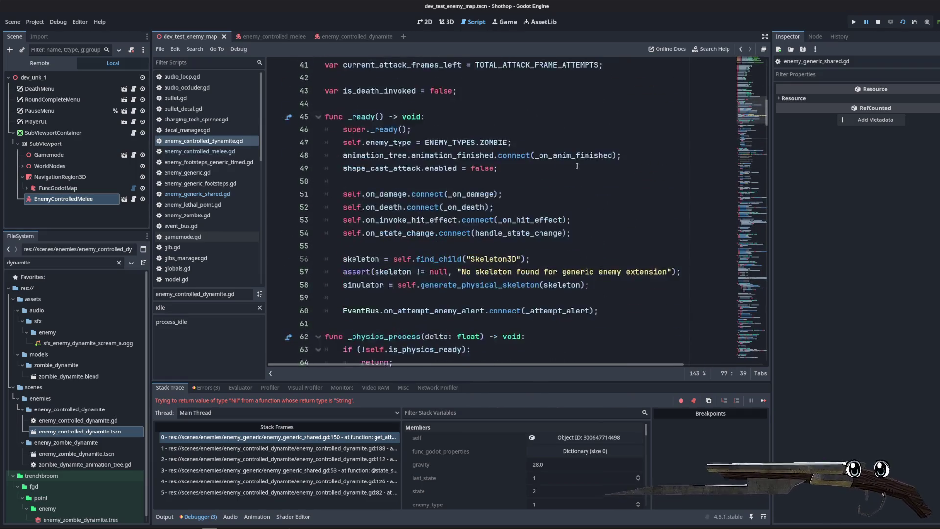
click(612, 136)
key(Return)
key(Return)
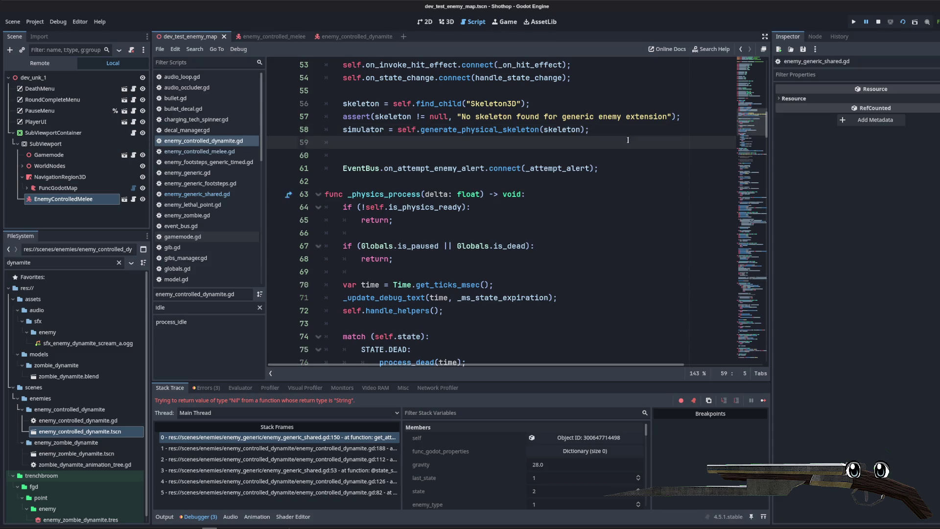
scroll(583, 138, up, 4)
text(self.)
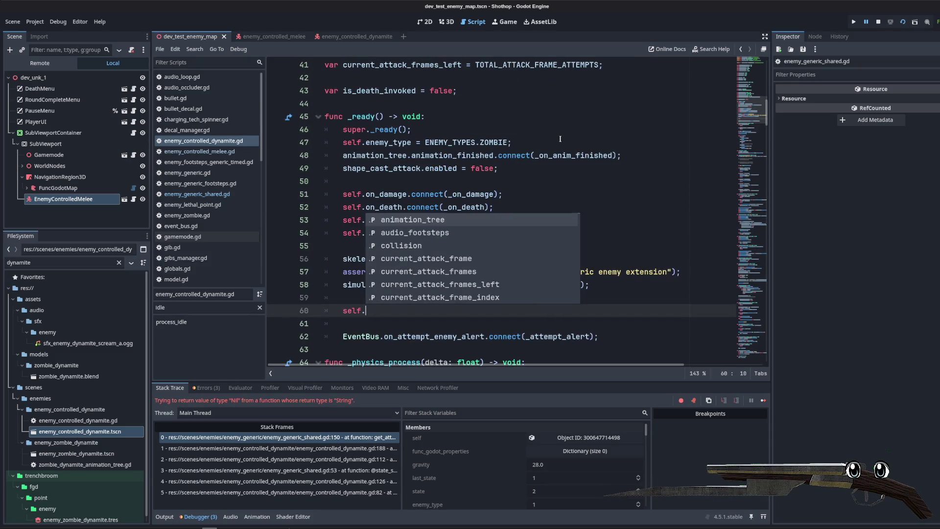
text(attack)
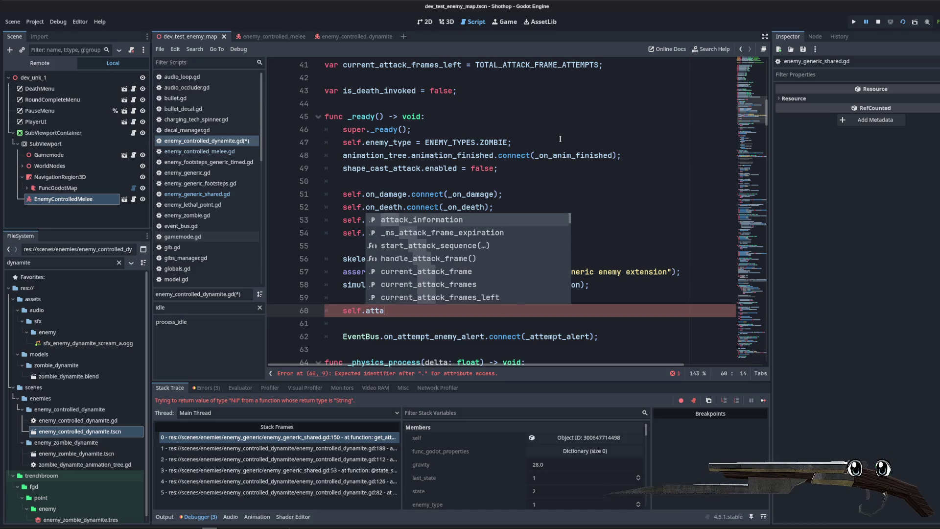
key(BackSpace)
key(BackSpace)
key(BackSpace)
text(regist)
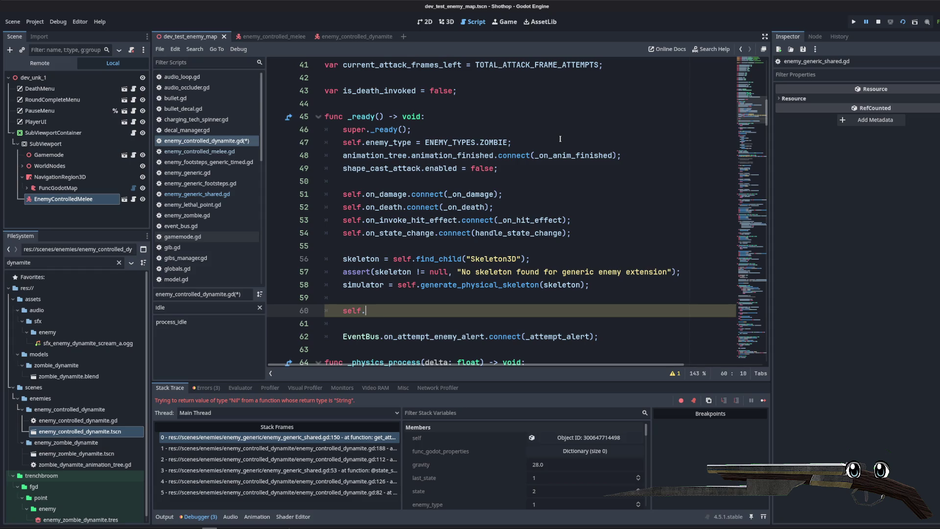
text(atta)
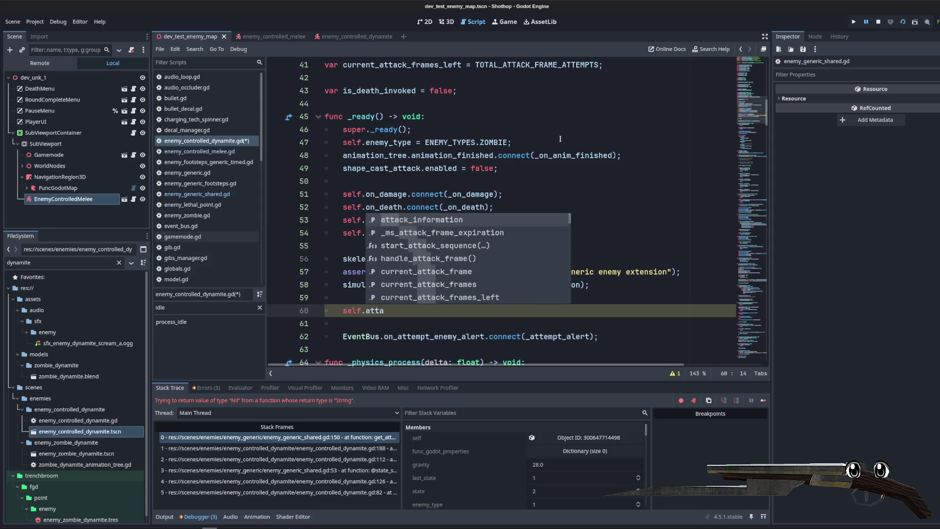
key(Down)
key(Down)
key(Down)
key(Down)
key(Down)
key(Down)
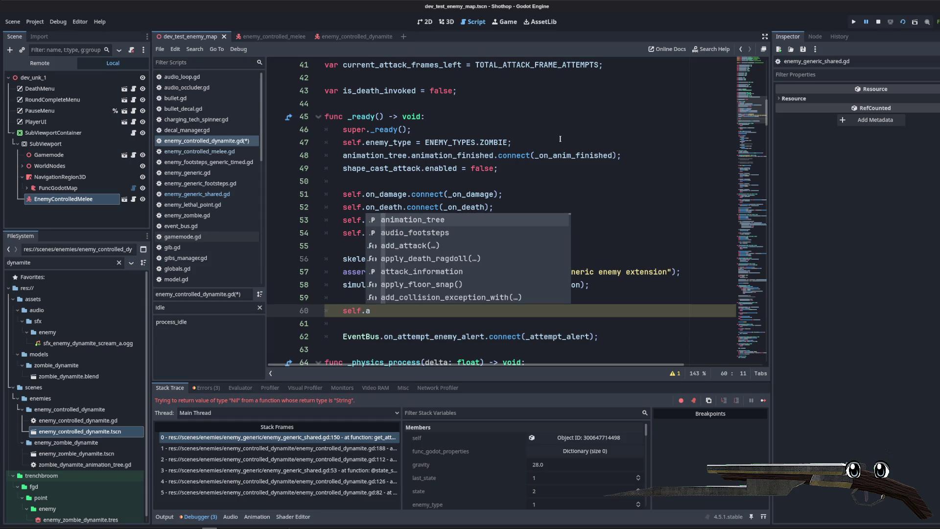
key(Return)
text(attack", []))
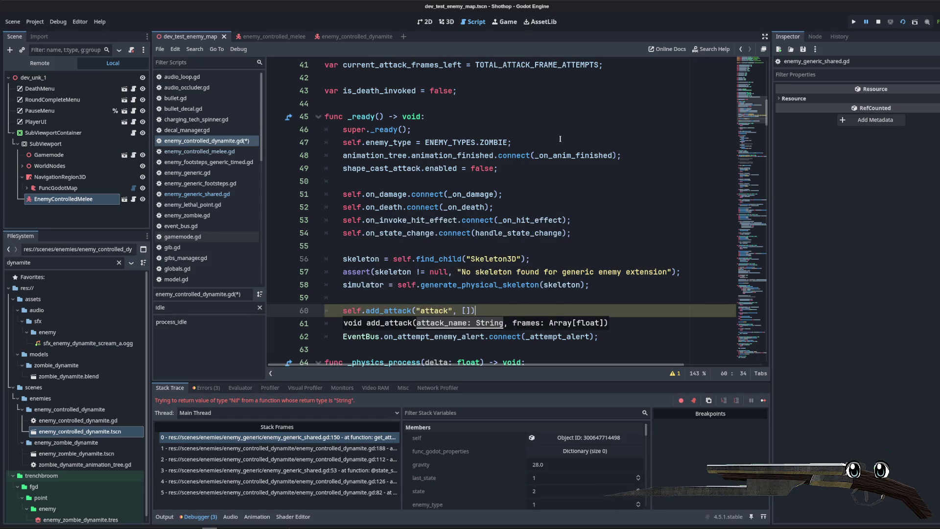
text(;)
click(560, 138)
- Save the script and delete the five current_attack variable declarations
scroll(490, 220, down, 2)
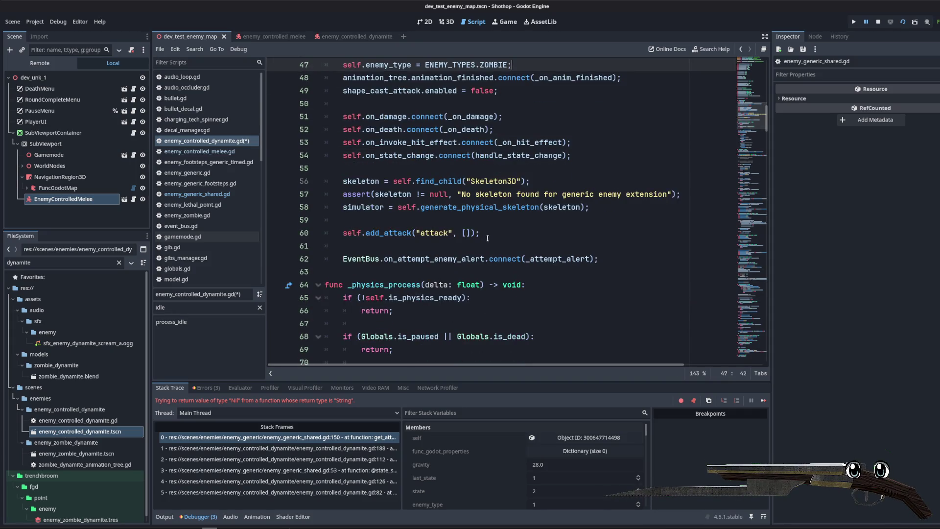
drag(488, 238, 343, 233)
scroll(502, 210, down, 4)
scroll(502, 210, up, 4)
key(ctrl+s)
scroll(502, 209, up, 2)
click(505, 220)
scroll(480, 230, up, 7)
scroll(445, 249, down, 2)
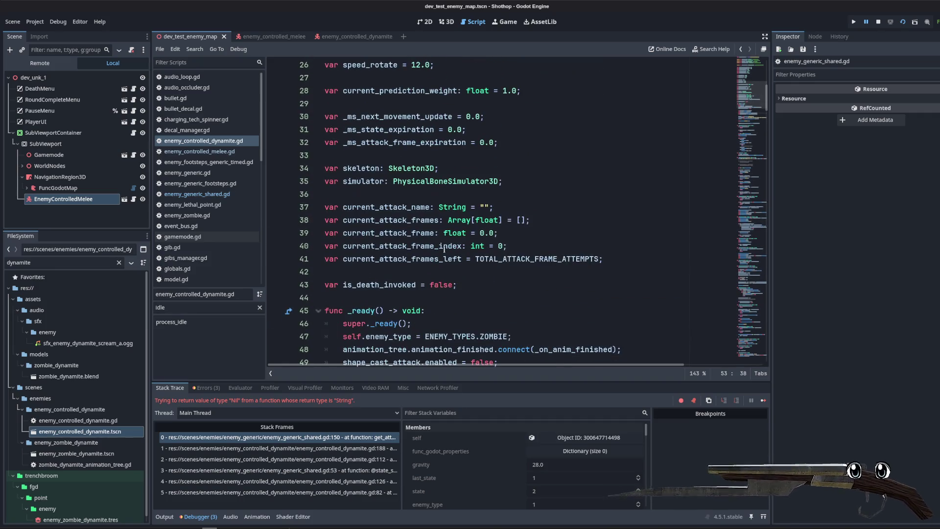
drag(615, 267, 563, 195)
key(BackSpace)
key(BackSpace)
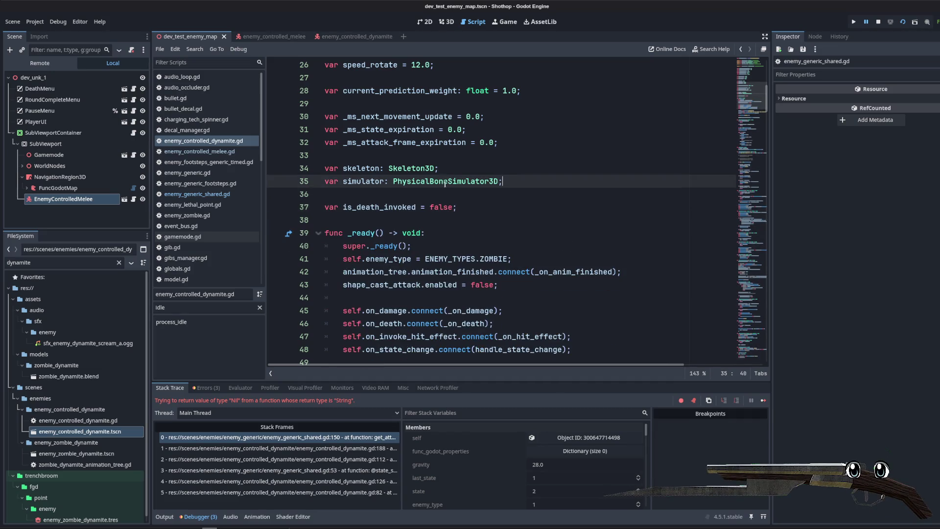
- Remove the pass placeholder, uncomment process_attack in the ATTACK state, and jump to its definition
scroll(553, 240, down, 10)
click(525, 230)
scroll(524, 229, down, 3)
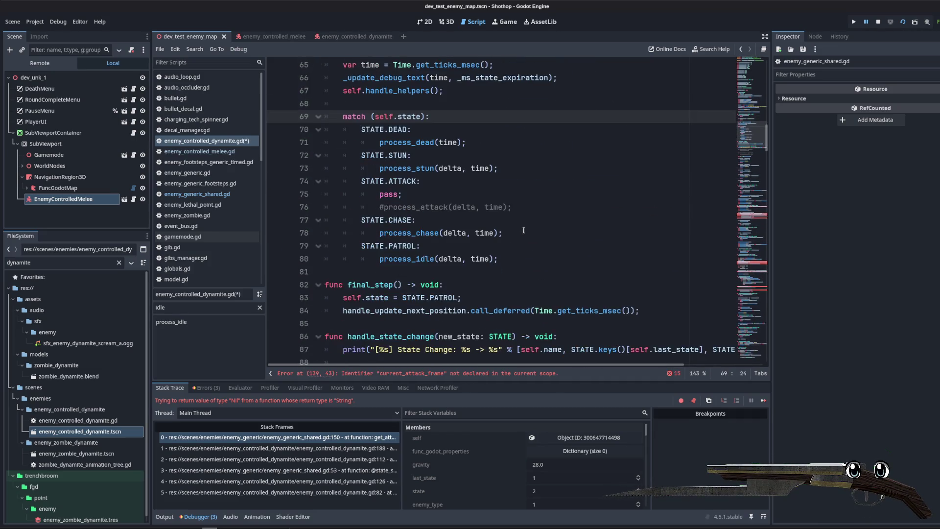
scroll(504, 226, down, 1)
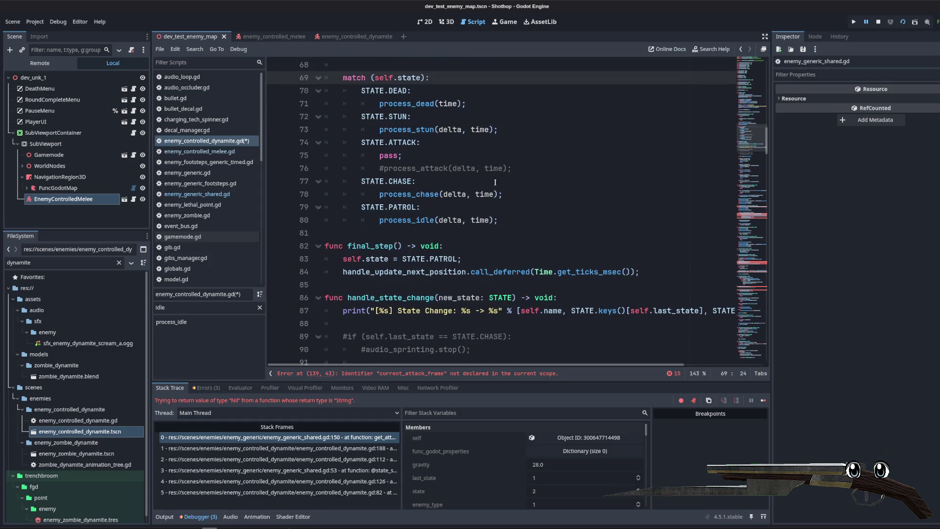
double_click(389, 155)
key(BackSpace)
key(ctrl+shift+k)
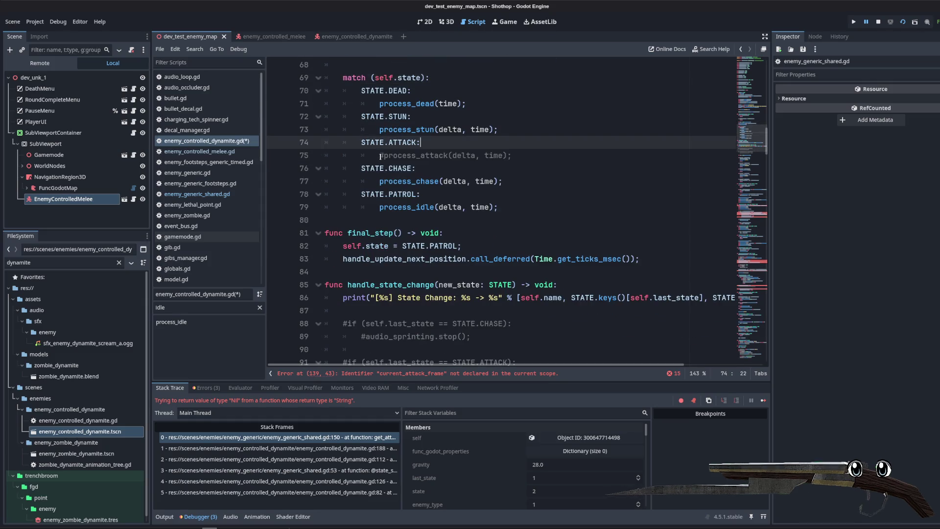
key(Delete)
ctrl+click(397, 155)
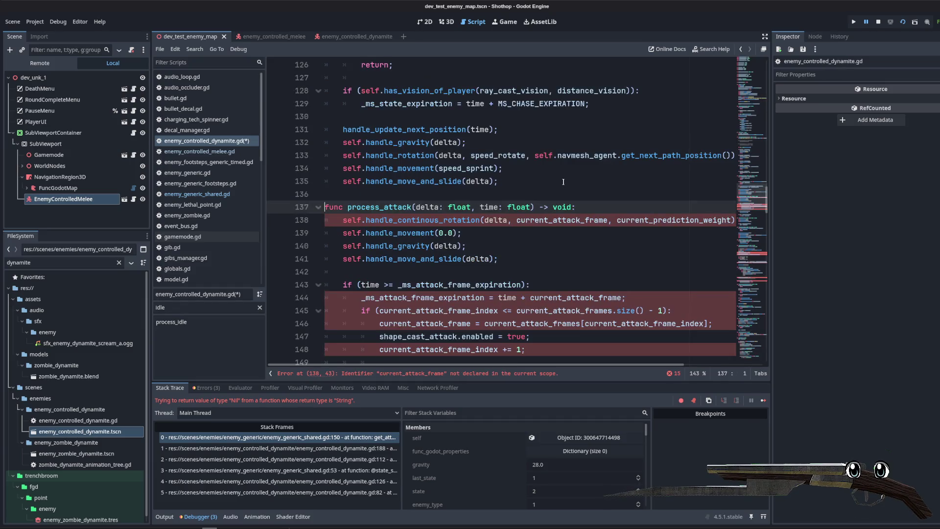
scroll(558, 183, down, 1)
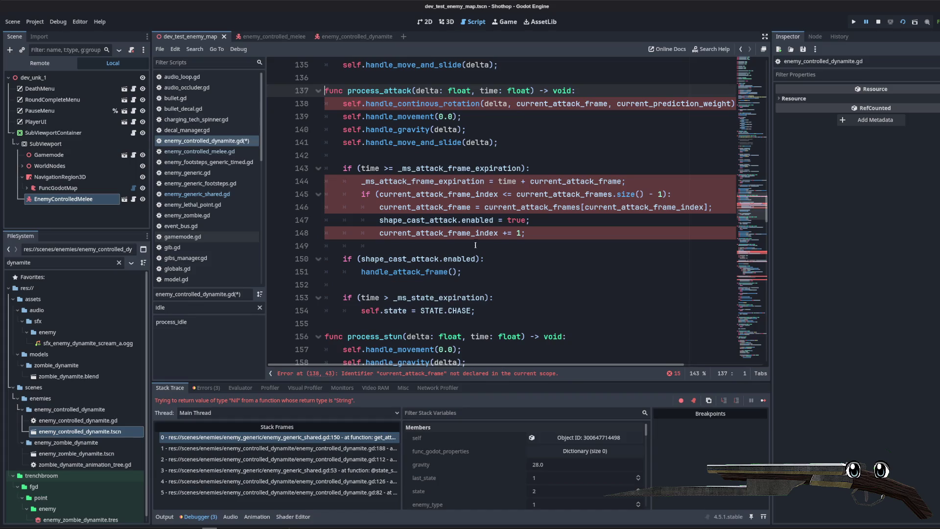
click(615, 241)
click(539, 250)
double_click(412, 272)
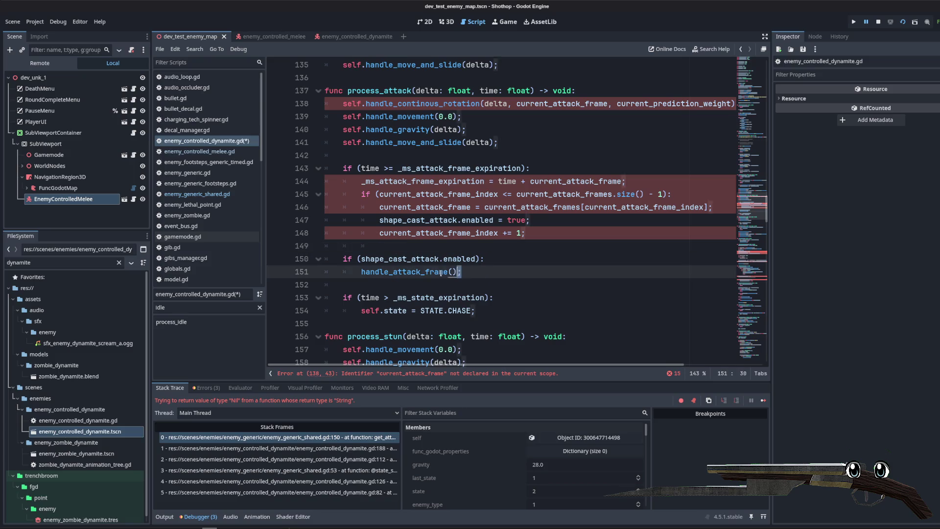
click(457, 233)
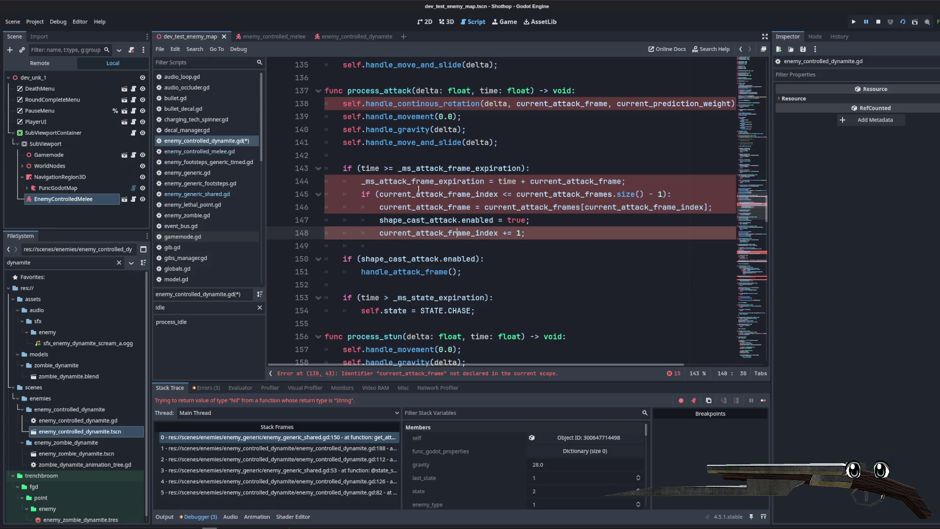
mouse_move(409, 138)
click(574, 292)
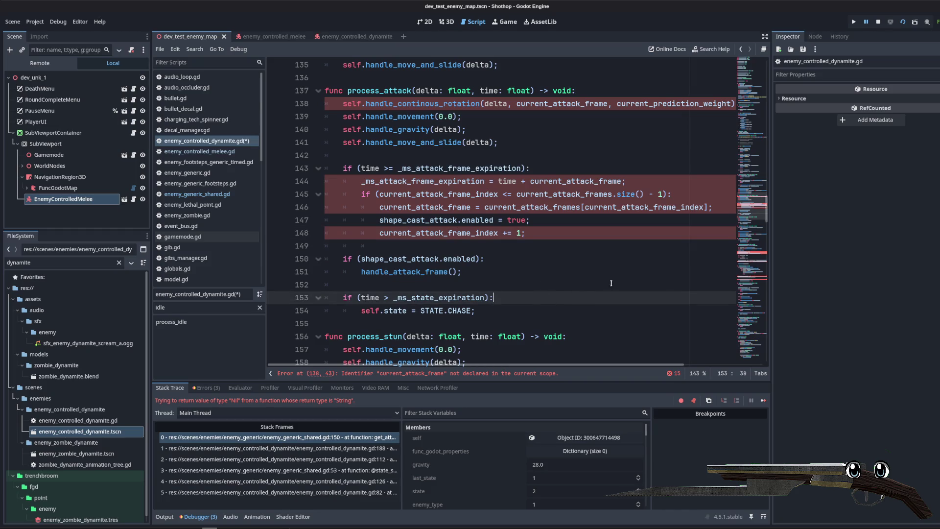
mouse_move(749, 219)
mouse_down()
mouse_move(745, 290)
mouse_move(737, 283)
mouse_move(733, 309)
mouse_move(734, 201)
mouse_move(735, 215)
mouse_move(724, 215)
mouse_move(710, 99)
mouse_up()
- Begin declaring an is_exploding variable below is_death_invoked
click(585, 217)
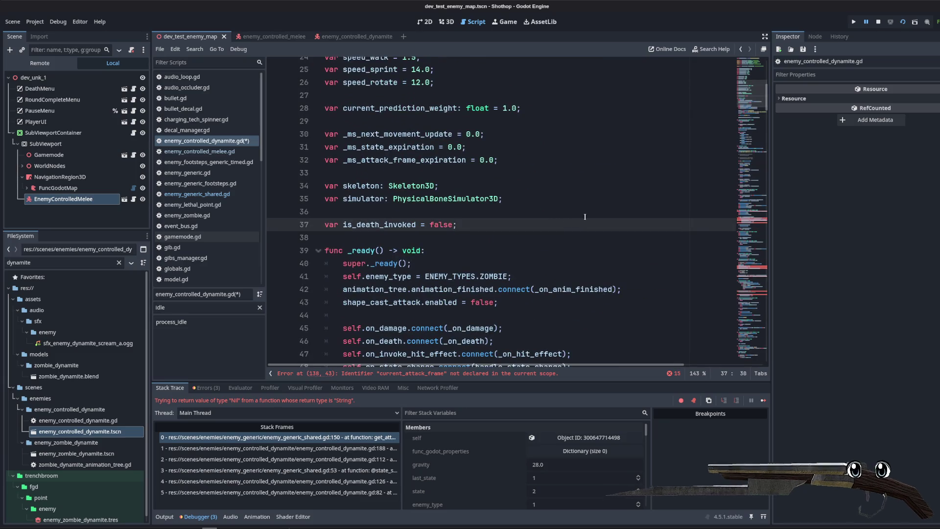
key(Return)
text(var is_exploding = false;)
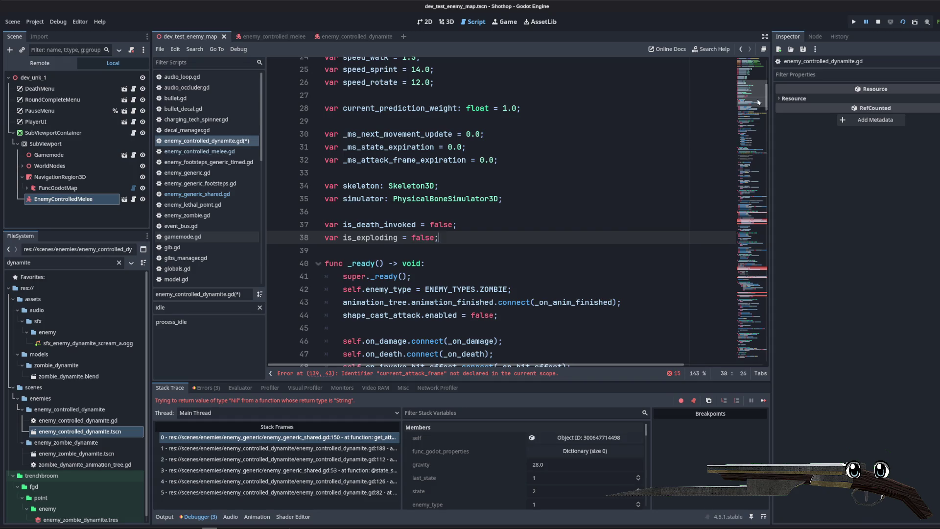
drag(758, 102, 759, 203)
- Replace the undeclared current_attack_frame arguments in process_attack's movement calls with constant values
click(518, 198)
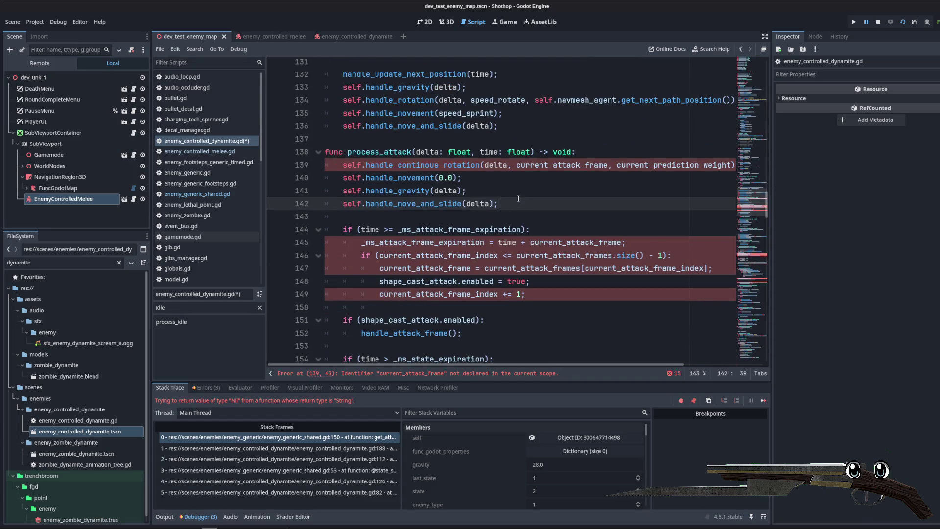
scroll(431, 259, right, 3)
scroll(392, 196, left, 3)
mouse_move(397, 165)
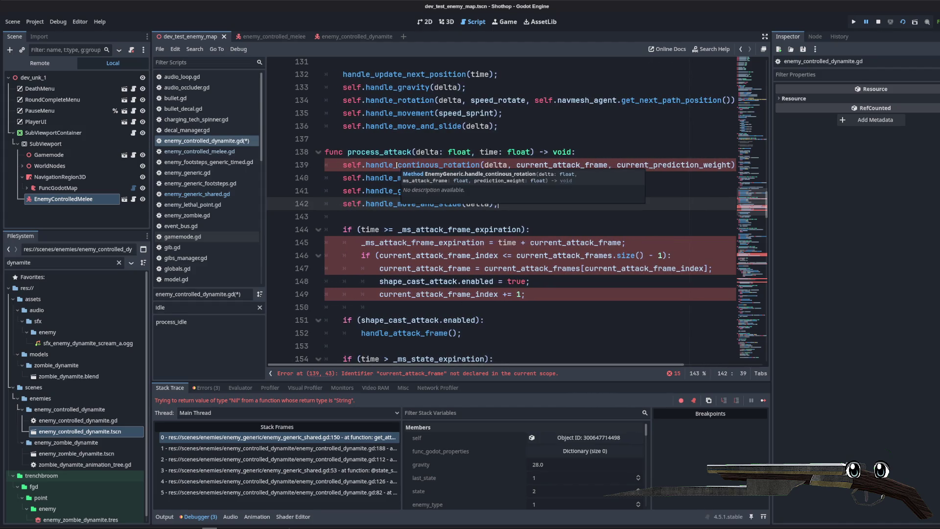
click(533, 140)
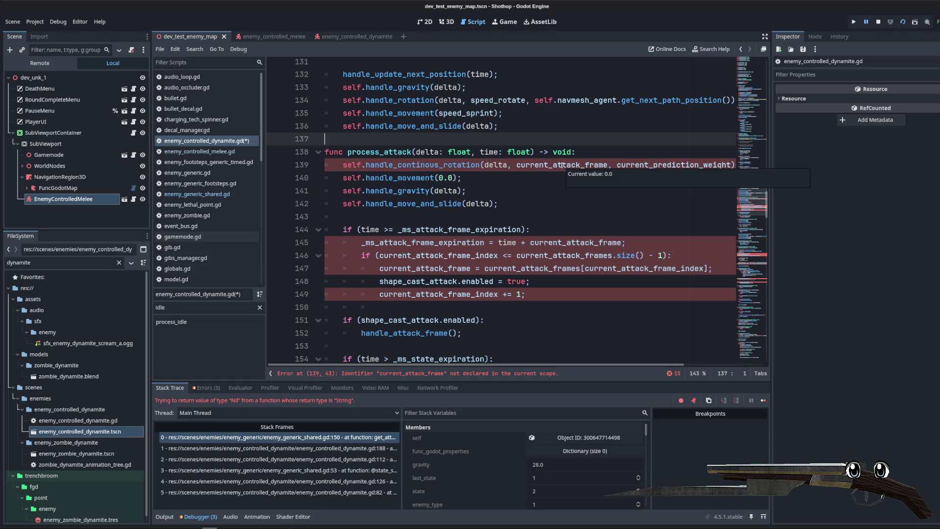
double_click(561, 165)
text(0)
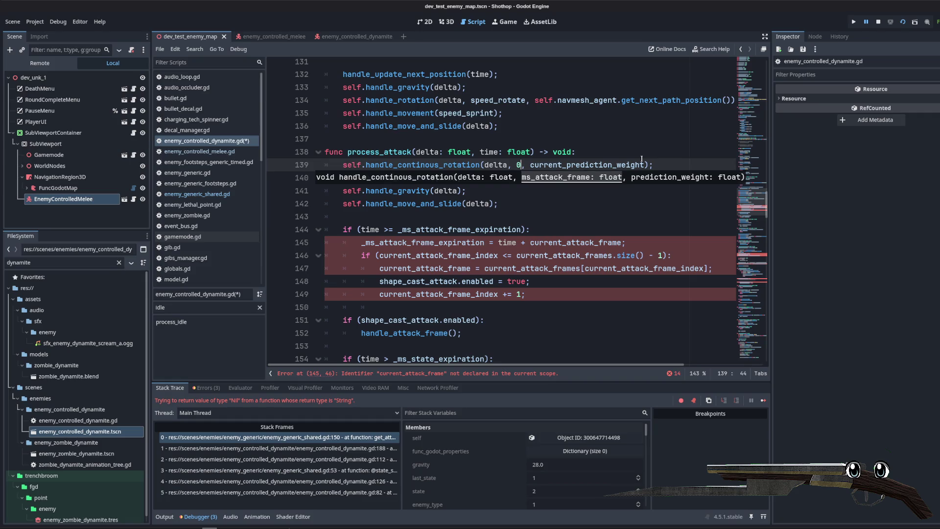
click(580, 116)
click(473, 216)
scroll(474, 206, down, 2)
key(Up)
key(Up)
key(Up)
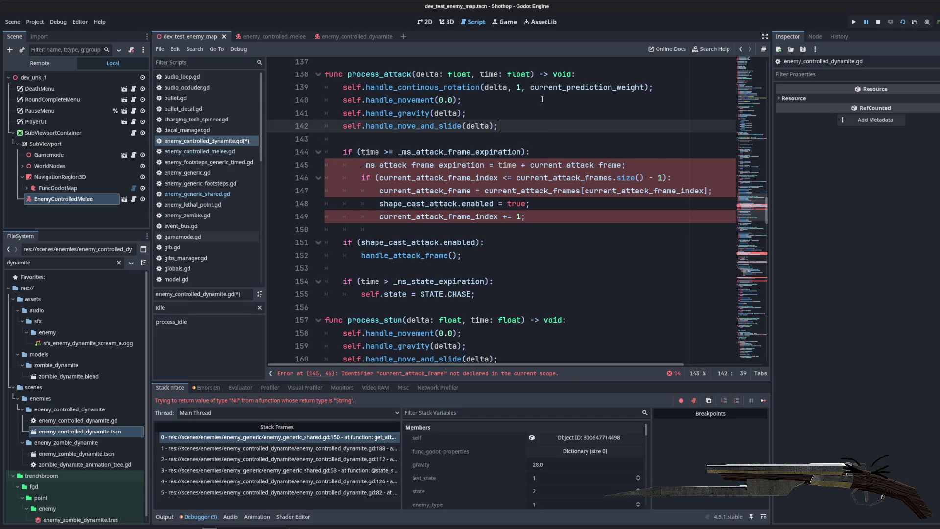
key(Down)
key(End)
key(Up)
key(ctrl+Right)
key(ctrl+Right)
key(ctrl+Right)
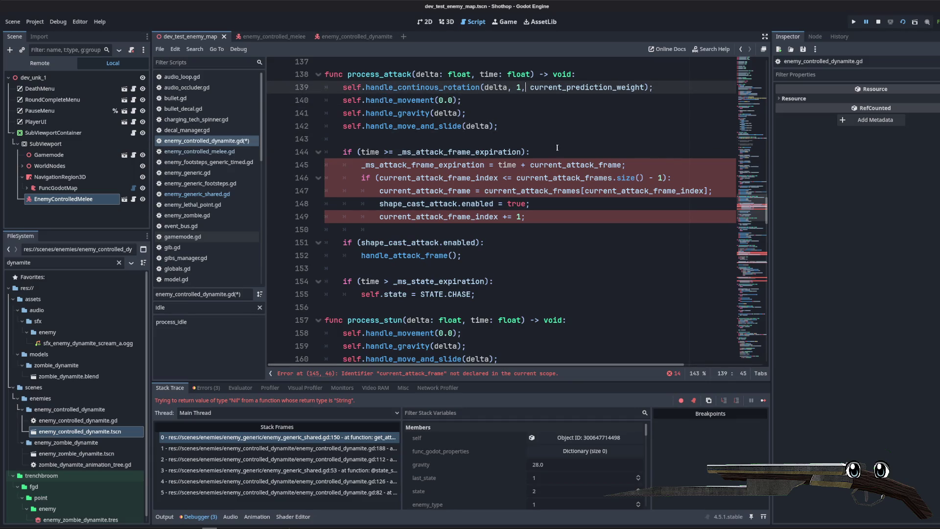
text(.0)
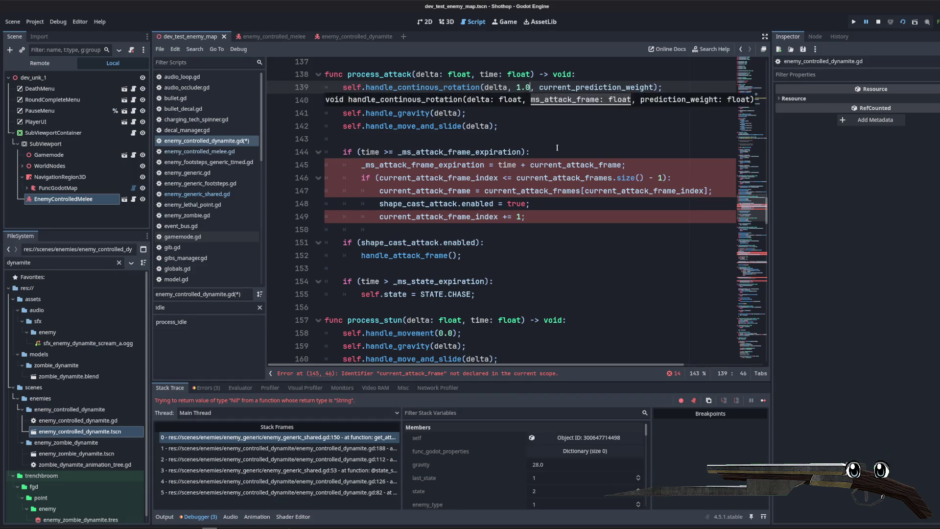
key(Down)
key(Down)
key(Down)
- Add an 'if is_exploding: return' guard, then set is_exploding = true below it
key(Return)
key(Return)
key(Return)
key(Up)
key(Up)
key(Up)
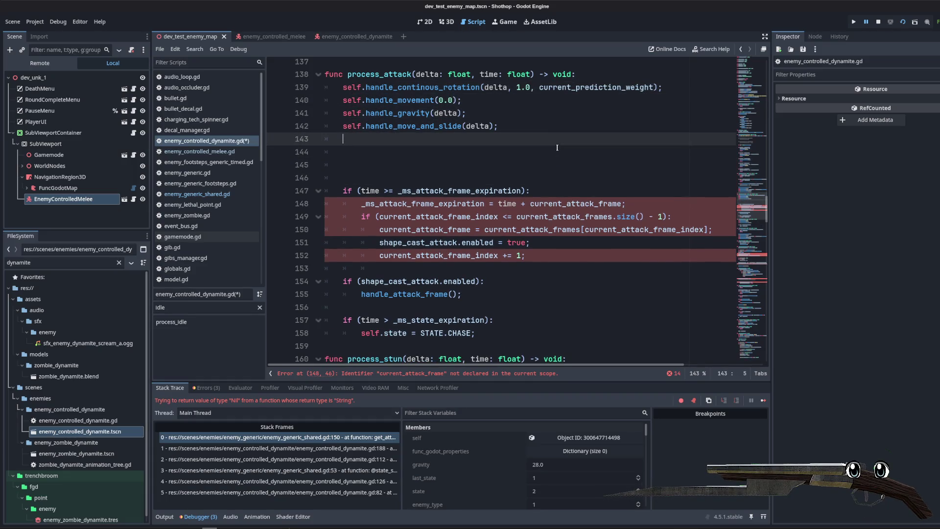
text(if)
text(exp)
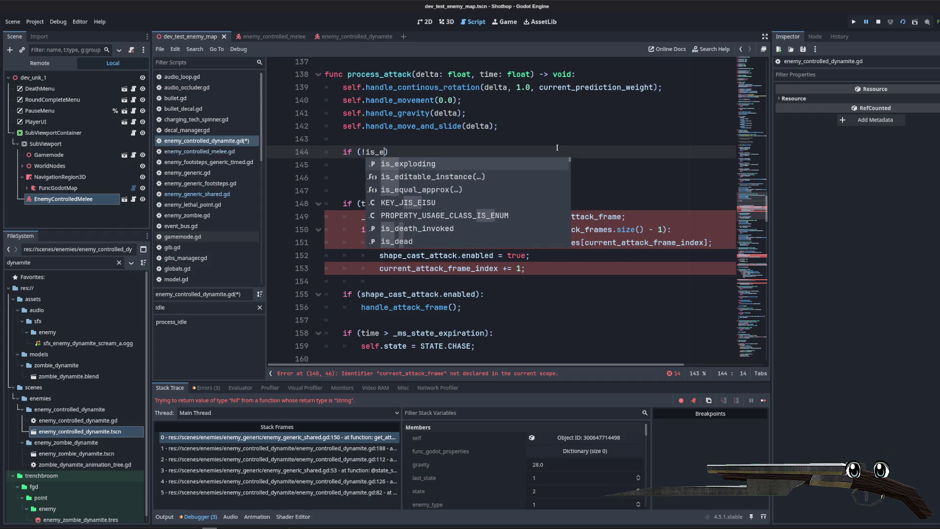
key(Return)
key(Right)
text(:)
key(Return)
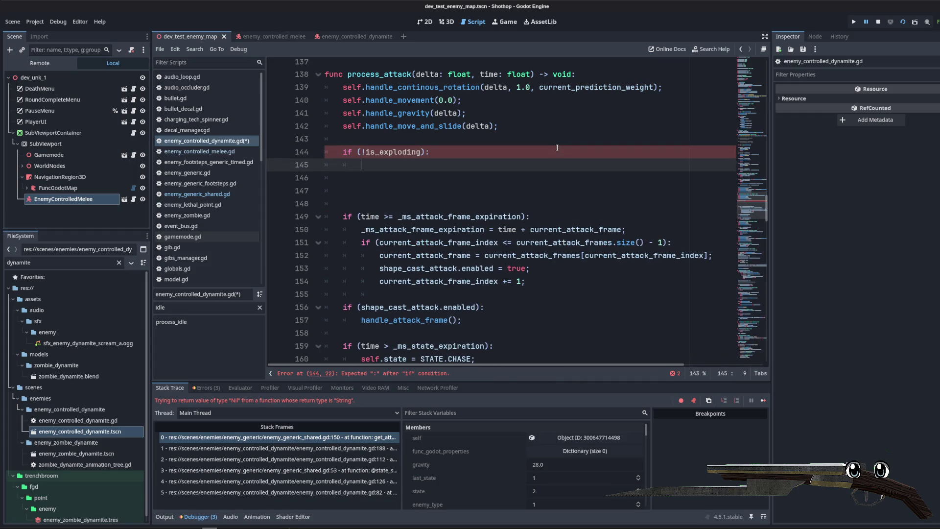
key(BackSpace)
key(BackSpace)
key(Up)
key(Left)
key(Left)
key(Left)
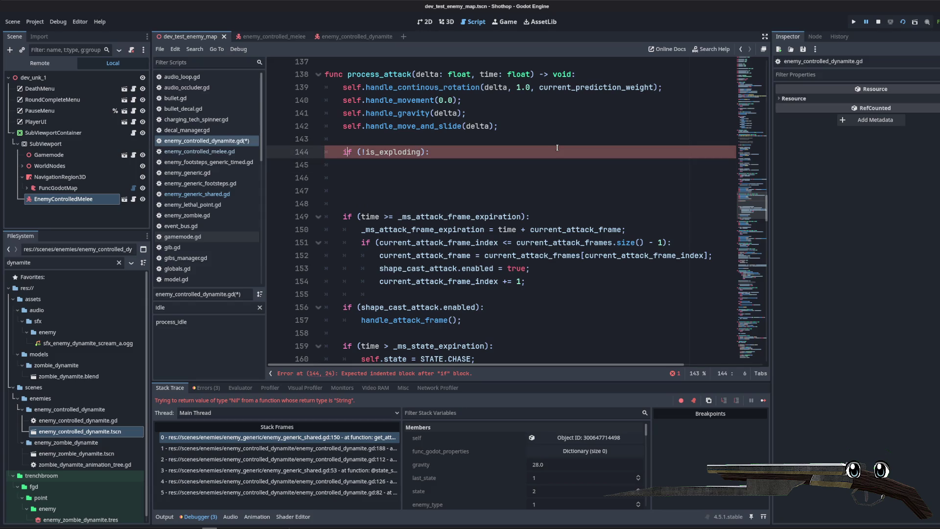
key(Down)
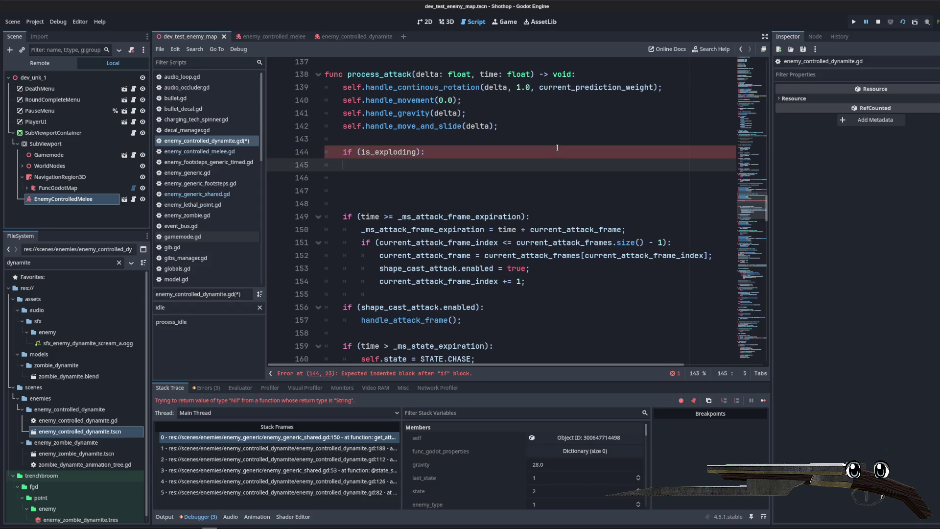
text(return;)
key(Return)
key(Return)
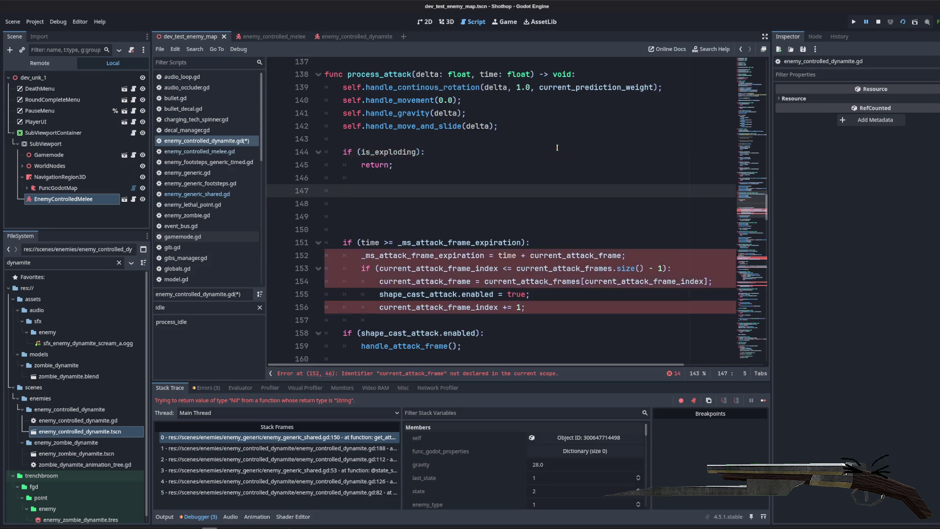
text(is_exploding = true;)
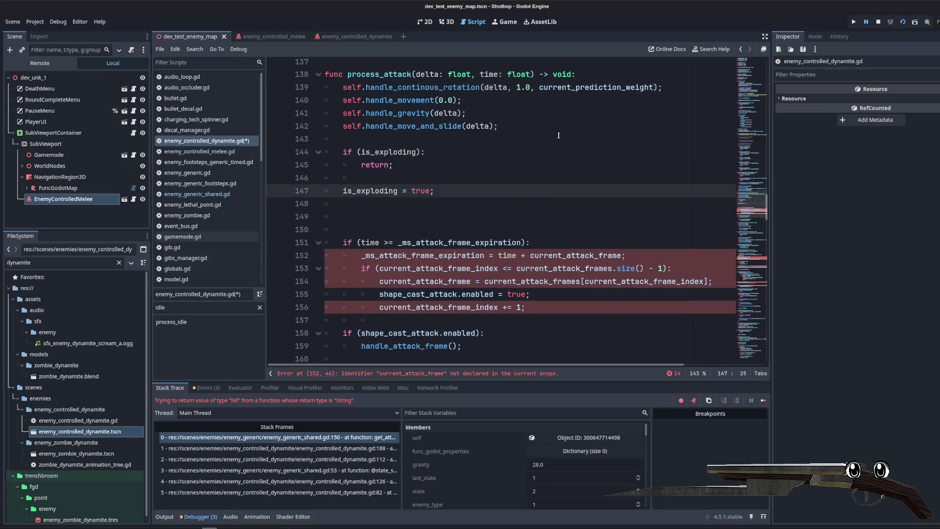
scroll(529, 219, down, 3)
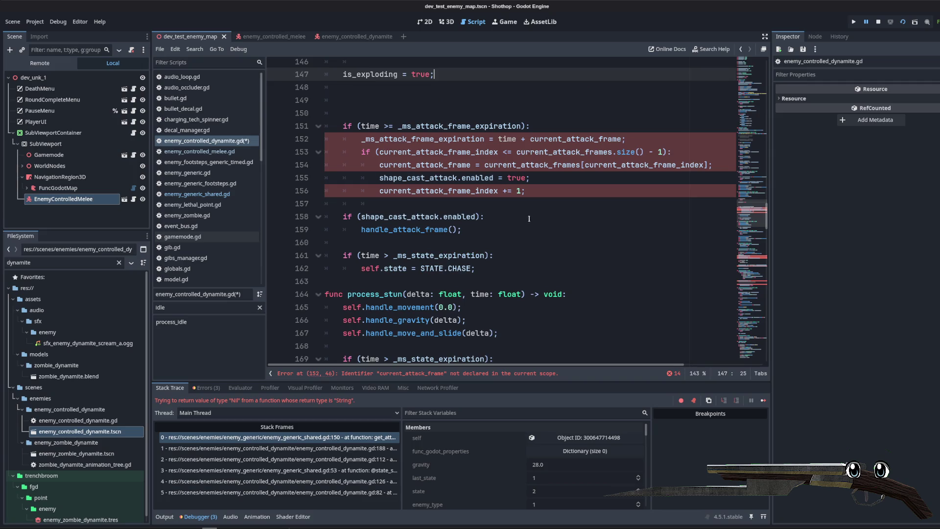
mouse_move(520, 270)
mouse_down()
mouse_move(326, 253)
mouse_move(309, 100)
mouse_up()
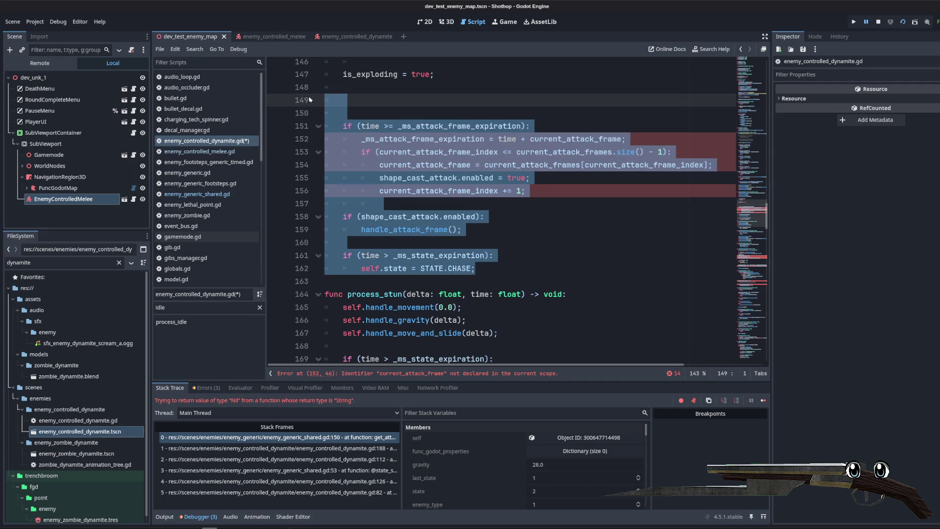
- Delete the old attack timing code and the whole process_attack function
key(BackSpace)
scroll(538, 196, up, 2)
click(748, 250)
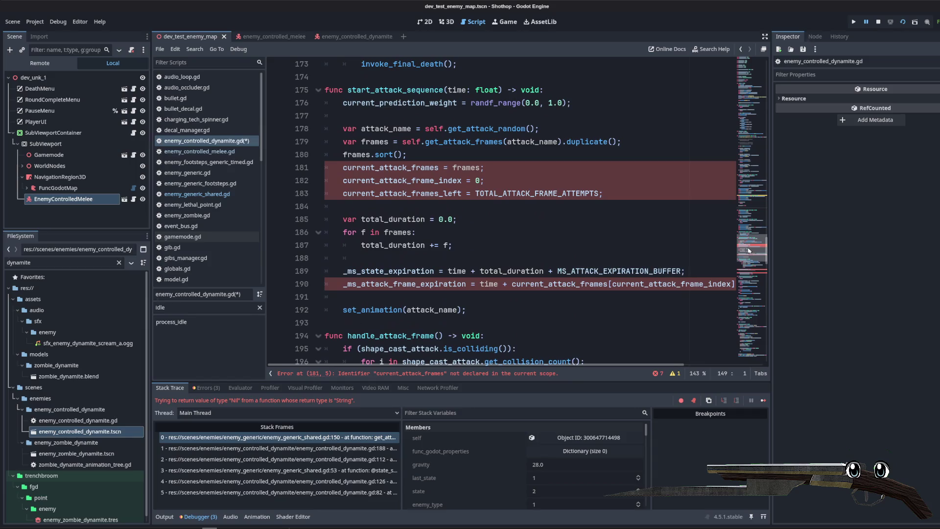
mouse_move(616, 198)
mouse_down()
mouse_move(372, 180)
mouse_move(285, 133)
mouse_up()
double_click(415, 90)
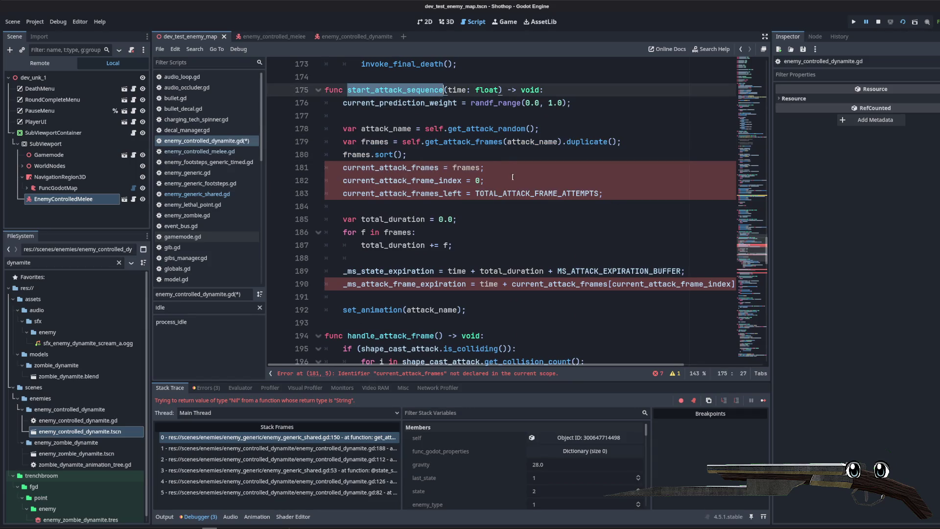
key(ctrl+f)
key(Return)
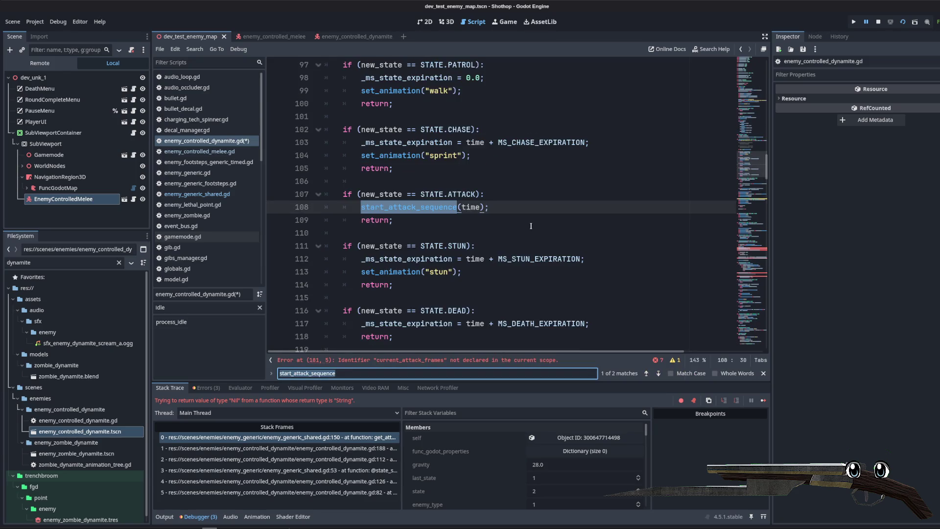
key(Return)
scroll(528, 223, up, 10)
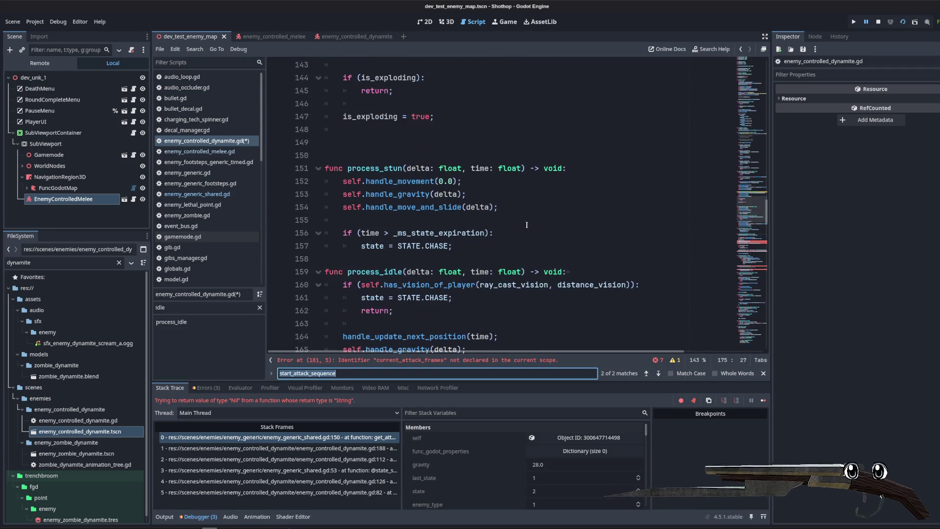
scroll(527, 222, up, 1)
mouse_move(480, 287)
mouse_down()
mouse_move(431, 245)
mouse_move(373, 143)
mouse_up()
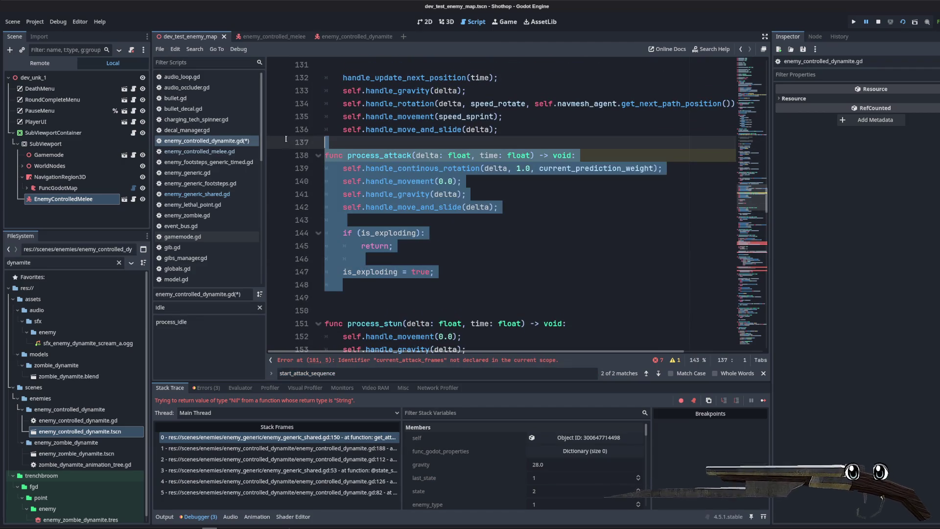
key(BackSpace)
- Open start_attack_sequence with an is_exploding early-return guard, then set is_exploding = true
scroll(373, 170, down, 12)
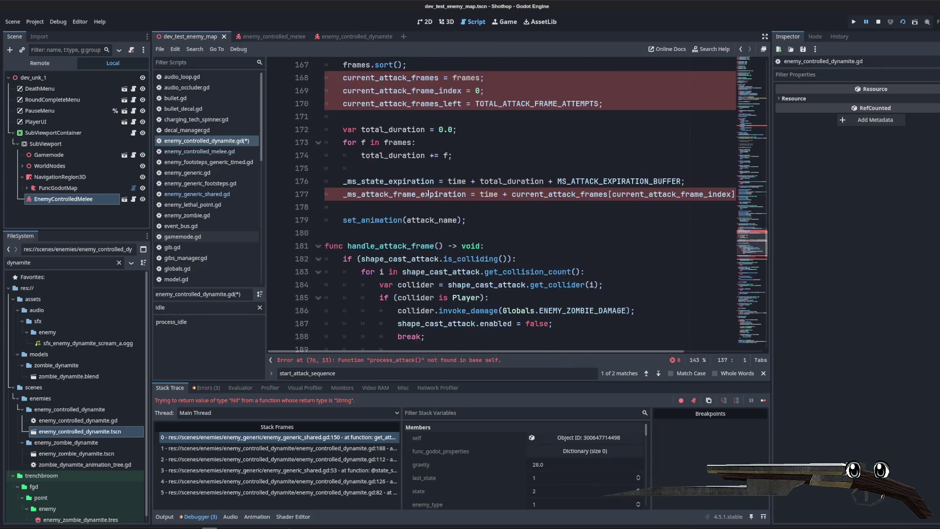
scroll(449, 185, up, 3)
scroll(490, 162, down, 1)
scroll(564, 137, up, 1)
click(600, 123)
key(Return)
key(Return)
click(616, 133)
text(is_ex)
key(Return)
text(= true;)
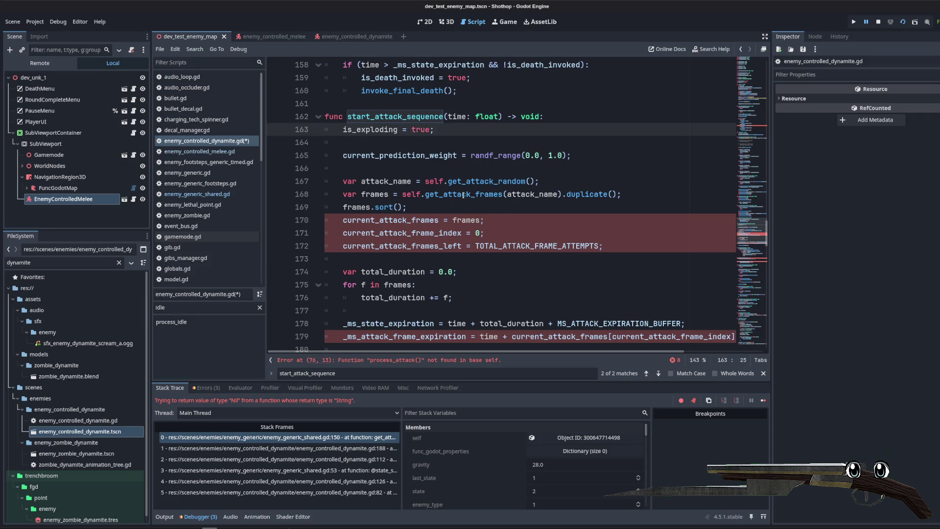
key(Up)
key(Return)
key(Return)
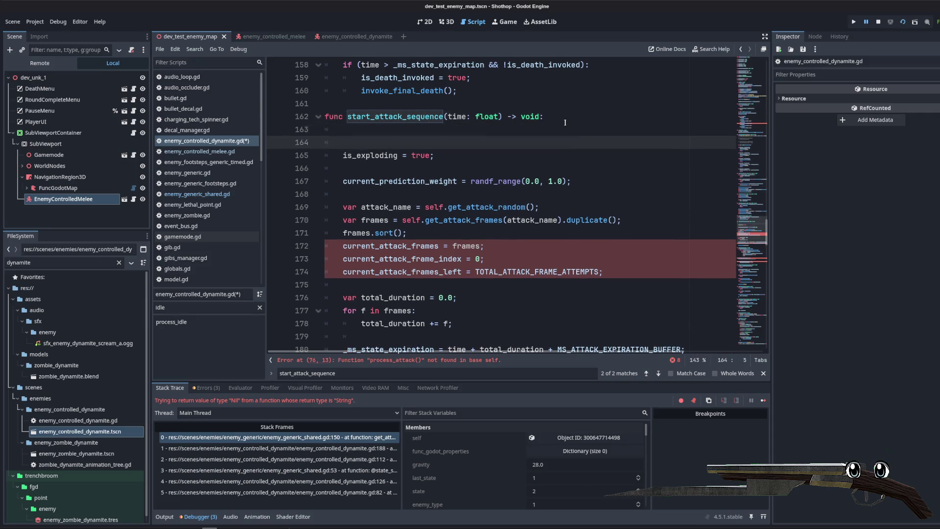
key(Up)
text(if)
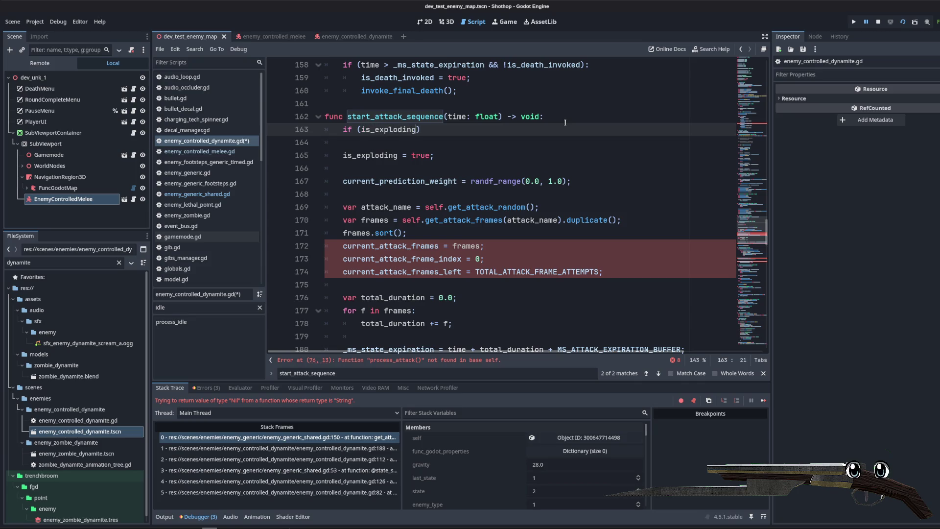
key(Return)
text(return;)
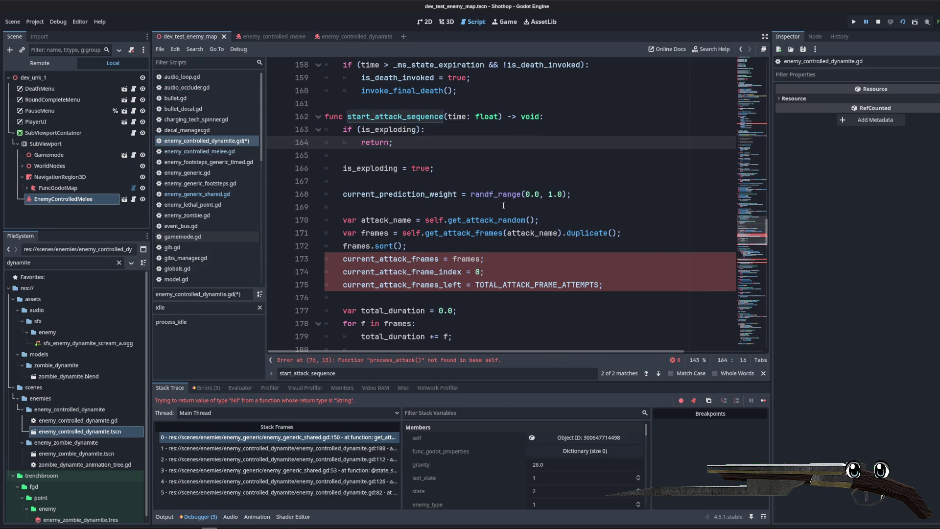
scroll(504, 205, down, 3)
mouse_move(343, 271)
mouse_down()
mouse_move(355, 90)
mouse_move(360, 120)
mouse_up()
key(Delete)
- Make start_attack_sequence play "explode" and delete the handle_attack_frame function
double_click(425, 90)
text("exp)
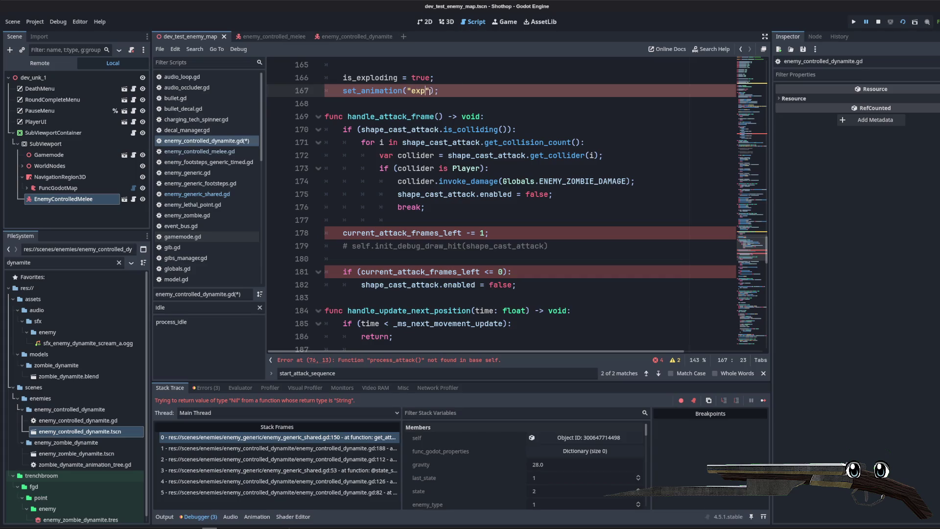
text("))
click(483, 208)
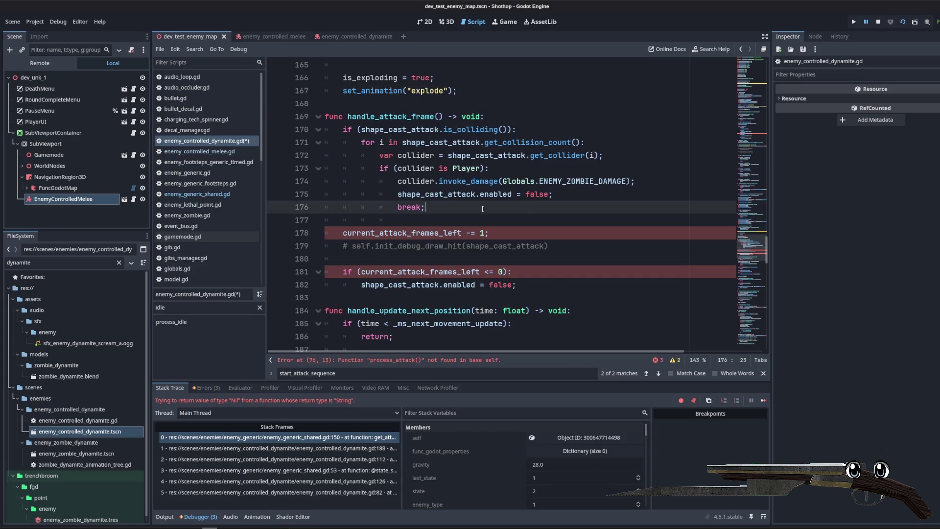
drag(563, 298, 539, 104)
key(BackSpace)
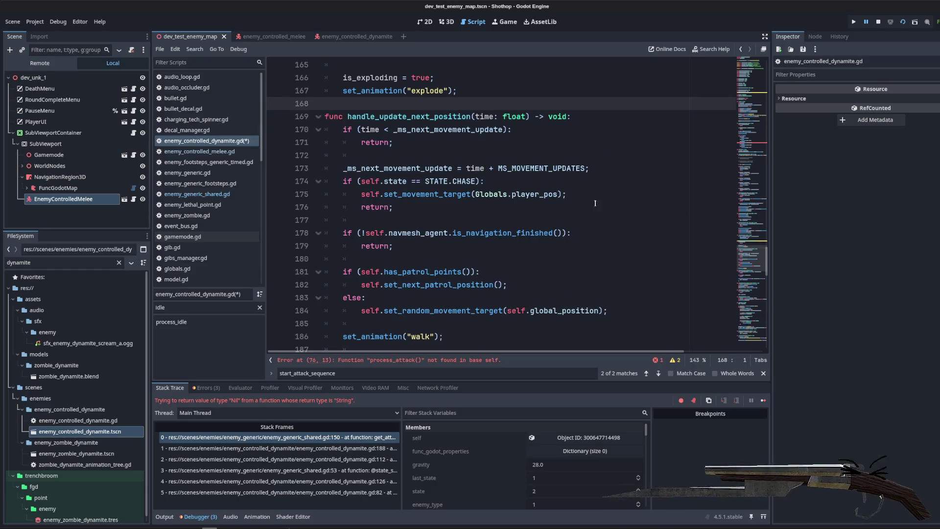
click(756, 146)
drag(504, 181, 325, 168)
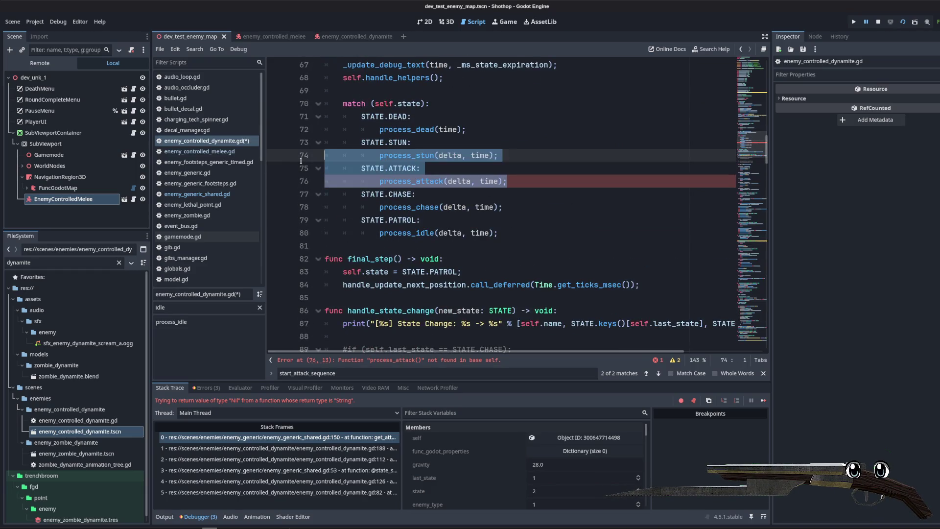
key(BackSpace)
key(BackSpace)
key(Down)
key(Down)
key(Down)
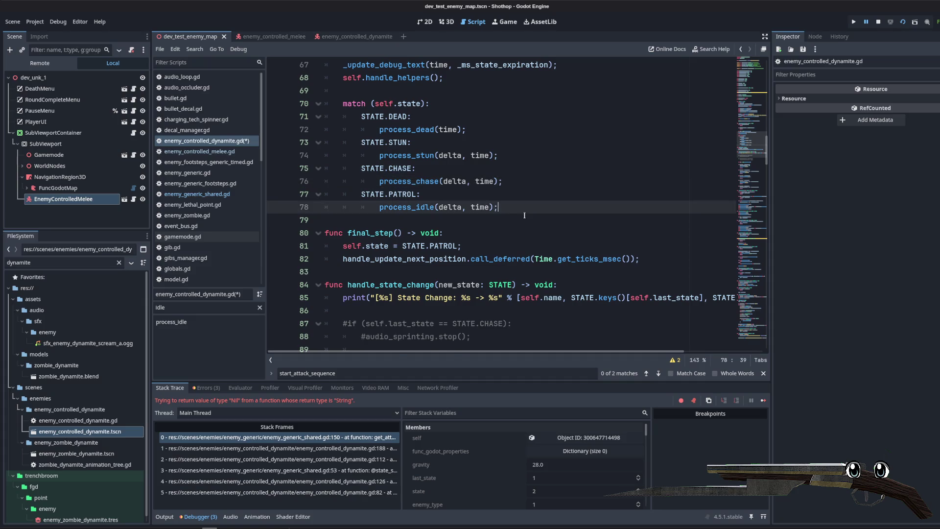
key(Return)
text(_)
key(BackSpace)
key(BackSpace)
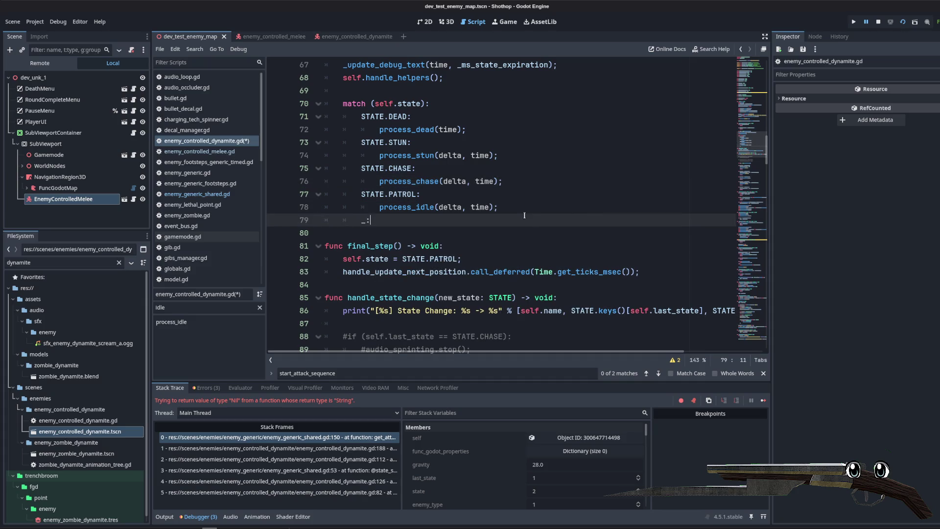
key(Return)
click(542, 129)
key(ctrl+s)
scroll(579, 151, down, 15)
scroll(580, 151, down, 8)
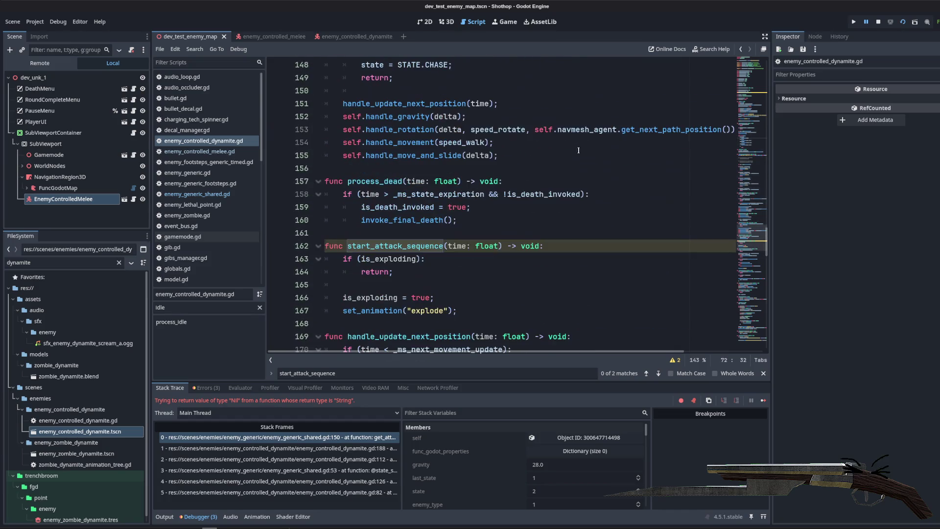
scroll(575, 151, up, 10)
scroll(574, 150, up, 9)
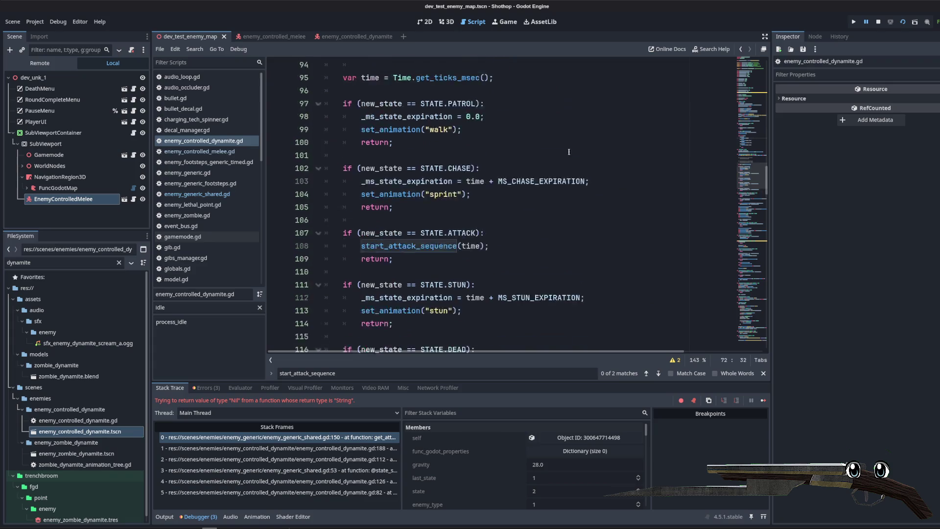
scroll(543, 156, down, 8)
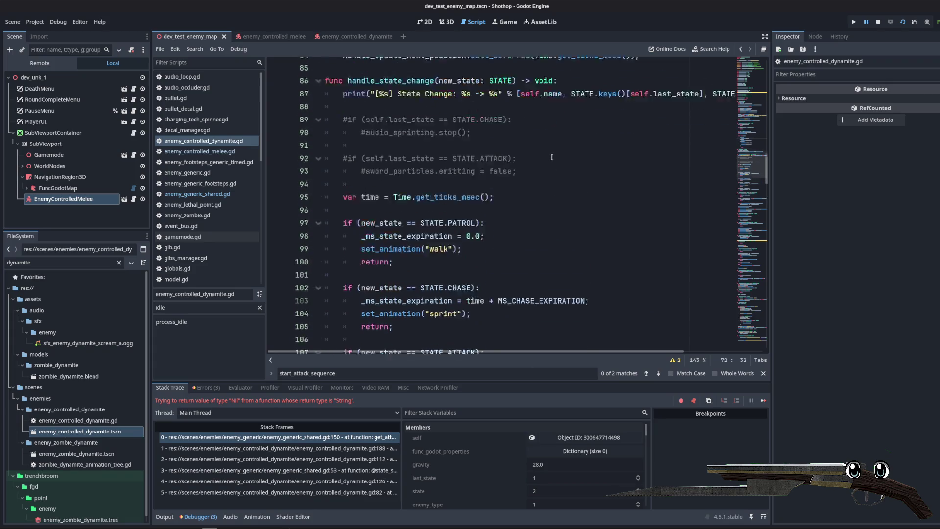
click(535, 158)
scroll(533, 160, up, 14)
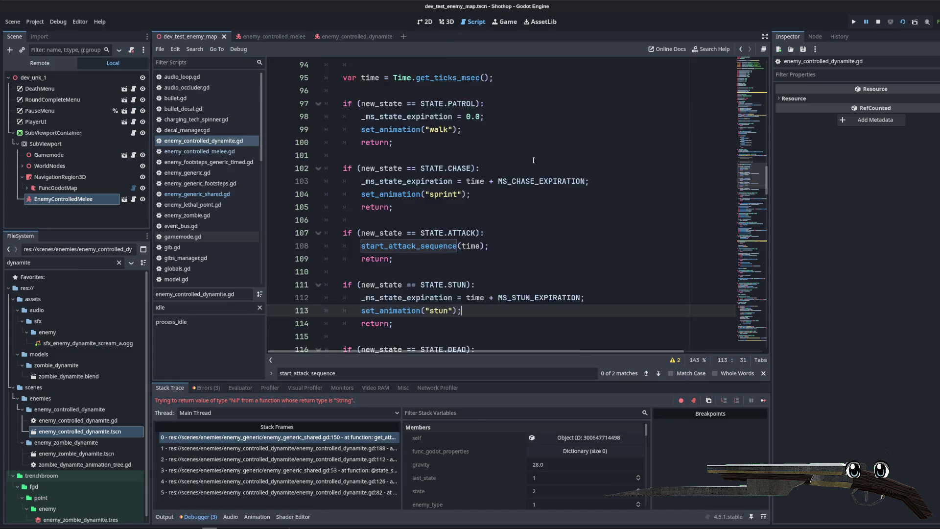
click(496, 272)
key(BackSpace)
key(BackSpace)
key(BackSpace)
key(ctrl+z)
key(ctrl+z)
key(ctrl+z)
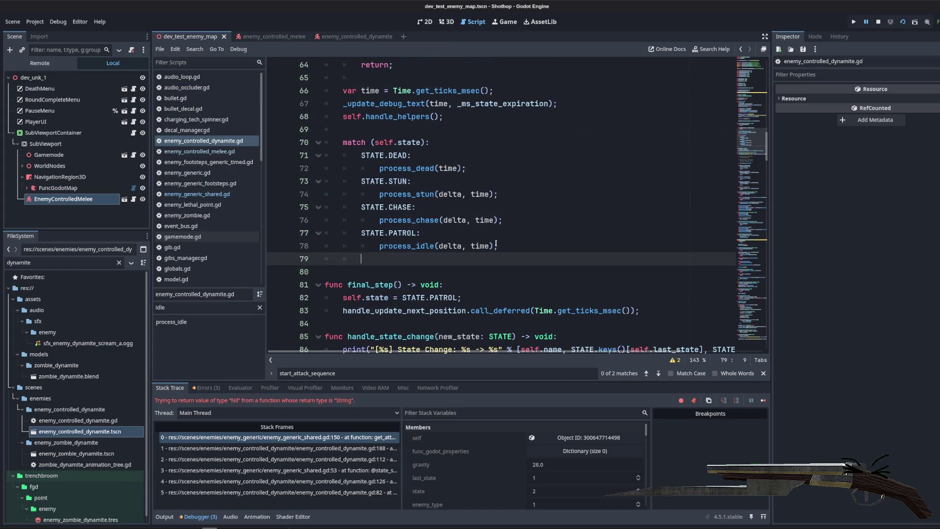
click(431, 207)
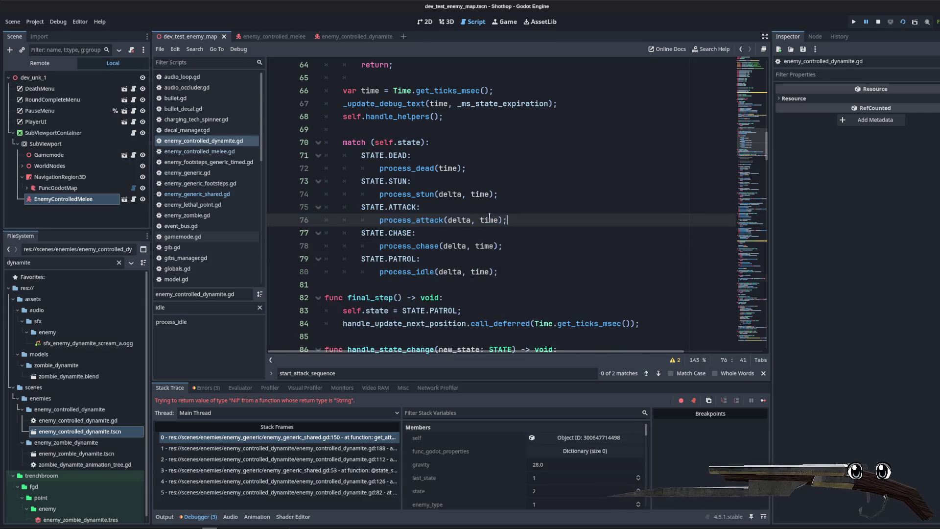
click(201, 152)
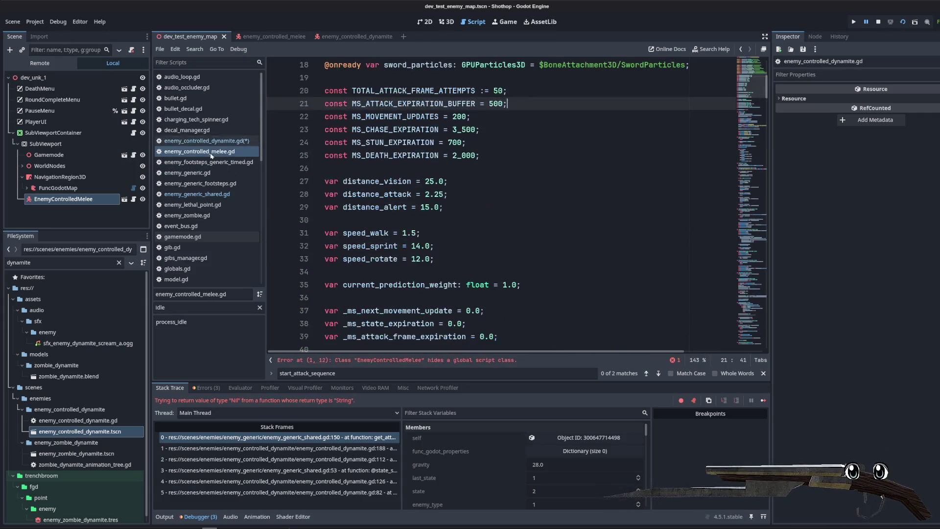
- Find and copy the process_attack function in enemy_controlled_melee.gd
scroll(456, 231, down, 5)
key(ctrl+f)
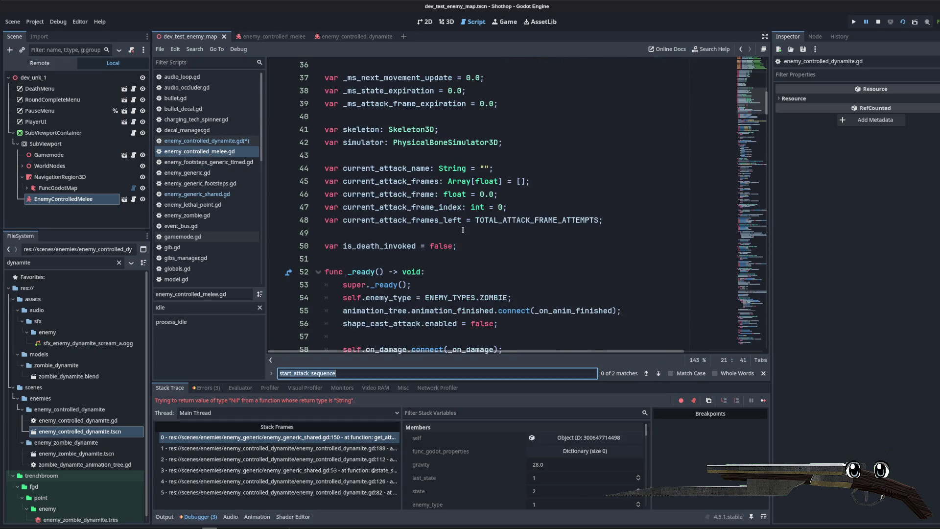
text(process_atta)
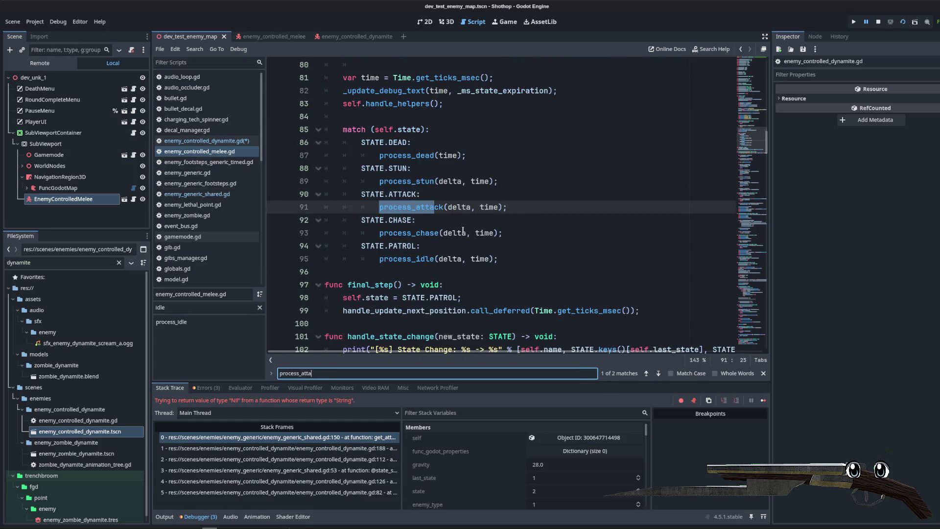
key(Return)
scroll(463, 230, down, 2)
drag(500, 181, 273, 137)
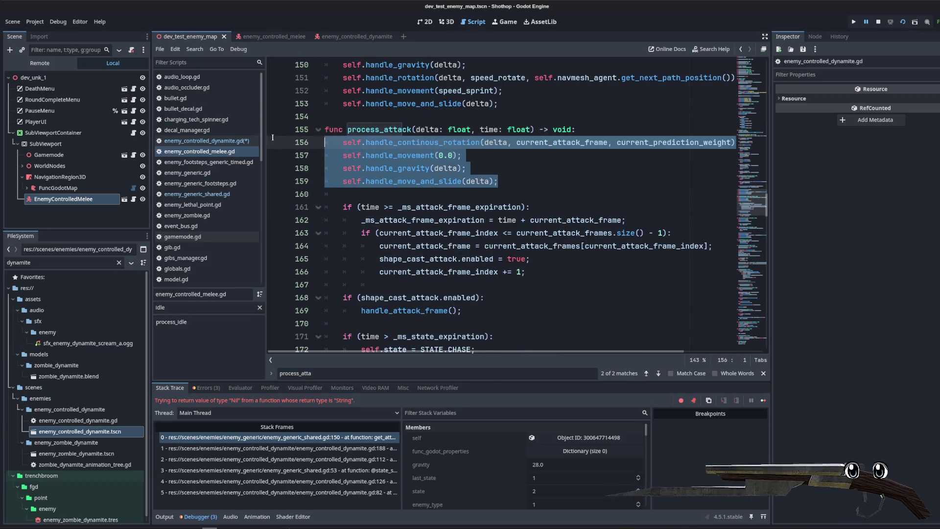
- Paste it into the dynamite script, pass 1.0 instead of current_attack_frame, and save
click(205, 141)
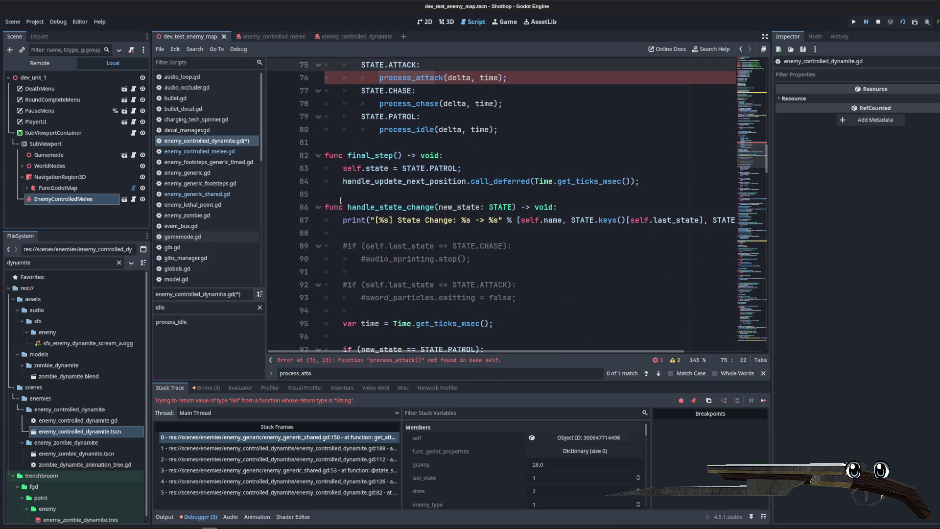
scroll(340, 200, down, 12)
click(341, 173)
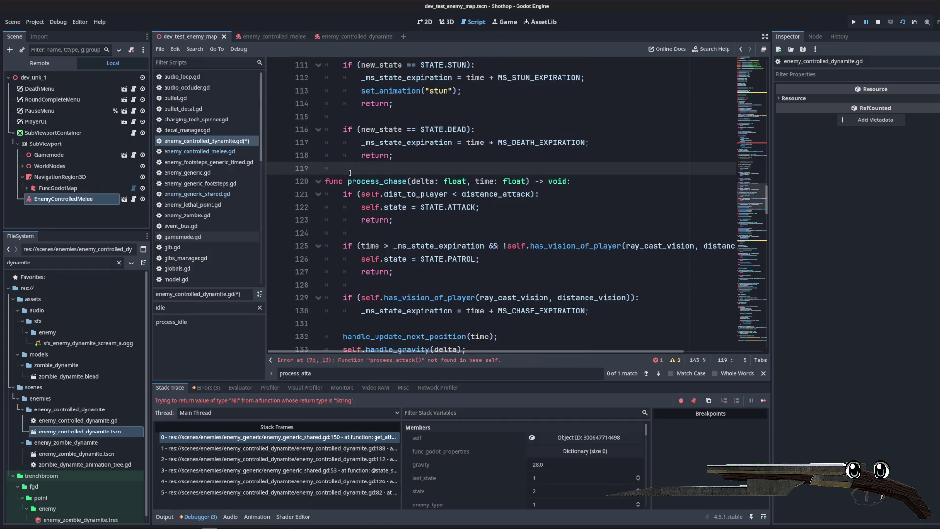
key(Return)
key(Return)
key(ctrl+v)
click(365, 182)
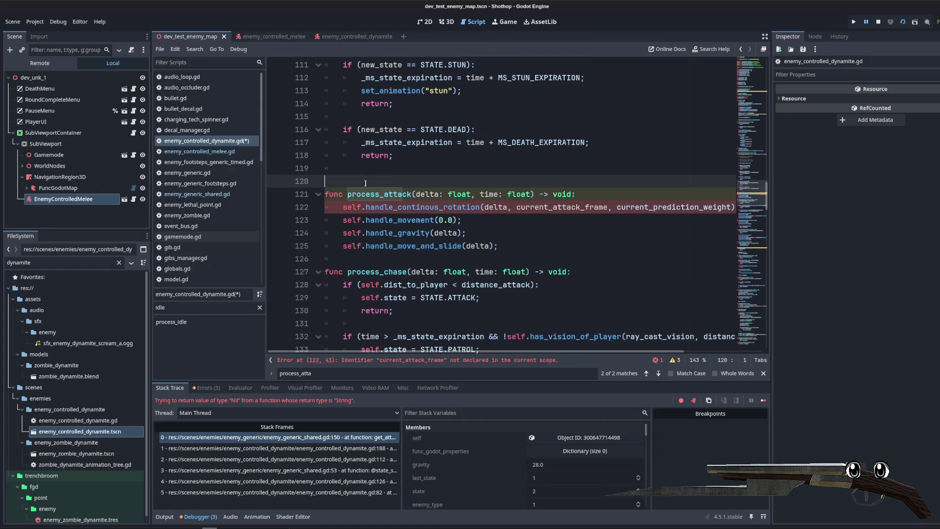
key(Delete)
double_click(574, 194)
text(1.0)
key(ctrl+s)
click(608, 151)
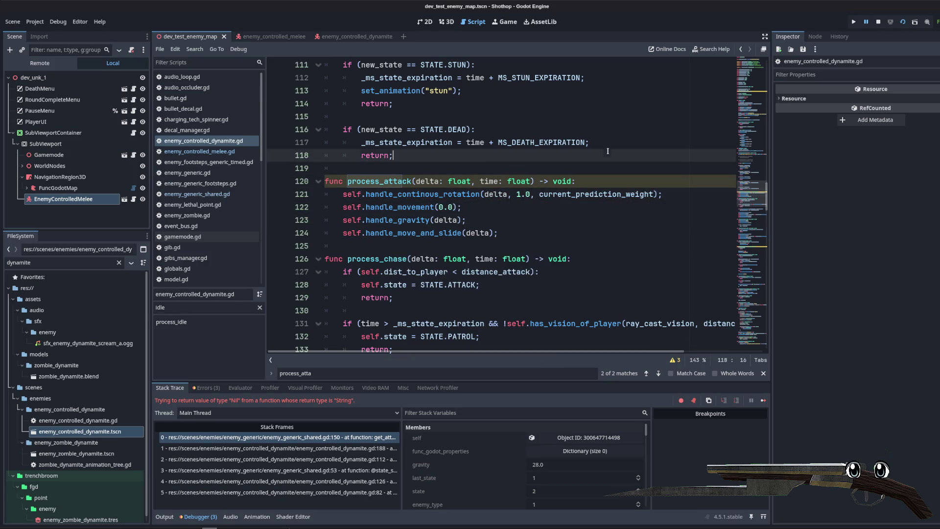
- From the warnings list, rename the unused time parameters on lines 120 and 168 to _time
key(Down)
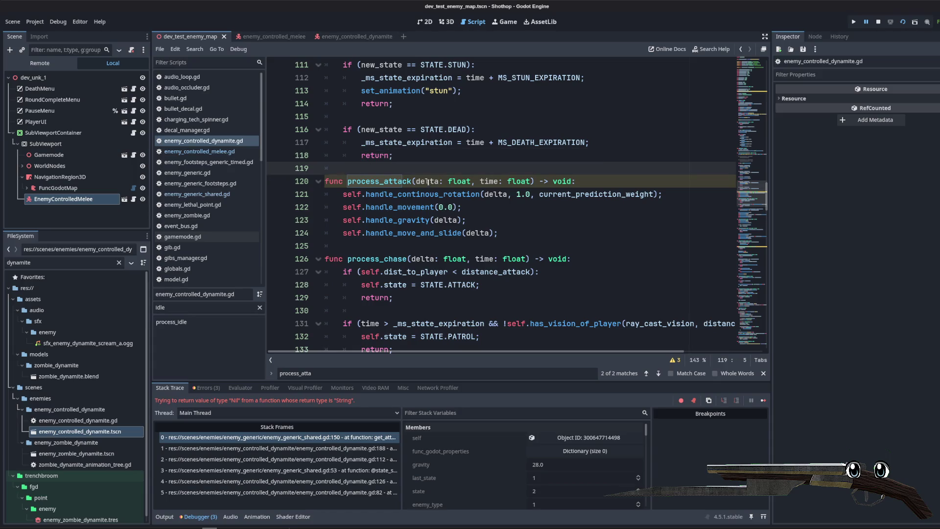
click(675, 361)
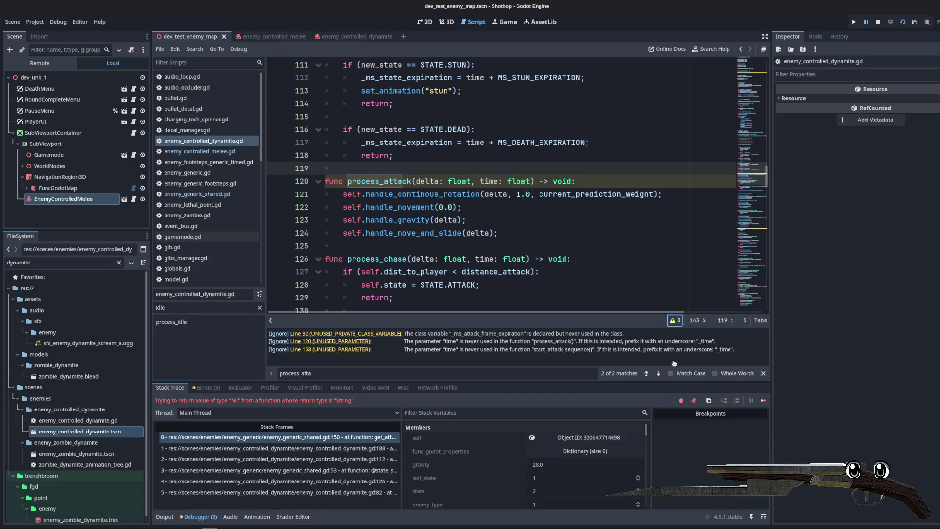
click(542, 236)
click(480, 181)
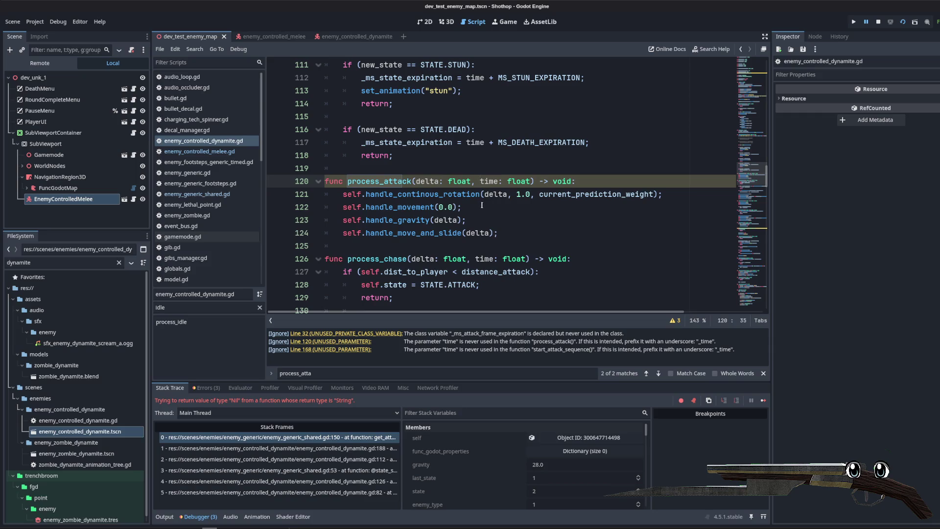
text(_)
click(578, 160)
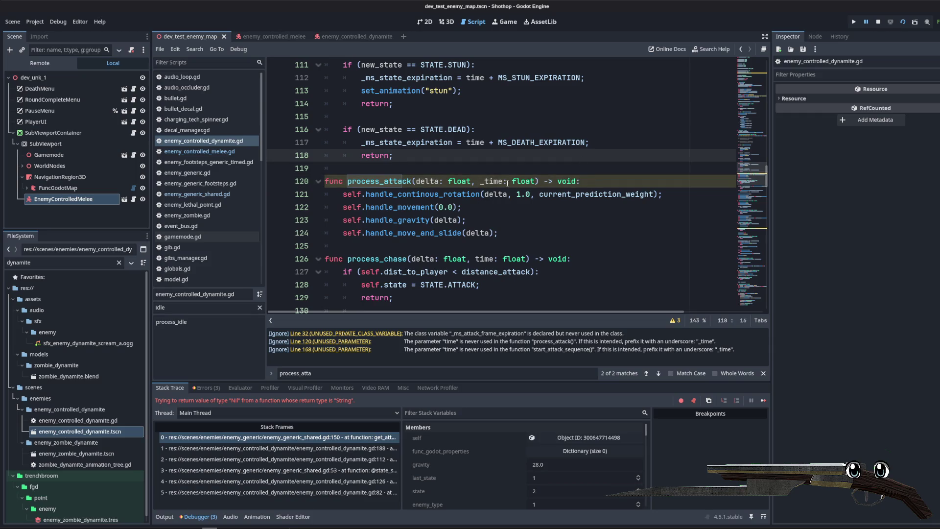
click(748, 225)
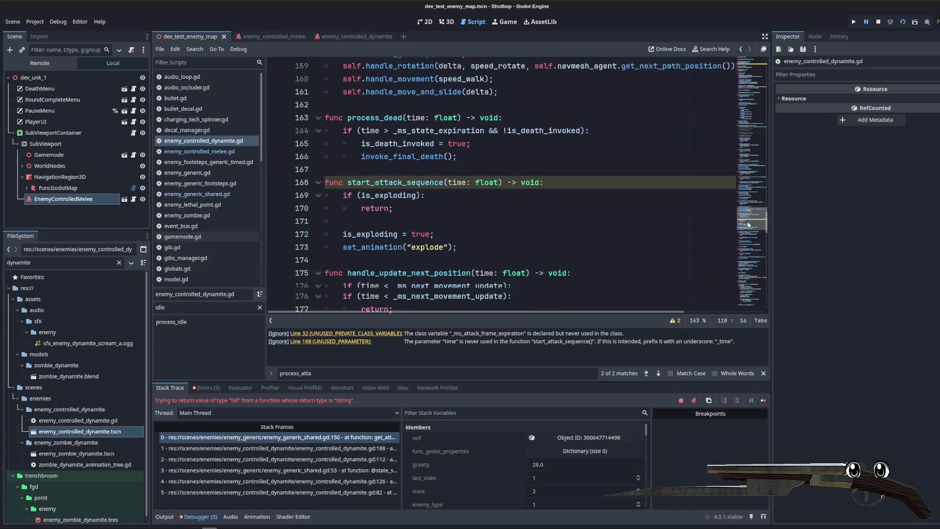
click(461, 198)
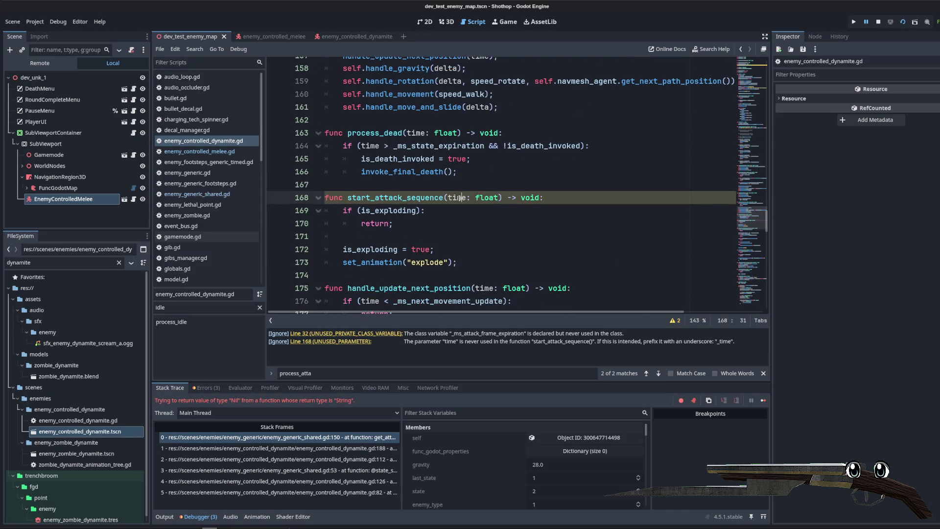
text(_)
- Delete the unused _ms_attack_frame_expiration variable line
click(314, 333)
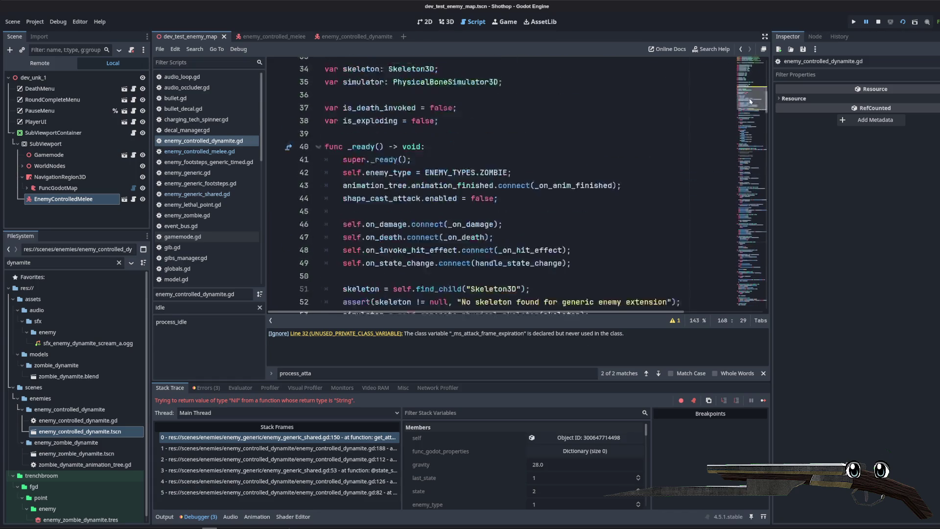
triple_click(514, 141)
key(BackSpace)
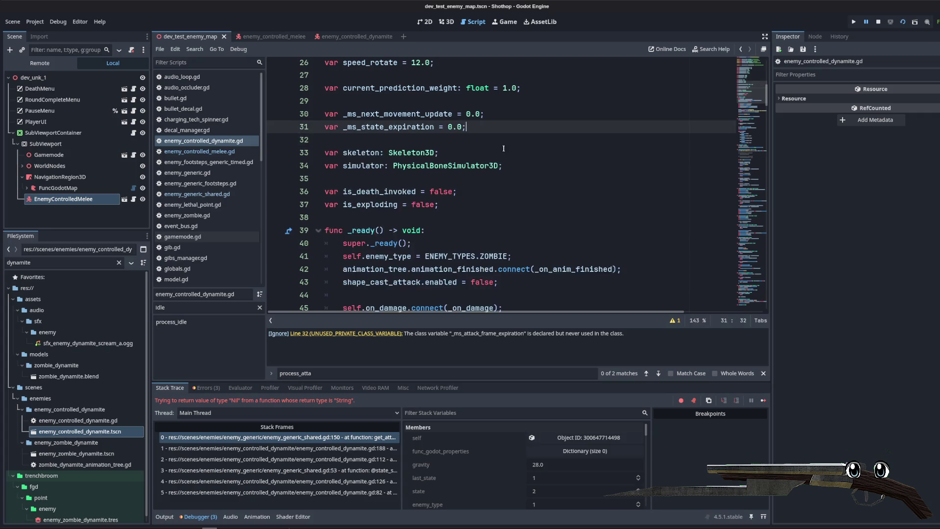
click(438, 76)
scroll(438, 75, up, 2)
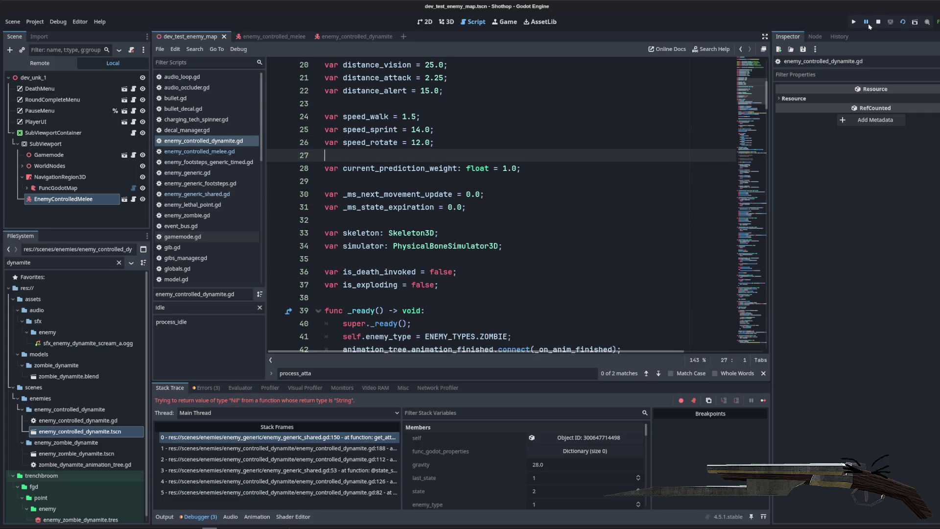
- Restart the playtest, watch the zombie go PATROL, CHASE, ATTACK, then stop the game
key(F8)
key(F5)
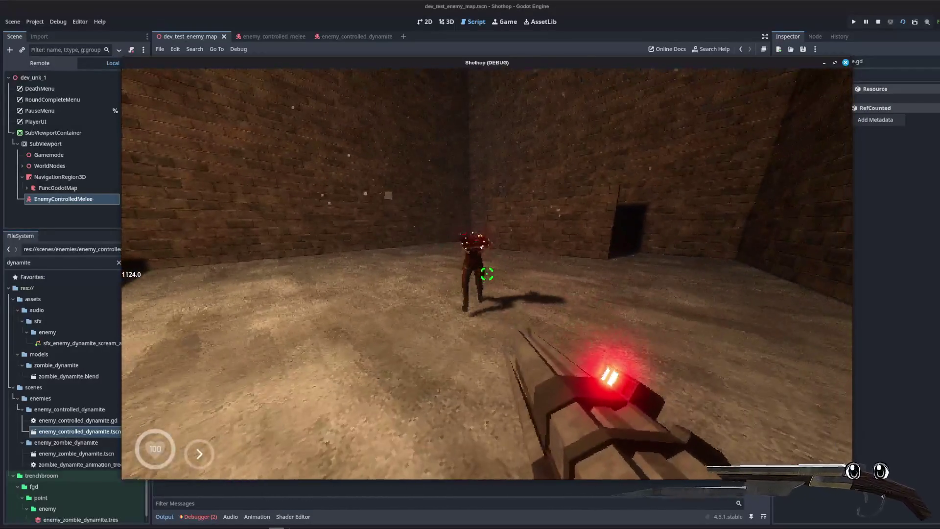
key(Escape)
click(879, 23)
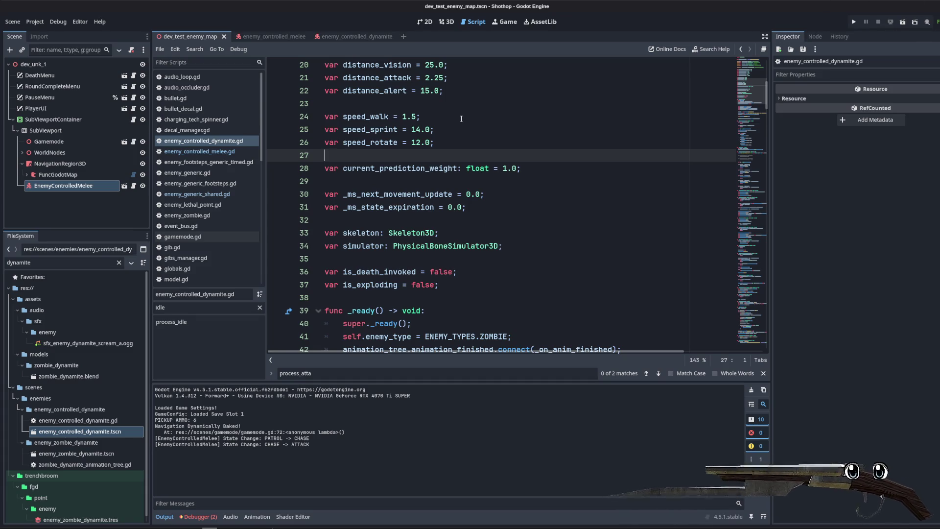
- Review enemy_controlled_dynamite.gd's header: extends EnemyGeneric, vision 25.0, attack 2.25, alert 15.0 distances
click(544, 117)
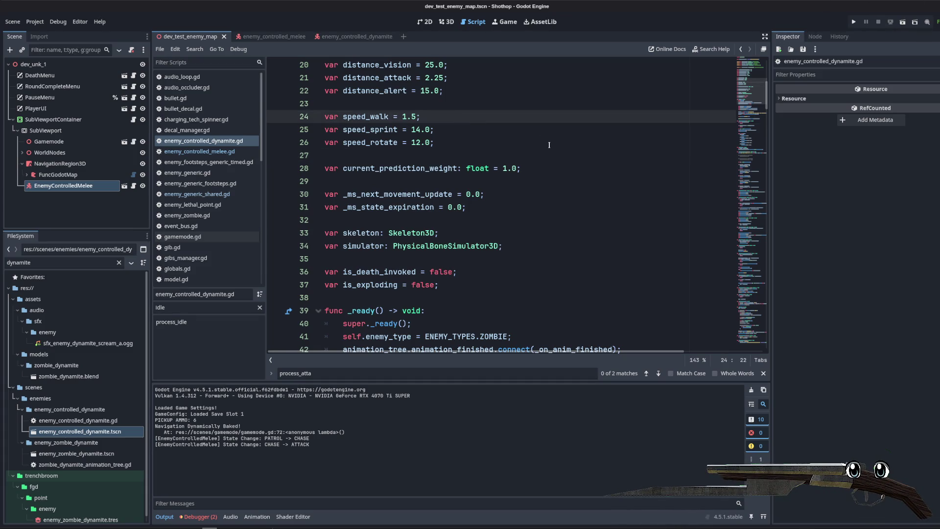
click(345, 36)
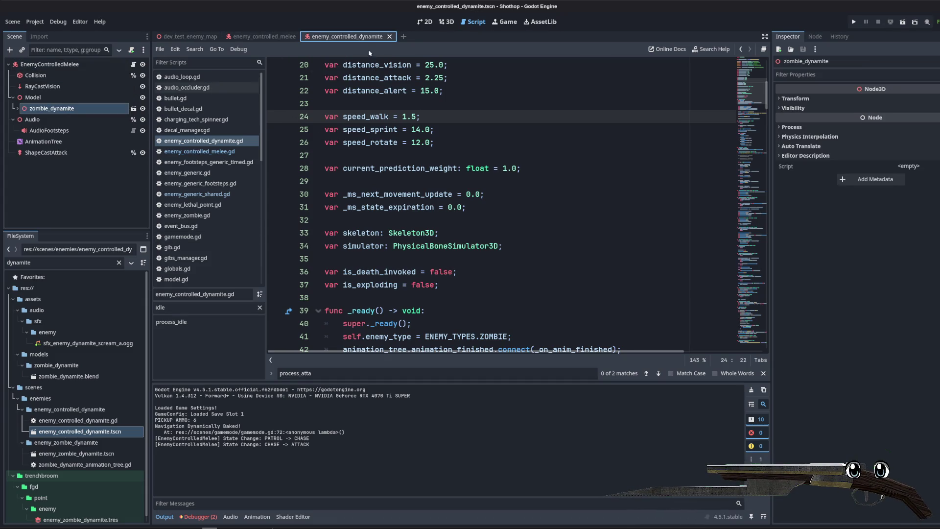
click(134, 64)
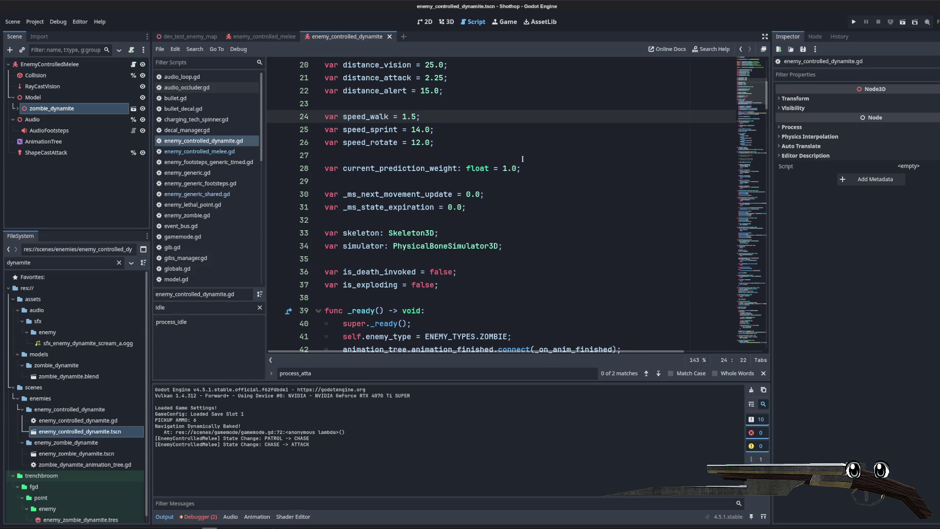
scroll(510, 156, up, 6)
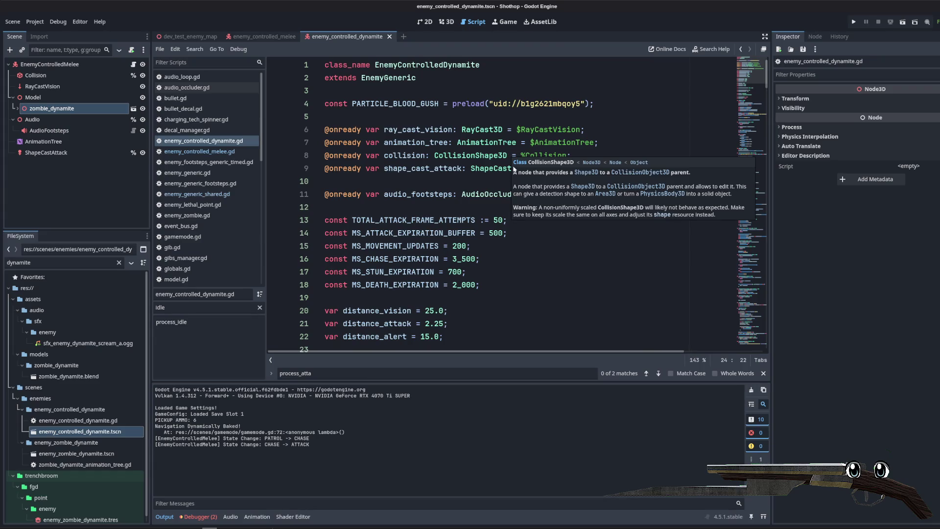
click(551, 142)
click(569, 129)
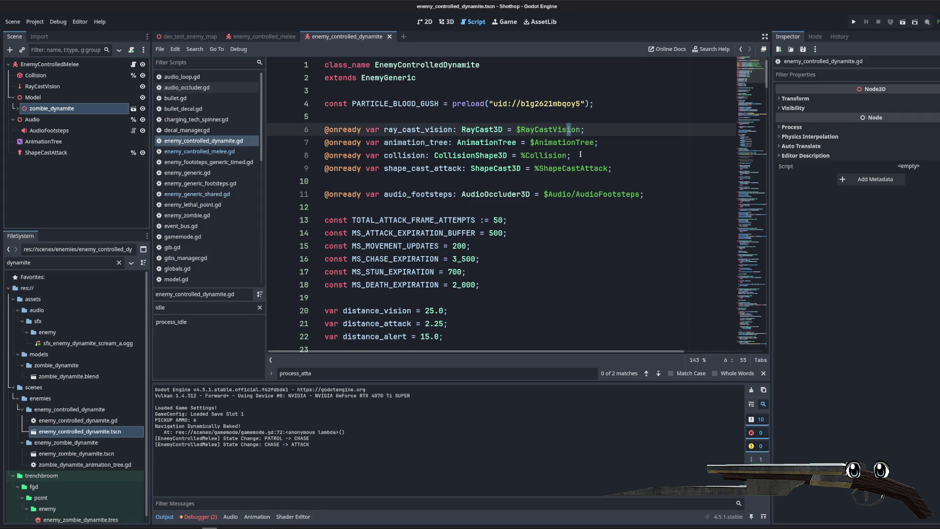
key(Down)
key(End)
scroll(582, 155, down, 4)
scroll(576, 155, up, 4)
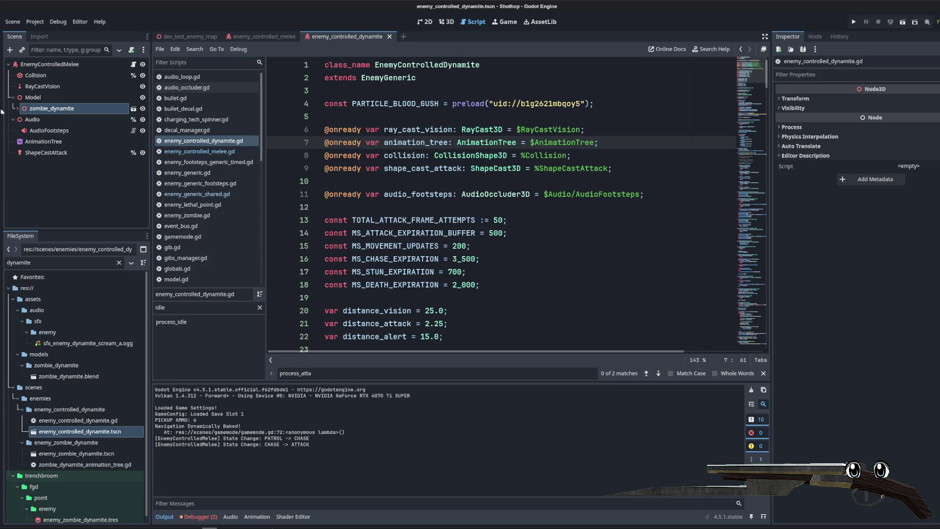
- Copy the three explosion sound, particle and smoke preload constants from enemy_generic.gd
scroll(80, 458, down, 1)
double_click(81, 449)
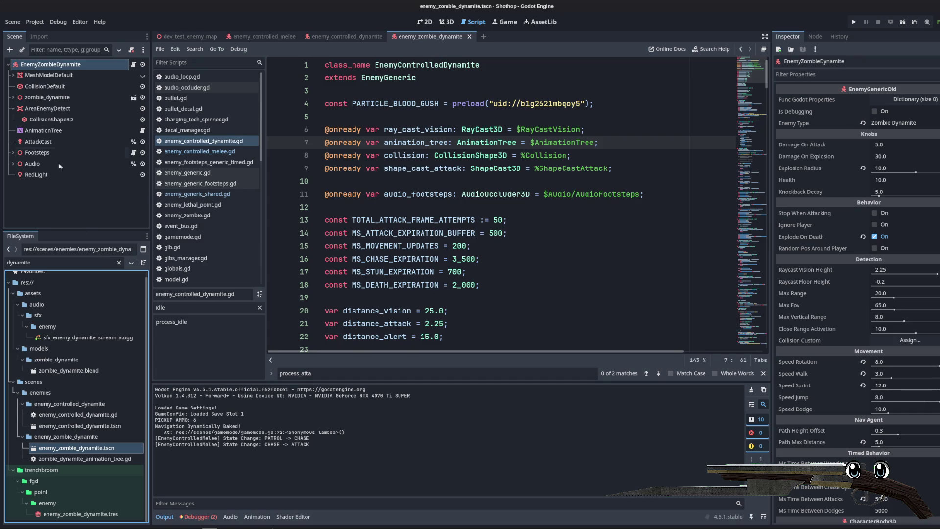
click(142, 132)
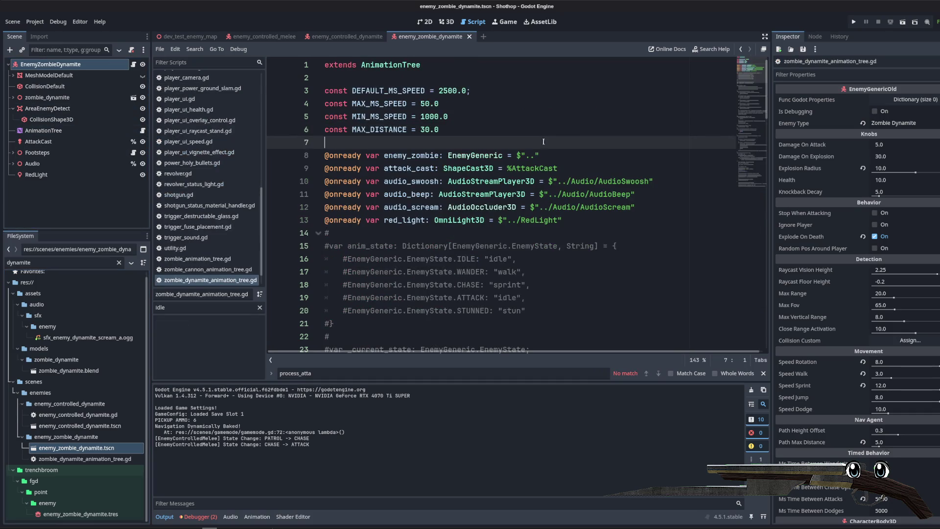
scroll(509, 136, up, 2)
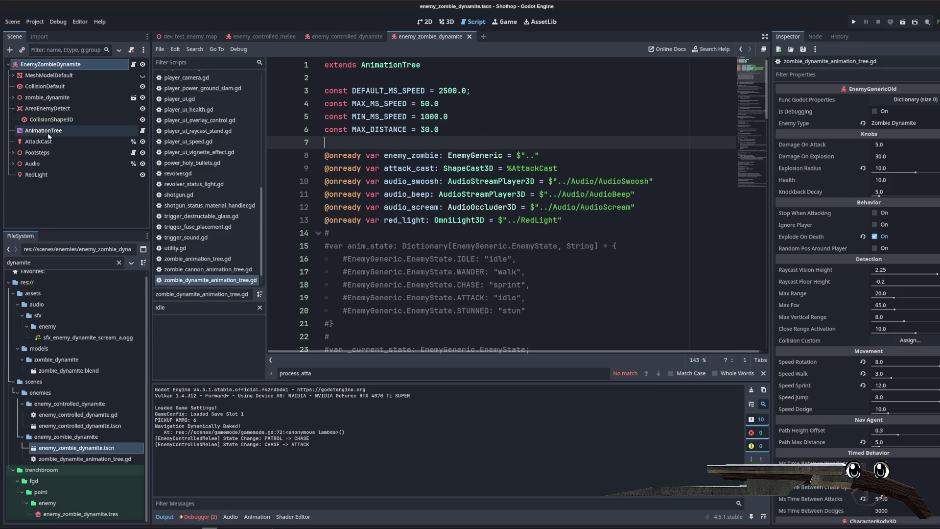
click(134, 64)
scroll(554, 183, up, 15)
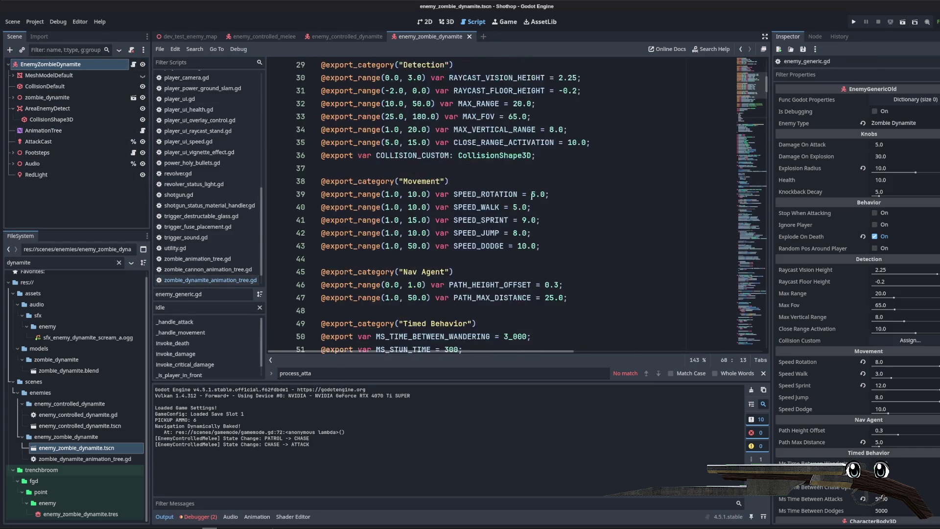
mouse_move(601, 143)
mouse_down()
mouse_move(274, 118)
mouse_move(275, 130)
mouse_move(173, 115)
mouse_up()
key(ctrl+c)
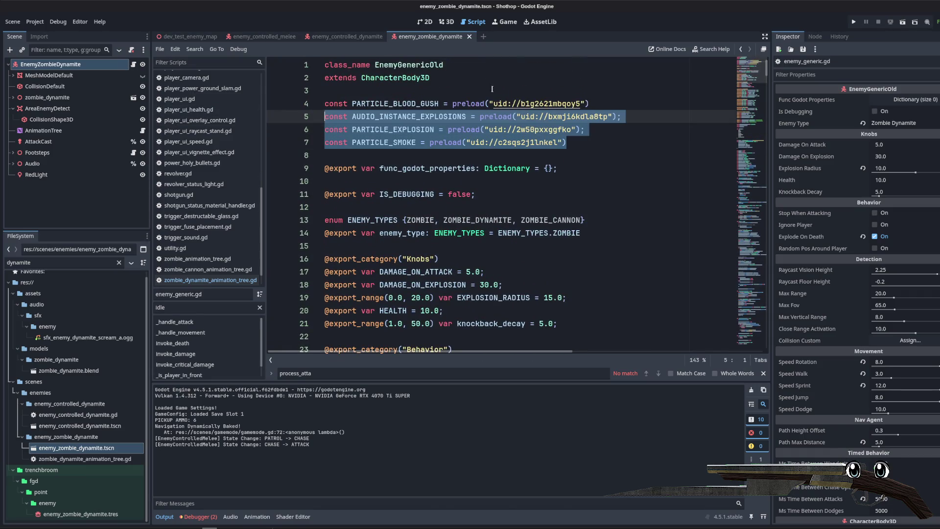
- Paste the constants below PARTICLE_BLOOD_GUSH in enemy_controlled_dynamite.gd
click(356, 38)
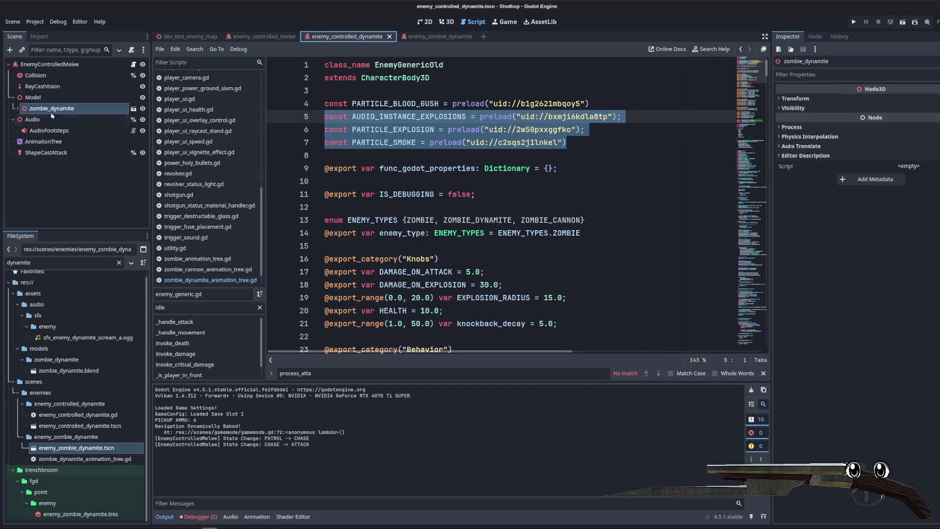
click(134, 64)
click(400, 115)
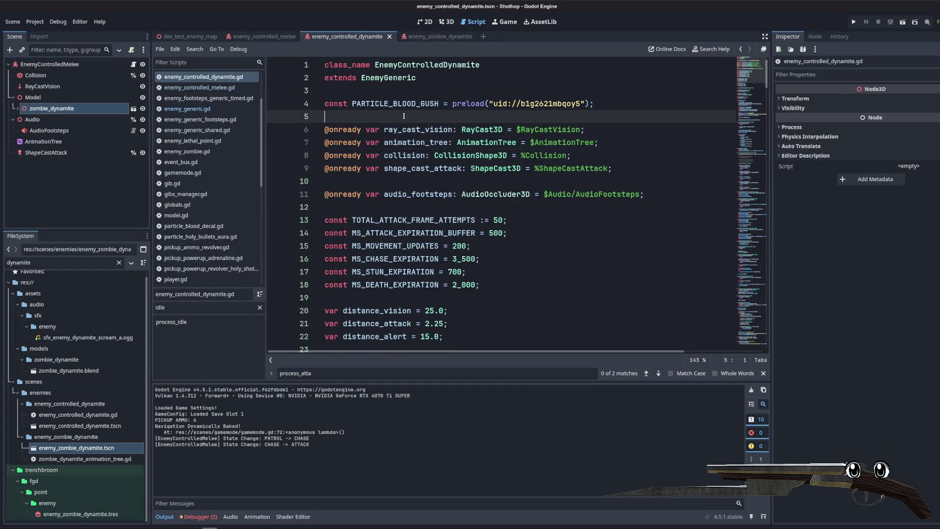
click(260, 37)
click(346, 36)
click(264, 37)
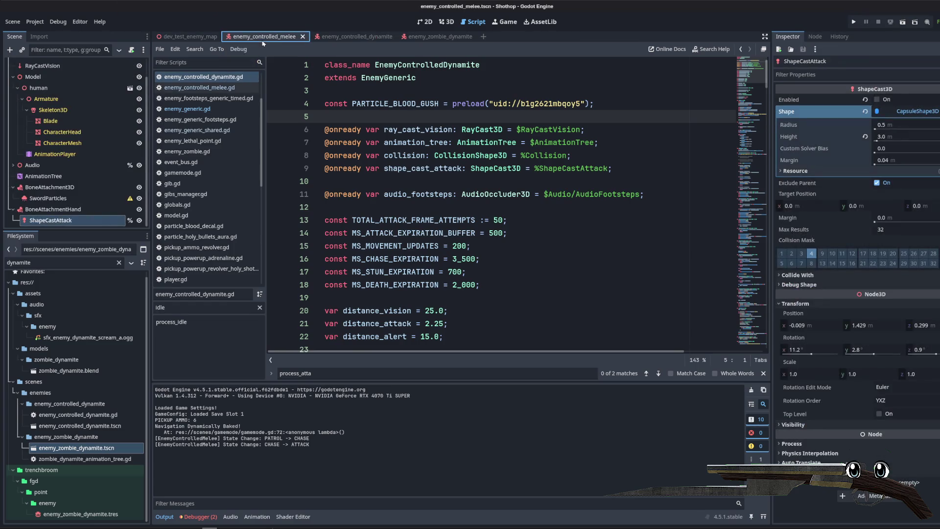
click(345, 37)
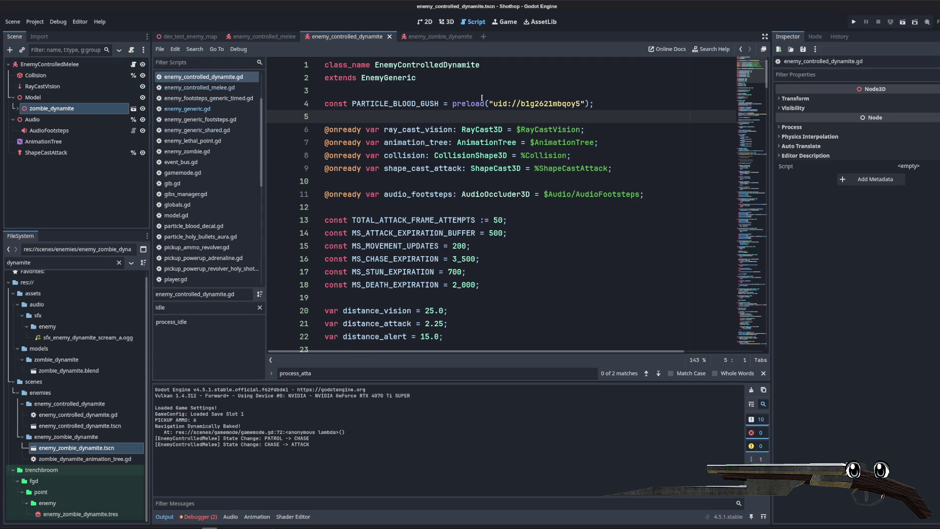
click(461, 89)
key(Down)
key(End)
key(Return)
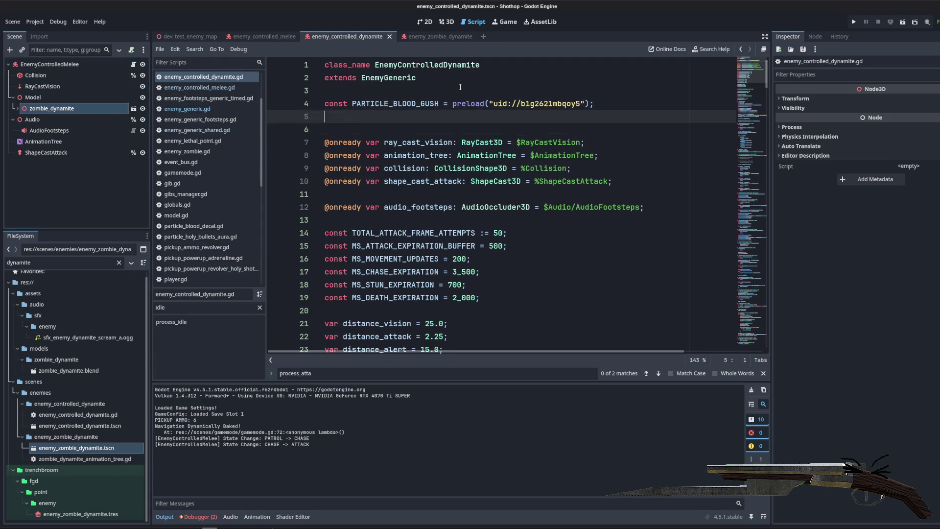
key(ctrl+v)
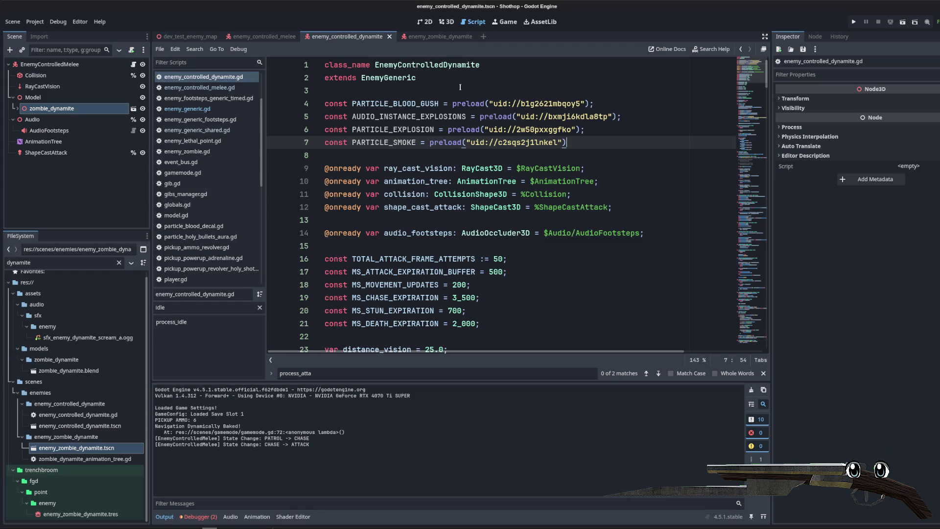
- Delete the add_attack call line and its leftover blank line from _ready
click(373, 123)
scroll(392, 196, down, 15)
click(505, 182)
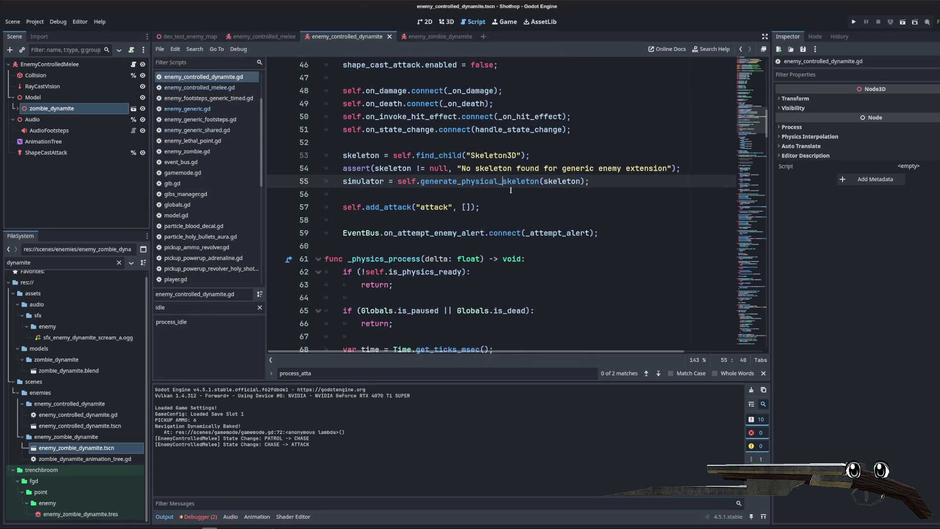
scroll(511, 190, down, 4)
scroll(441, 176, up, 3)
double_click(386, 168)
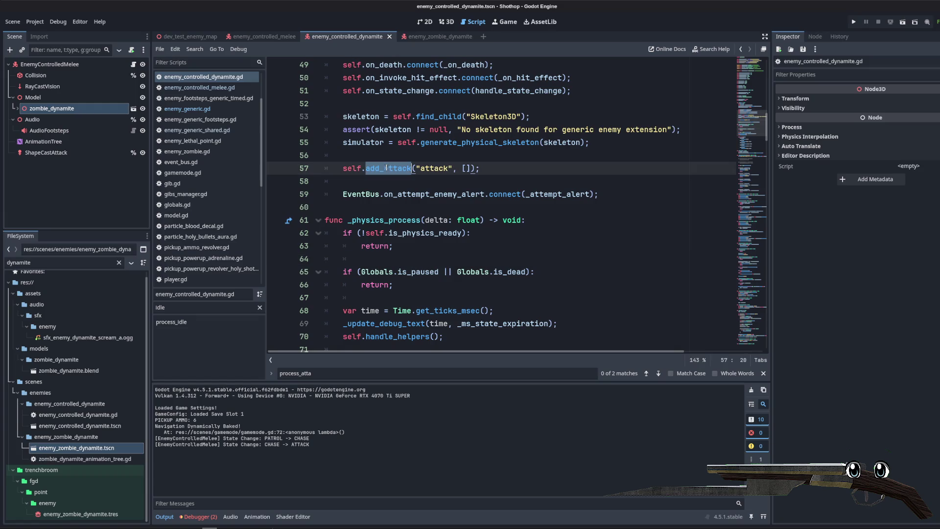
drag(481, 168, 326, 168)
key(BackSpace)
key(BackSpace)
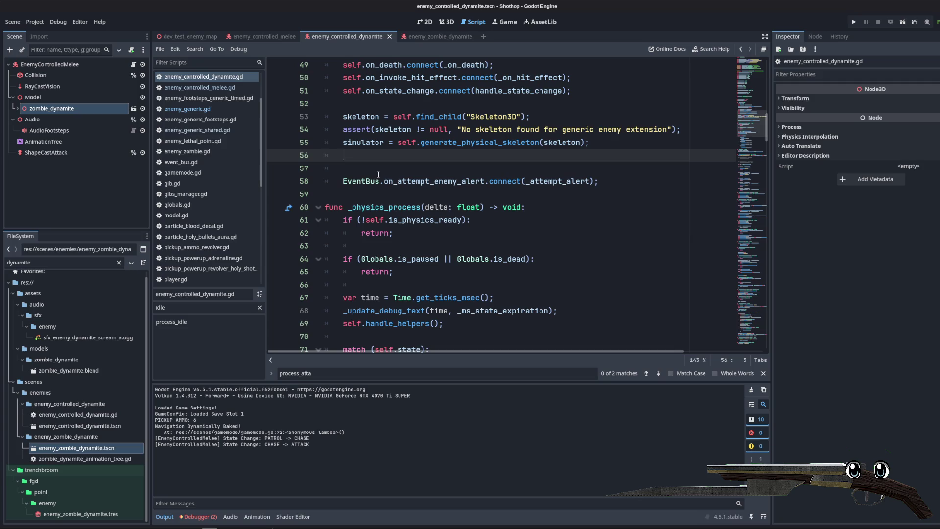
key(BackSpace)
- Search the script for 'attack' to reach handle_state_change, then save the script
key(ctrl+f)
text(get_ne)
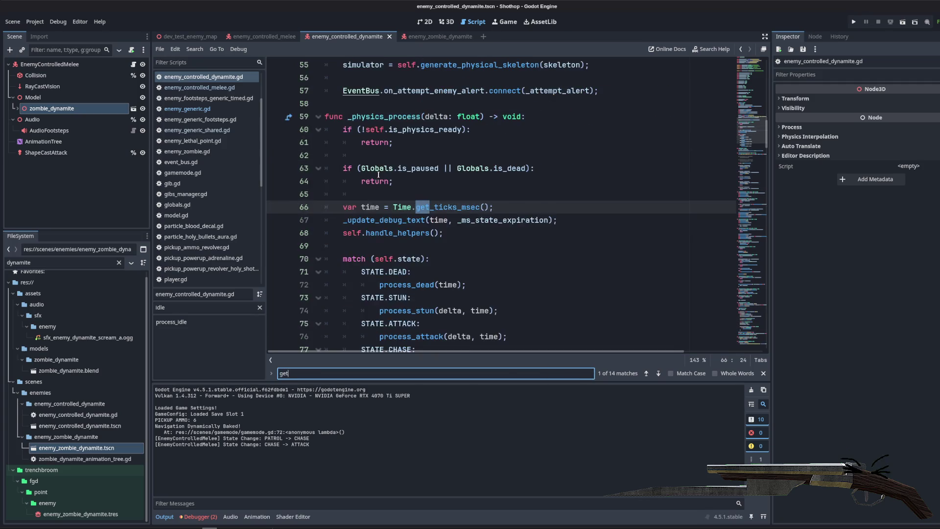
key(BackSpace)
key(BackSpace)
key(BackSpace)
text(attack)
key(Return)
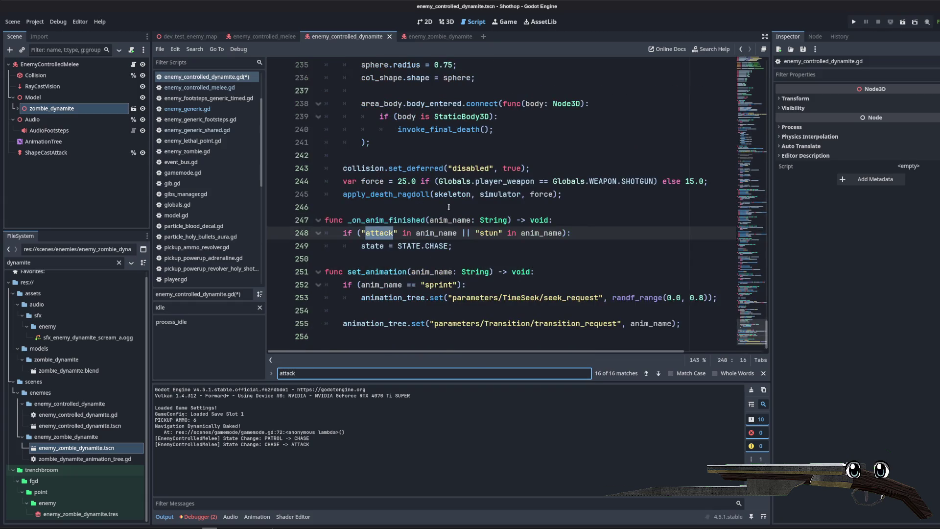
key(Return)
key(Return)
key(Return)
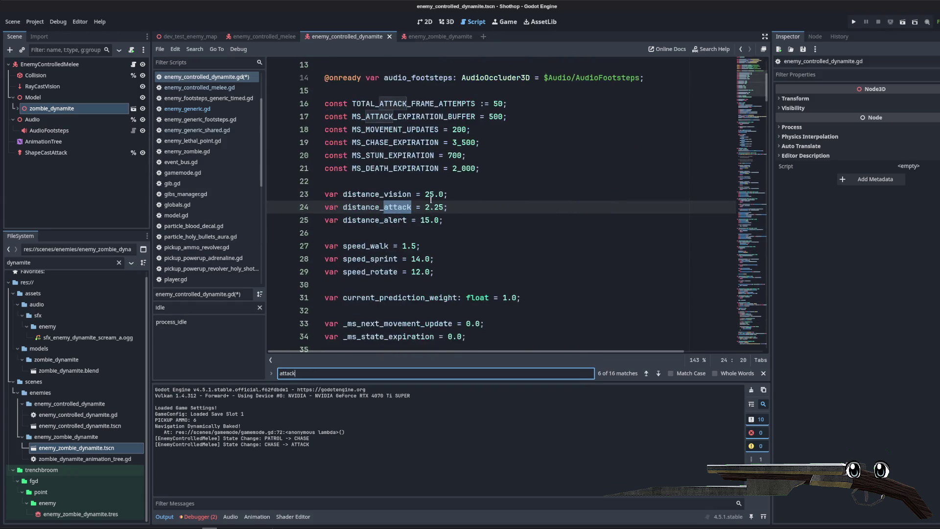
key(Return)
key(Return)
key(Return)
click(491, 220)
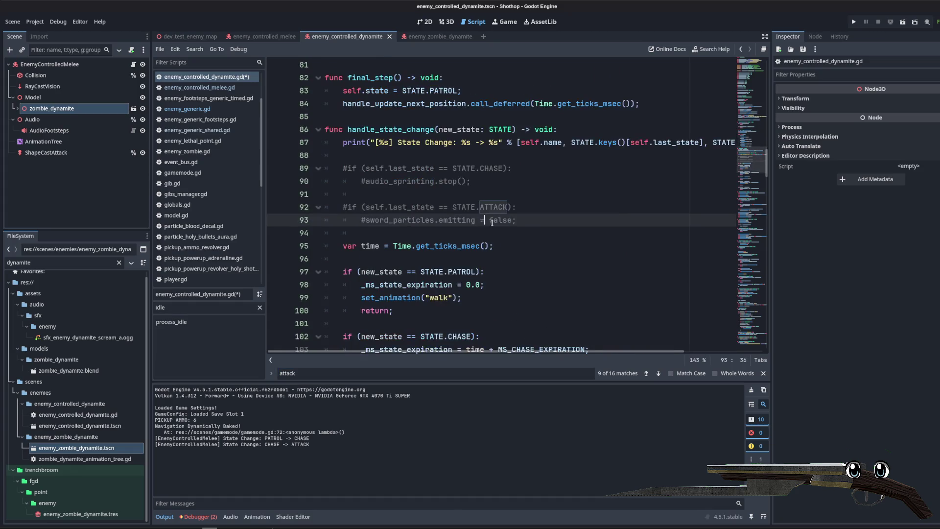
scroll(492, 223, down, 2)
click(457, 90)
key(ctrl+s)
- Replace the commented-out lines 89–94 with a new 'if (is_exploding' line
drag(383, 156, 345, 77)
scroll(418, 208, up, 3)
key(BackSpace)
key(Return)
key(Up)
key(Return)
key(Return)
key(Up)
text(if (is_exploding)
- Add a not-equal STATE.DEAD comparison to the if condition and begin a return line
scroll(392, 171, down, 3)
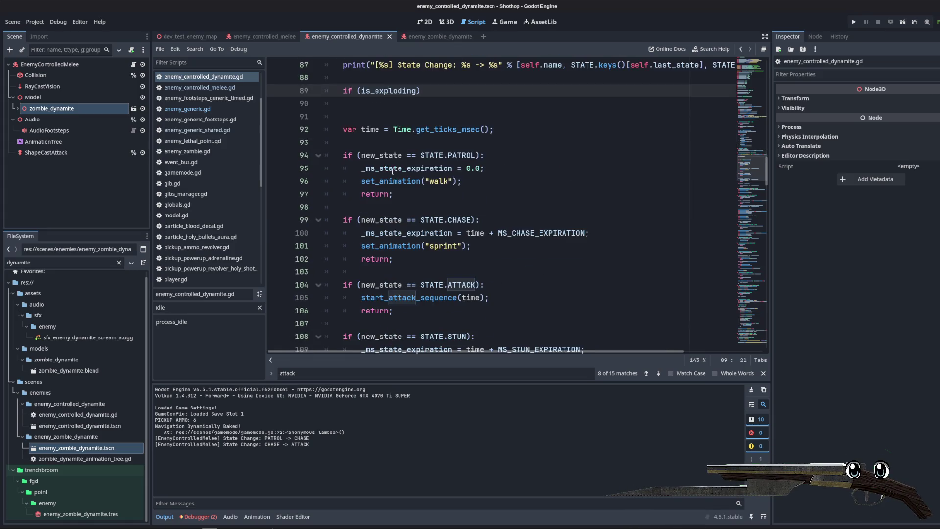
scroll(394, 164, down, 5)
scroll(415, 175, up, 2)
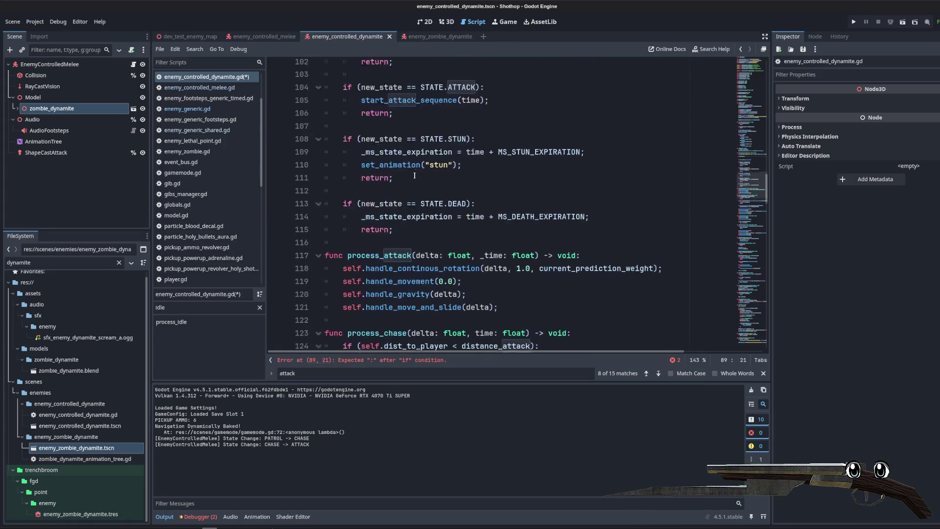
drag(370, 285, 469, 285)
key(ctrl+c)
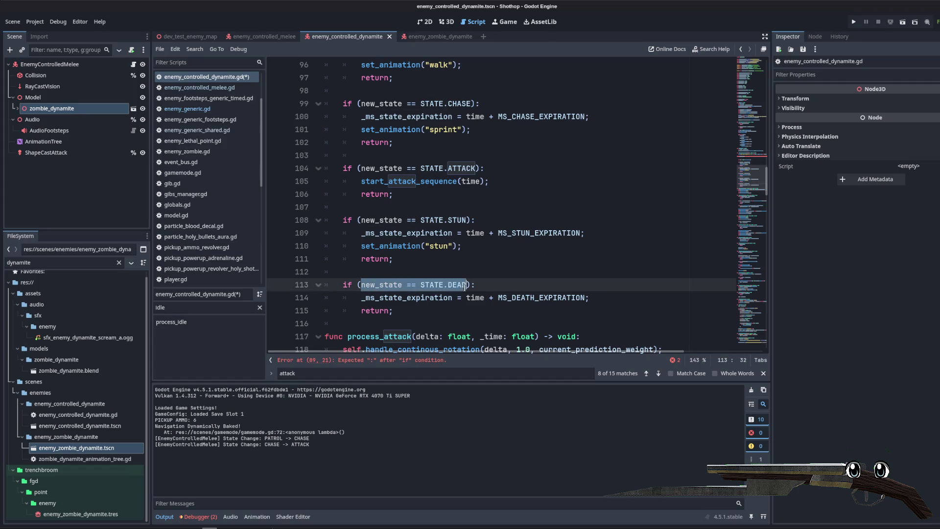
scroll(425, 190, up, 4)
click(417, 130)
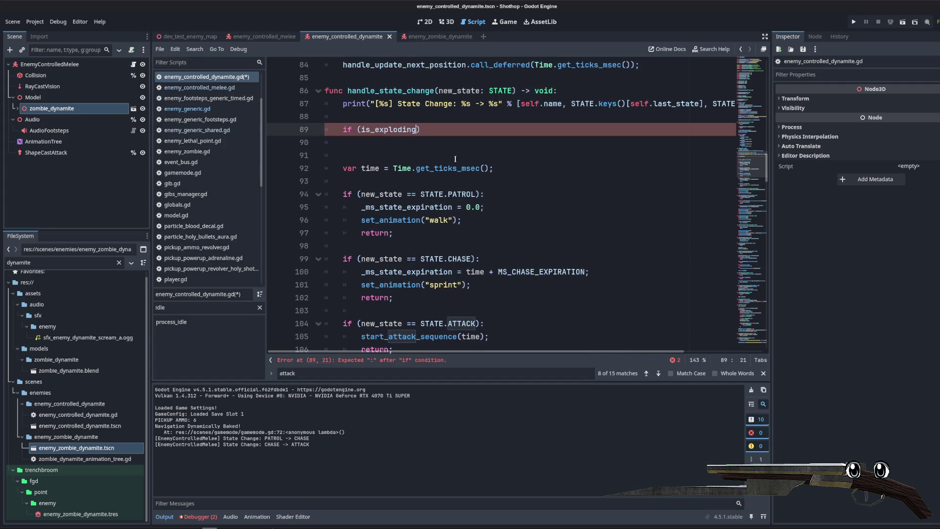
key(ctrl+v)
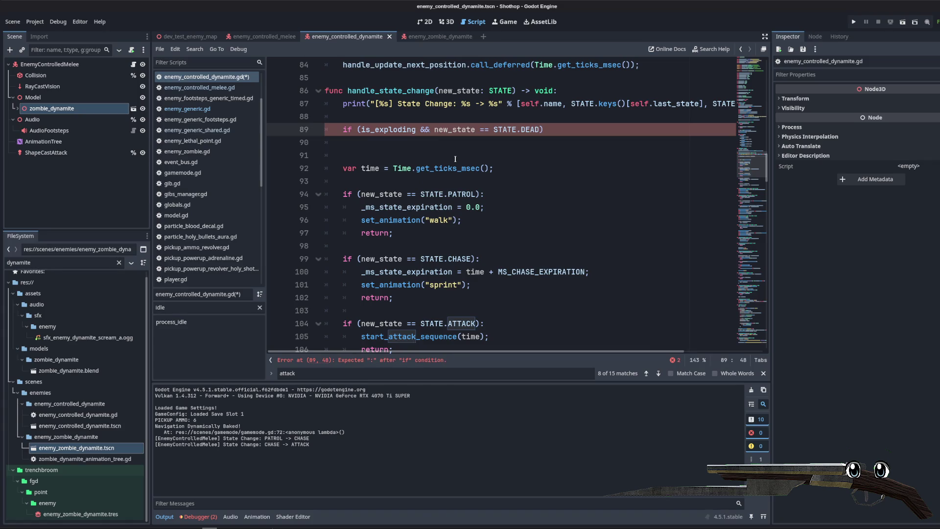
click(480, 129)
text(:)
key(Return)
text(return;)
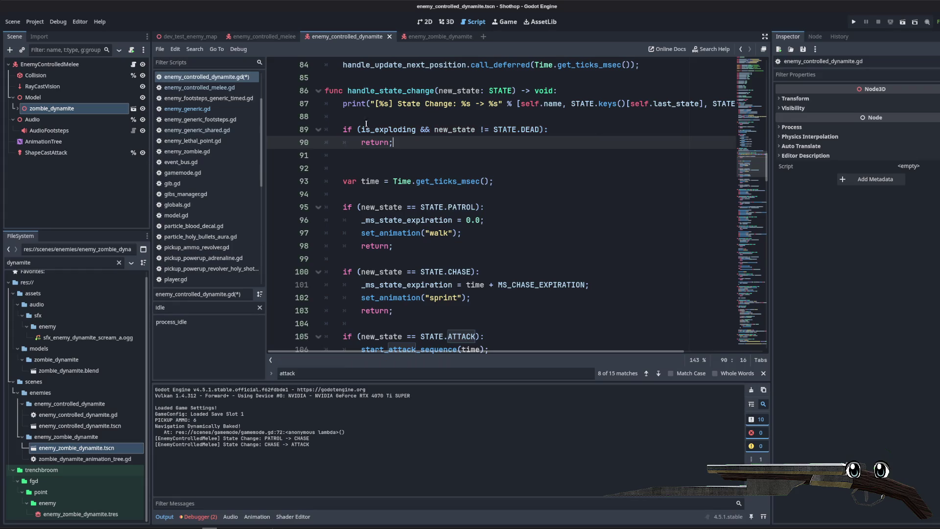
- Extend the guard condition with != STATE.ATTACK, remove the stray blank line, and save
click(367, 121)
key(BackSpace)
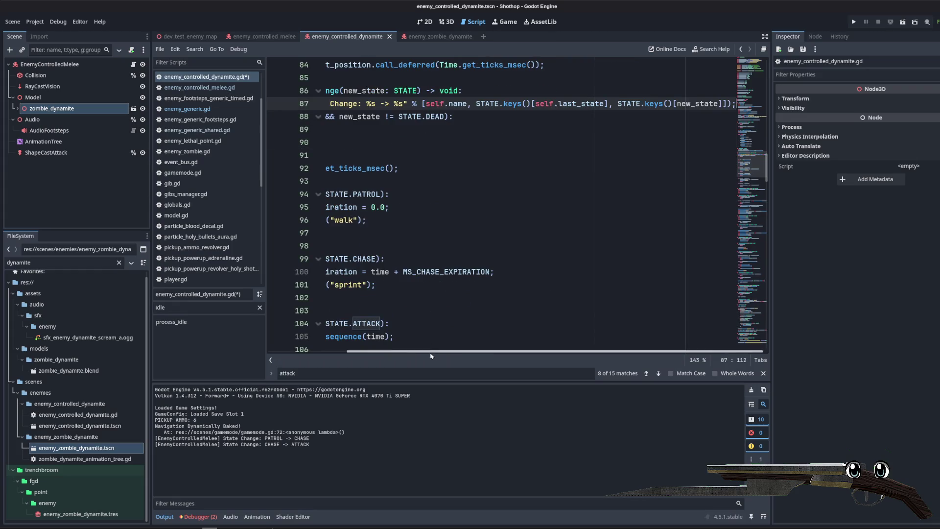
drag(434, 351, 354, 352)
click(398, 129)
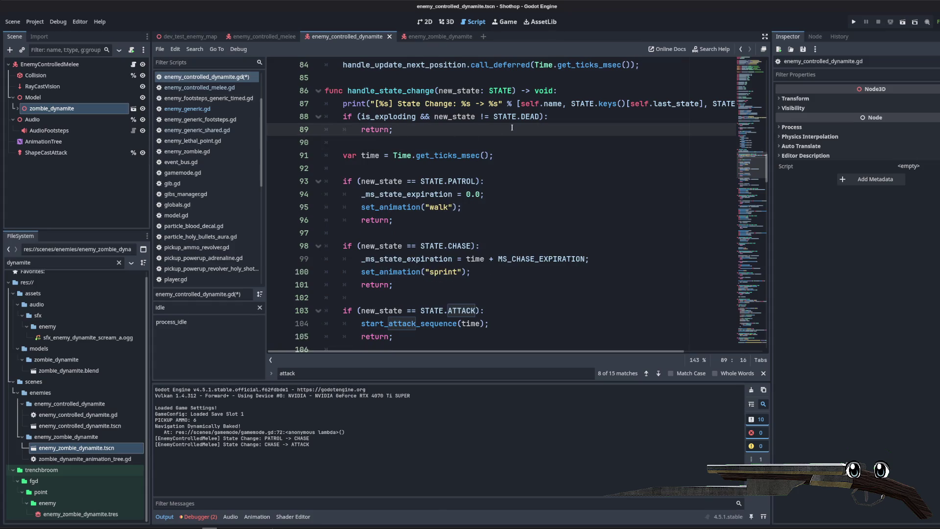
click(536, 118)
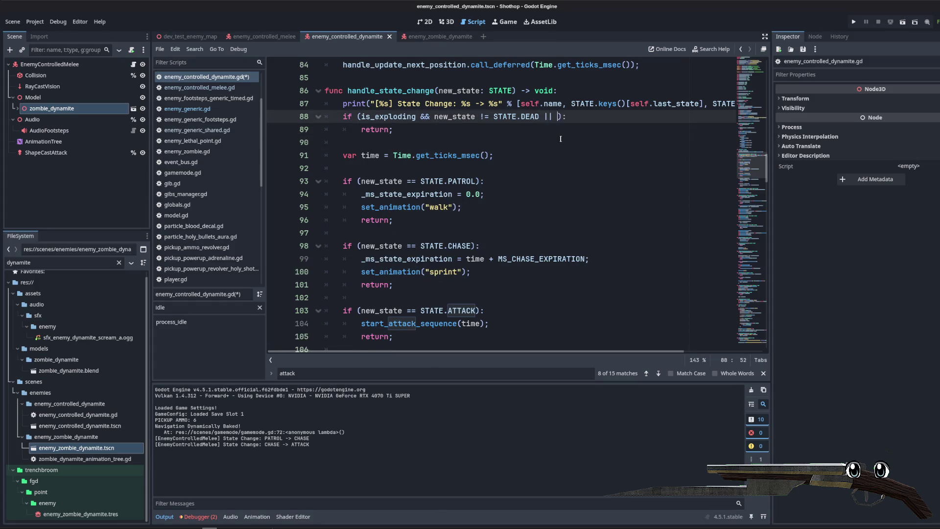
text(!= )
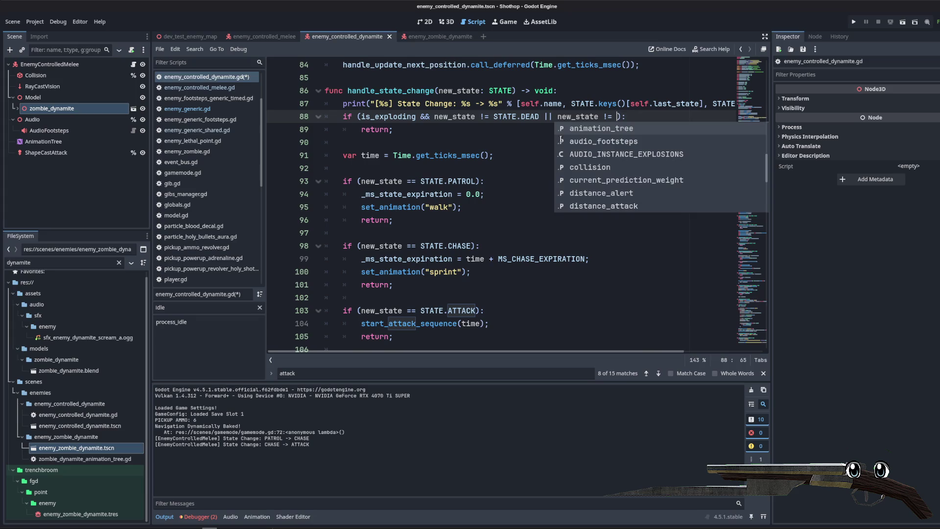
text(STATE.AT)
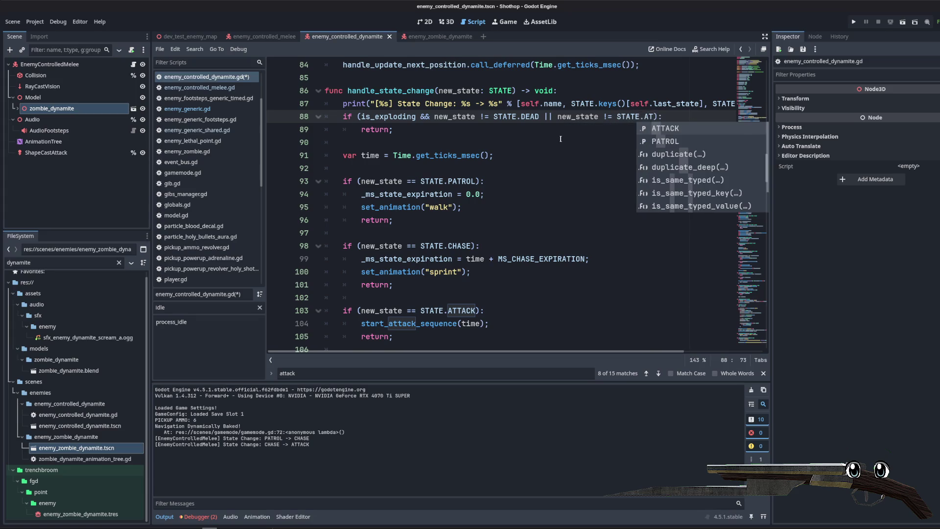
key(Return)
click(563, 142)
key(ctrl+s)
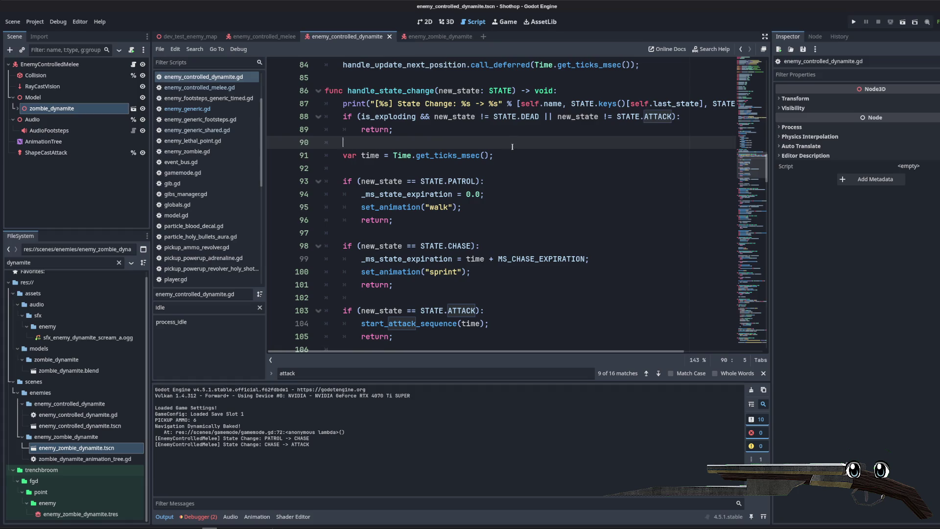
- Scroll through the finished script, then switch over to Blender
scroll(512, 146, down, 15)
click(507, 169)
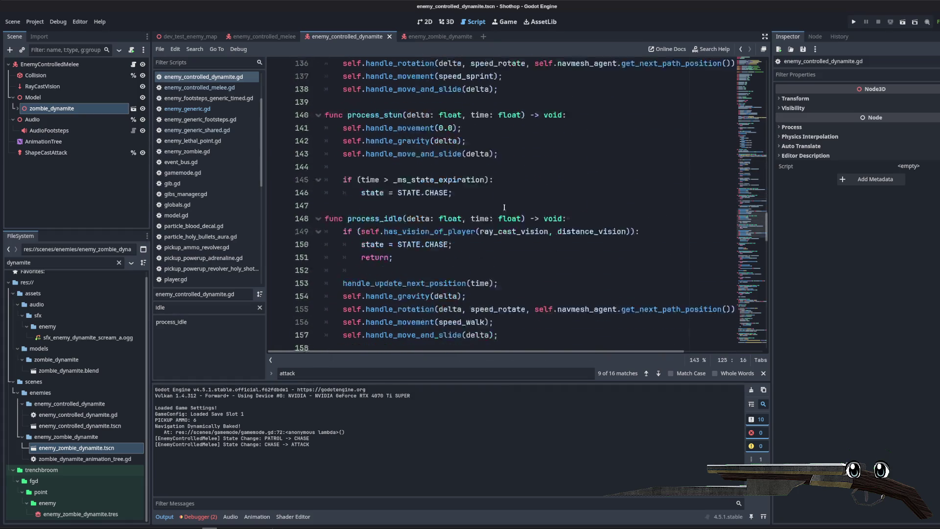
scroll(505, 207, down, 7)
key(alt+Tab)
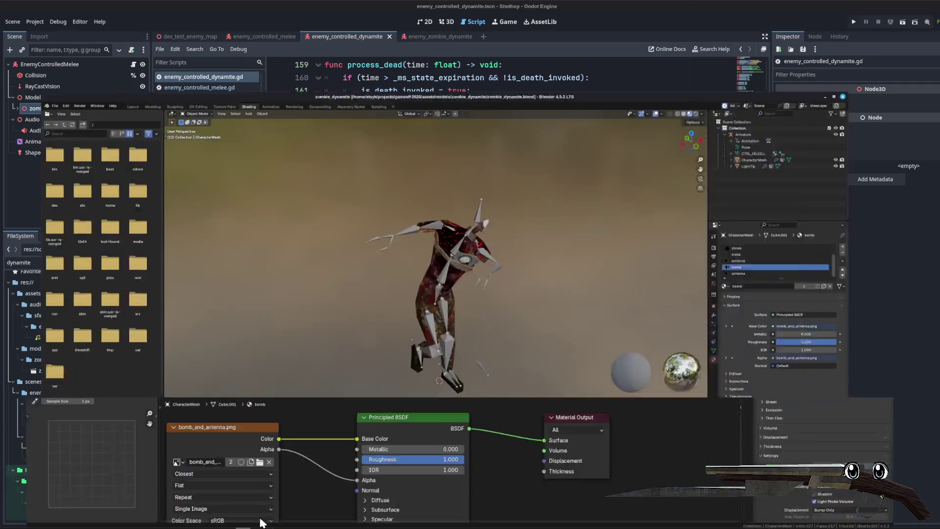
- Go to the Layout workspace at frame 1 with the bottom area as the Action Editor
click(111, 18)
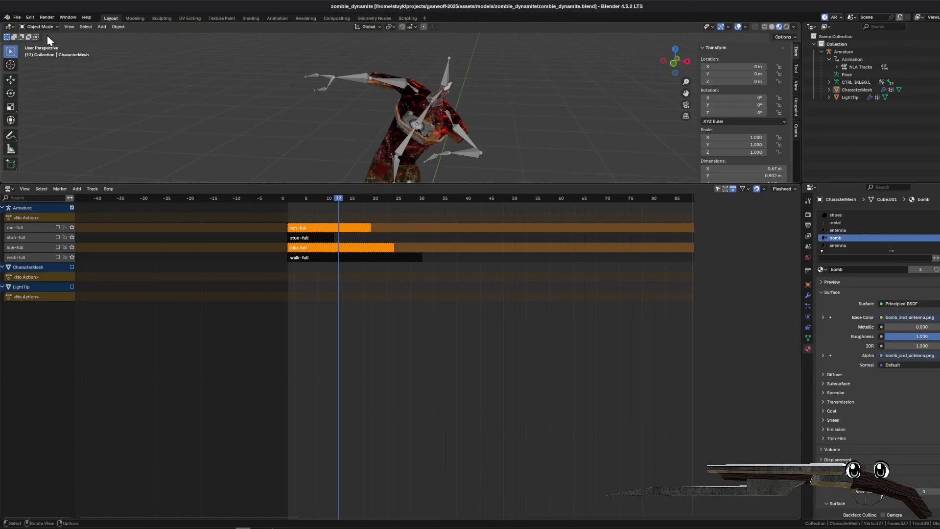
drag(293, 198, 287, 198)
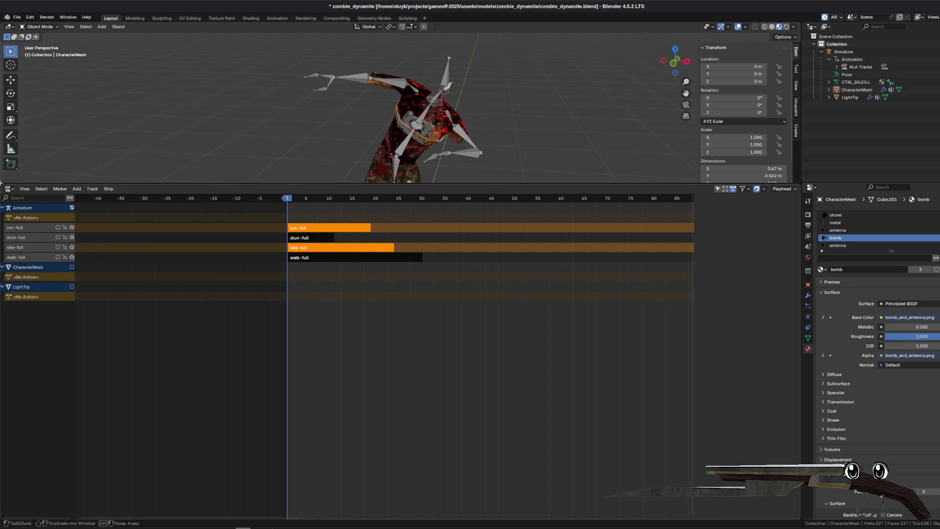
click(8, 189)
click(136, 210)
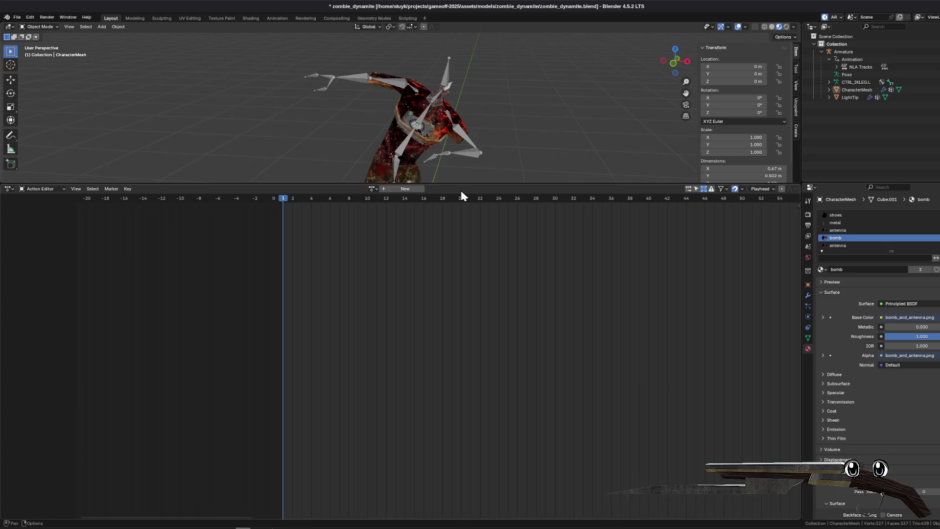
drag(443, 185, 449, 367)
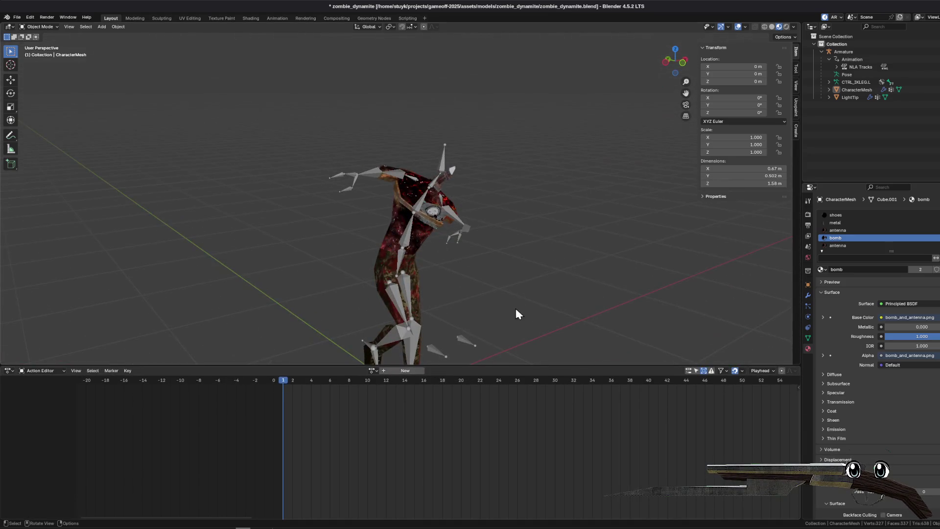
mouse_move(391, 274)
mouse_down()
mouse_move(301, 311)
mouse_move(300, 181)
mouse_move(322, 216)
mouse_move(332, 273)
mouse_up()
- Via the NLA editor, select the zombie armature in Pose Mode, then return to the Action Editor
click(9, 370)
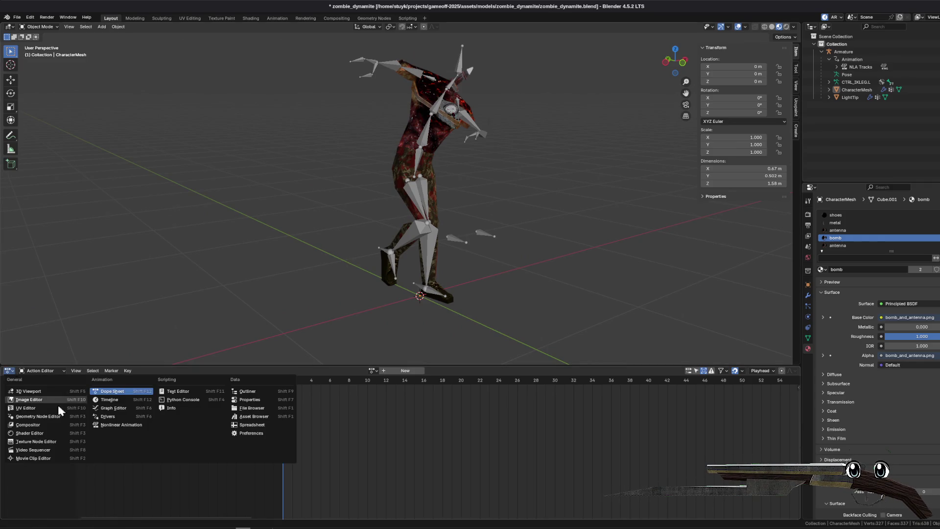
click(122, 425)
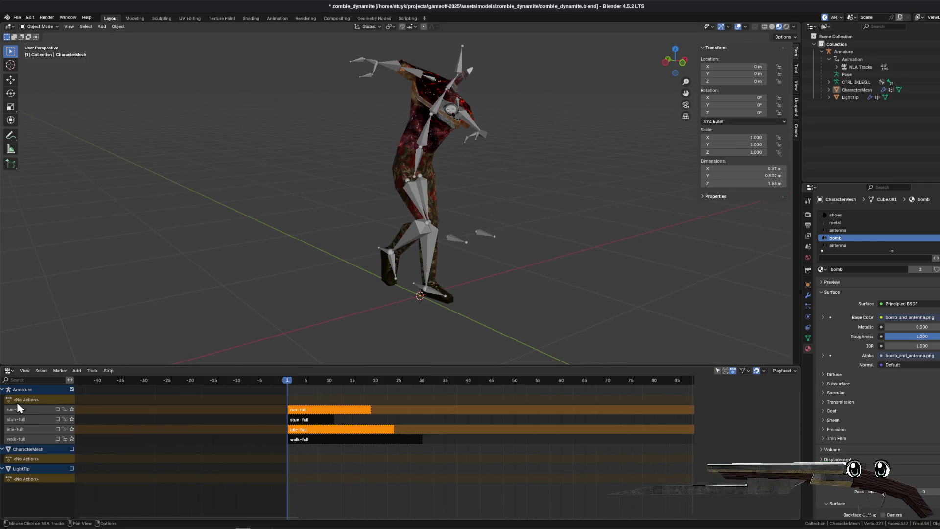
click(9, 371)
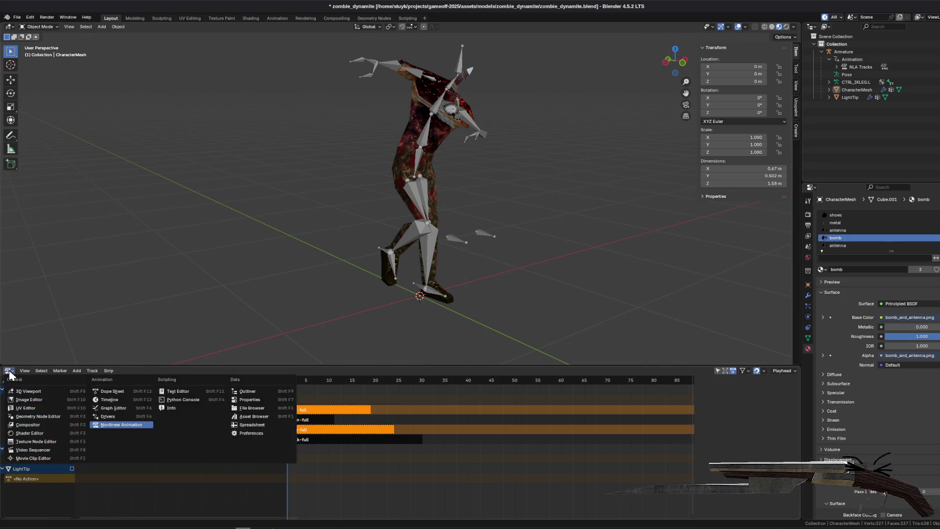
click(121, 426)
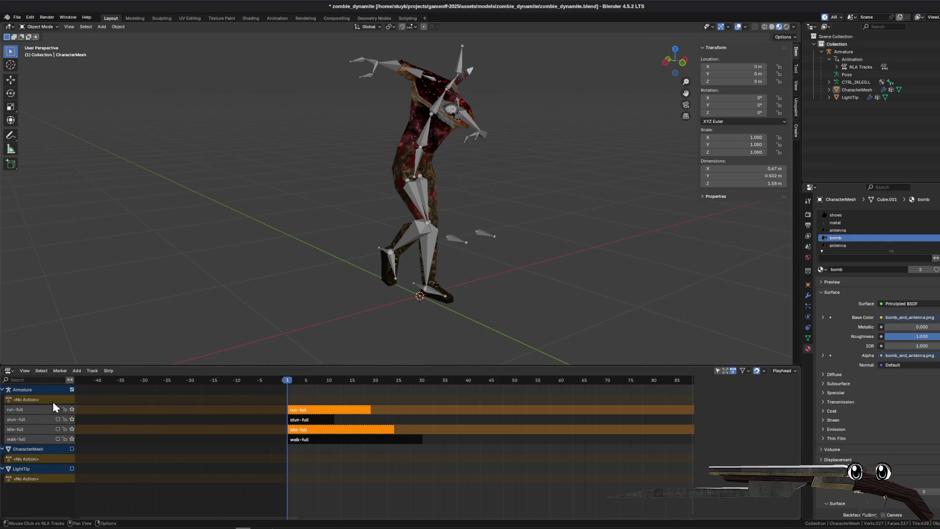
click(844, 52)
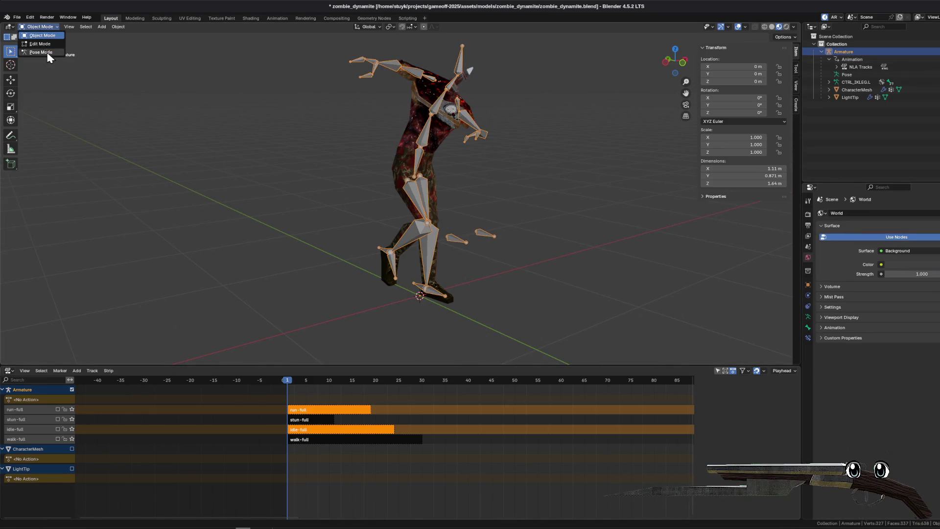
click(44, 52)
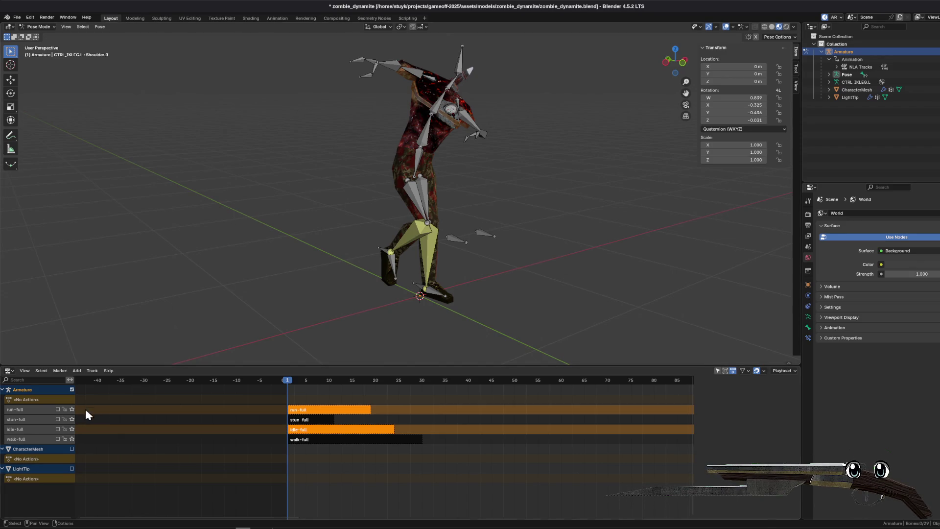
click(34, 398)
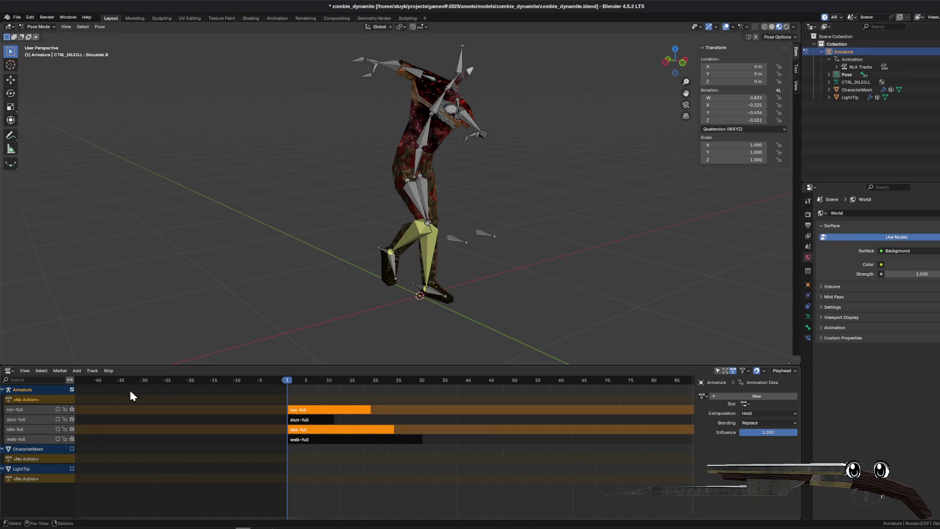
click(9, 371)
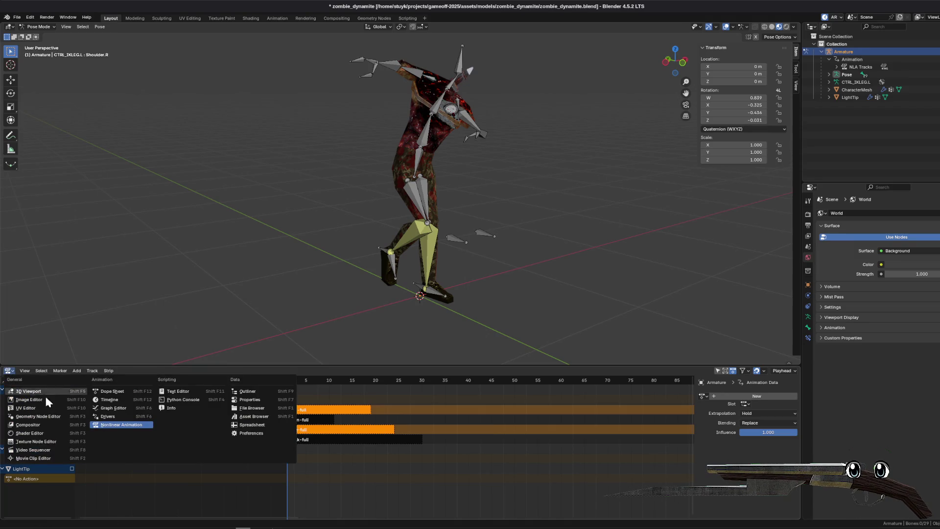
click(108, 391)
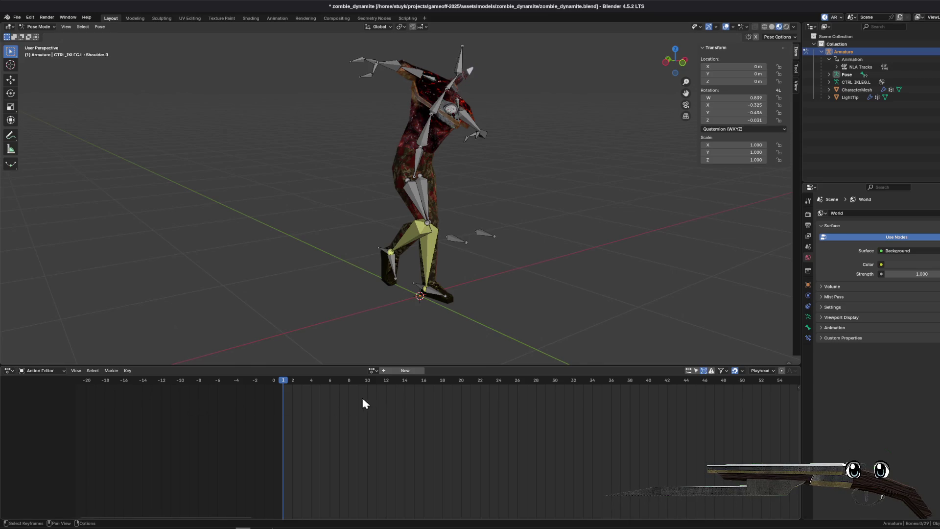
- Duplicate idle-full as a new action named 'exploding', give it a fake user, and save
click(373, 371)
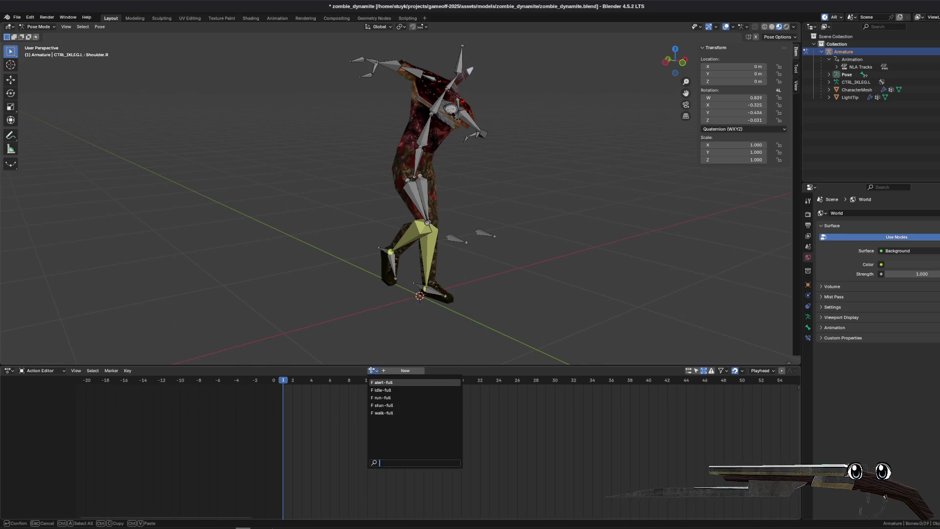
click(373, 370)
click(373, 390)
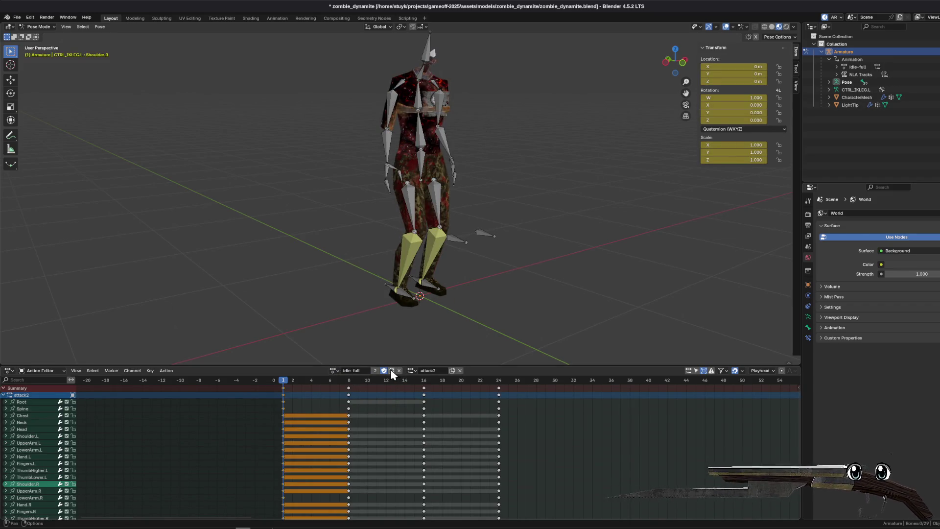
click(391, 371)
click(364, 371)
text(exploding)
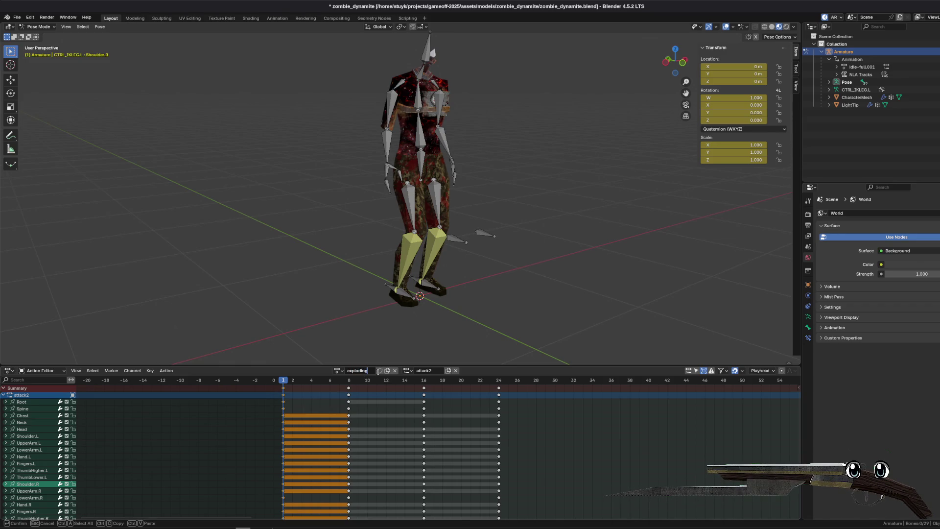
key(Return)
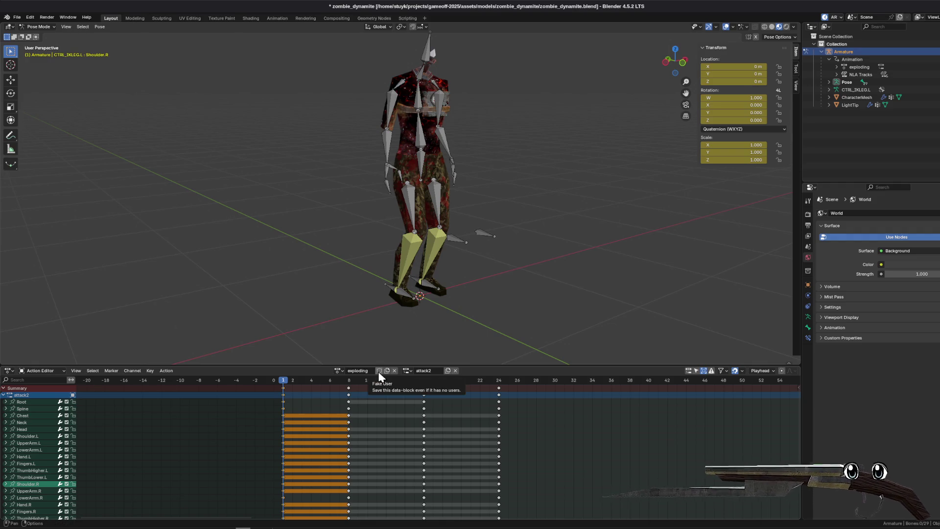
click(379, 371)
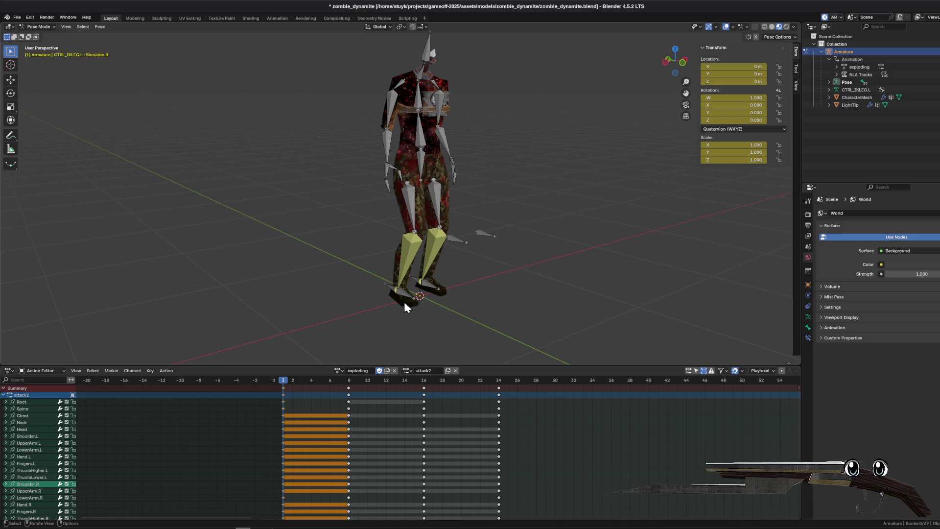
click(380, 371)
key(ctrl+s)
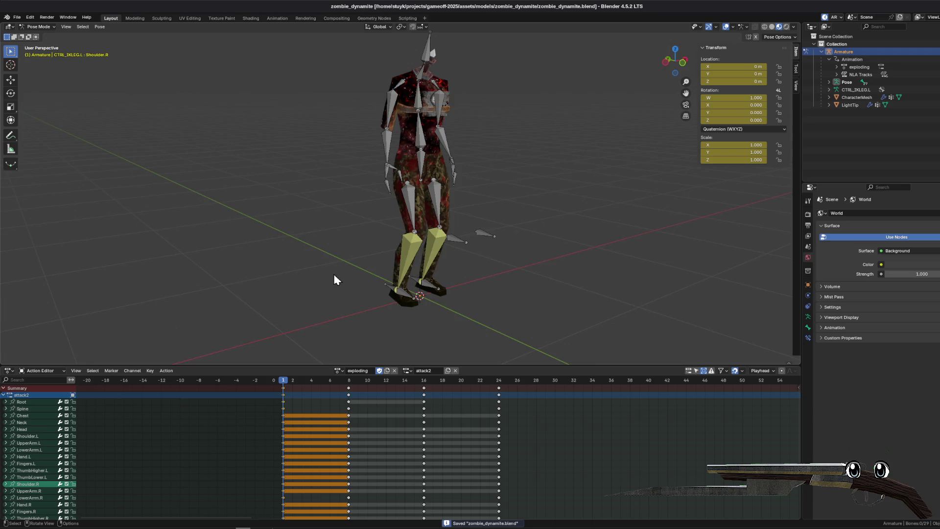
- Delete the keyframes at frames 8, 16 and 24 from exploding and save the file
mouse_move(319, 381)
mouse_down()
mouse_move(341, 387)
mouse_move(329, 381)
mouse_up()
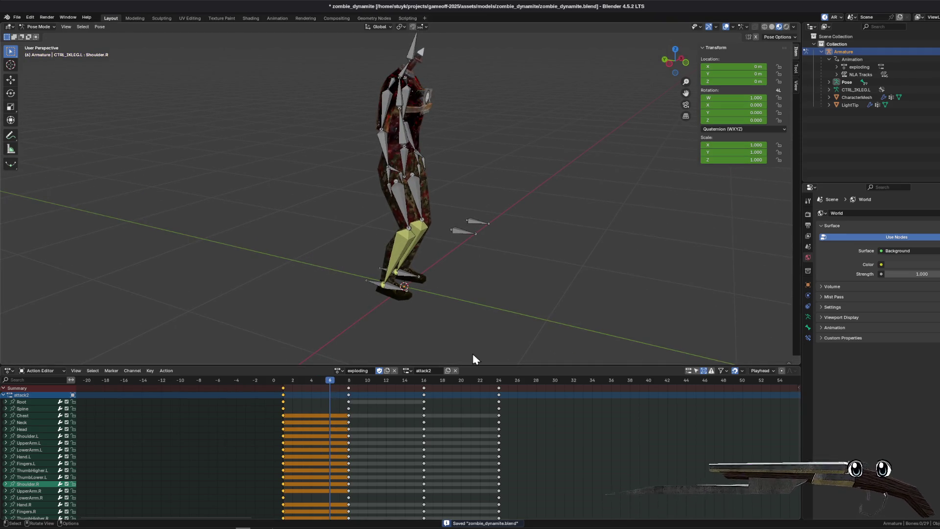
click(696, 371)
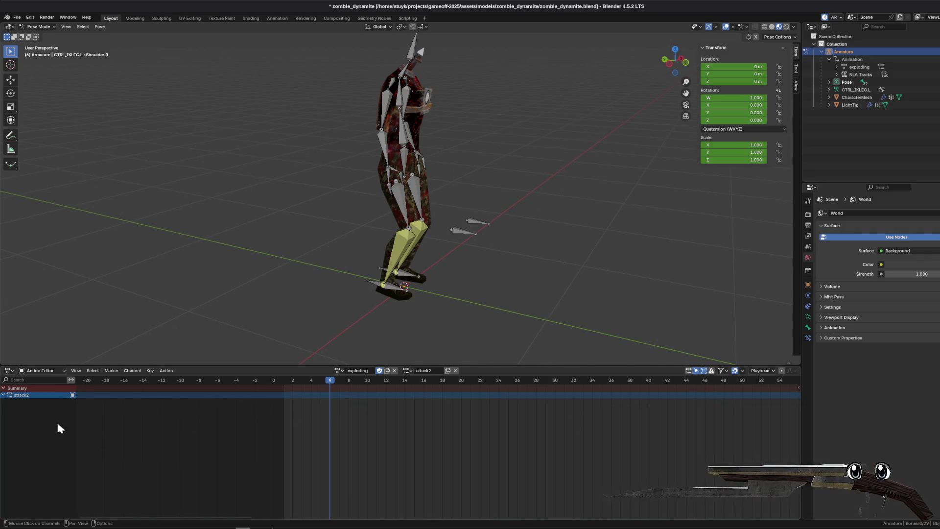
click(697, 371)
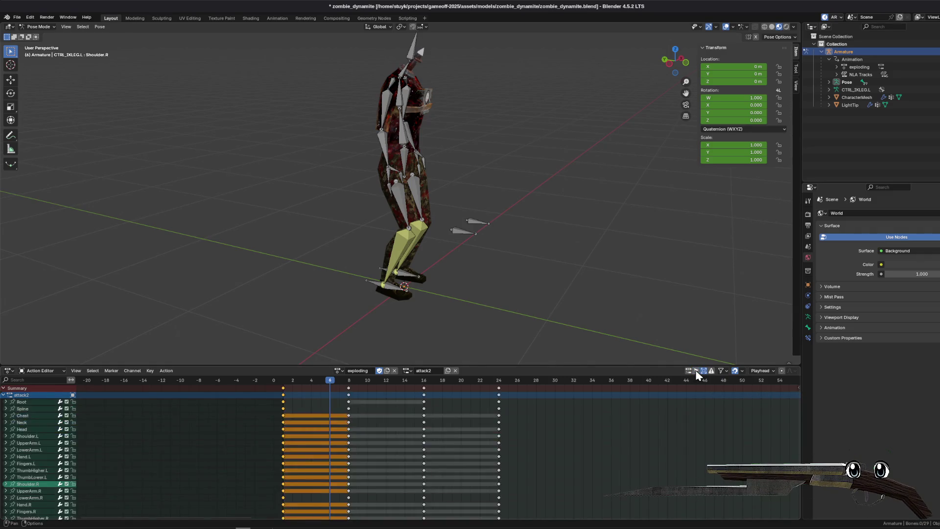
drag(472, 365, 472, 339)
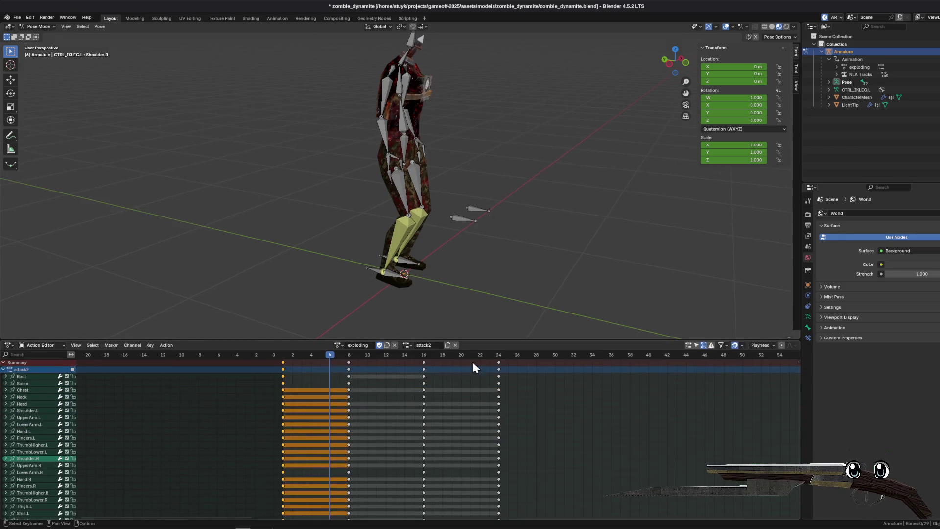
drag(451, 281, 414, 184)
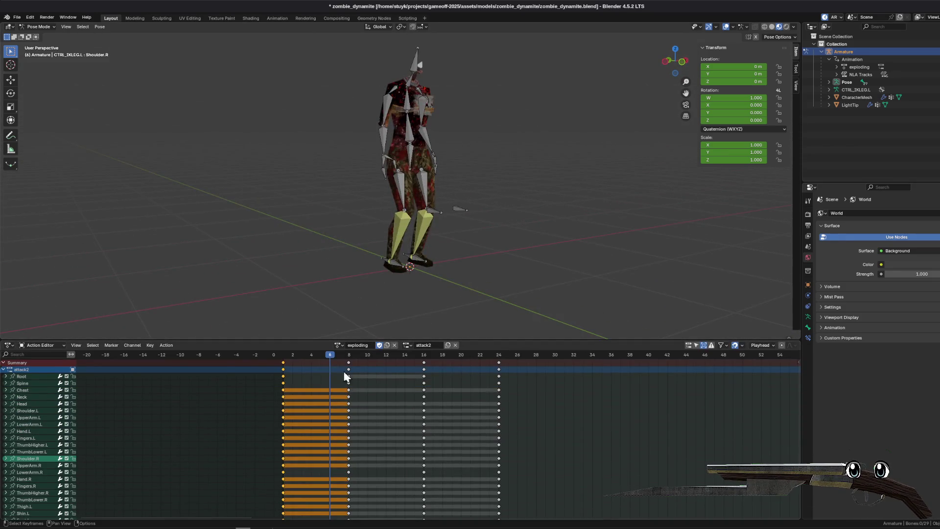
drag(336, 358, 561, 367)
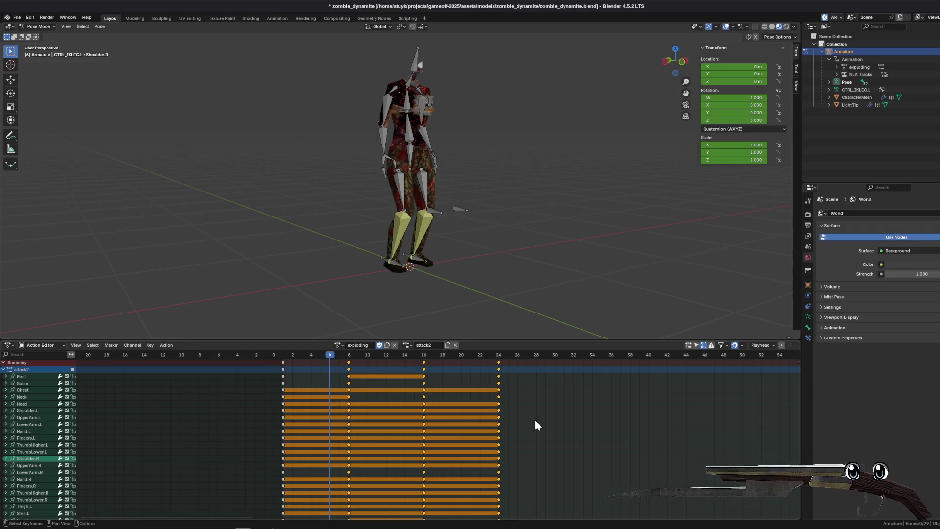
key(Delete)
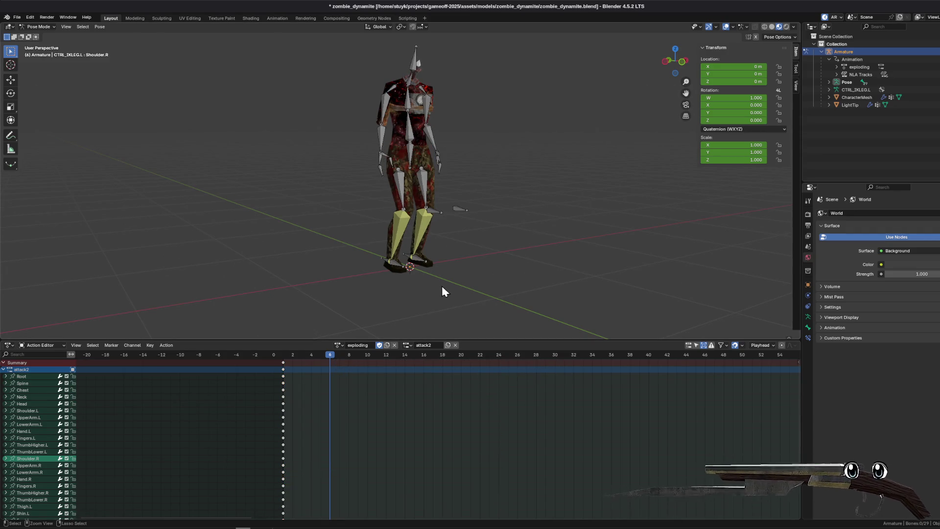
key(ctrl+s)
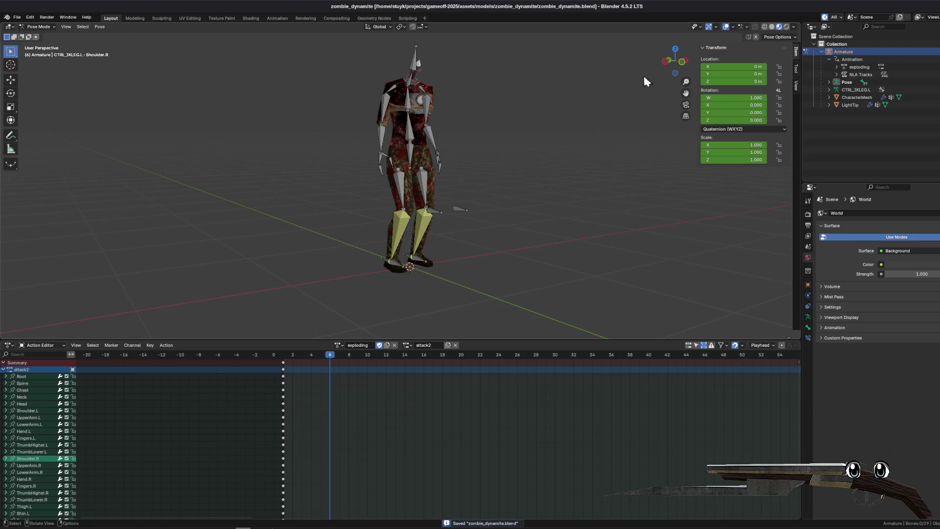
- Select the Root bone in left view and load the run-full action for comparison
click(664, 61)
scroll(490, 155, up, 5)
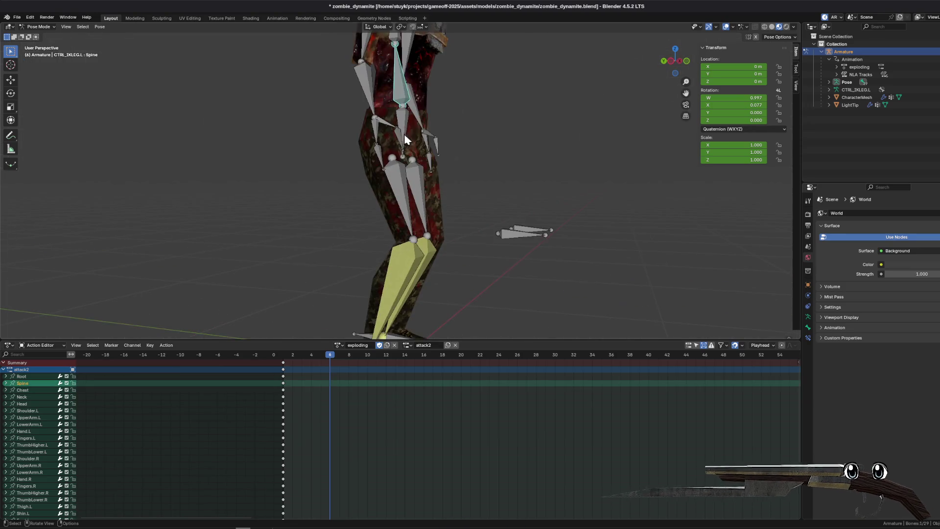
click(404, 134)
mouse_move(324, 356)
mouse_down()
mouse_move(292, 360)
mouse_move(340, 359)
mouse_move(319, 357)
mouse_up()
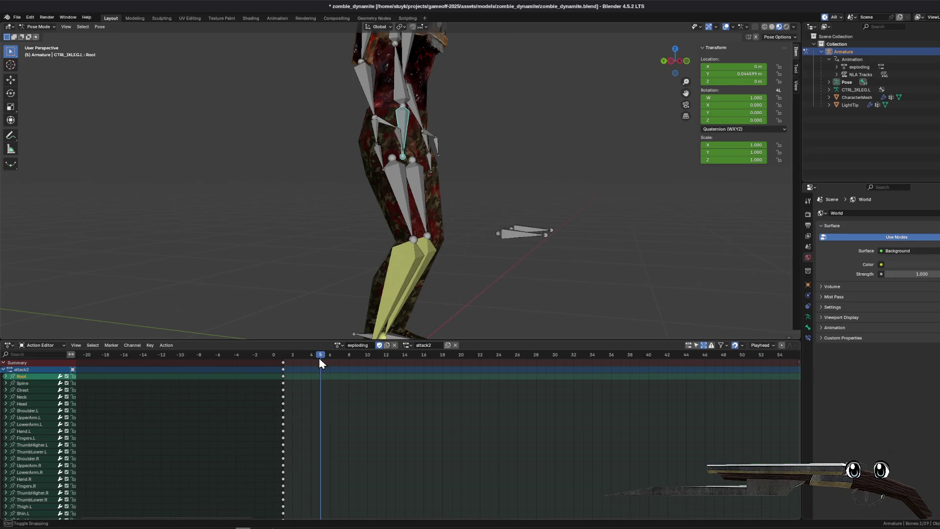
click(338, 345)
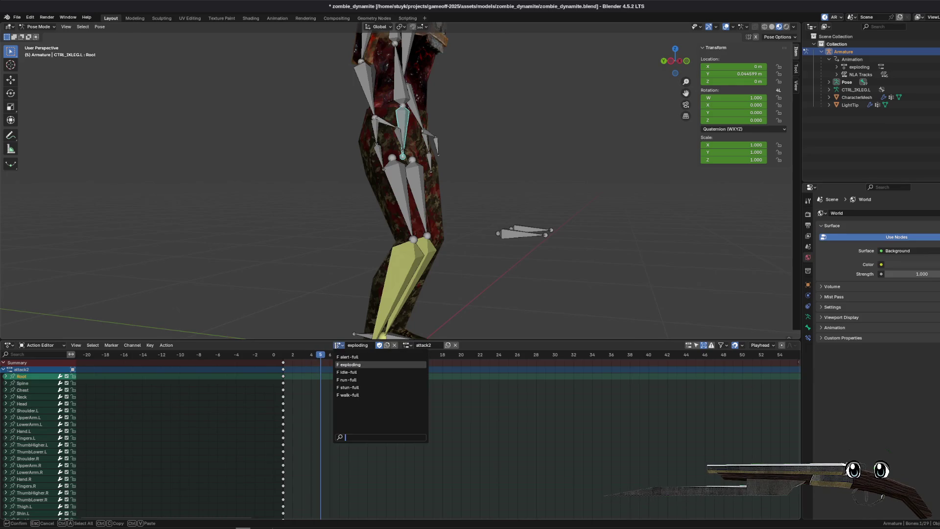
click(351, 380)
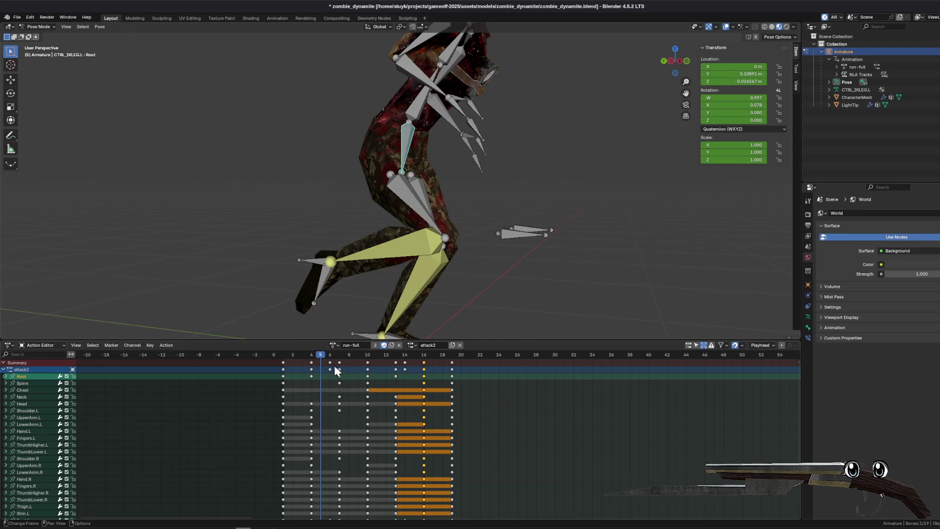
click(335, 345)
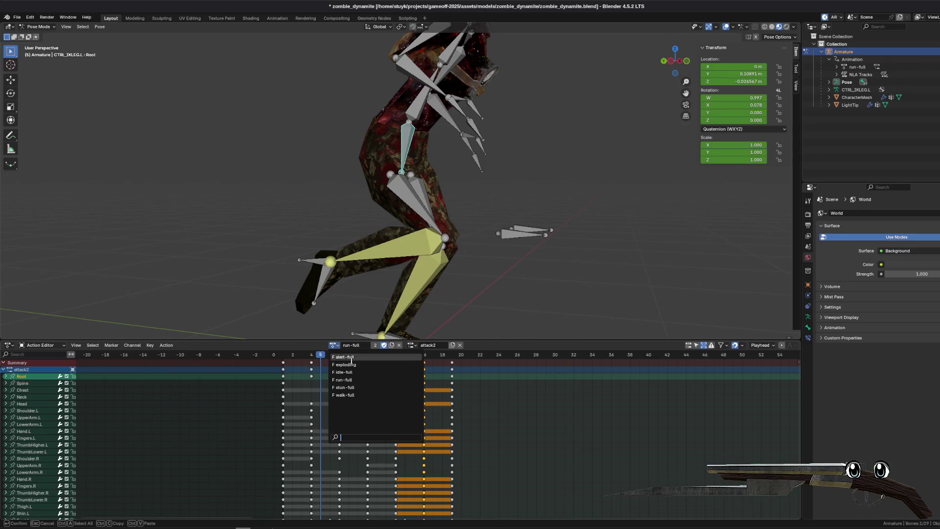
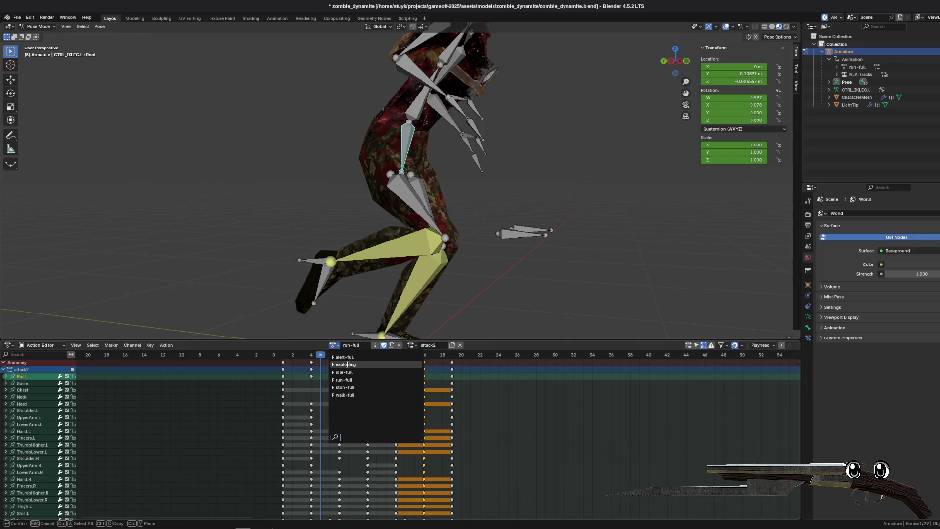
- Switch the armature to the 'exploding' action at an early frame and lower the Root bone vertically
click(347, 364)
drag(305, 356, 309, 357)
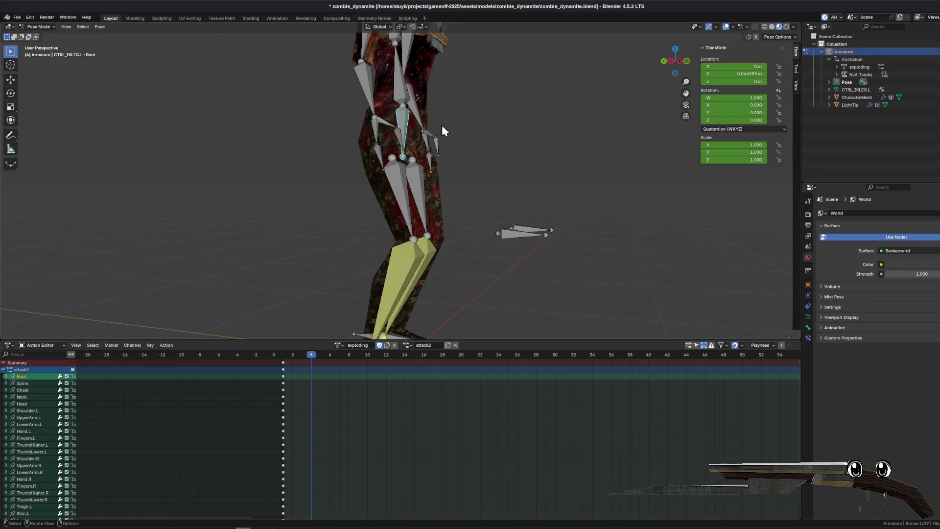
click(670, 61)
key(g)
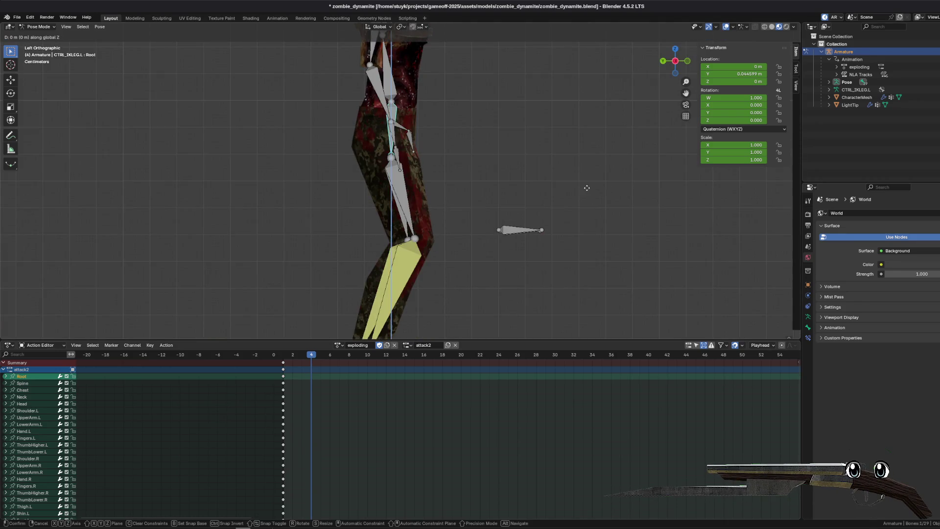
key(z)
click(586, 221)
- Rotate the right shin bone by a small 0.287° and return to a side view
mouse_move(586, 221)
mouse_down()
mouse_move(577, 201)
mouse_move(446, 203)
mouse_move(420, 192)
mouse_move(472, 175)
mouse_move(403, 226)
mouse_move(473, 218)
mouse_move(551, 178)
mouse_move(446, 176)
mouse_move(434, 195)
mouse_up()
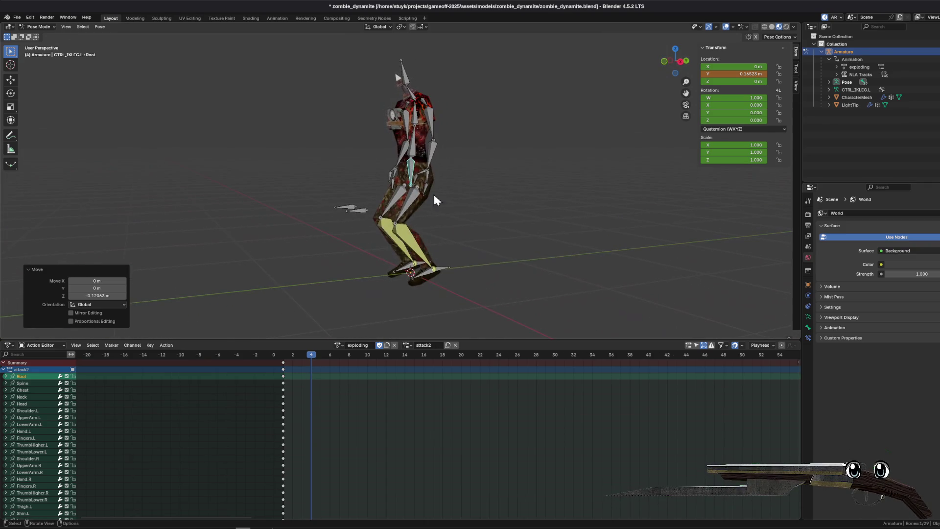
click(665, 60)
mouse_move(465, 129)
mouse_down()
mouse_move(446, 157)
mouse_move(427, 224)
mouse_move(447, 255)
mouse_up()
click(418, 245)
key(r)
click(503, 304)
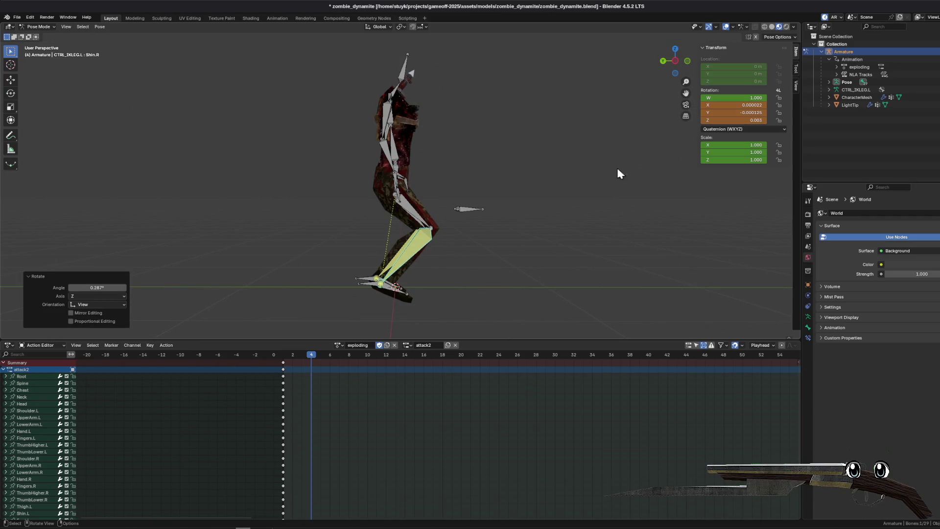
click(676, 62)
- Tilt the left foot -20.2° and the right foot -20.7° on X
click(417, 290)
key(r)
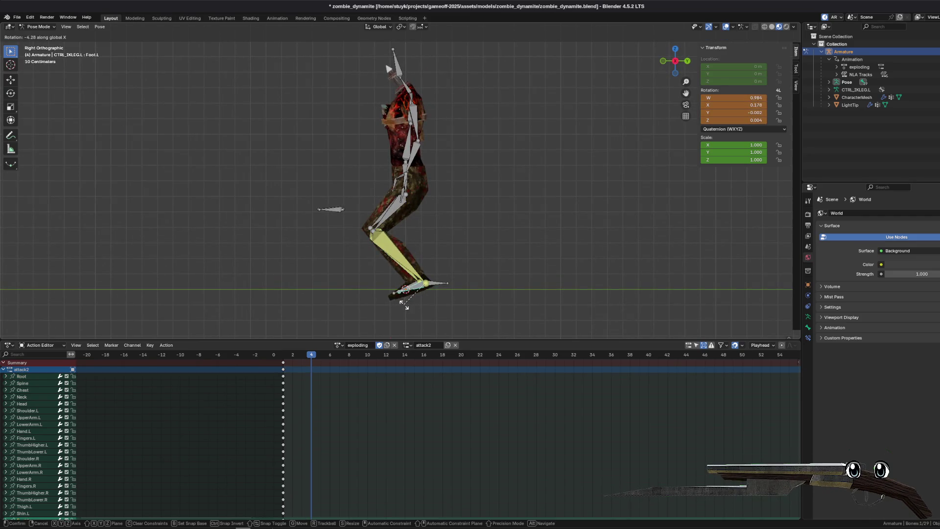
click(444, 293)
mouse_move(444, 294)
mouse_down()
mouse_move(461, 296)
mouse_move(394, 286)
mouse_move(636, 87)
mouse_up()
click(393, 285)
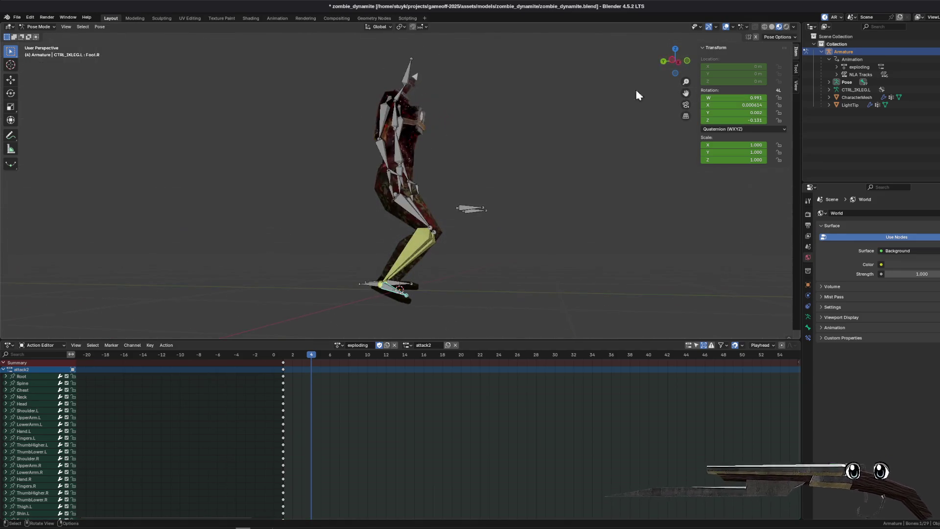
key(r)
key(x)
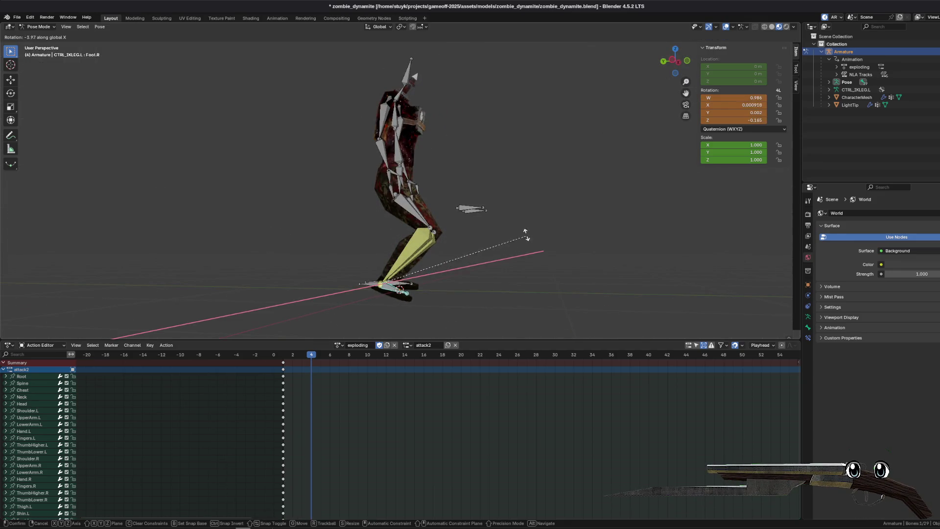
click(548, 120)
mouse_move(549, 121)
mouse_down()
mouse_move(558, 124)
mouse_move(424, 149)
mouse_up()
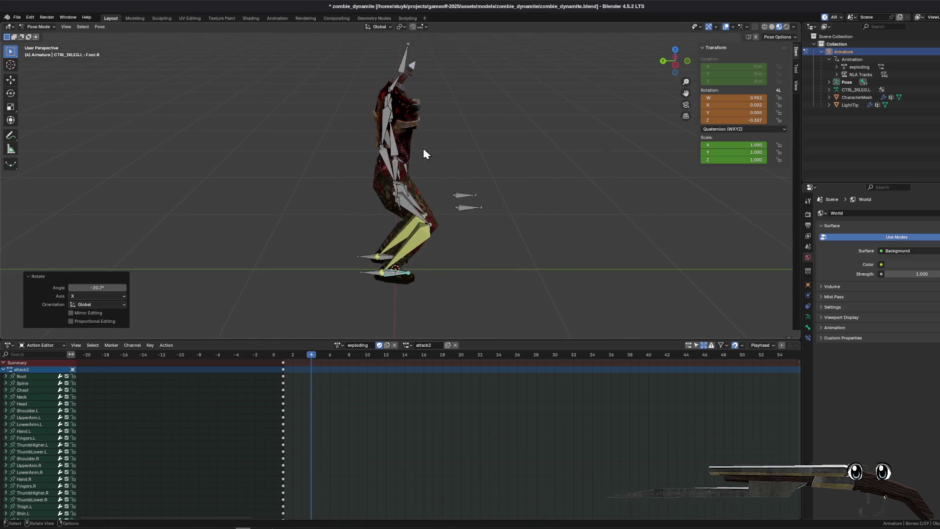
- Lean the Spine back -15.1° and rotate the Chest on the X axis
click(386, 128)
click(677, 66)
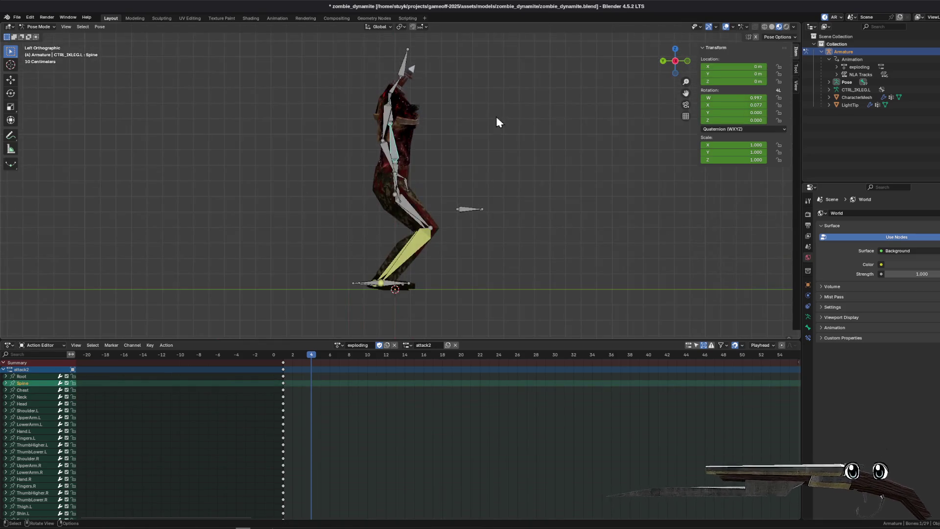
key(r)
key(x)
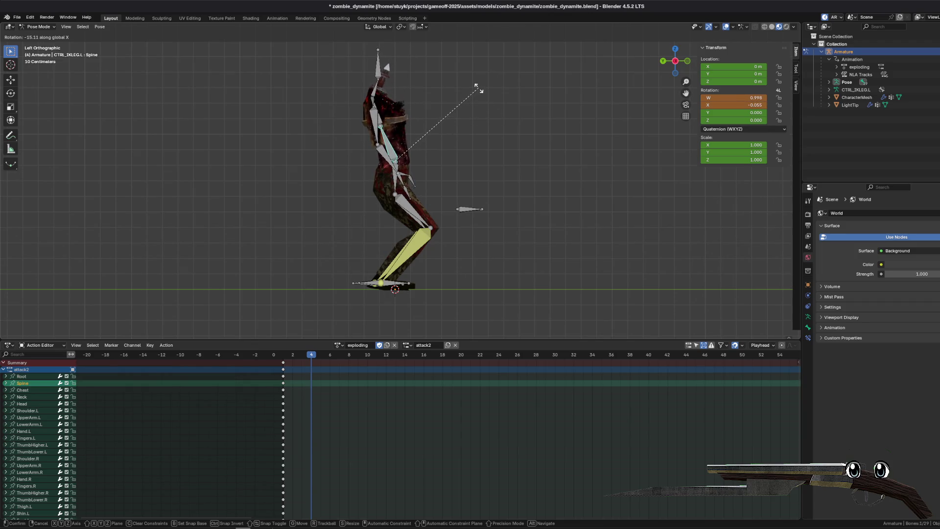
click(438, 136)
click(383, 117)
key(r)
key(x)
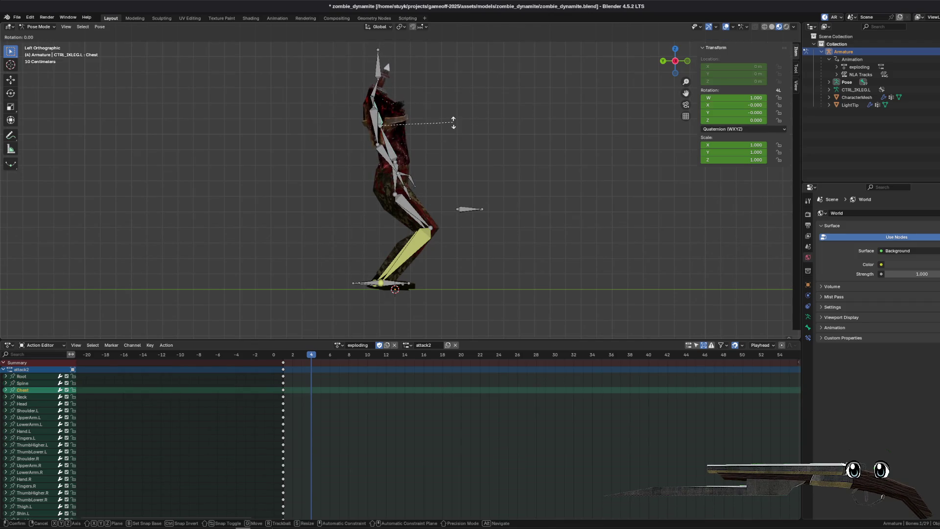
click(449, 136)
drag(449, 135, 392, 134)
- Swing the right upper arm out 17.1° and the left upper arm -12.7° and -6.77°
click(413, 122)
key(r)
key(y)
click(490, 134)
click(455, 120)
key(r)
key(y)
click(539, 133)
key(r)
key(x)
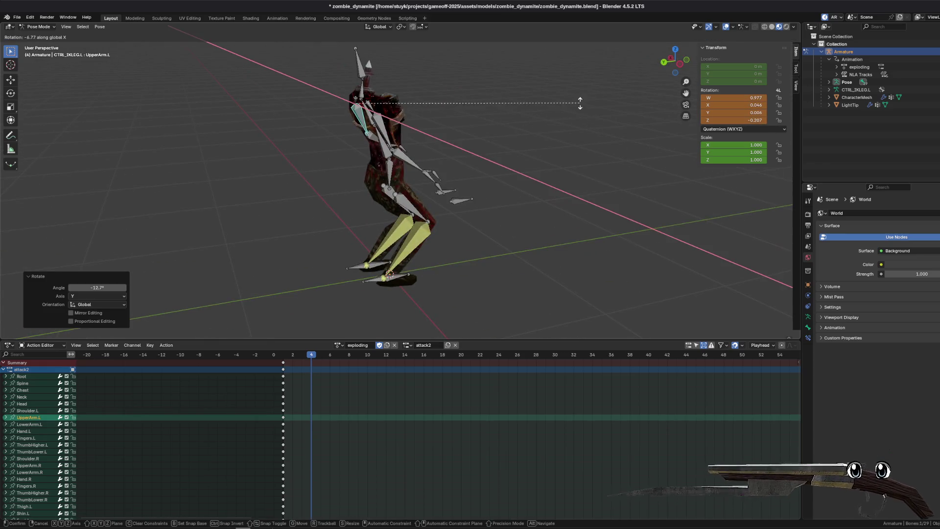
click(515, 107)
click(405, 157)
key(r)
key(x)
click(454, 166)
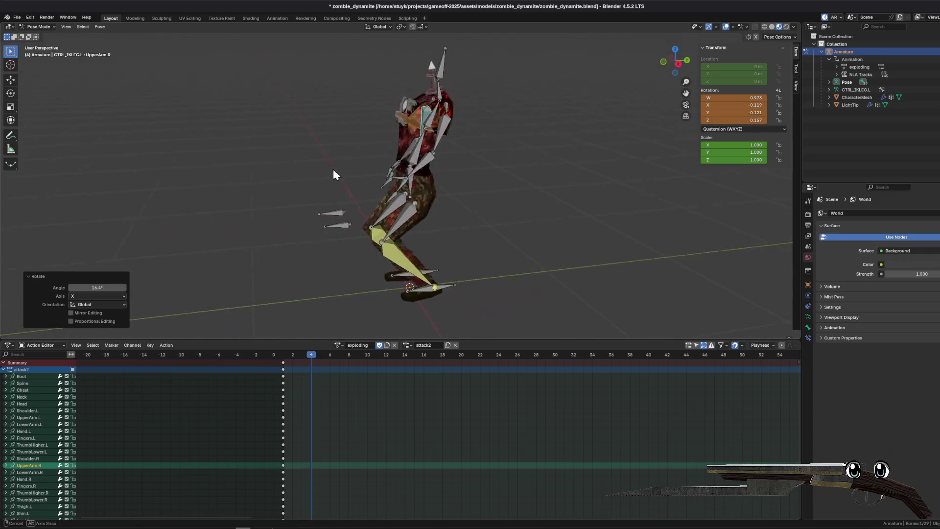
- Lean the Chest -5.41° and keyframe every bone at frame 4
click(444, 103)
key(r)
key(x)
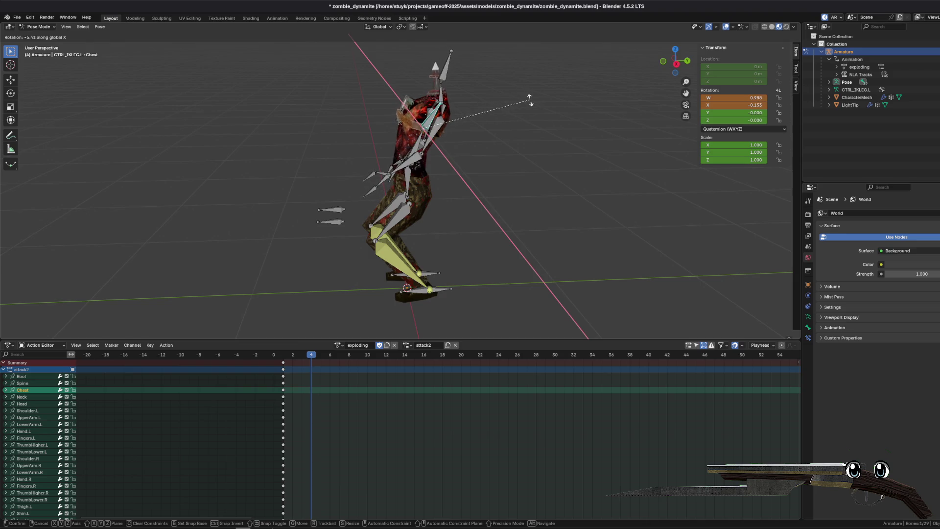
click(511, 159)
key(a)
key(i)
mouse_move(297, 358)
mouse_down()
mouse_move(289, 355)
mouse_move(345, 365)
mouse_up()
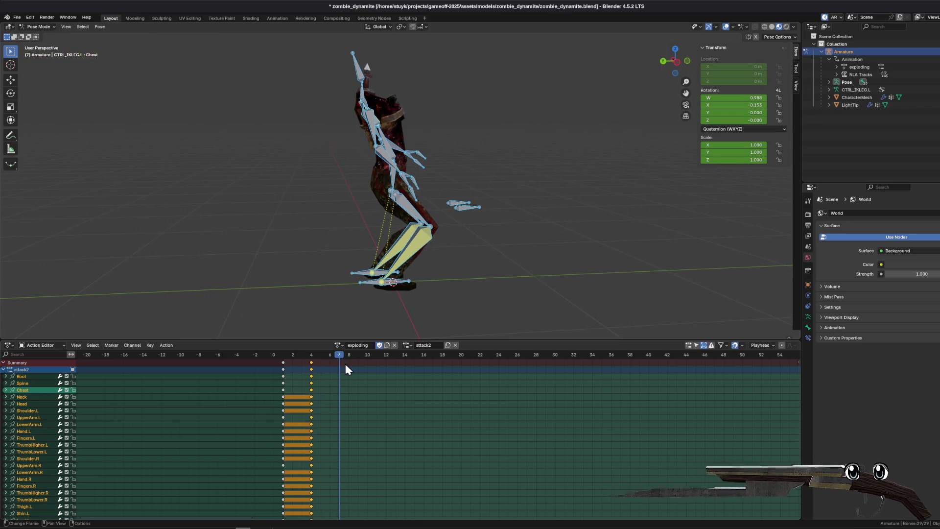
click(398, 186)
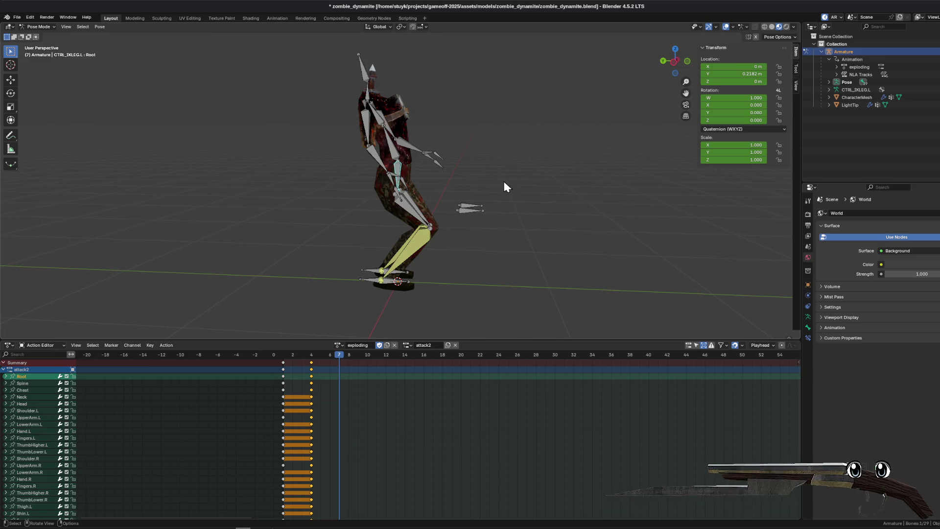
- Drop the Root bone slightly and turn the right upper arm 6.13° on X
key(g)
key(z)
click(491, 180)
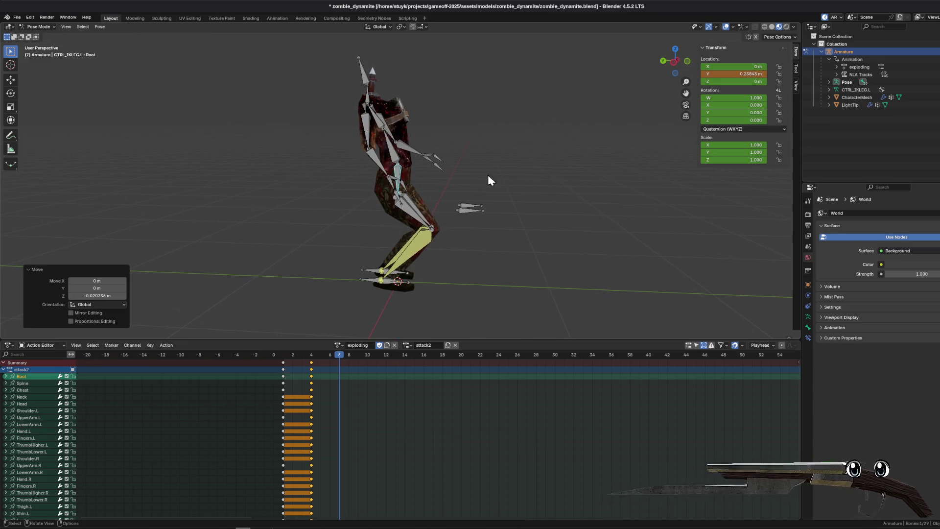
click(368, 133)
key(r)
key(x)
click(523, 156)
mouse_move(522, 157)
mouse_down()
mouse_move(436, 135)
mouse_move(402, 142)
mouse_up()
- Turn the left upper arm 12.3°, lean the Spine -2.18°, and key all bones at frame 7
click(458, 129)
key(r)
key(x)
click(406, 136)
click(402, 142)
key(r)
key(x)
click(492, 121)
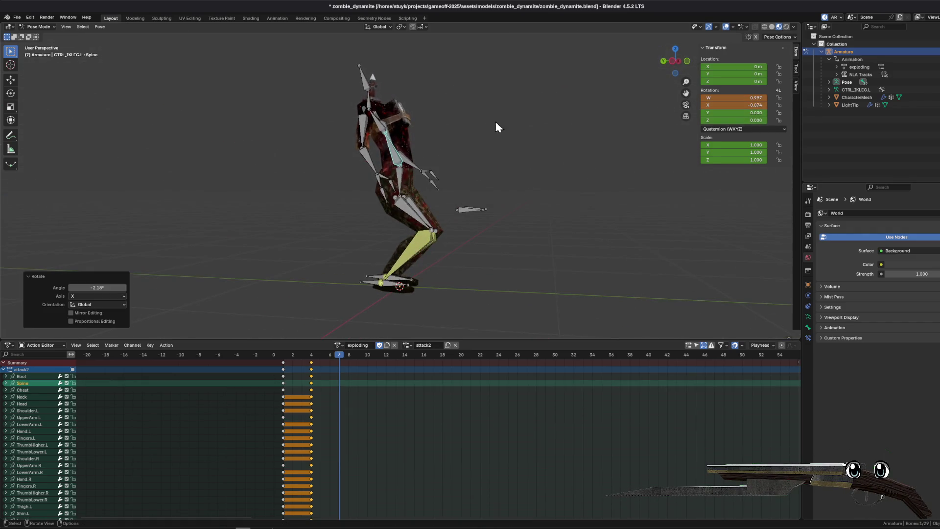
drag(492, 120, 491, 134)
key(a)
key(i)
- Twist the Root bone on the Y axis for the frame 10 pose
mouse_move(286, 354)
mouse_down()
mouse_move(383, 374)
mouse_move(367, 378)
mouse_up()
click(367, 379)
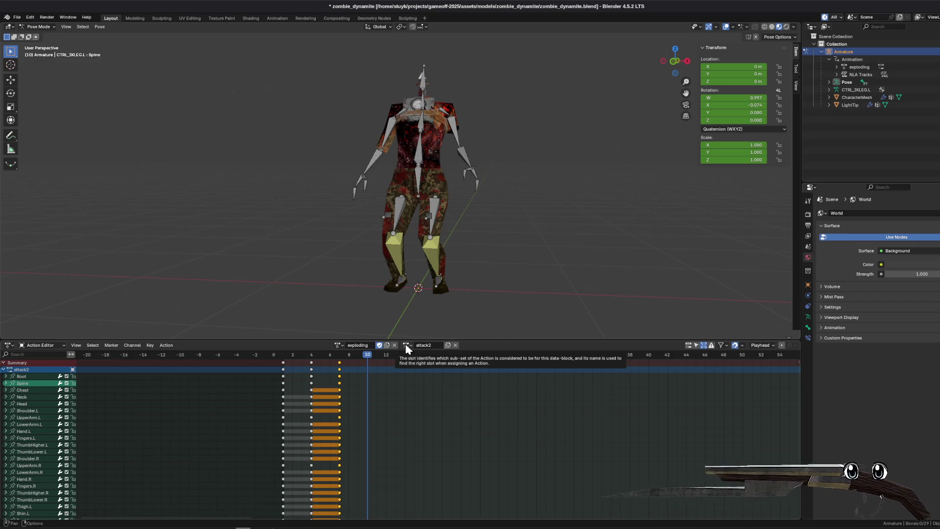
drag(420, 230, 427, 206)
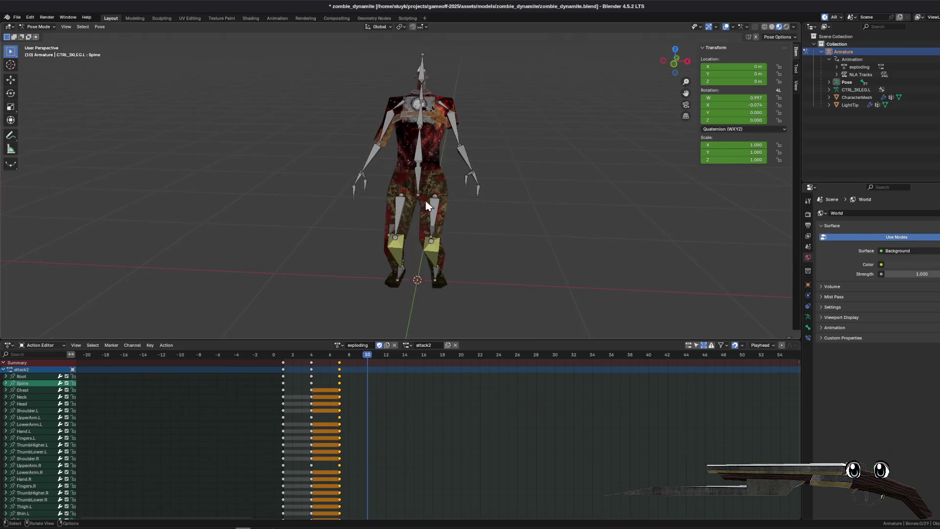
click(420, 178)
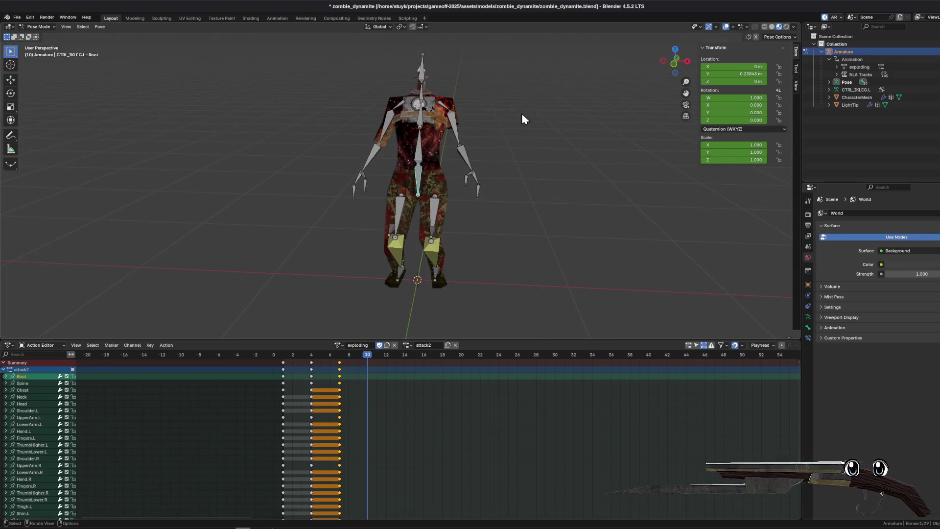
key(r)
key(y)
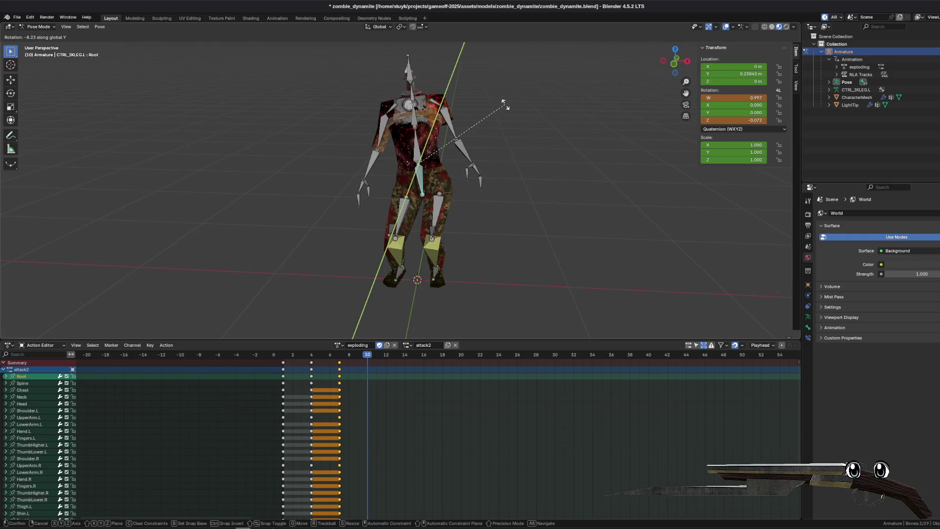
click(506, 107)
- Rotate the Chest on Z and insert a keyframe on all bones at frame 10
key(bracketright)
key(bracketright)
key(r)
key(z)
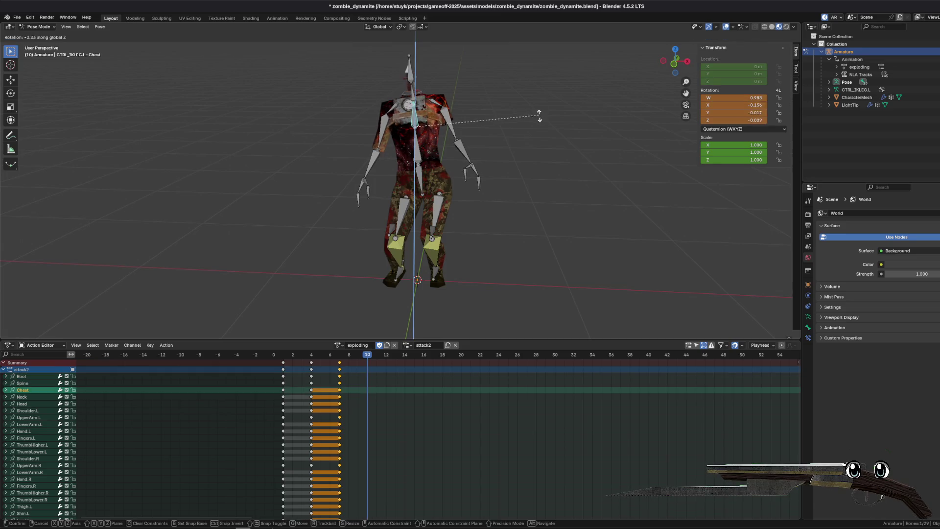
click(535, 160)
key(a)
right_click(527, 122)
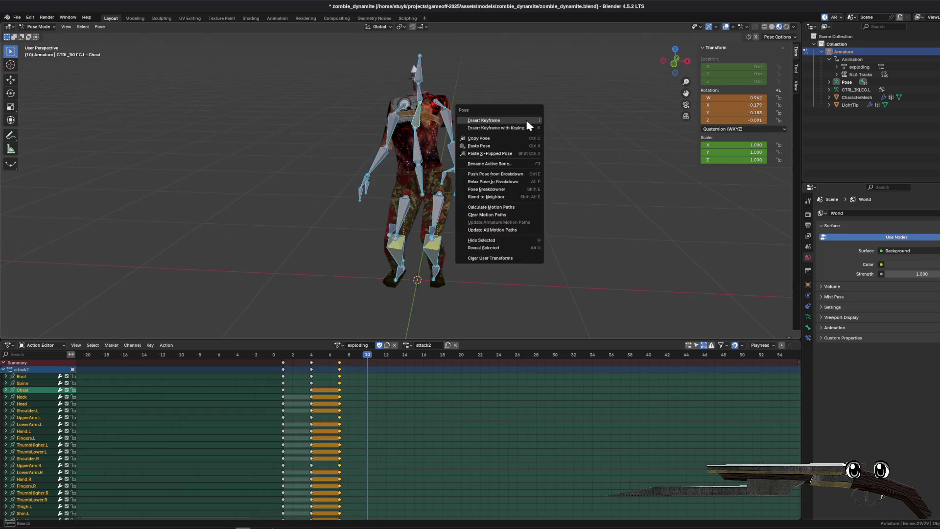
click(527, 122)
drag(372, 357, 396, 357)
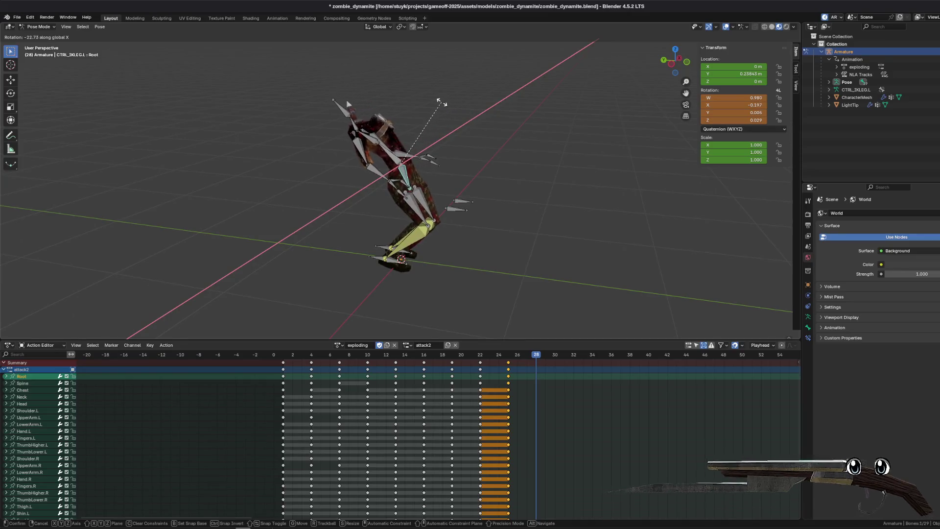
- Tip the Root bone -29.3°, rotate the Spine, and keyframe all bones at frame 28
click(448, 115)
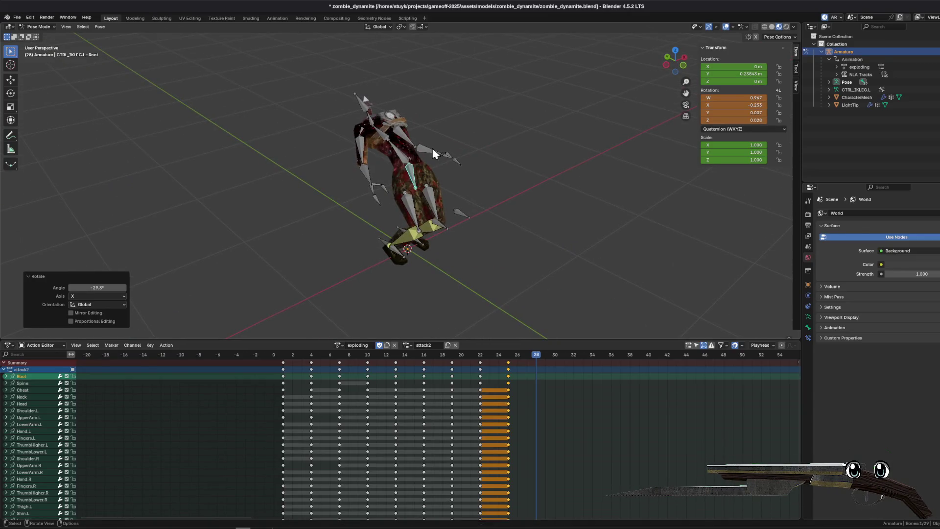
click(391, 156)
key(r)
click(466, 107)
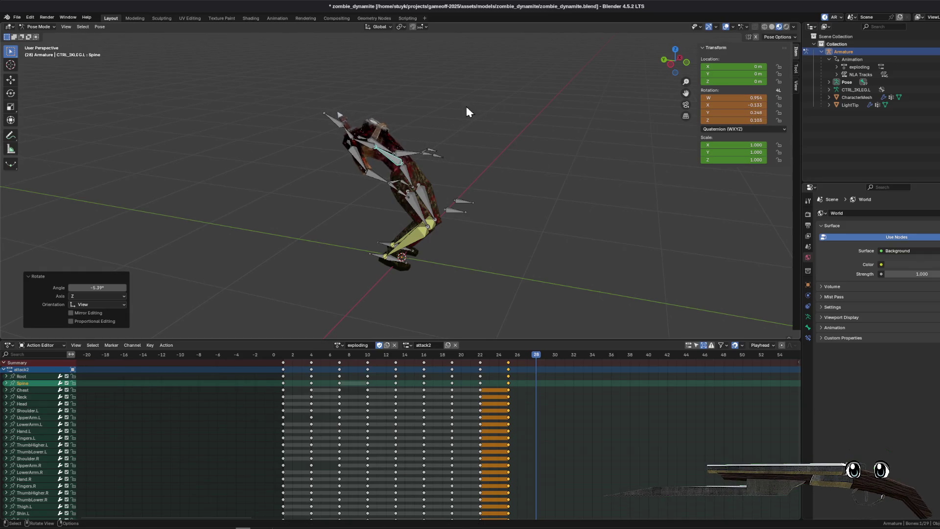
click(396, 131)
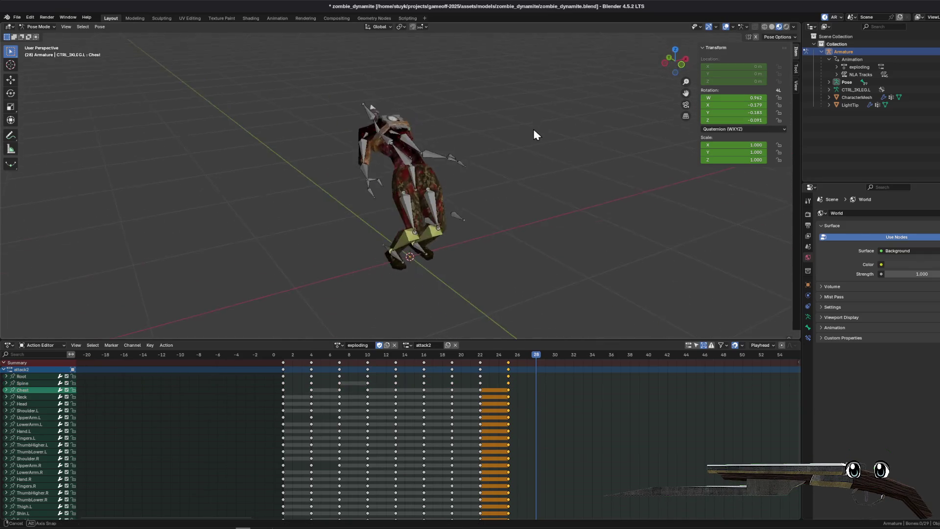
key(a)
key(i)
- Play back the exploding animation from the first frame, then save zombie_dynamite.blend
key(space)
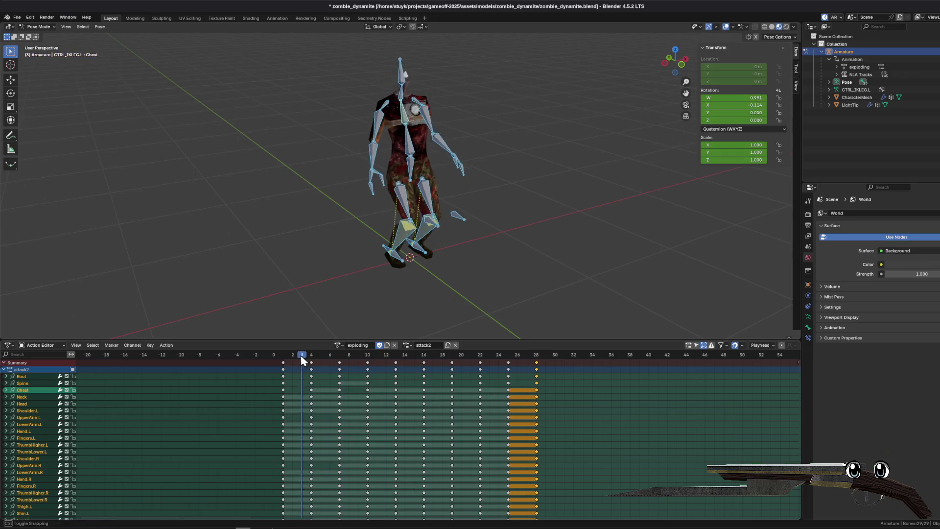
key(space)
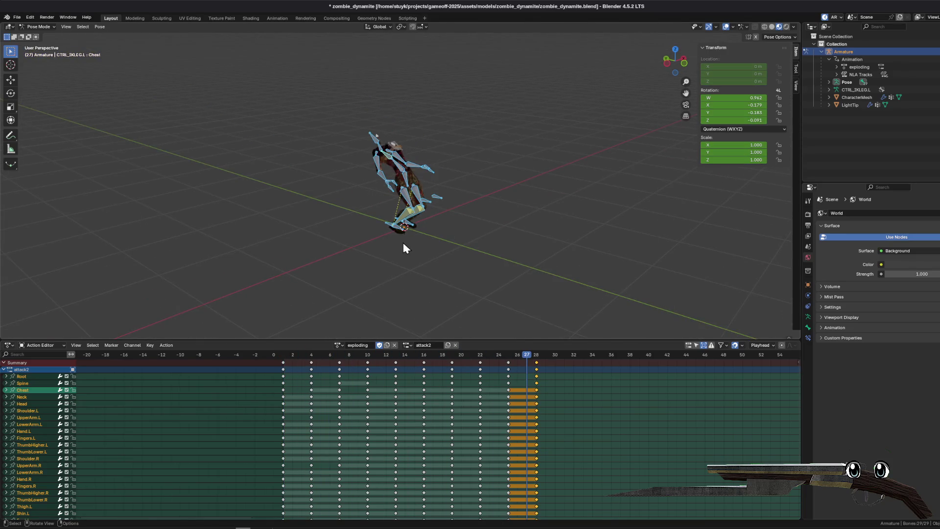
key(alt+a)
click(278, 354)
key(space)
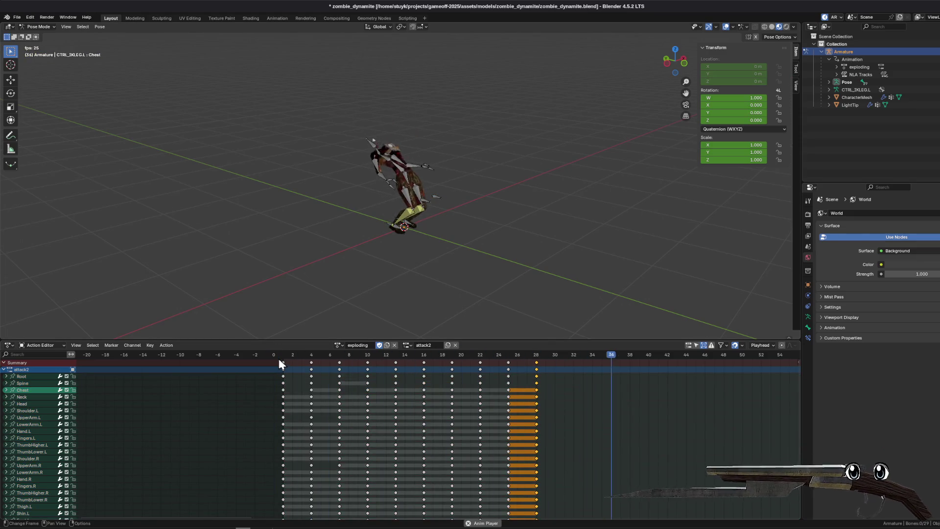
key(space)
scroll(397, 196, up, 4)
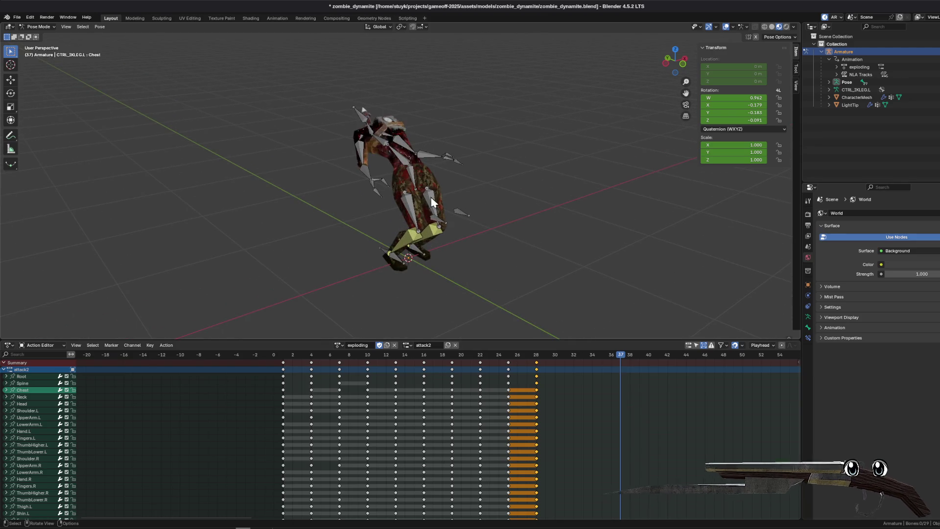
key(ctrl+s)
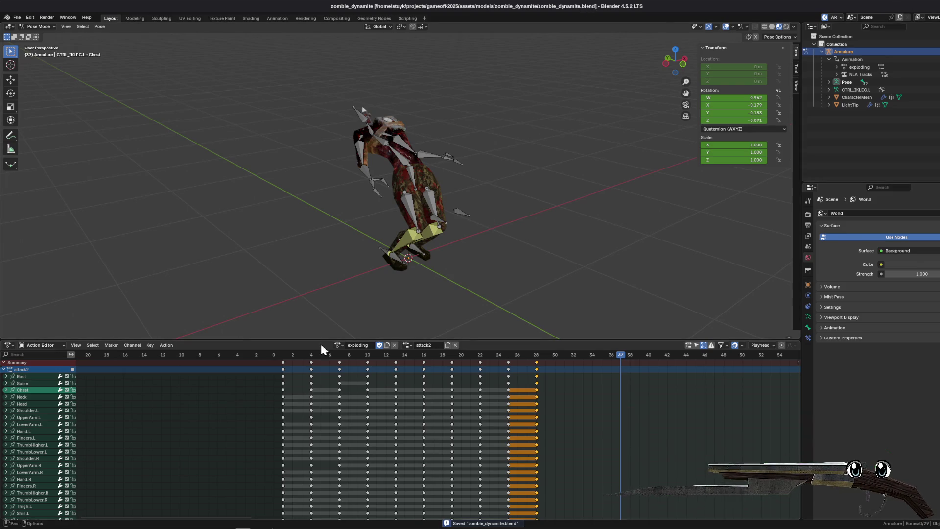
- Push the exploding action down into an NLA strip, then reload it in the Action Editor
click(10, 346)
click(104, 410)
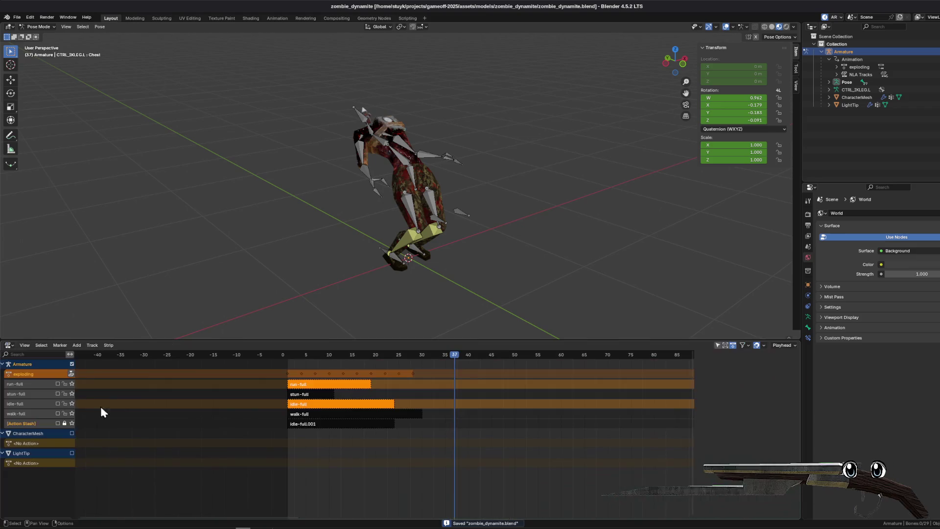
click(71, 374)
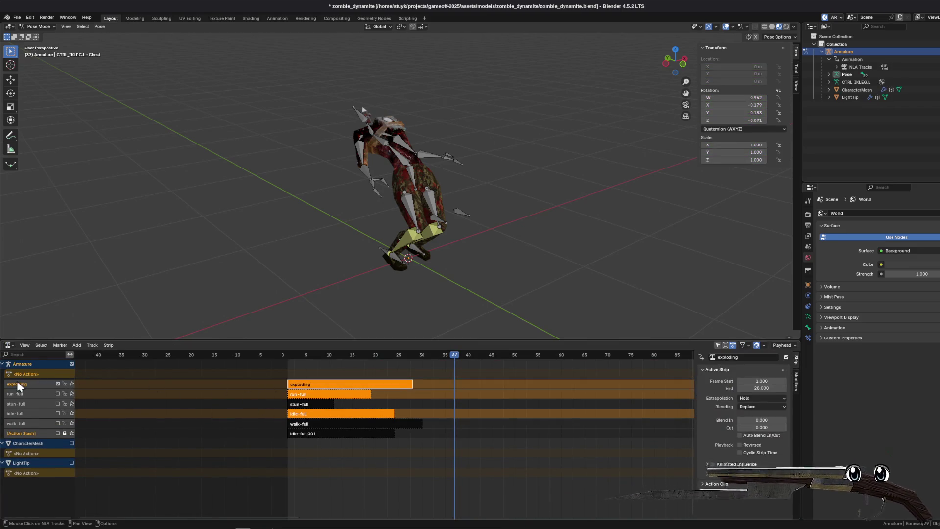
click(9, 346)
click(134, 372)
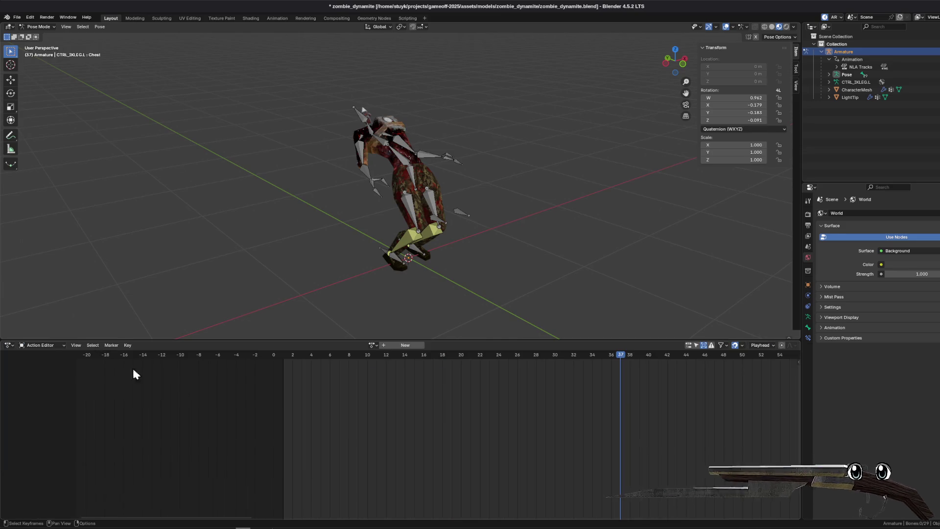
click(371, 345)
click(387, 375)
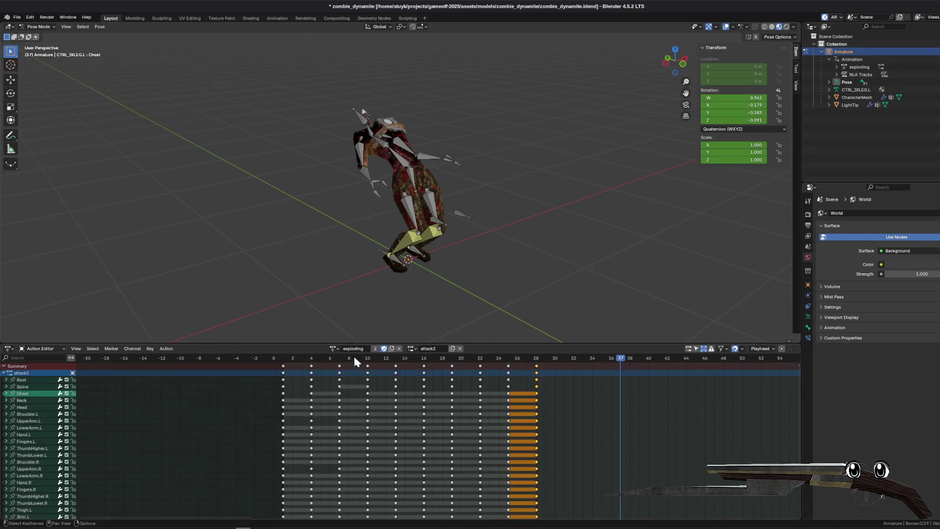
drag(314, 342, 328, 297)
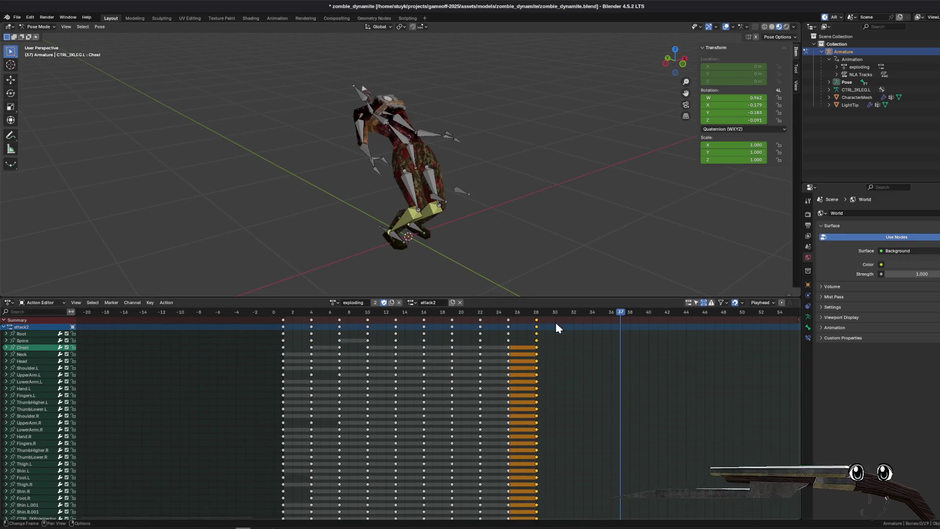
- Delete the duplicate NLA track, push exploding onto its own track, save, and return to Godot
click(9, 302)
click(122, 357)
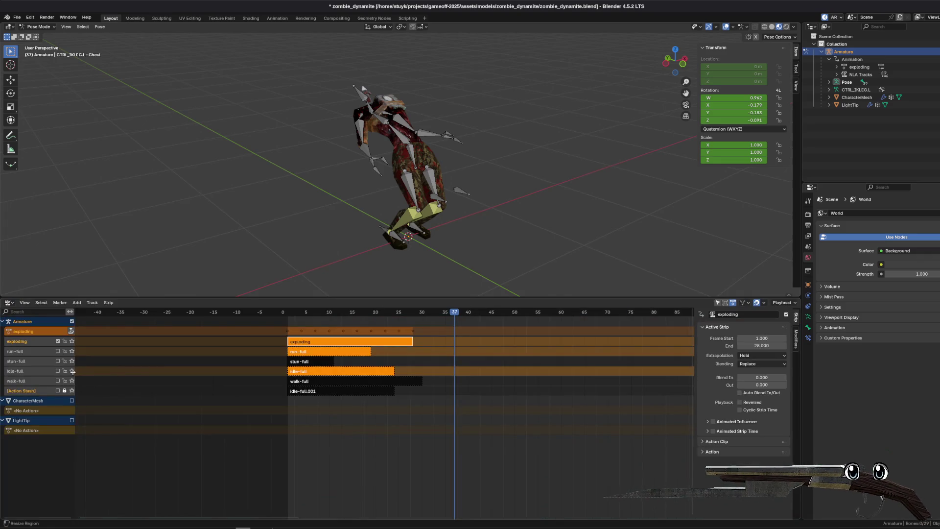
key(x)
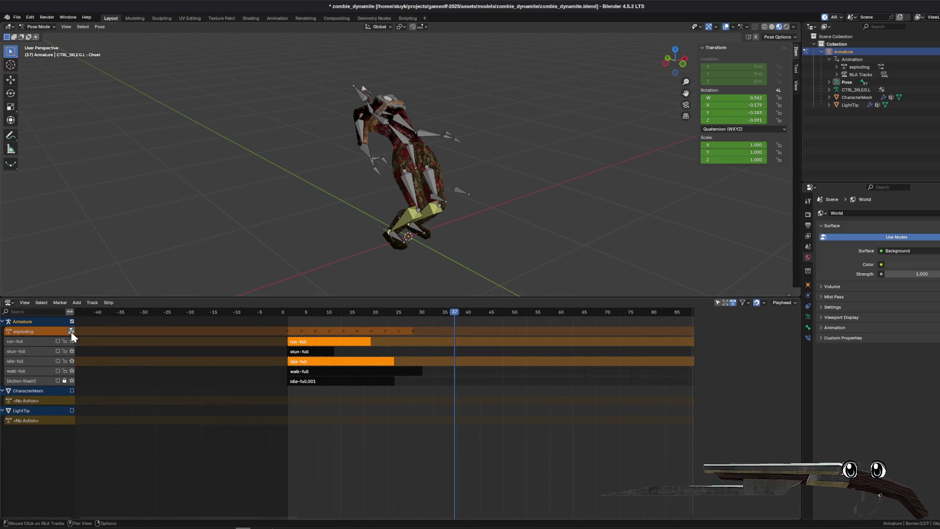
click(71, 331)
key(ctrl+s)
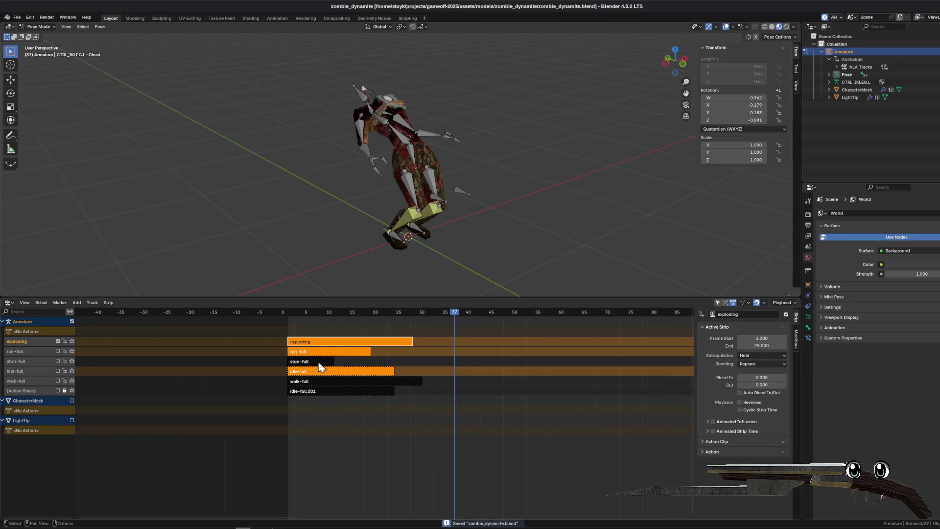
key(alt+Tab)
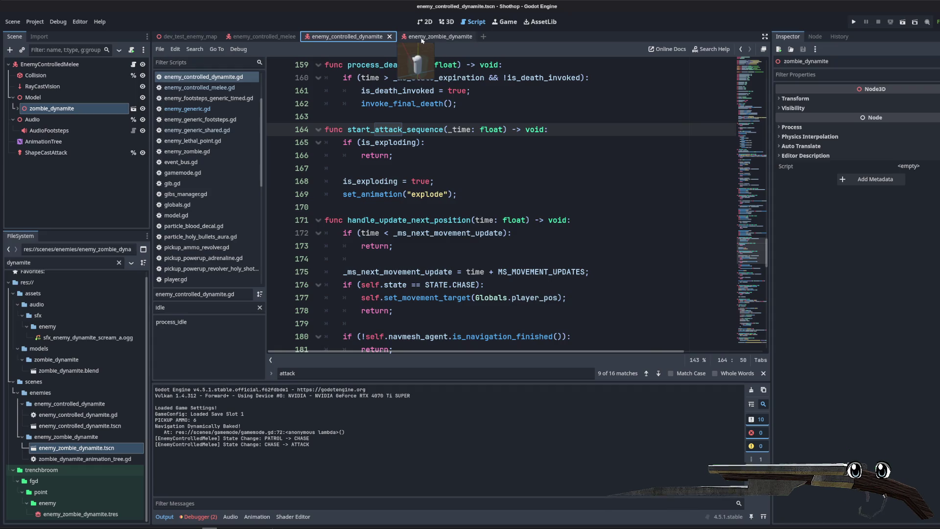
- Add an Animation node playing exploding to the AnimationTree graph, placed below stun-full
click(447, 21)
click(72, 143)
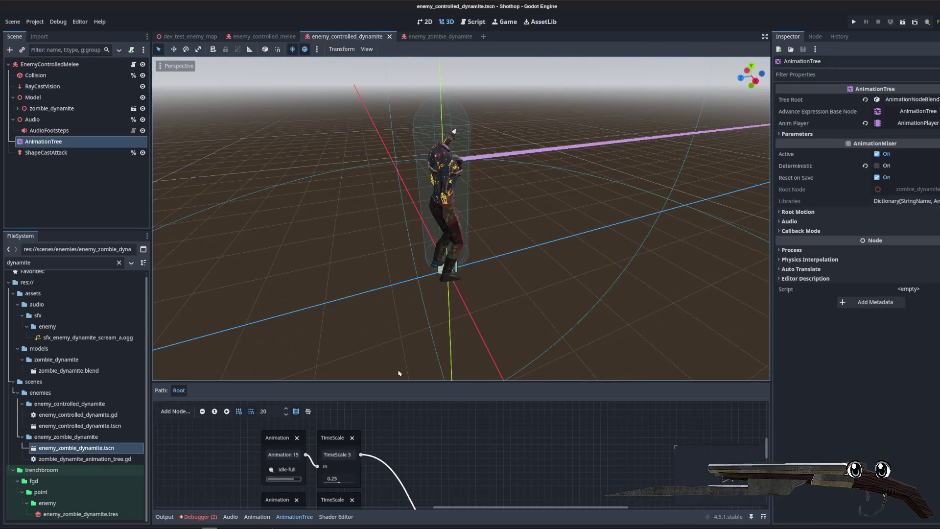
drag(423, 381, 421, 171)
scroll(417, 323, down, 3)
scroll(417, 323, up, 2)
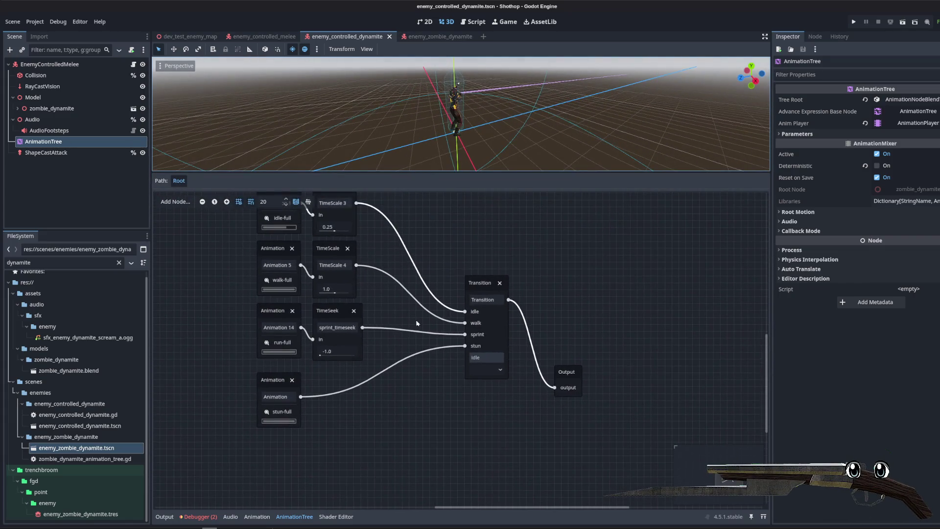
click(903, 124)
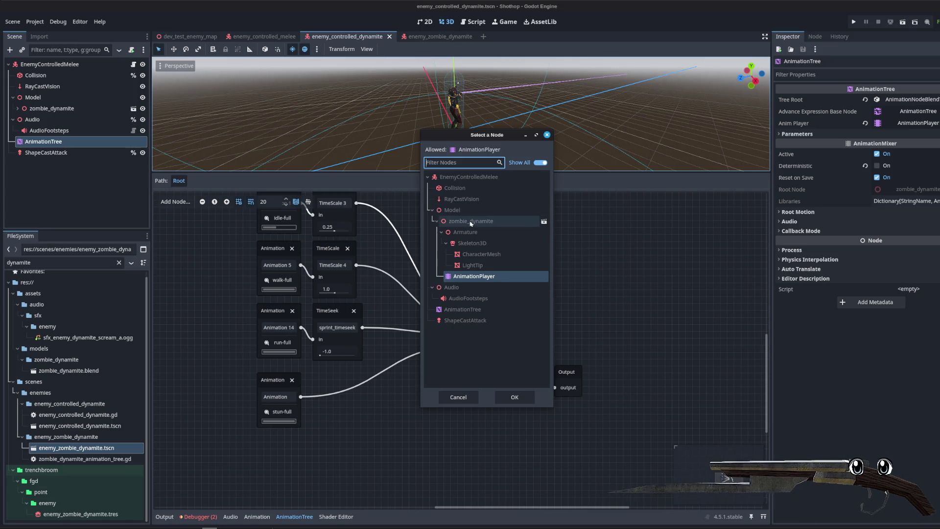
click(459, 398)
right_click(374, 434)
click(391, 379)
drag(386, 479, 269, 478)
click(267, 474)
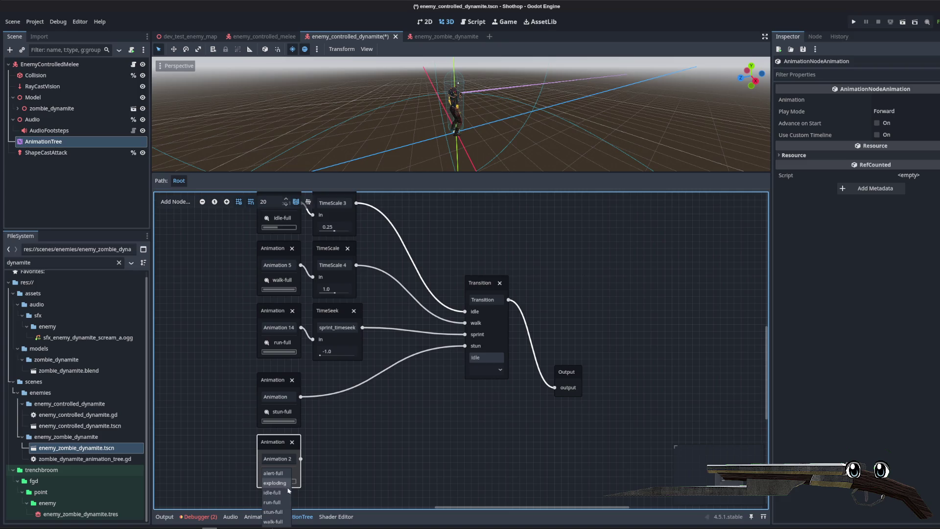
click(277, 485)
- Add an explode input to the Transition node and wire the exploding node into it
click(495, 292)
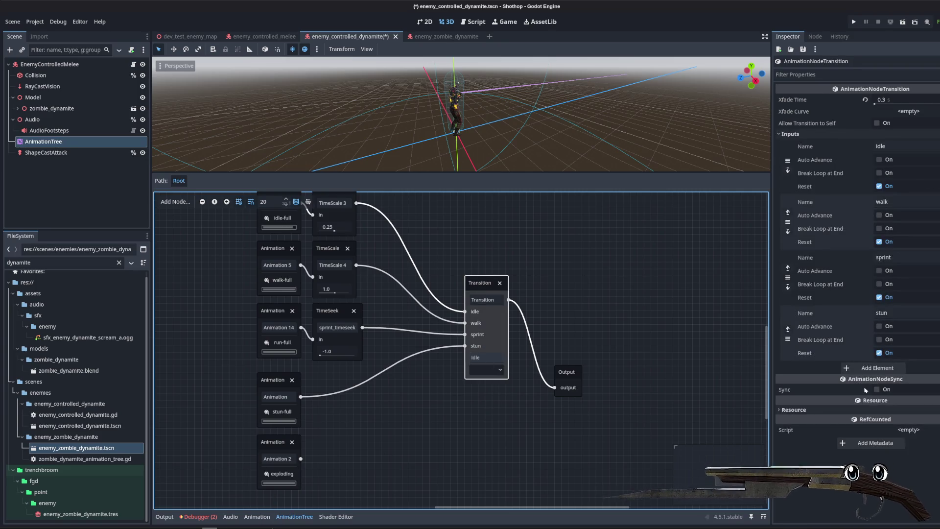
click(876, 368)
click(888, 368)
text(explode)
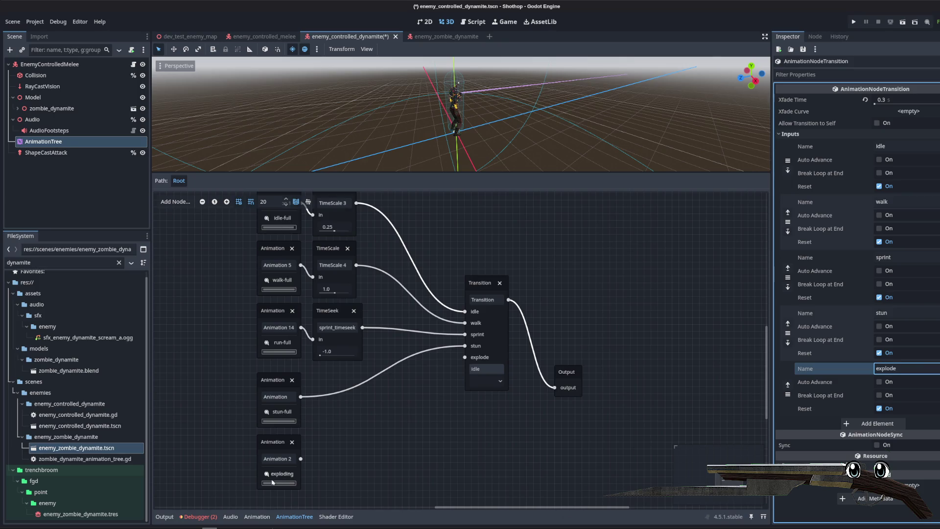
drag(301, 459, 465, 358)
- Preview the explode state, set the Transition back to idle, and save enemy_controlled_dynamite.tscn
click(490, 381)
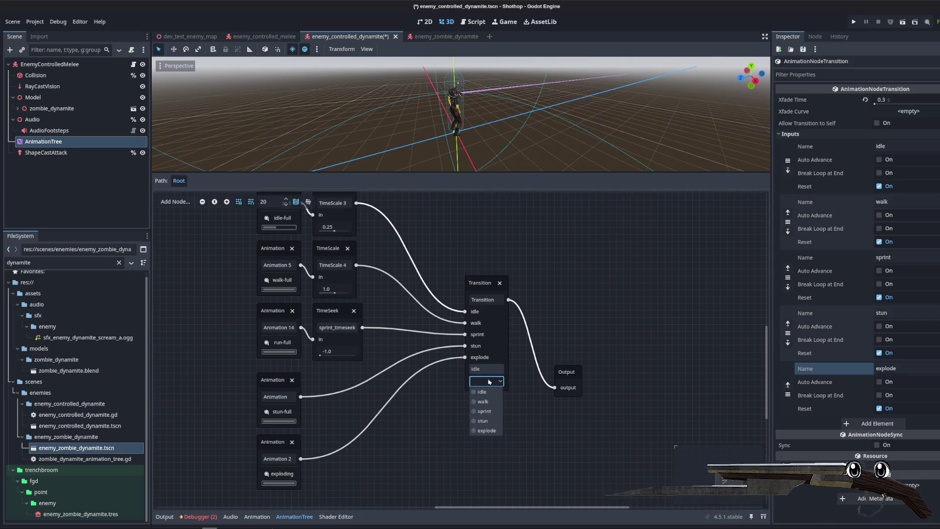
click(490, 431)
scroll(525, 109, up, 5)
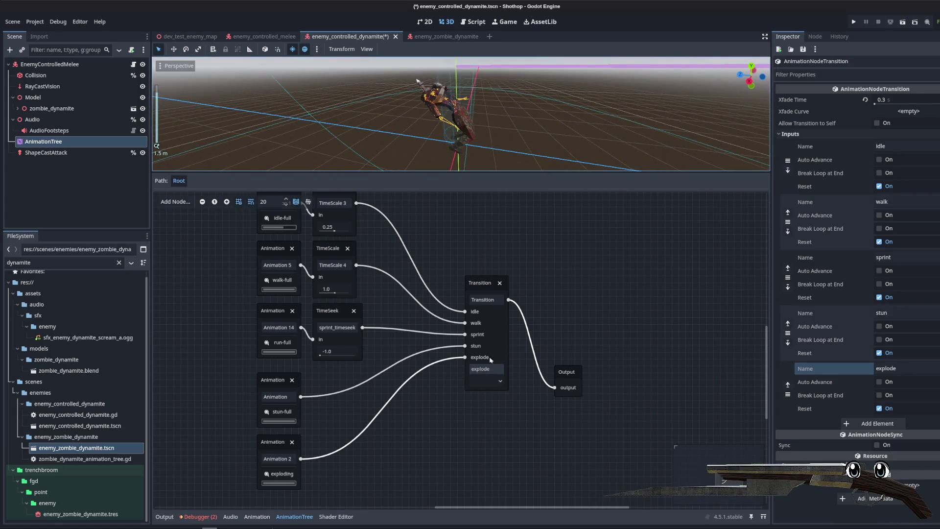
click(491, 382)
click(419, 436)
click(495, 383)
click(486, 393)
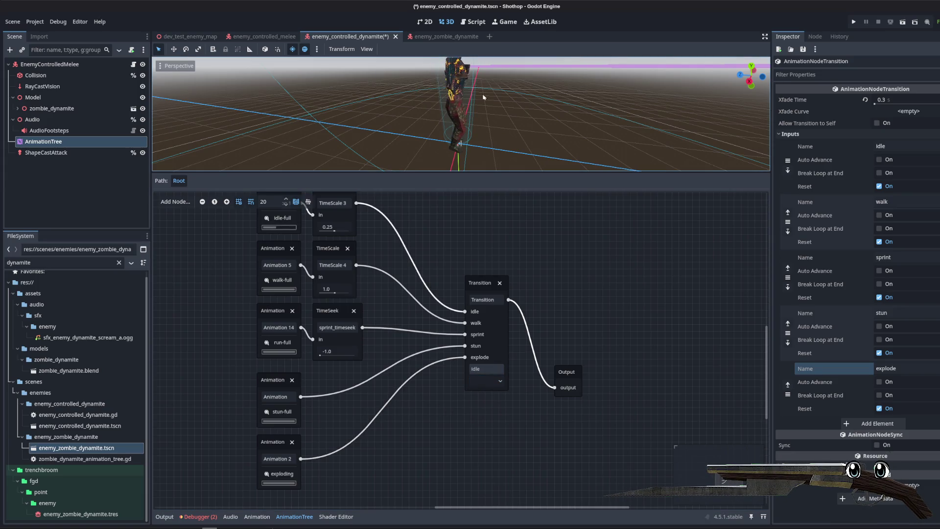
drag(440, 171, 439, 301)
key(ctrl+s)
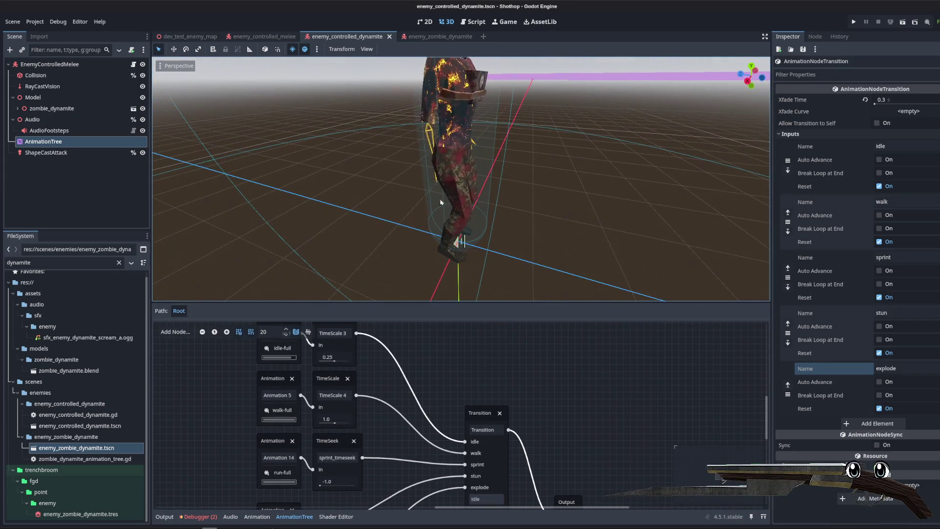
- Search the dynamite script for explode to find set_animation("explode") on line 169, then open dev_test_enemy_map
click(133, 65)
scroll(546, 215, up, 20)
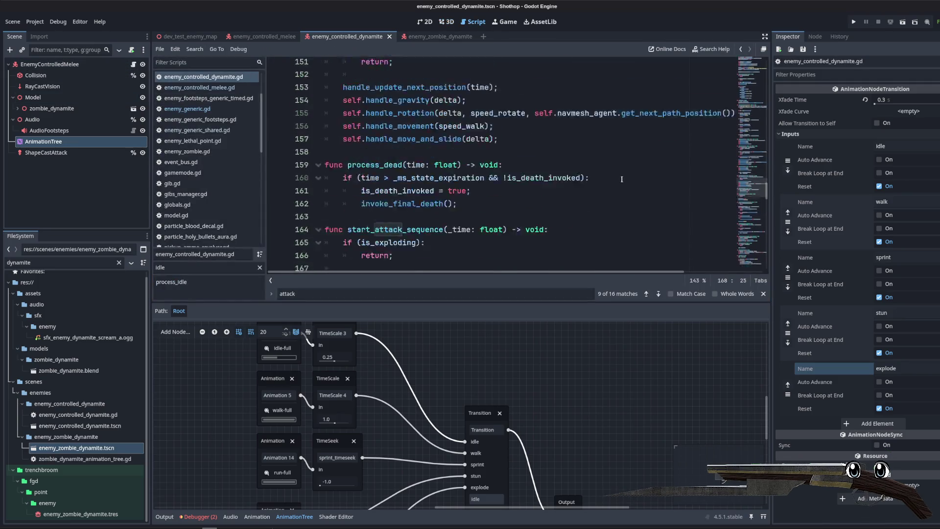
scroll(546, 215, up, 5)
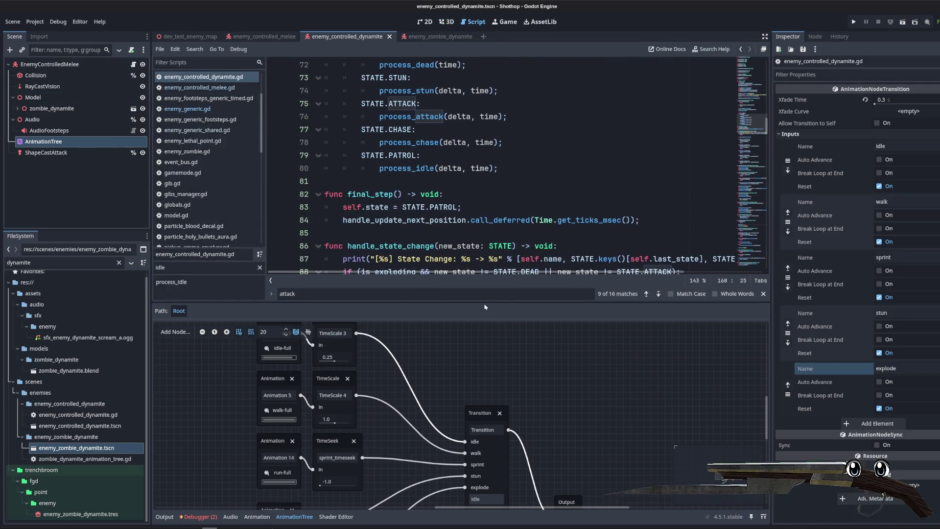
key(Escape)
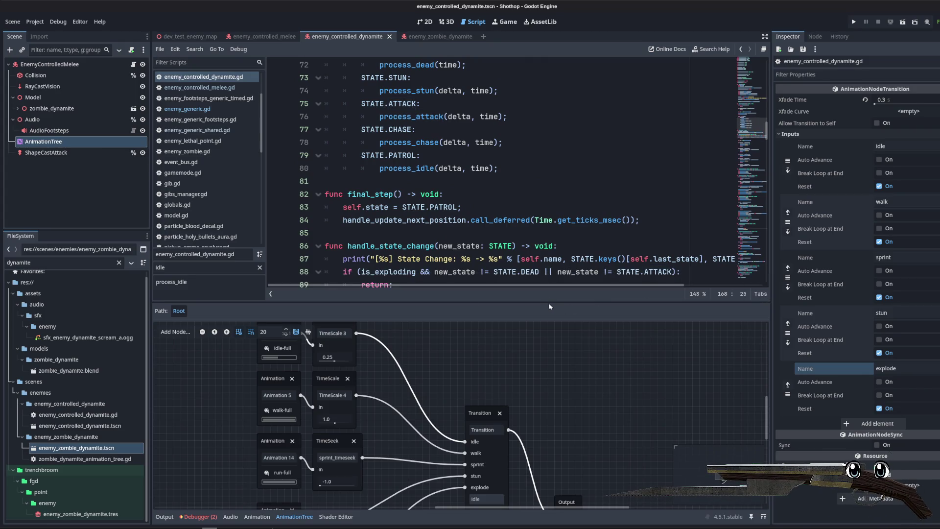
drag(547, 303, 548, 392)
key(ctrl+f)
text(explode)
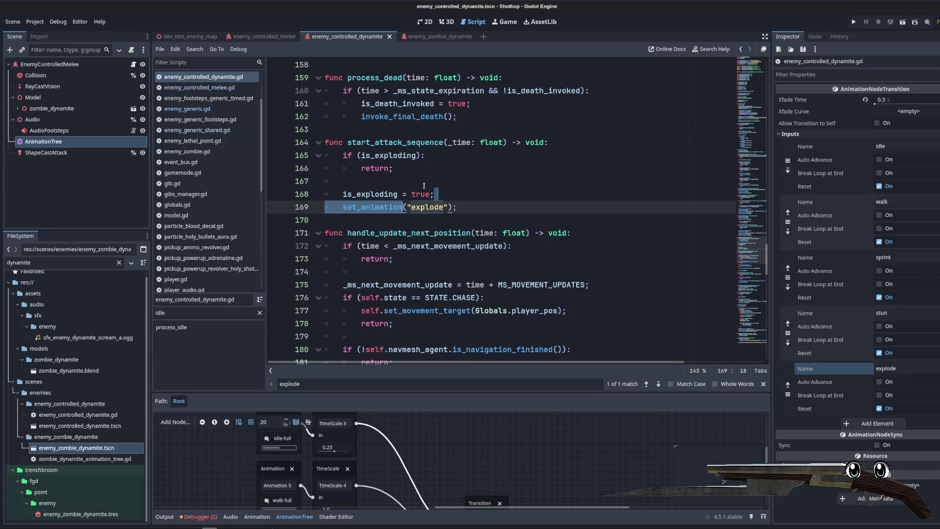
click(441, 181)
click(203, 40)
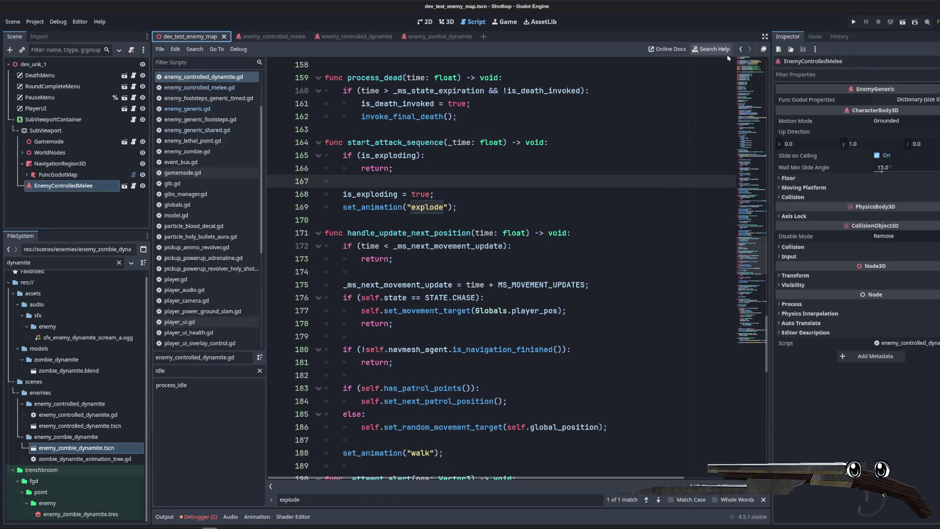
- Playtest the map by shooting the dynamite zombie and switching weapons, then stop the game
click(897, 23)
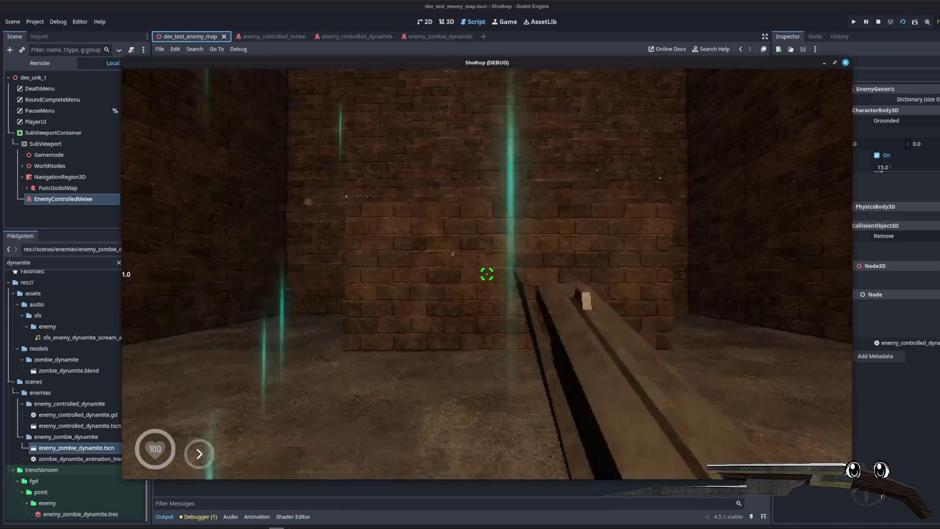
click(487, 274)
click(487, 274)
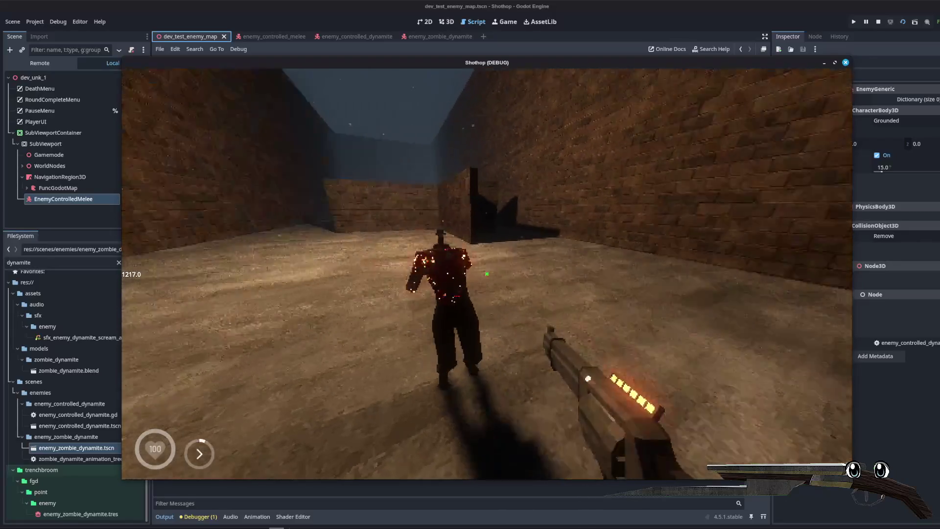
key(Escape)
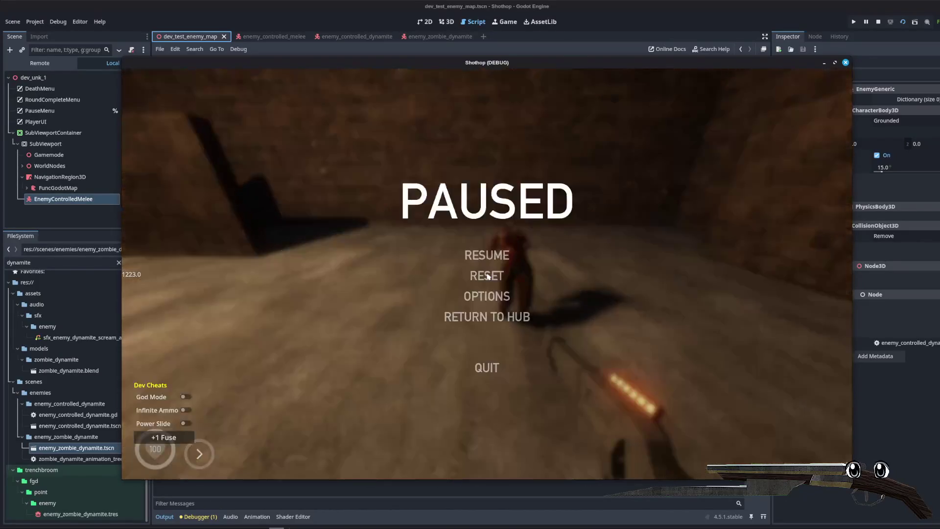
key(Escape)
key(2)
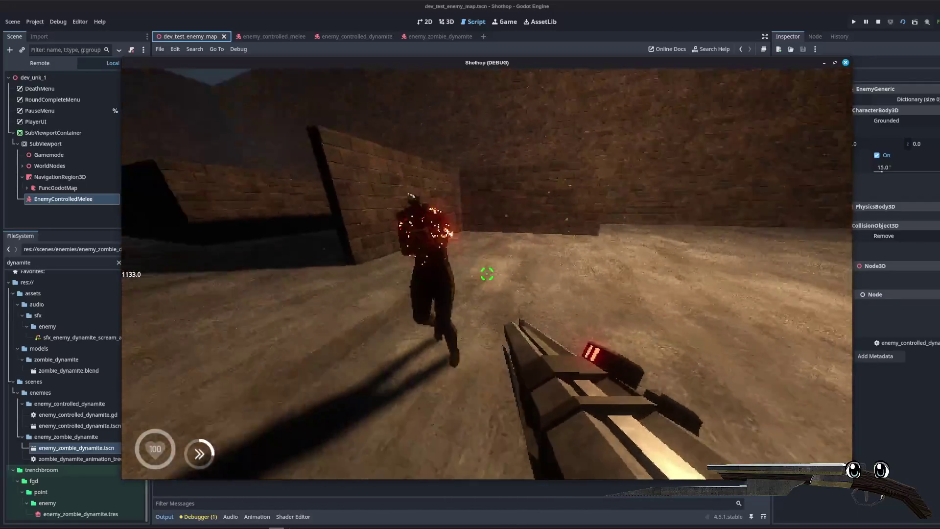
key(Escape)
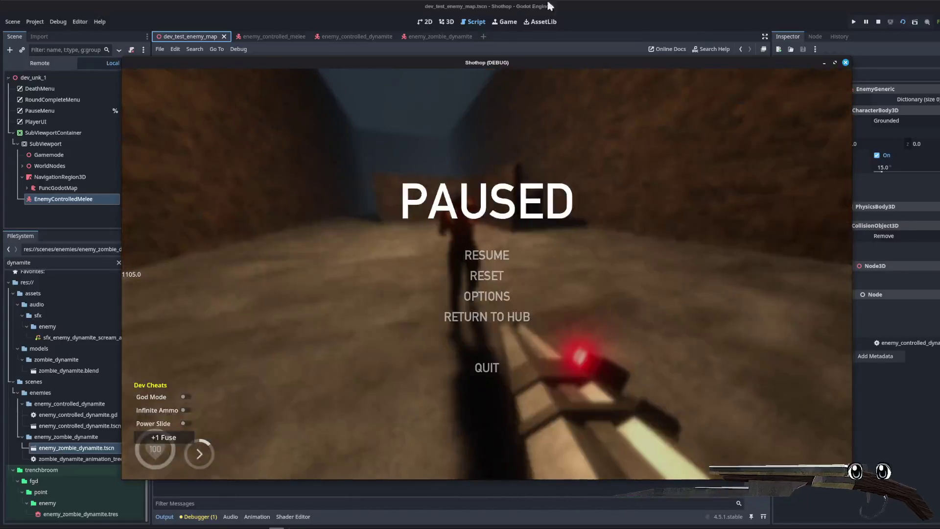
click(486, 370)
scroll(393, 225, up, 20)
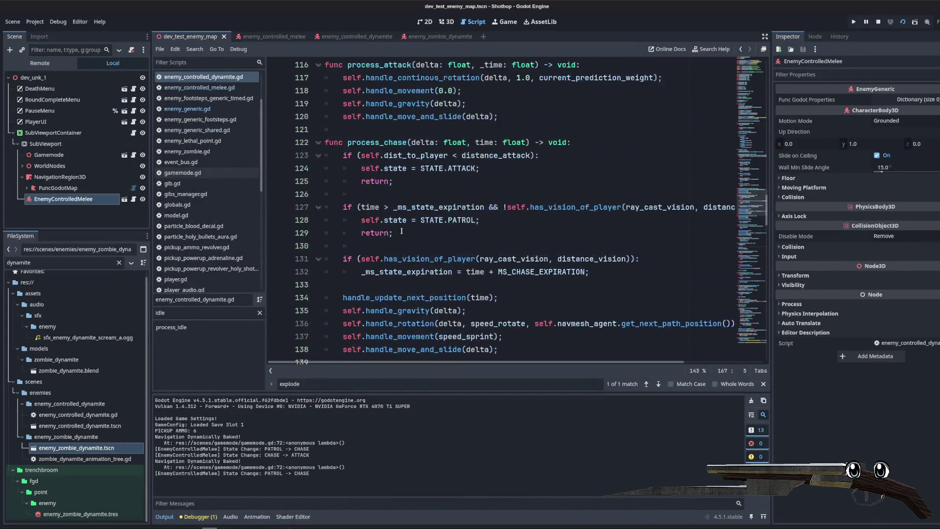
- Review handle_state_change's PATROL, CHASE and is_exploding guard branches in the dynamite script
scroll(412, 233, up, 12)
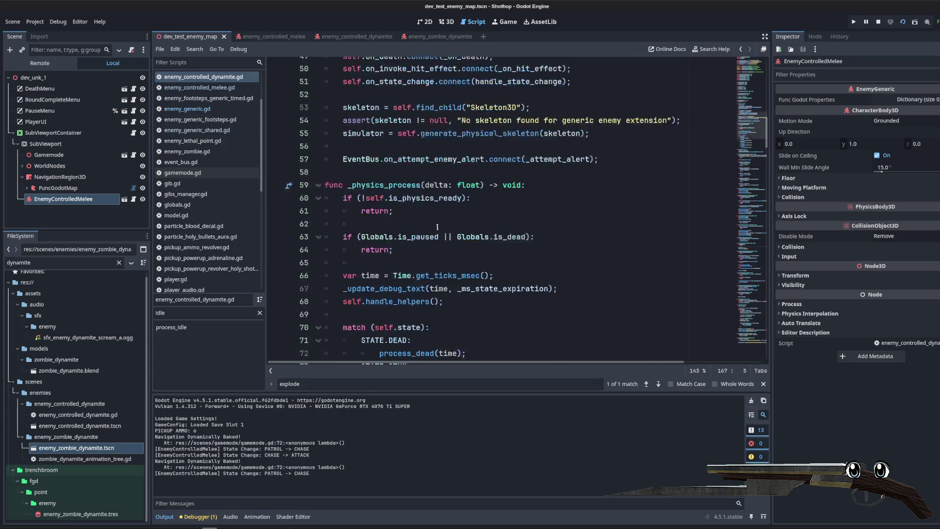
scroll(431, 205, down, 5)
click(448, 193)
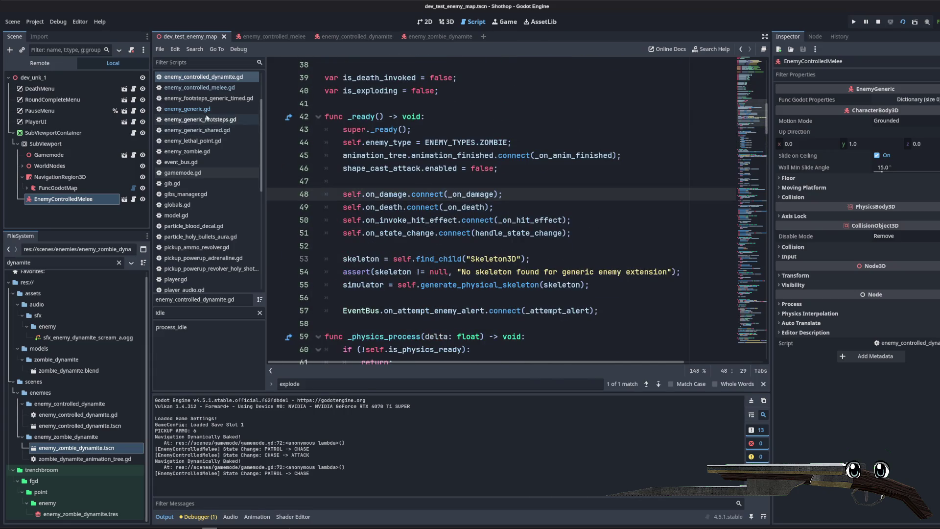
scroll(434, 177, down, 9)
scroll(427, 157, down, 8)
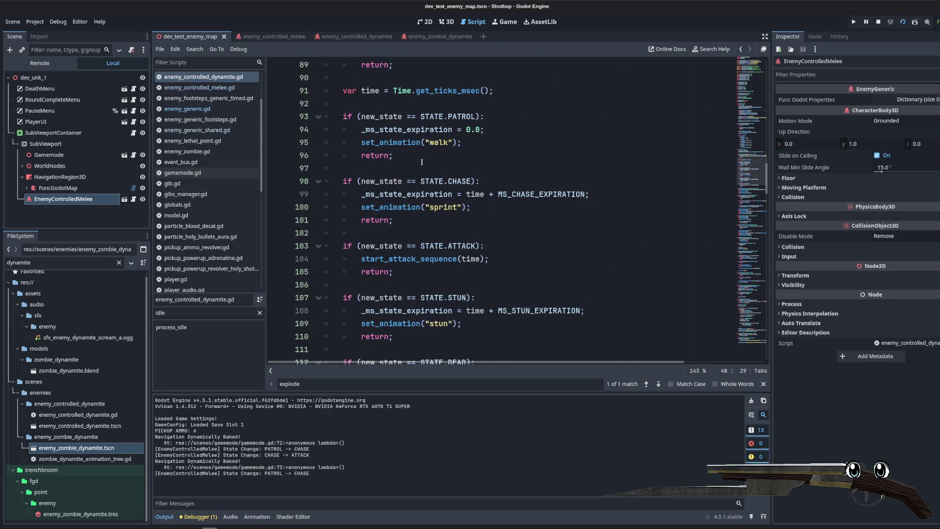
click(416, 155)
double_click(413, 208)
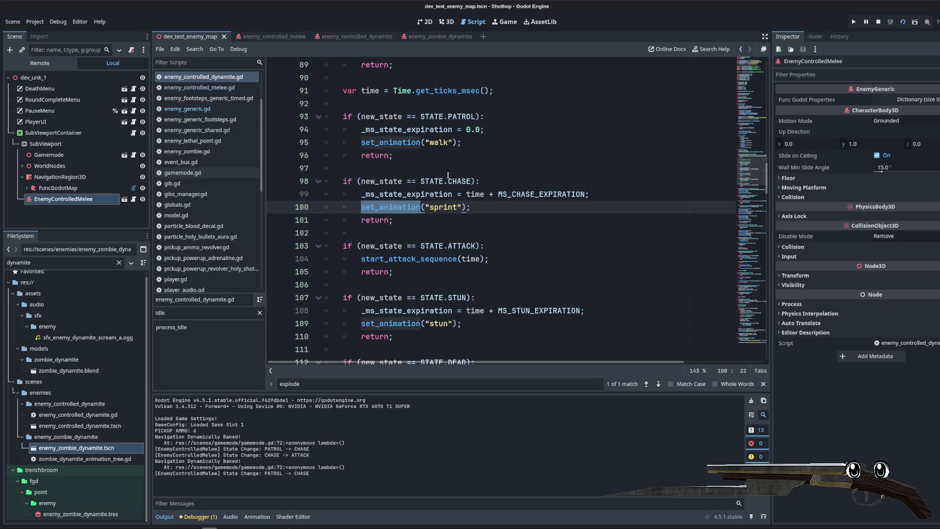
drag(361, 207, 394, 220)
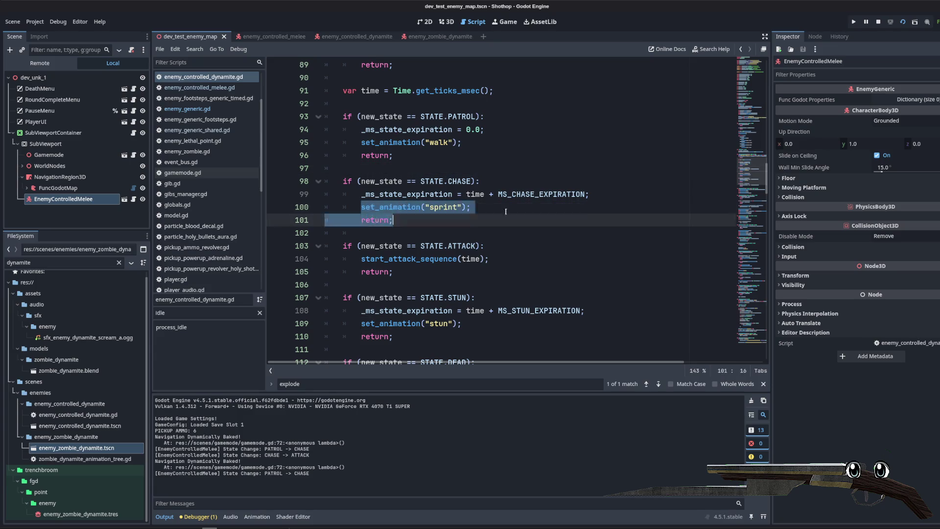
scroll(506, 212, up, 3)
click(416, 194)
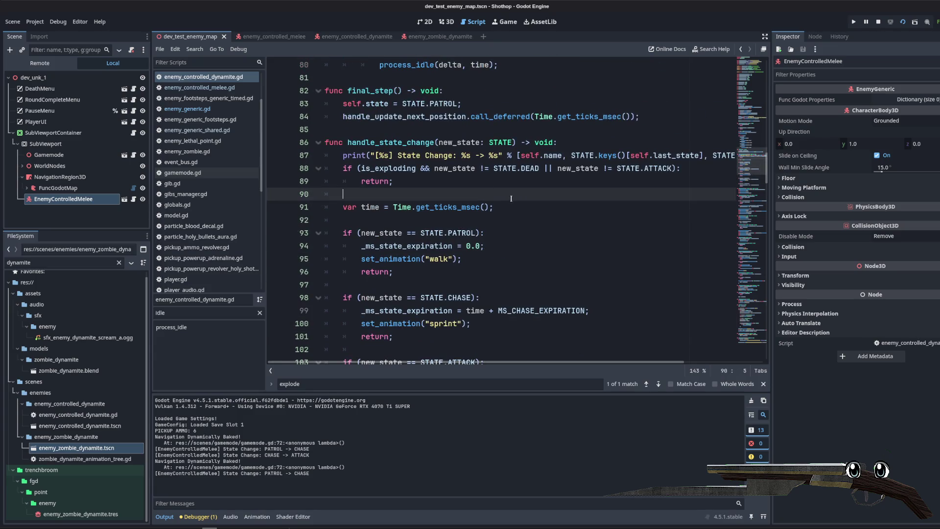
double_click(415, 169)
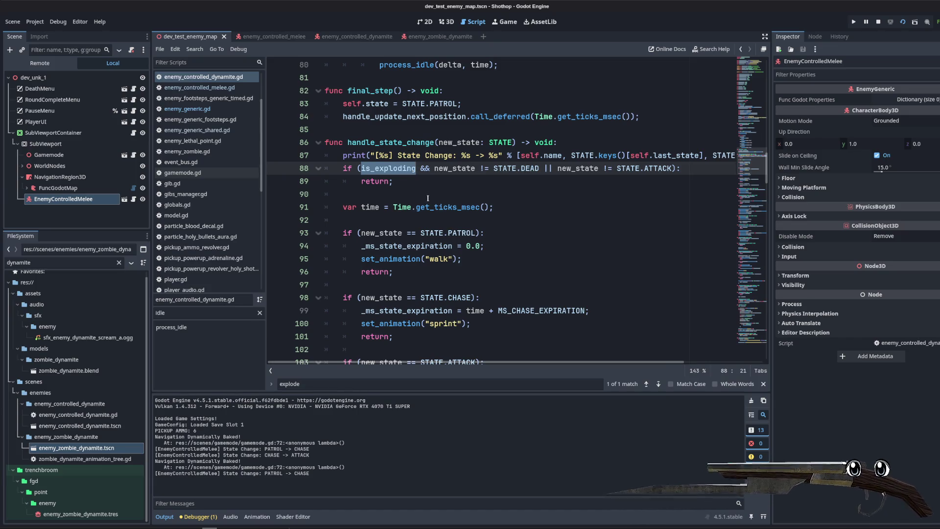
click(431, 182)
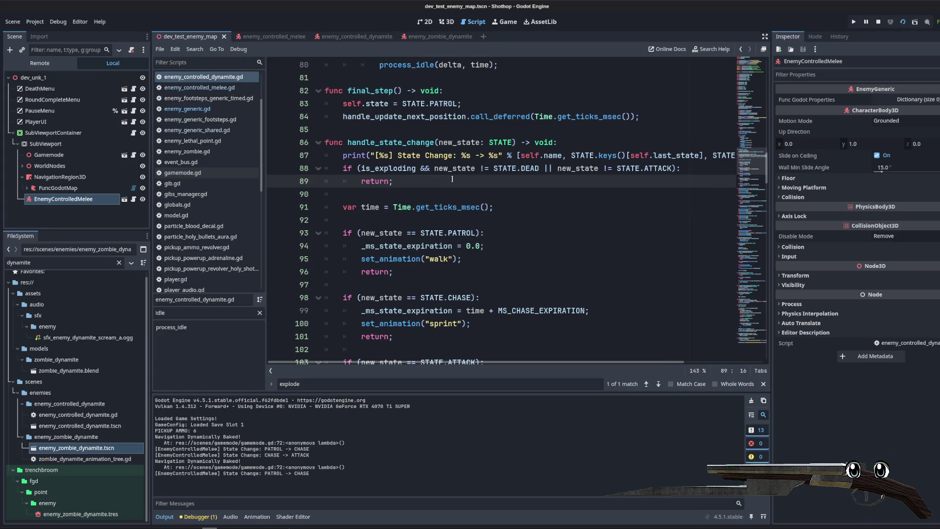
double_click(388, 169)
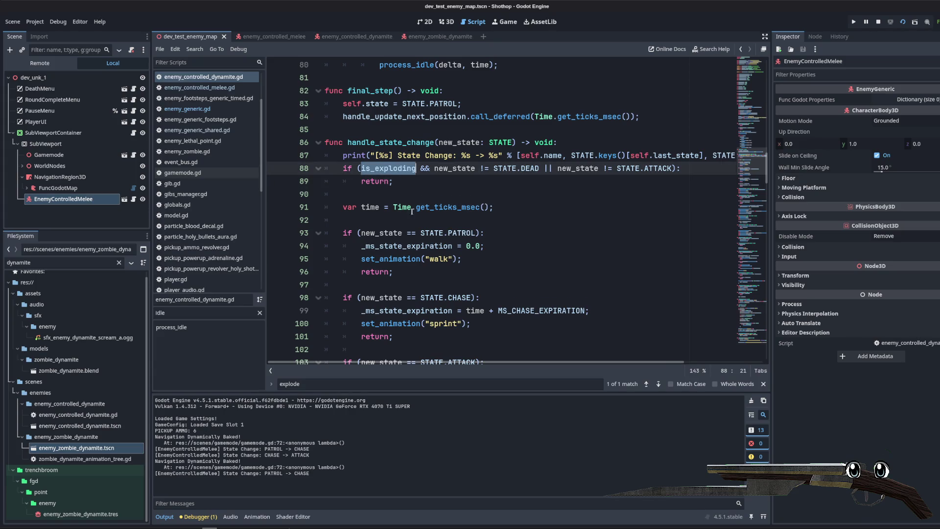
click(495, 179)
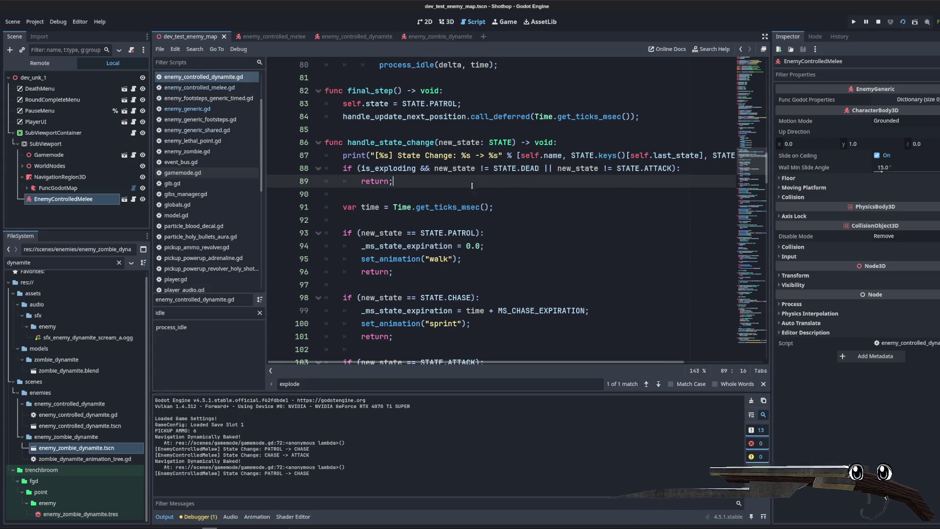
- Add a print("hm") line inside the is_exploding guard and run the game
click(721, 173)
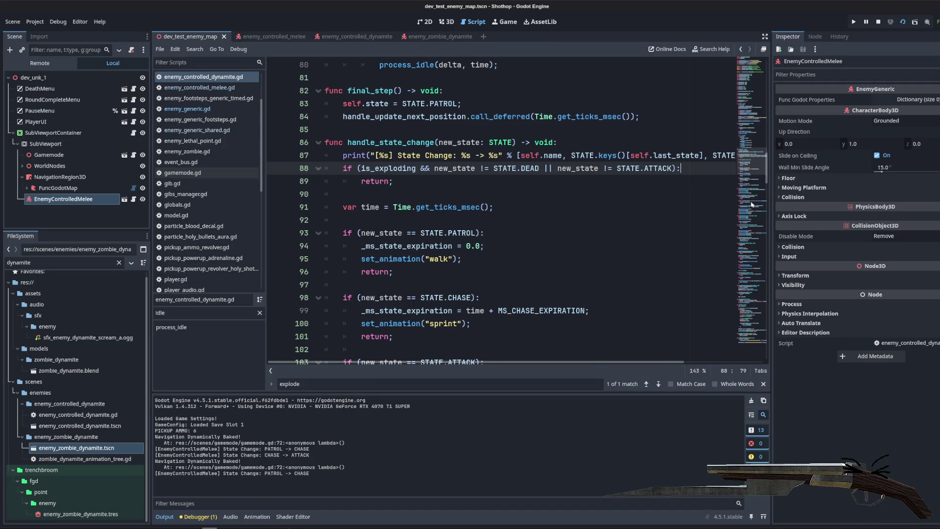
key(Return)
text(")
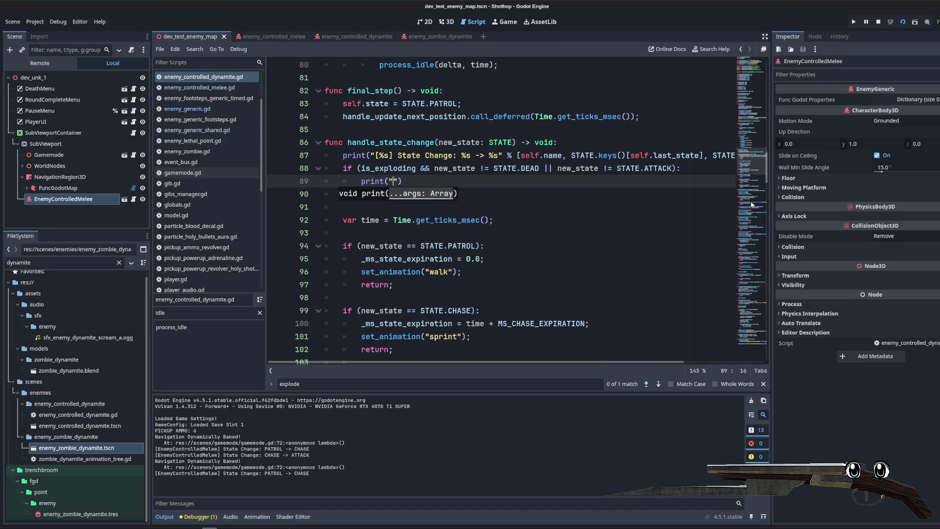
click(886, 23)
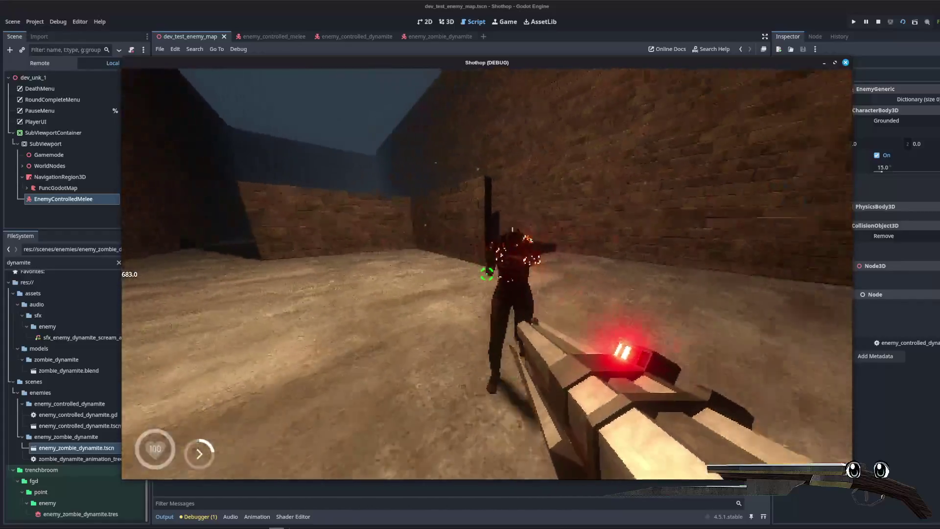
- Stop the playtest after it logs "hm" and delete the debug print line
key(F8)
triple_click(485, 181)
key(BackSpace)
key(BackSpace)
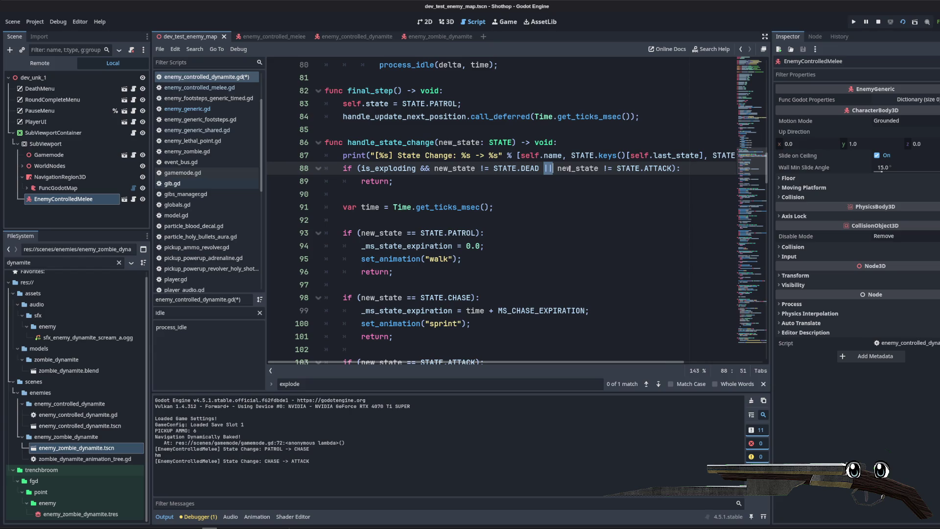
text(&&)
- Search the script for 'is_exploding = t' to find where the exploding flag is set
click(398, 168)
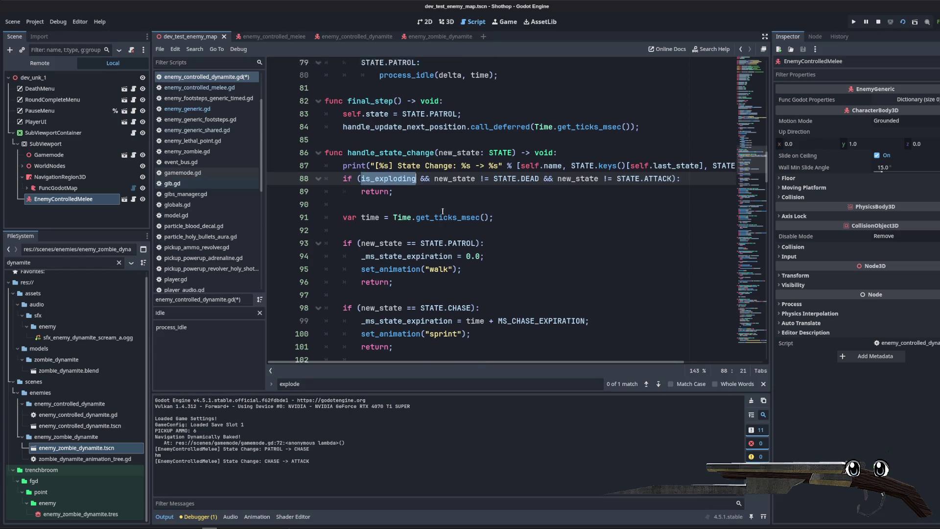
scroll(427, 210, up, 15)
key(ctrl+f)
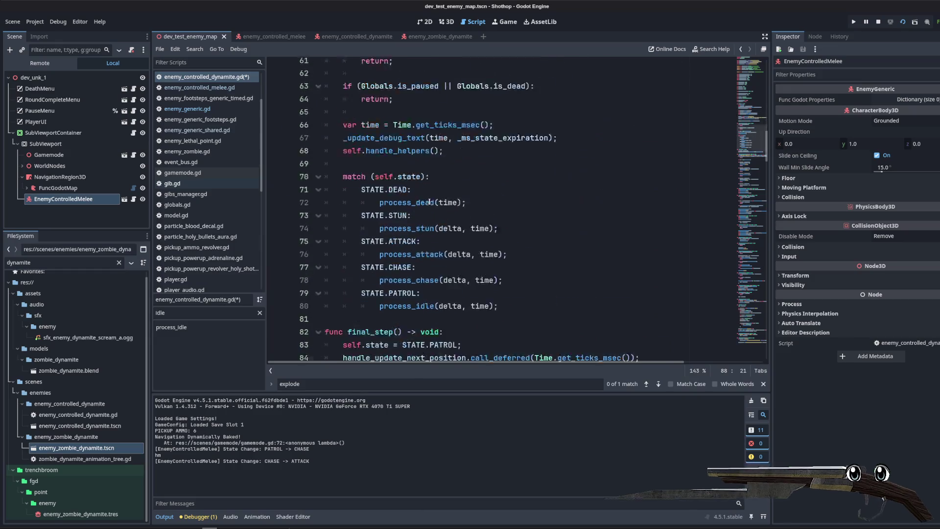
scroll(479, 181, up, 1)
key(BackSpace)
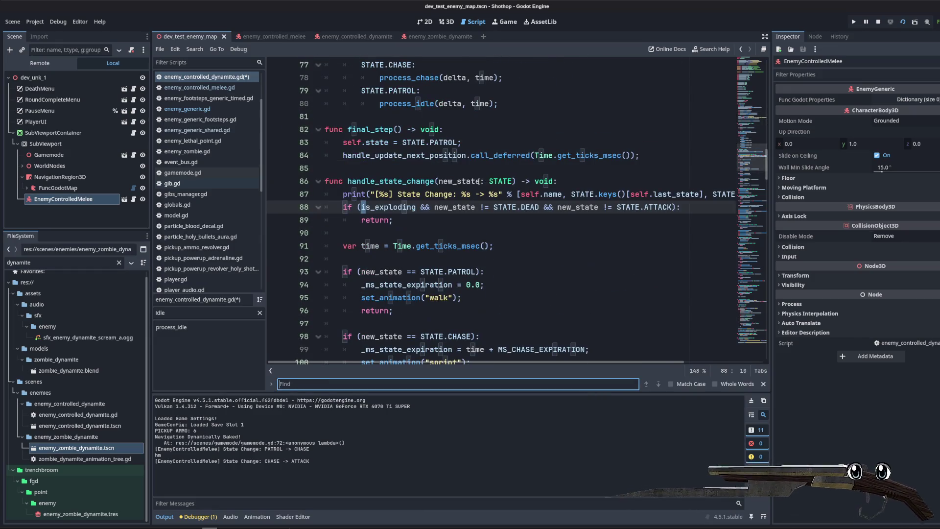
text(is_exop)
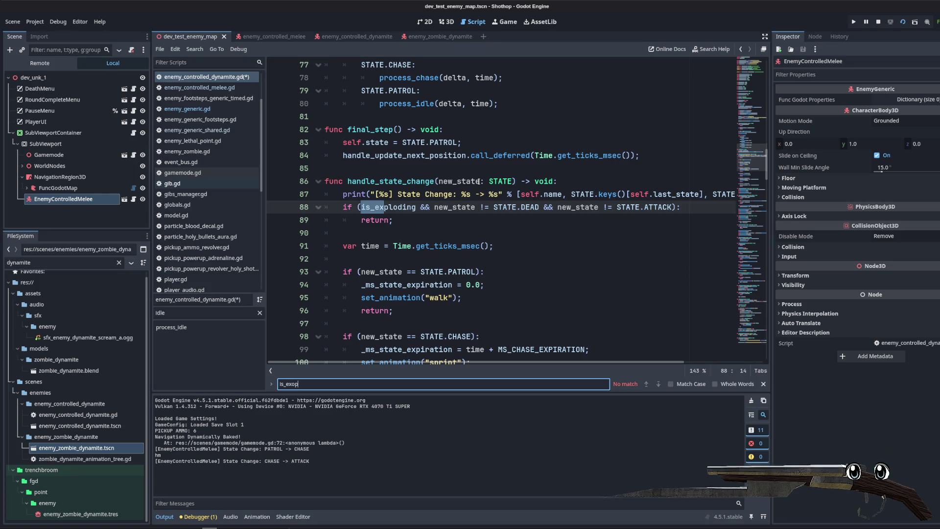
key(BackSpace)
key(BackSpace)
text(ploding = true)
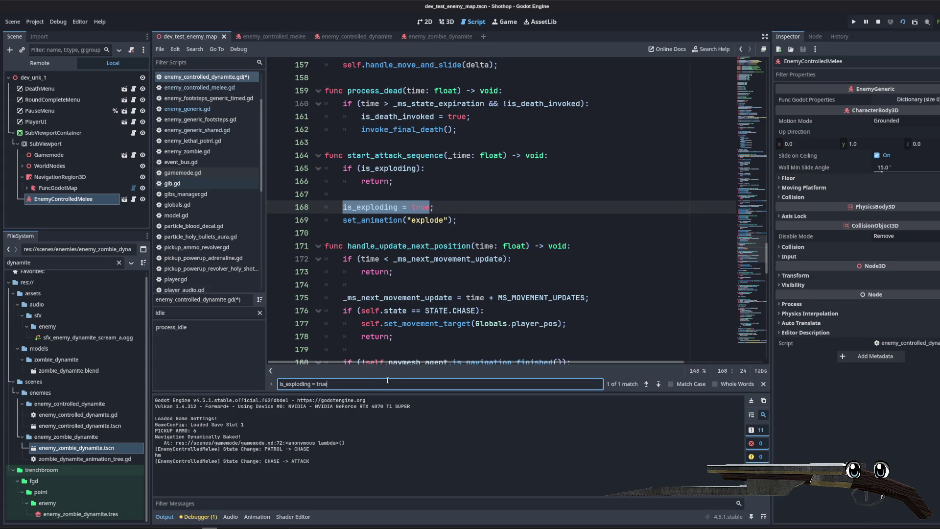
- Locate the start_attack_sequence call on line 104 and save the script
click(426, 155)
key(ctrl+f)
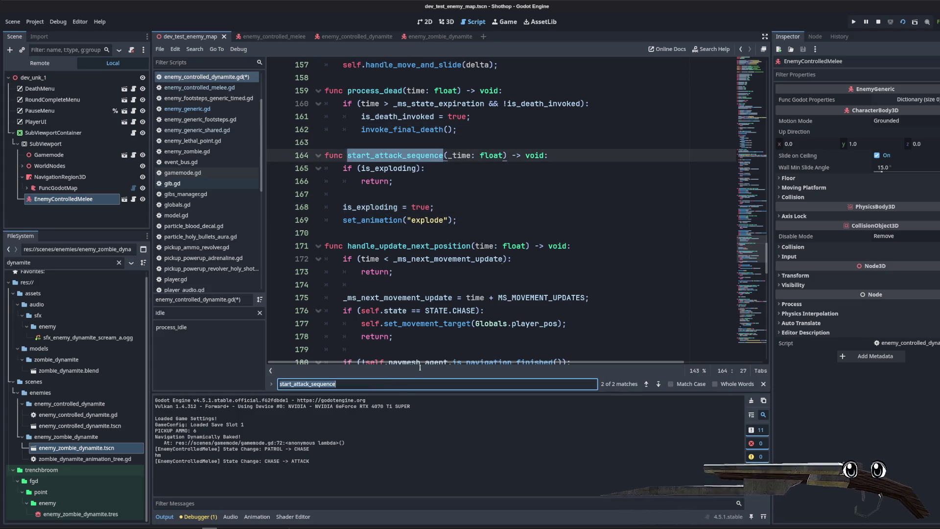
key(Return)
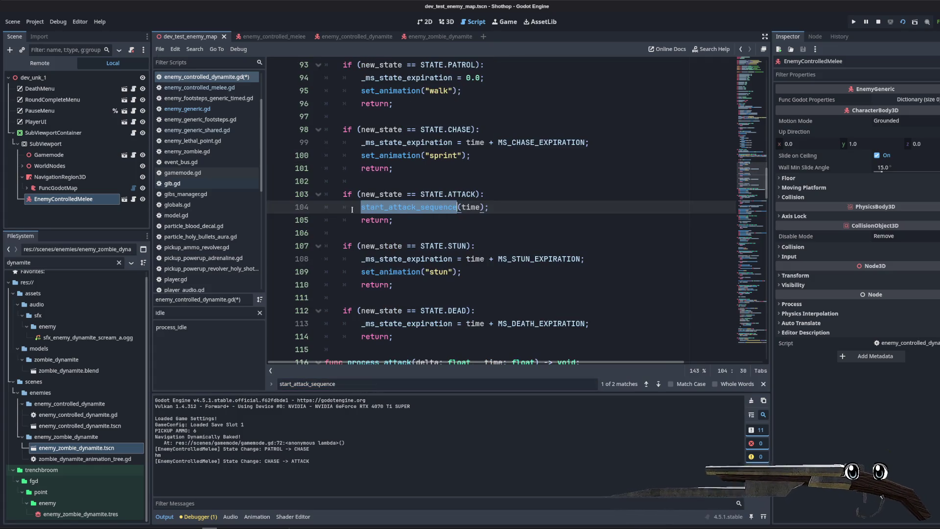
triple_click(521, 206)
click(519, 206)
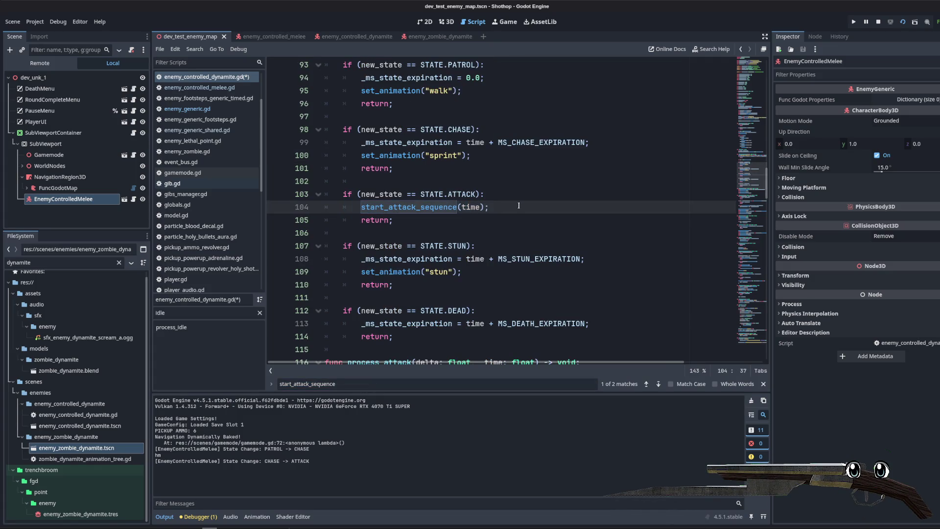
key(ctrl+s)
- Check the && guard condition in handle_state_change and rerun the game
click(502, 192)
scroll(497, 195, up, 5)
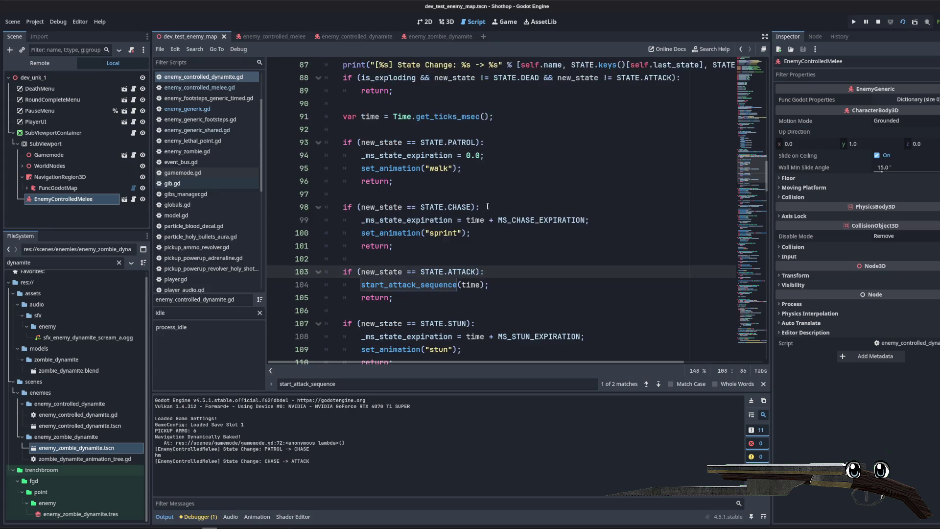
drag(326, 156, 460, 200)
click(460, 199)
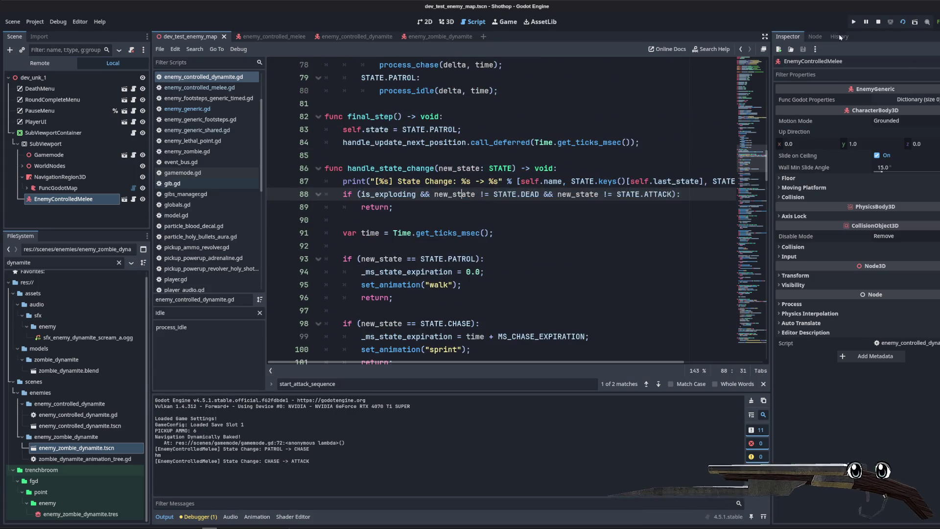
click(902, 22)
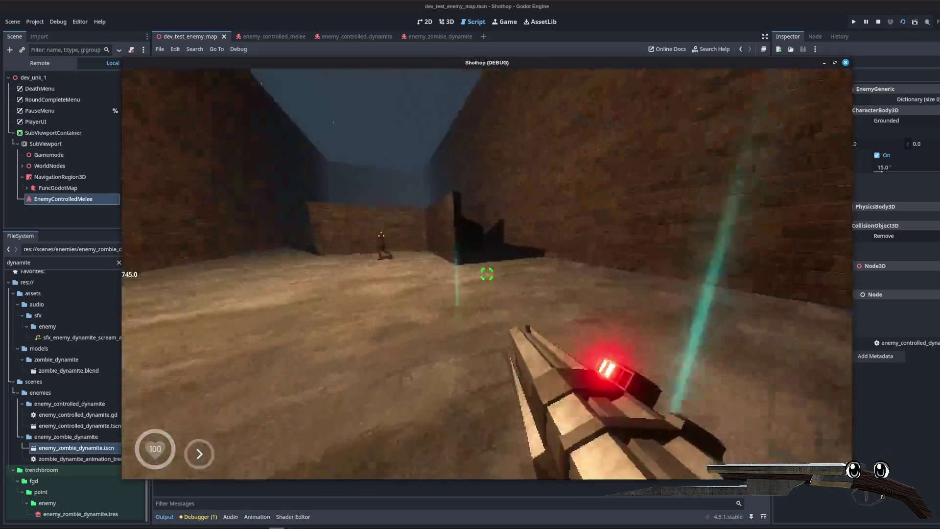
key(w)
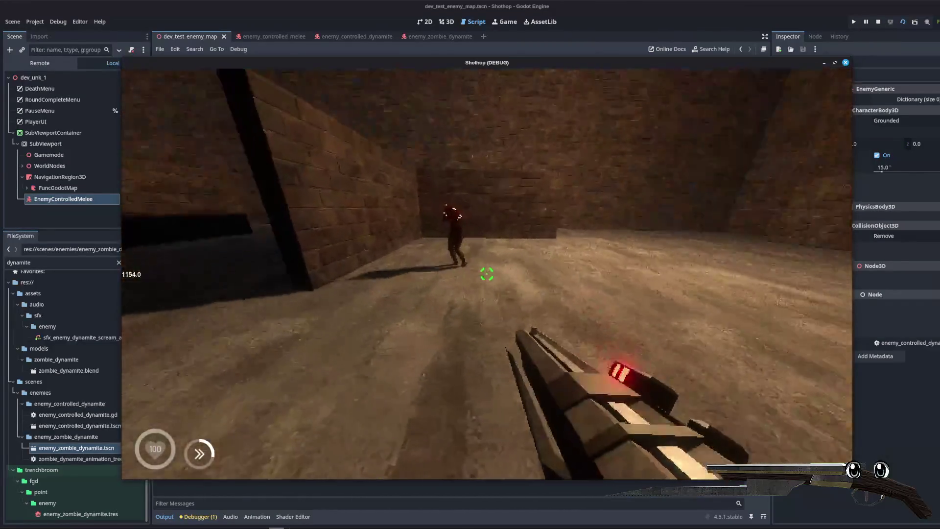
key(s)
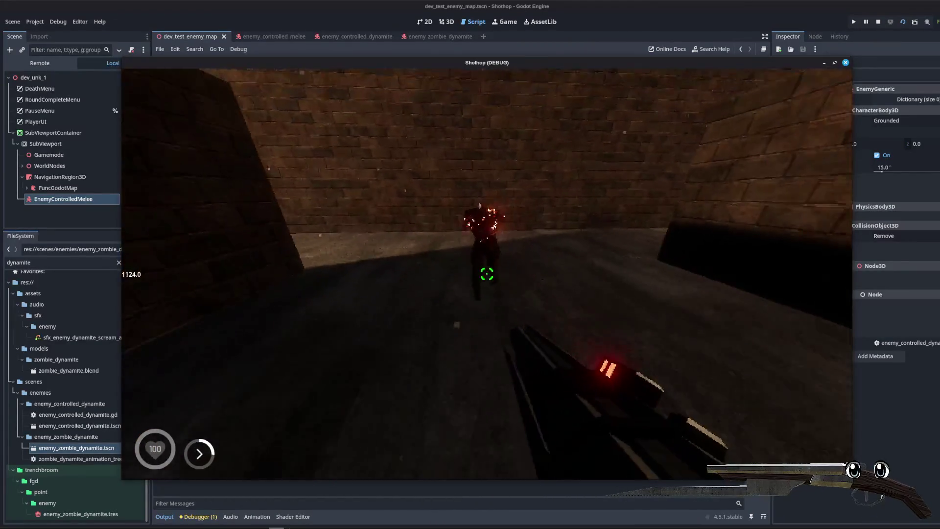
key(w)
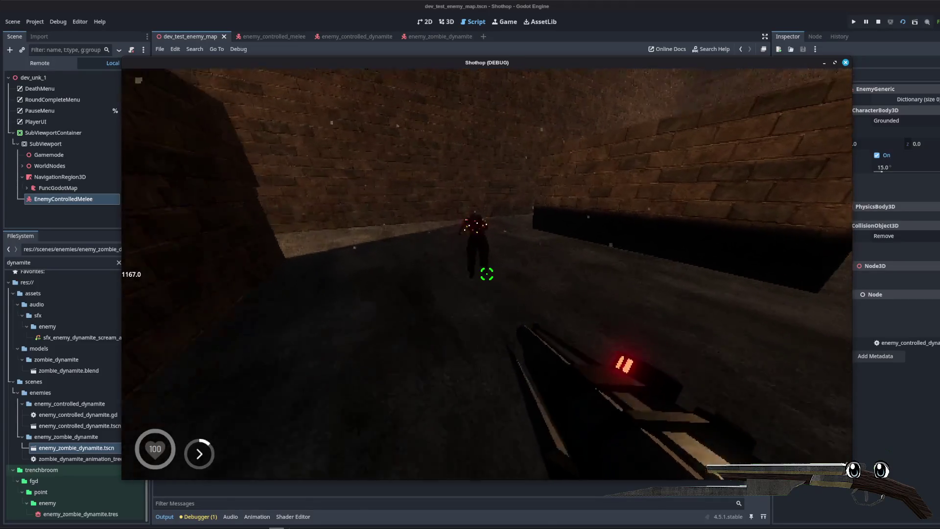
key(Escape)
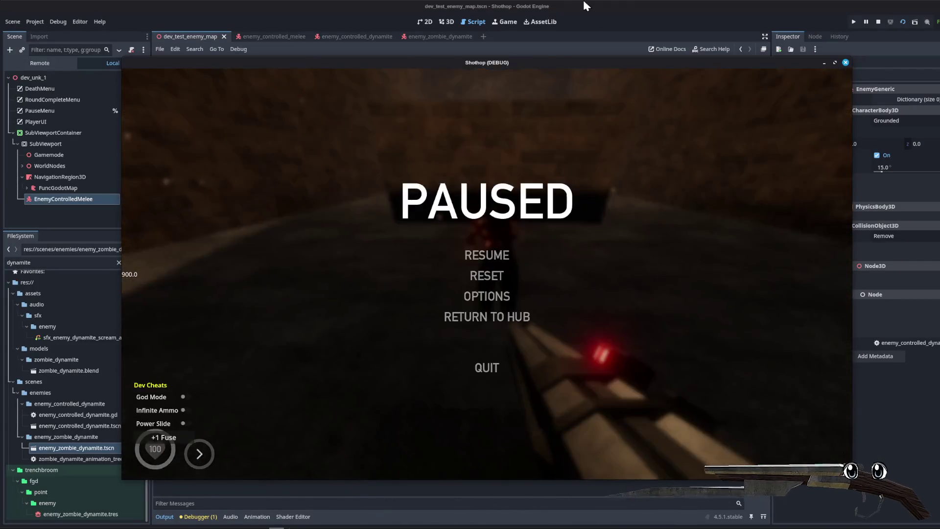
key(alt+Tab)
click(462, 194)
scroll(460, 198, up, 10)
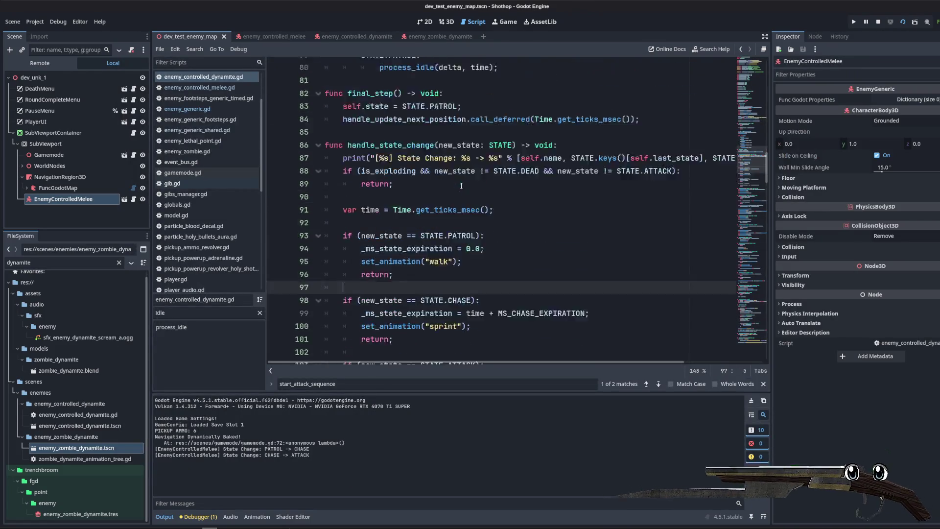
scroll(444, 194, up, 5)
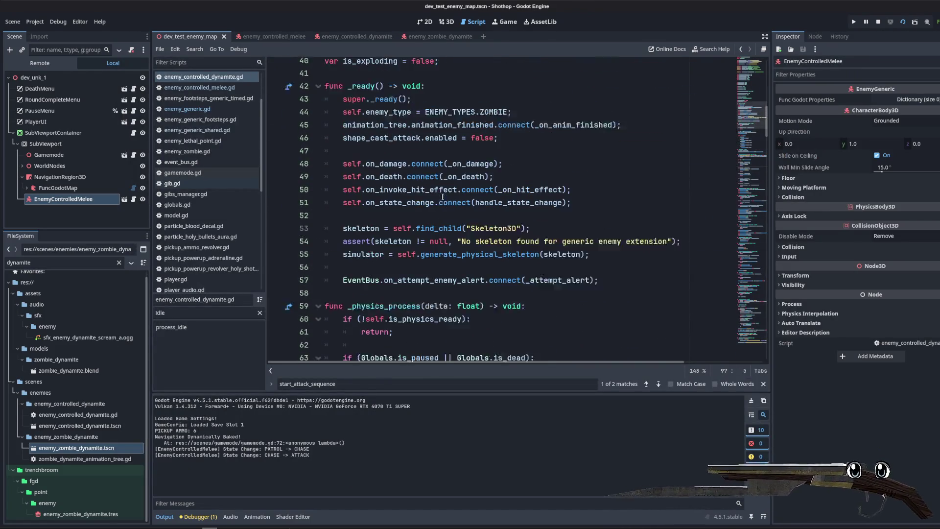
scroll(391, 162, down, 20)
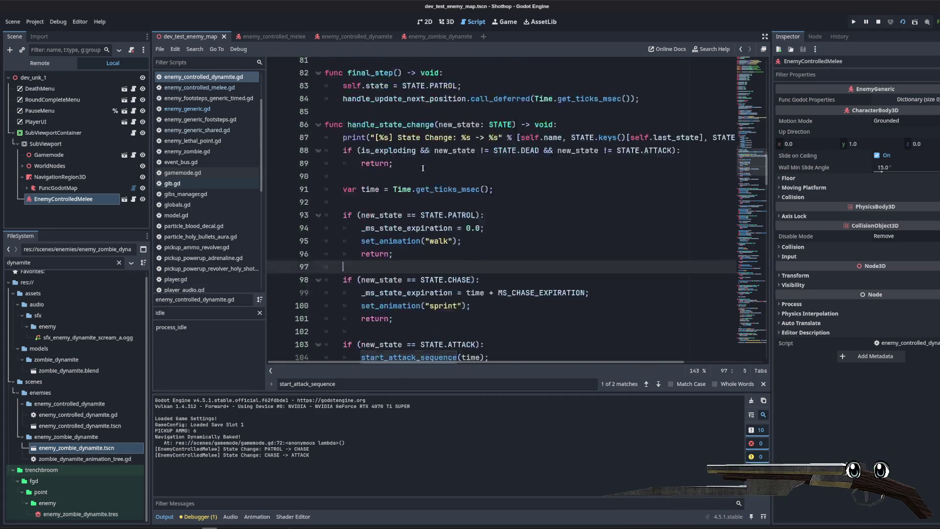
scroll(426, 164, down, 13)
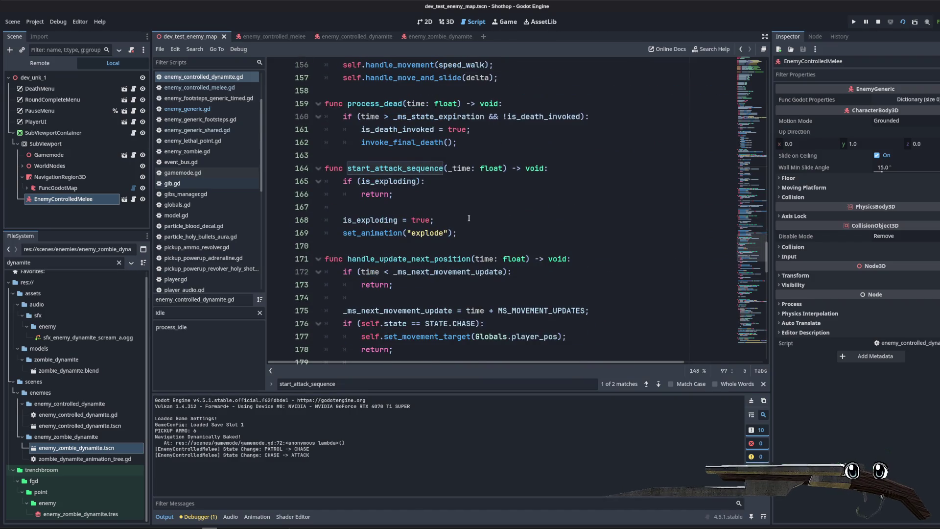
click(469, 218)
scroll(460, 201, down, 13)
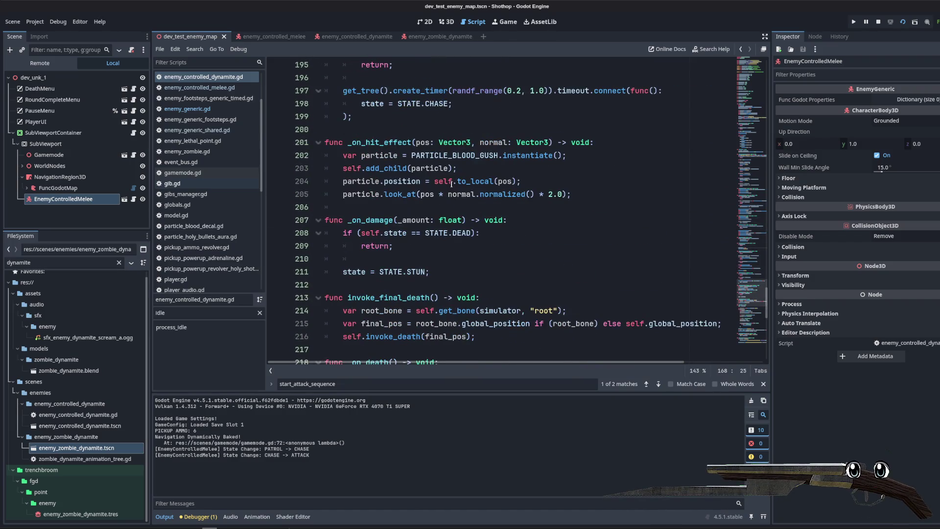
scroll(446, 185, down, 8)
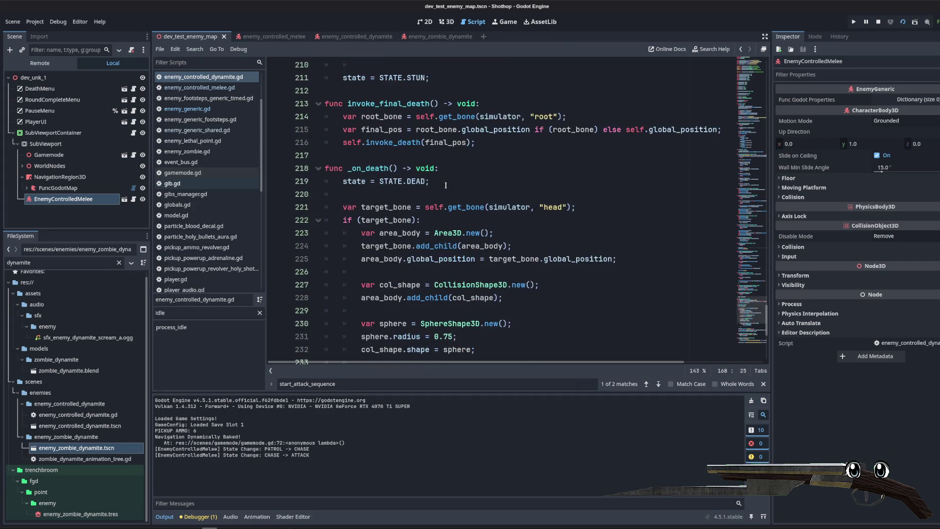
scroll(445, 185, down, 4)
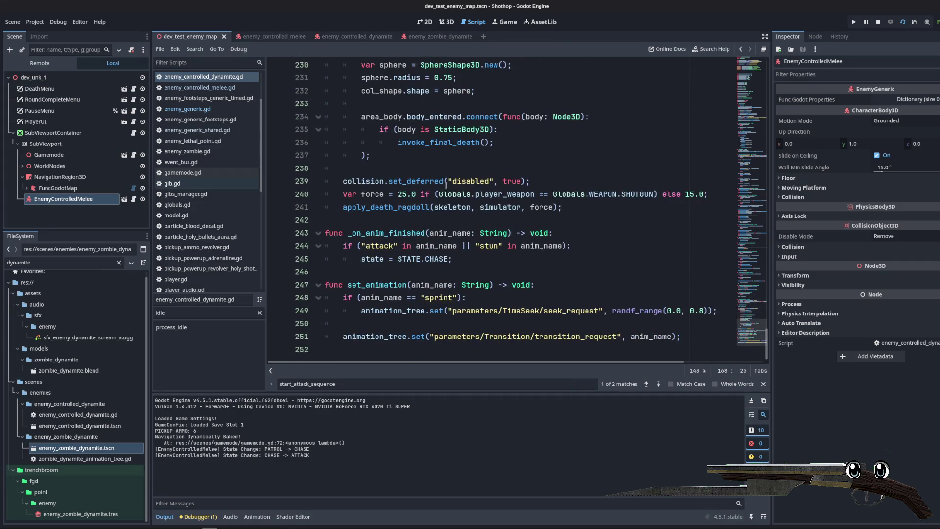
click(486, 271)
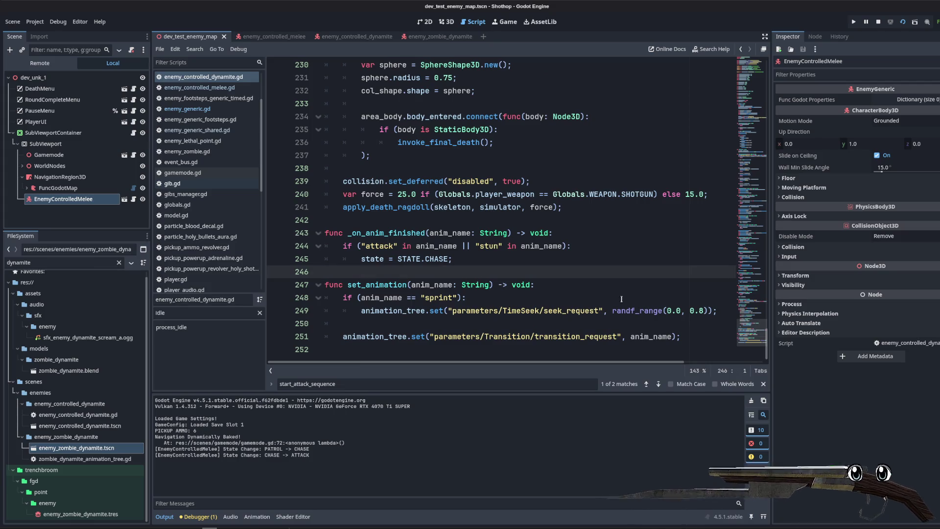
click(610, 285)
click(602, 233)
click(593, 260)
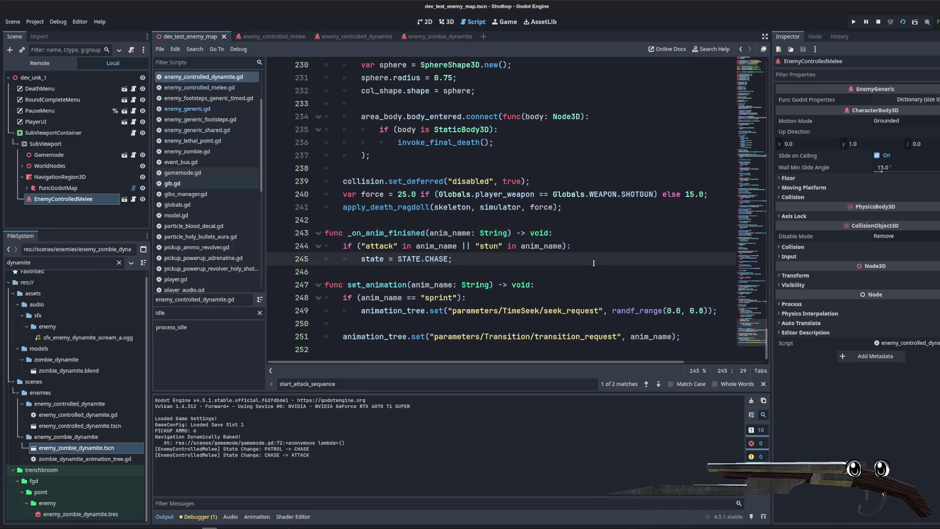
- Add print(anim_name) to _on_anim_finished and playtest until the output logs exploding
key(Return)
key(Return)
text(t(anim_name)
click(854, 21)
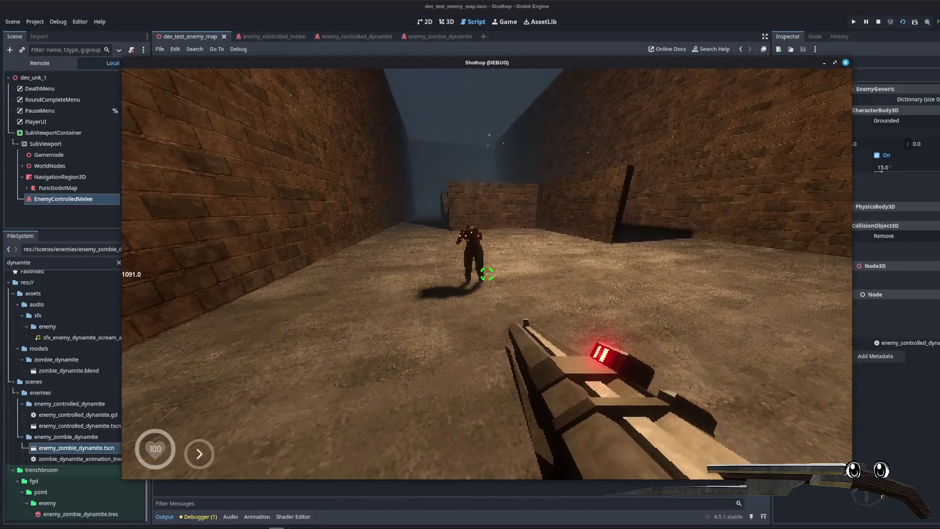
key(Escape)
click(452, 5)
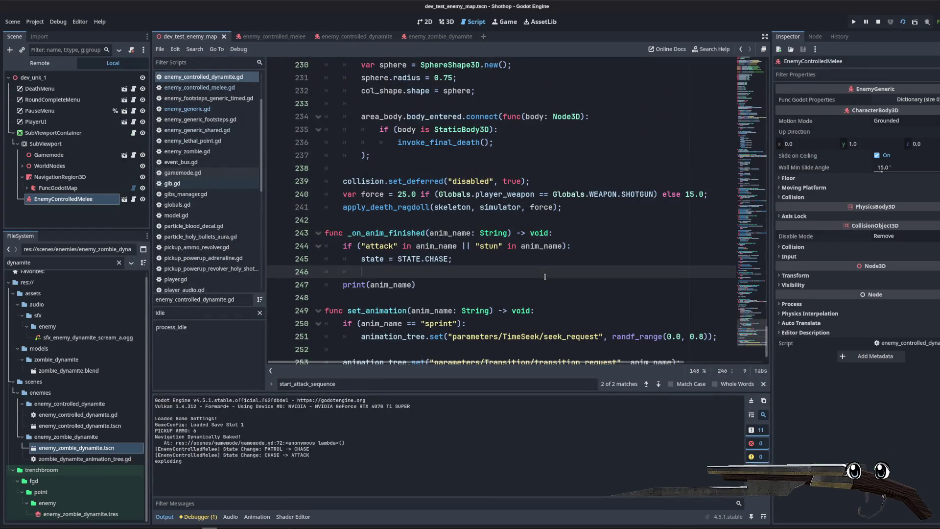
click(559, 207)
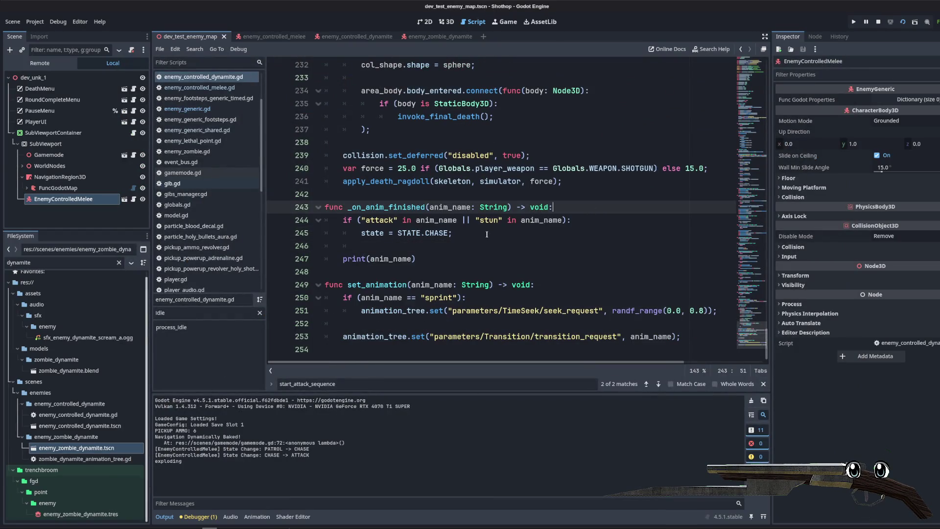
- Insert an if anim_name != "exploding": return guard at the top of _on_anim_finished
key(Return)
key(Return)
key(Return)
key(Up)
key(Up)
text(if ()
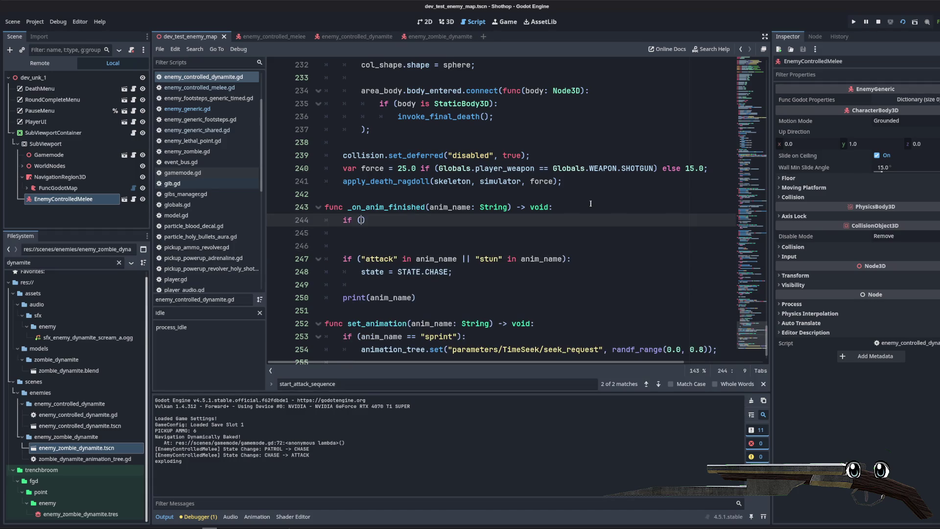
text("e)
text():)
key(Return)
text(return;)
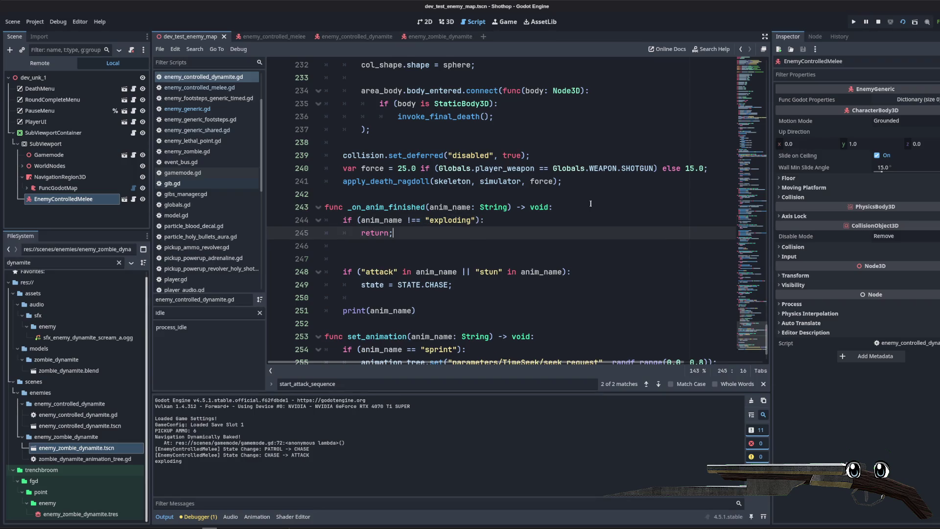
key(Up)
key(Left)
key(Left)
key(Left)
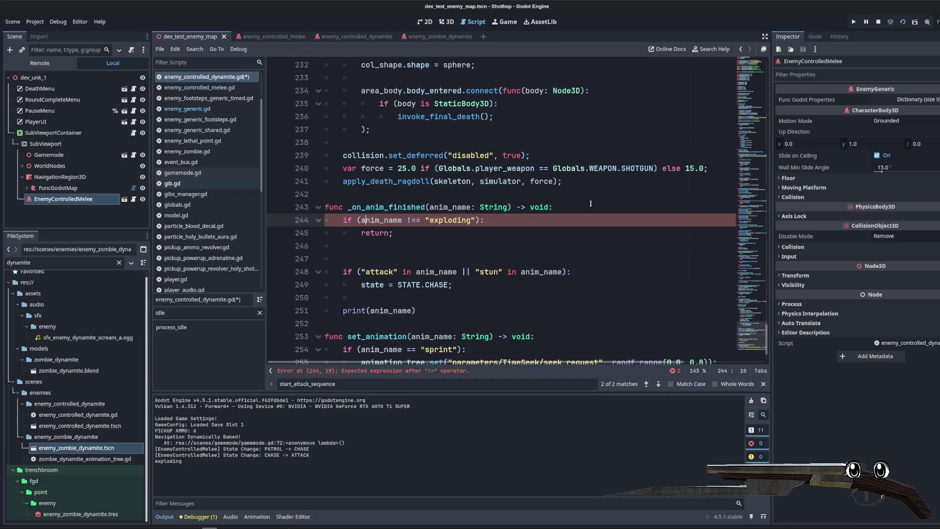
key(Down)
key(Down)
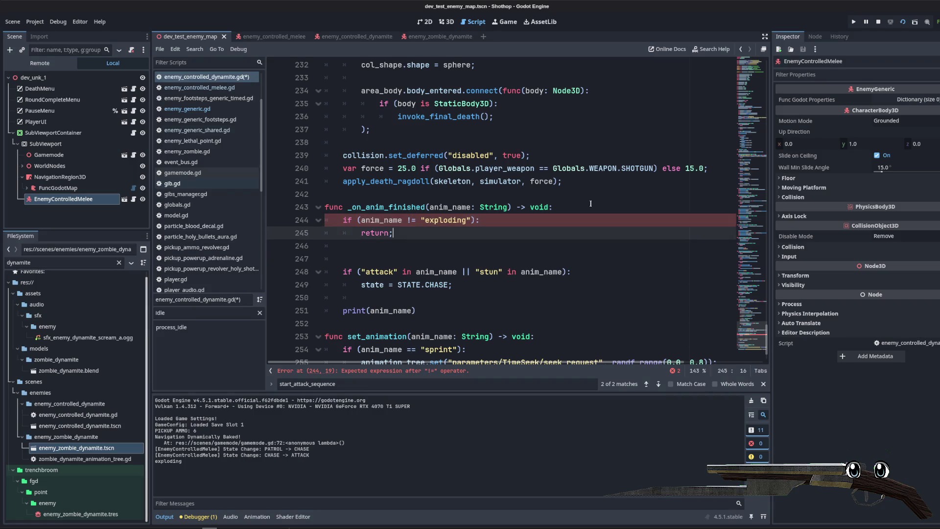
- Delete the old chase-state check and print lines below the new guard
drag(430, 313, 381, 263)
key(BackSpace)
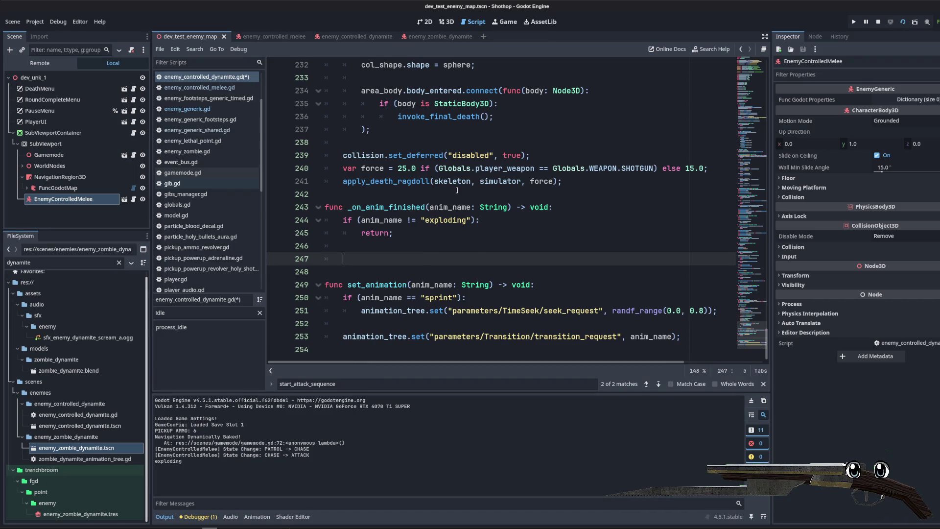
scroll(457, 191, up, 14)
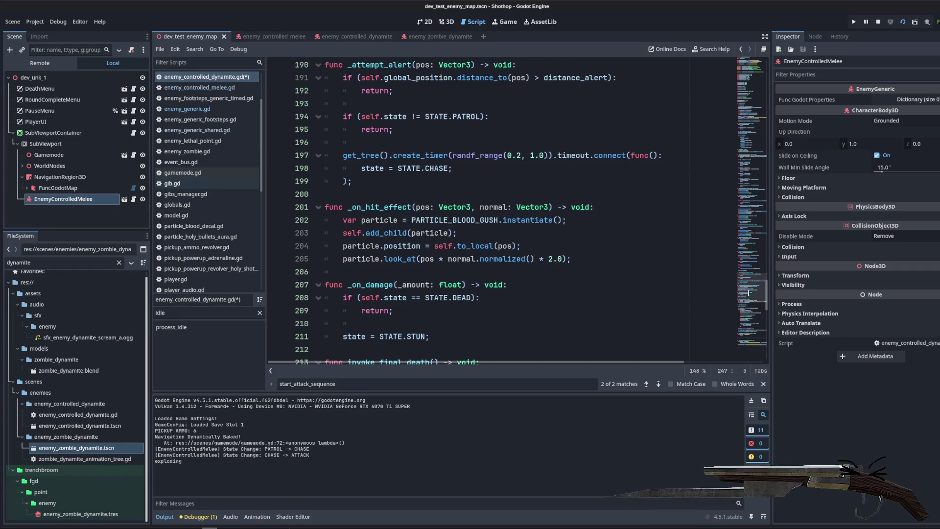
- Paste copies of the three explosion and smoke preload constants from lines 5–7 into _on_anim_finished
drag(748, 293, 748, 69)
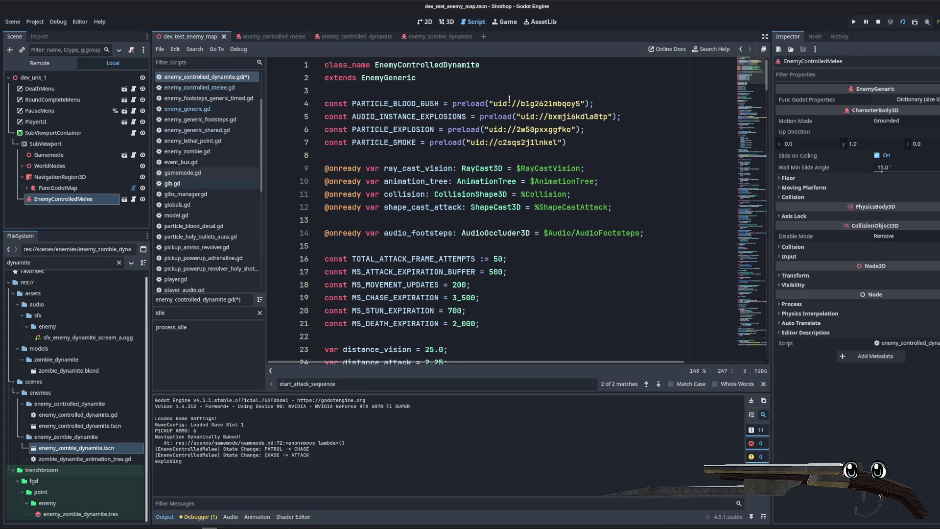
mouse_move(506, 98)
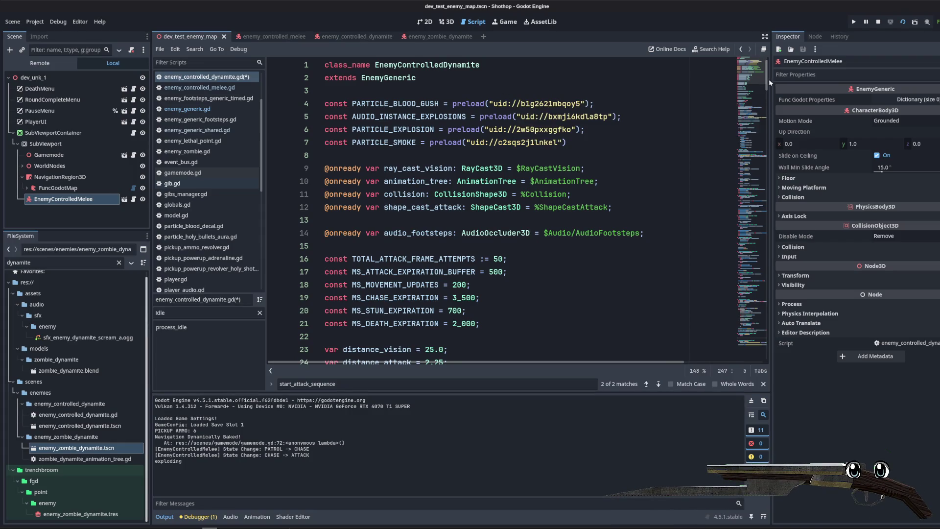
drag(579, 143, 262, 116)
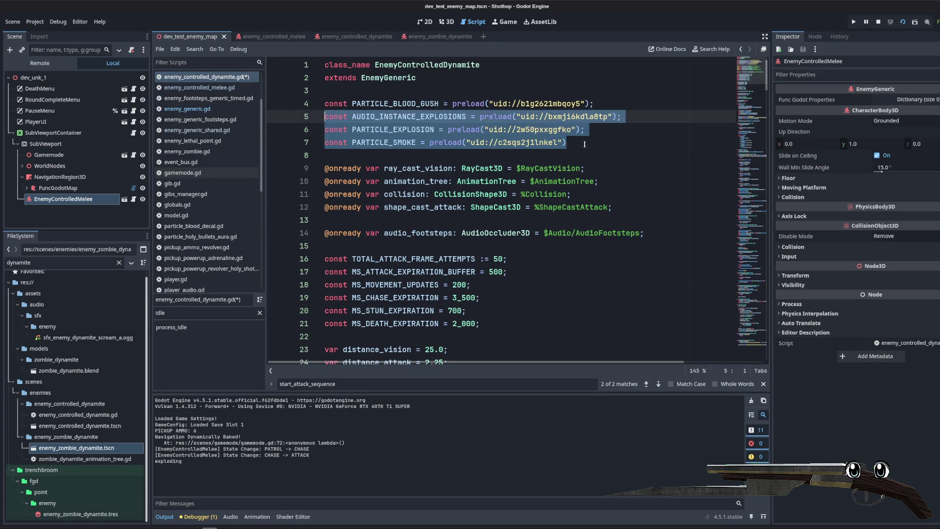
click(624, 117)
click(738, 343)
click(430, 288)
text(const AUDIO_INSTANCE_EXPLOSIONS = preload("uid://bxmji6kdla8tp"); const PARTICLE_EXPLOSION = preload("uid://2w50pxxggfko"); const PARTICLE_SMOKE = preload("uid://c2sqs2j1lnkel"))
- Indent the pasted lines and strip const and the = preload(...) assignments, leaving bare names
scroll(430, 243, down, 1)
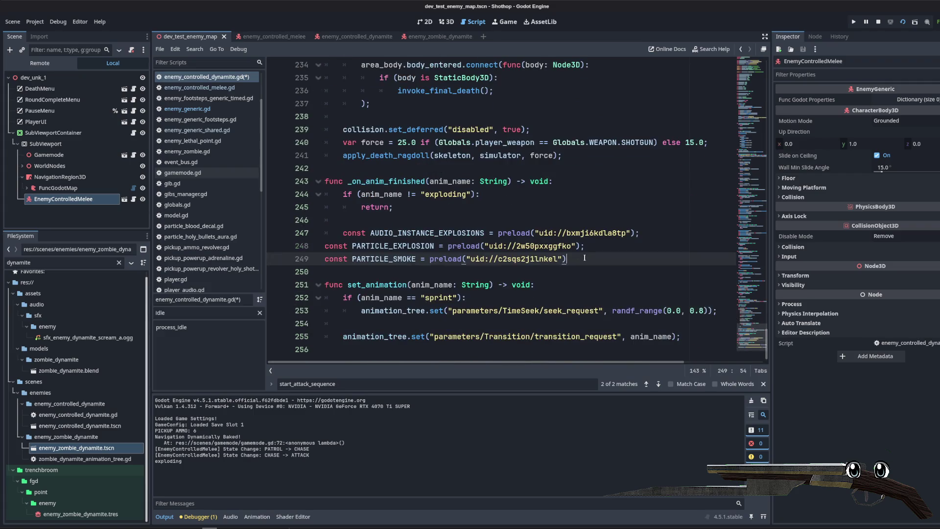
drag(585, 258, 326, 246)
key(Tab)
mouse_move(586, 259)
mouse_down()
mouse_move(351, 220)
mouse_move(376, 235)
mouse_move(376, 259)
mouse_up()
key(BackSpace)
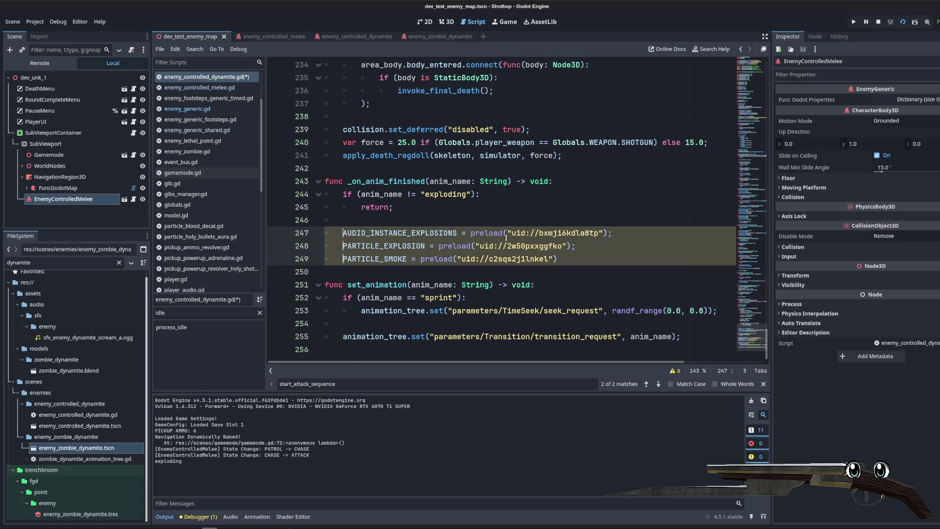
drag(455, 235, 632, 232)
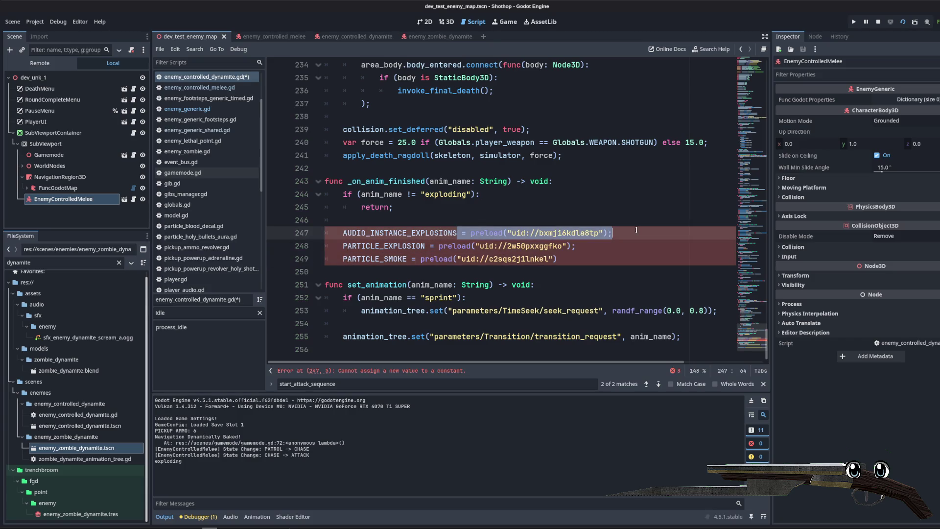
key(BackSpace)
drag(427, 245, 577, 246)
key(BackSpace)
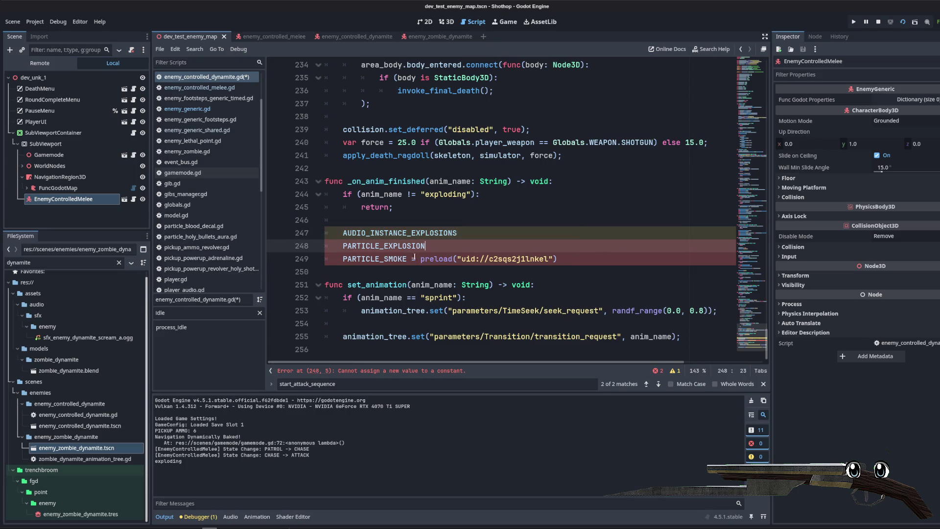
drag(407, 259, 558, 259)
key(BackSpace)
- Append .instantiate() to AUDIO_INSTANCE_EXPLOSIONS and PARTICLE_EXPLOSION
click(523, 237)
text(.l)
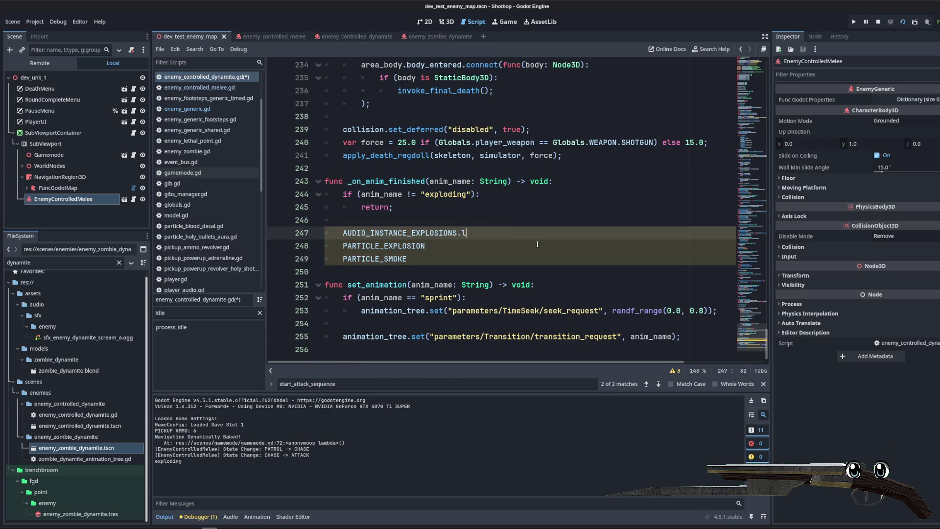
text(iate();)
key(End)
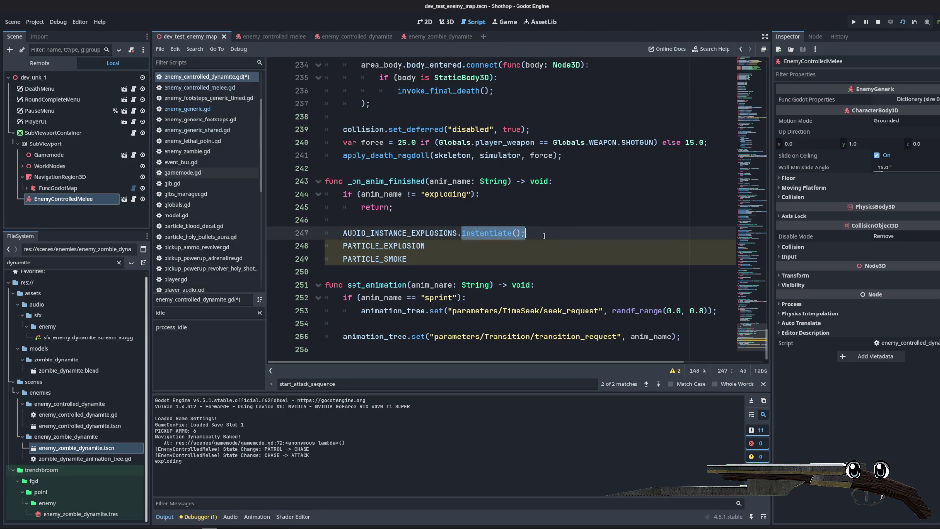
drag(455, 234, 517, 234)
key(ctrl+c)
click(482, 249)
key(ctrl+v)
click(436, 257)
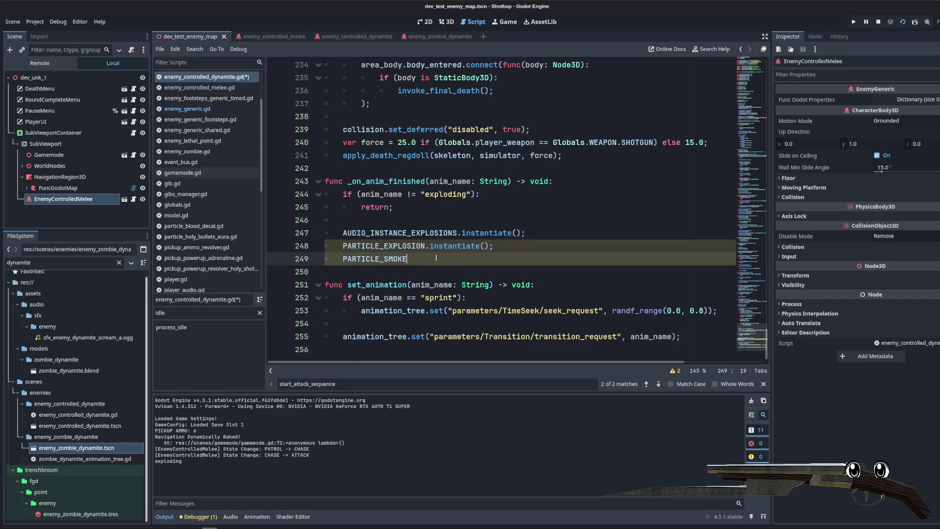
- Store the instances in variables named audio_explosion, particle_explosion and particle_smoke
click(334, 230)
text(var audio =)
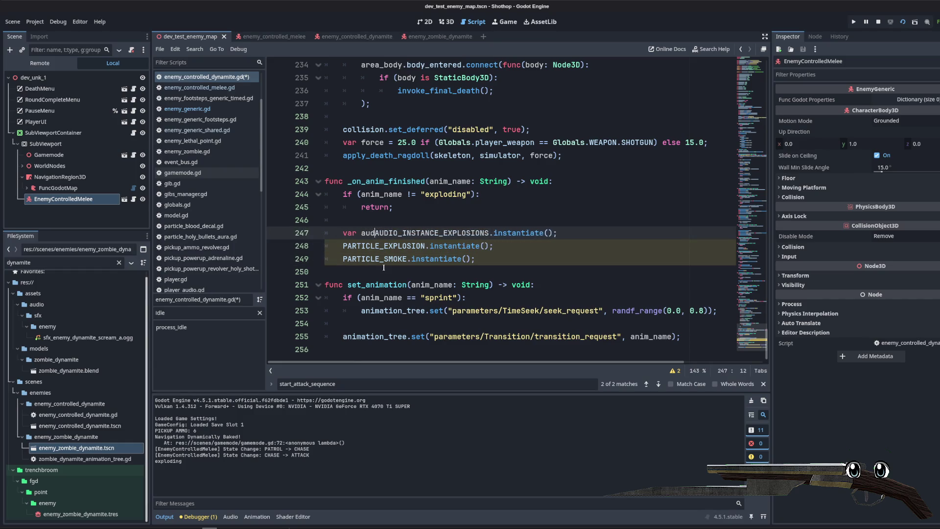
click(342, 245)
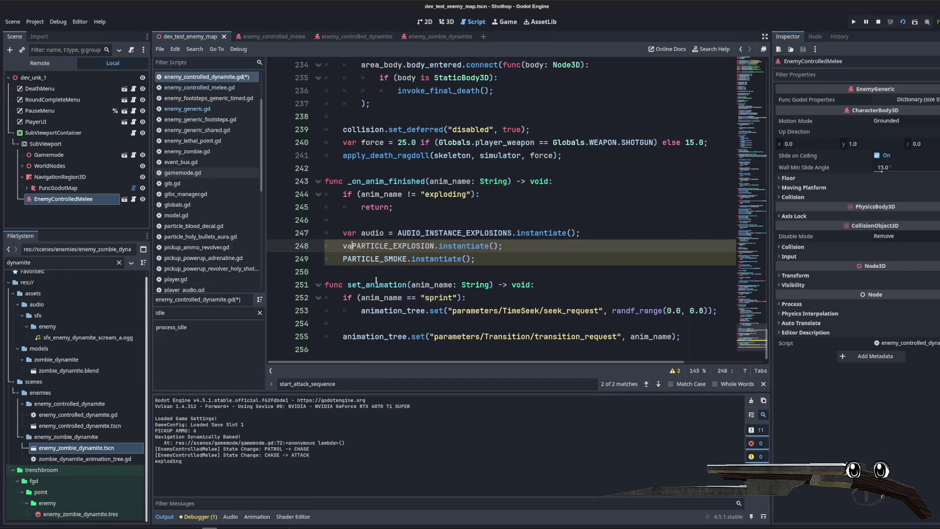
text(r explosion =)
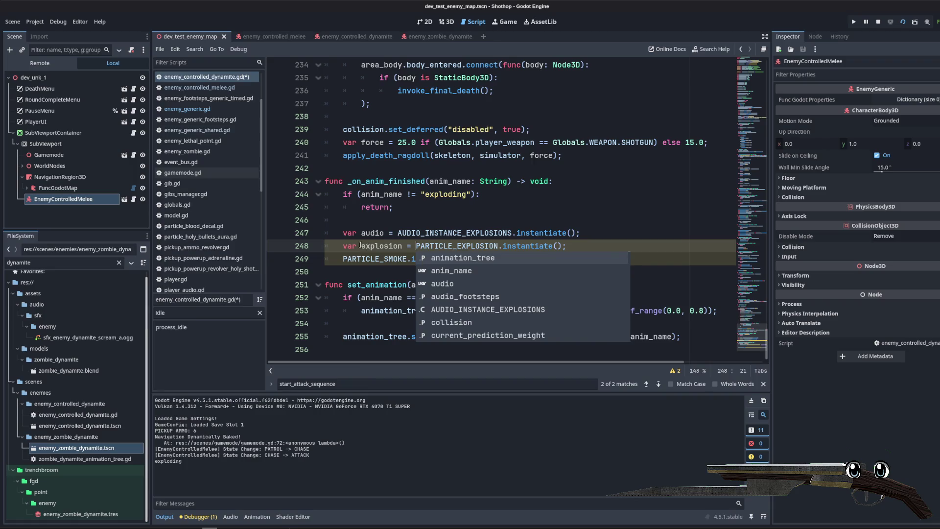
click(361, 245)
text(particle_)
key(Up)
key(Left)
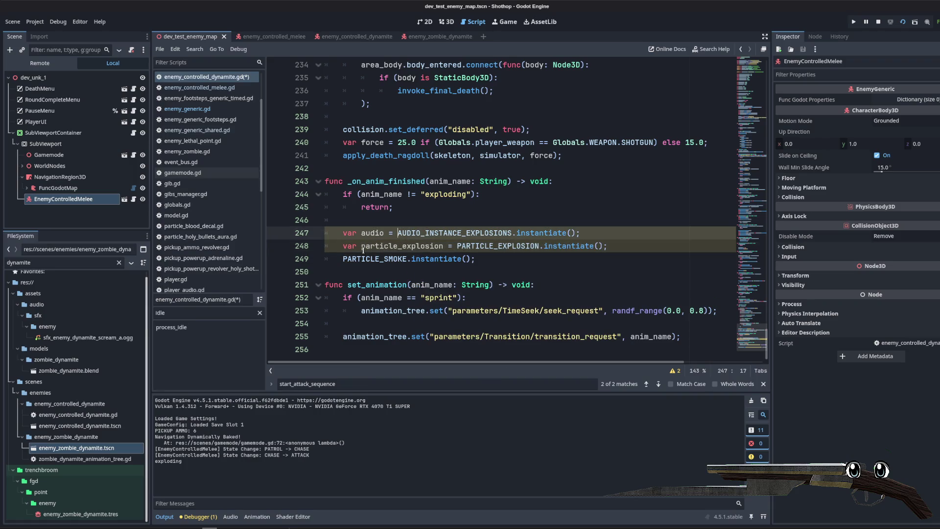
text(_explosion)
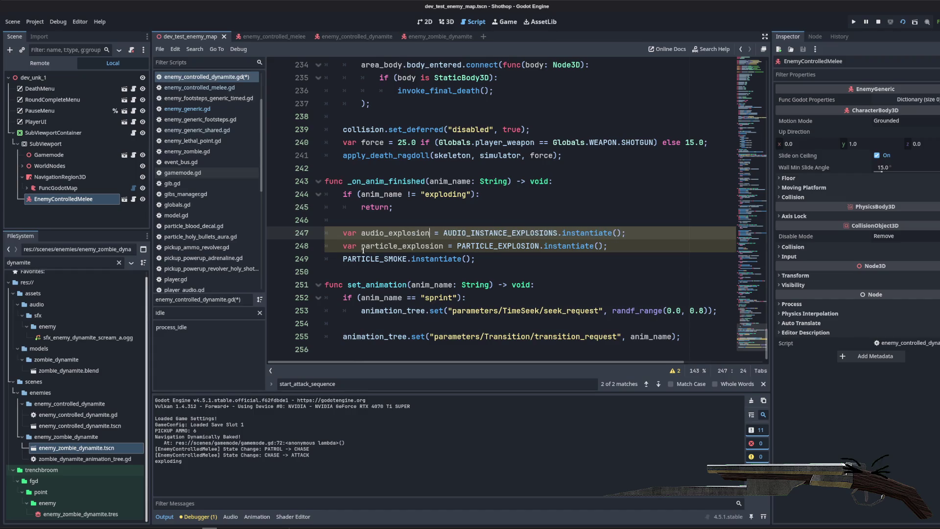
key(Down)
key(Down)
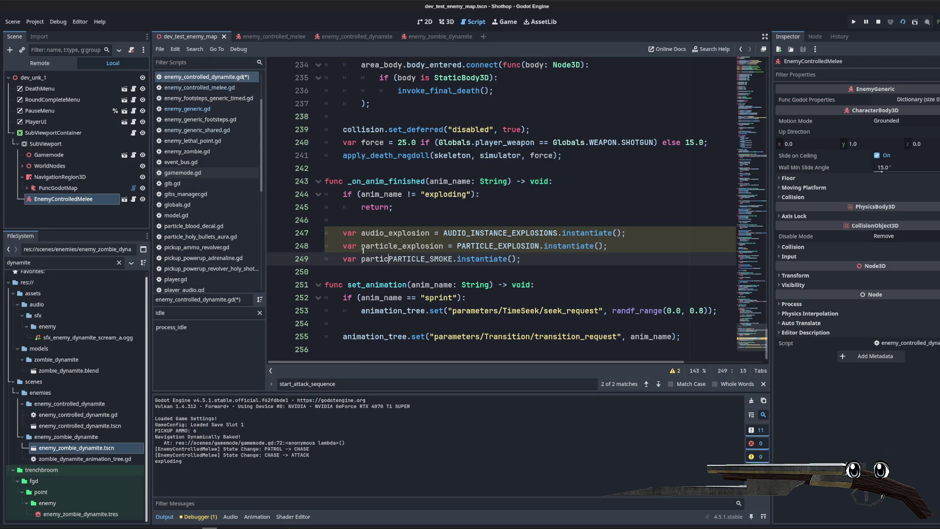
text(le_smoke =)
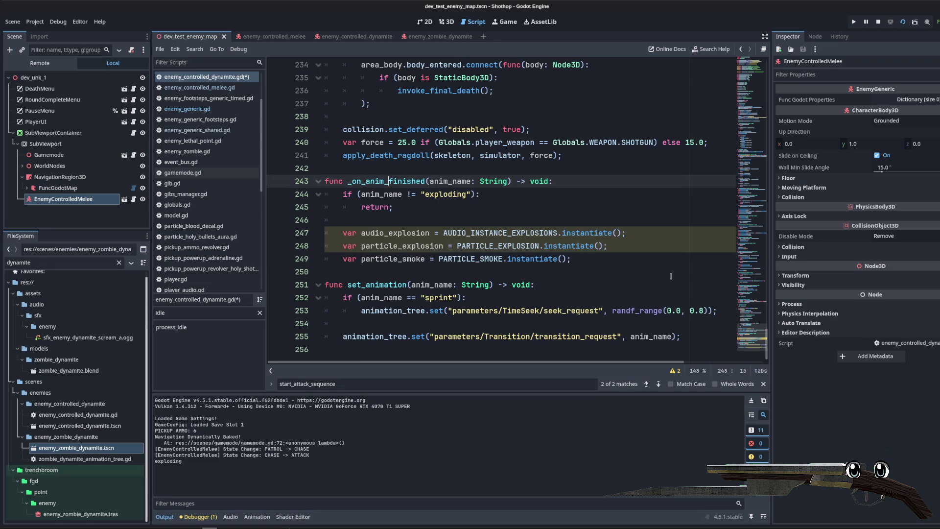
click(663, 264)
- Add a get_tree().root.add_child(audio_explosion); line below the instantiations
key(Return)
key(Return)
key(Return)
key(Up)
key(Up)
key(Up)
key(Return)
scroll(636, 245, down, 2)
key(BackSpace)
key(BackSpace)
key(BackSpace)
text(().root.add_c)
key(Return)
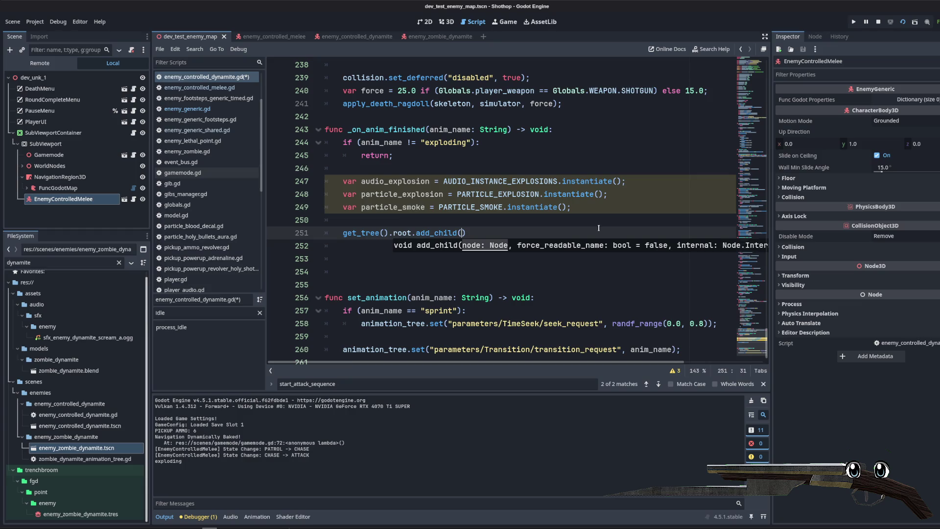
key(Escape)
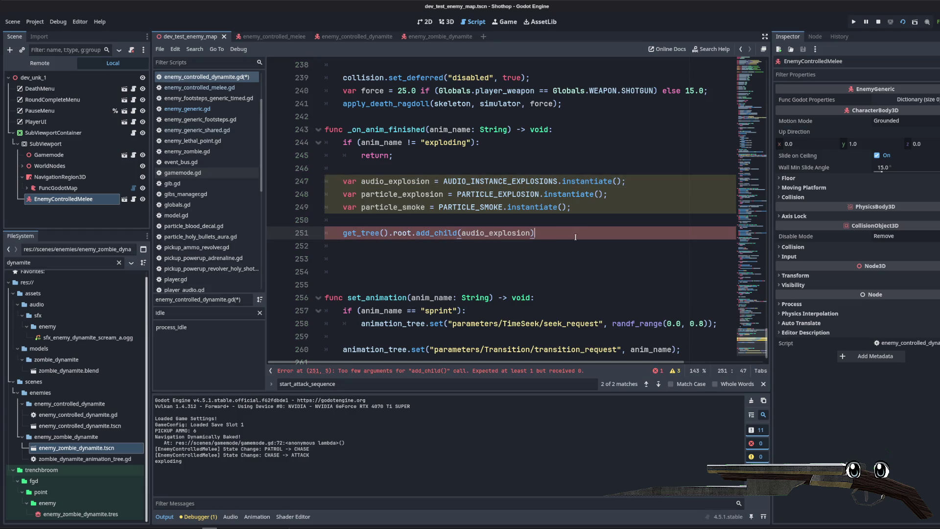
text(;)
key(Return)
- Duplicate the add_child line so it adds particle_explosion to the root
triple_click(352, 236)
key(ctrl+c)
click(496, 246)
key(ctrl+v)
double_click(401, 194)
key(ctrl+c)
double_click(497, 246)
key(ctrl+v)
key(Down)
- Add a third get_tree().root.add_child(particle_smoke); line and select all three add_child lines
mouse_move(343, 245)
mouse_down()
mouse_move(519, 240)
mouse_move(461, 247)
mouse_up()
key(ctrl+c)
click(422, 262)
key(ctrl+v)
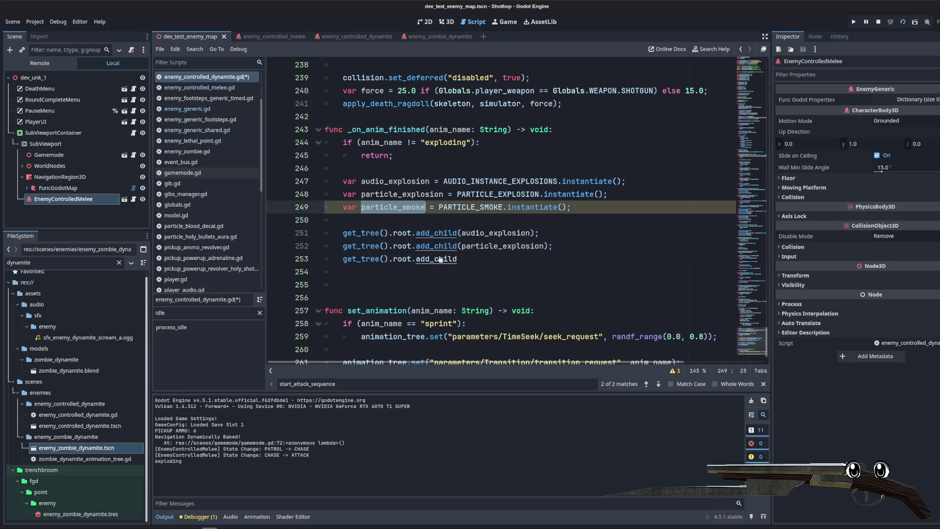
text((particle_smoke);)
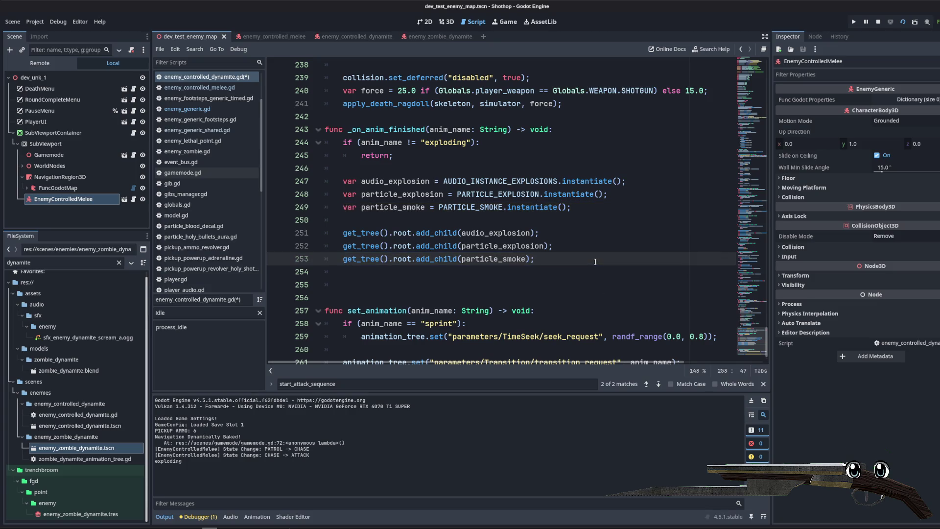
key(Return)
key(Return)
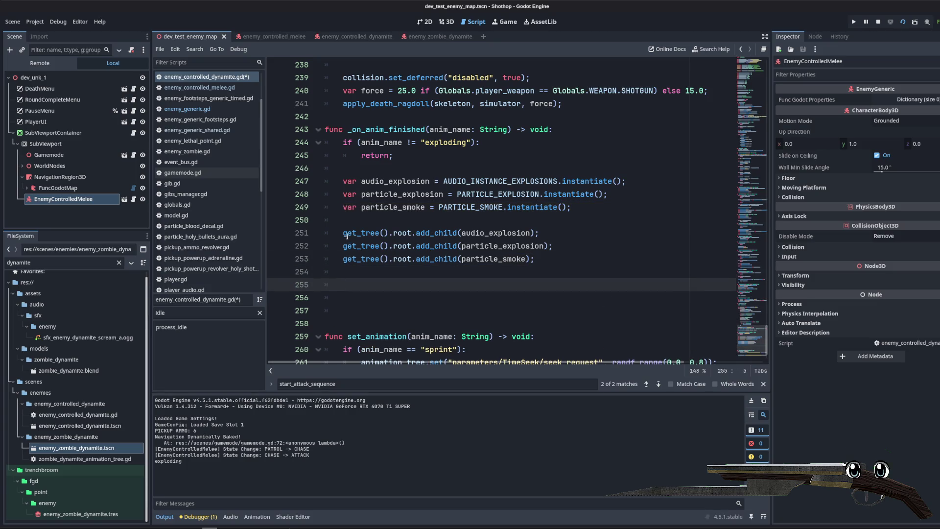
drag(390, 232, 416, 264)
- Turn a copy of the three add_child lines into '.global_position = self.global_position;' assignments
click(433, 272)
key(ctrl+v)
drag(343, 285, 453, 292)
key(ctrl+d)
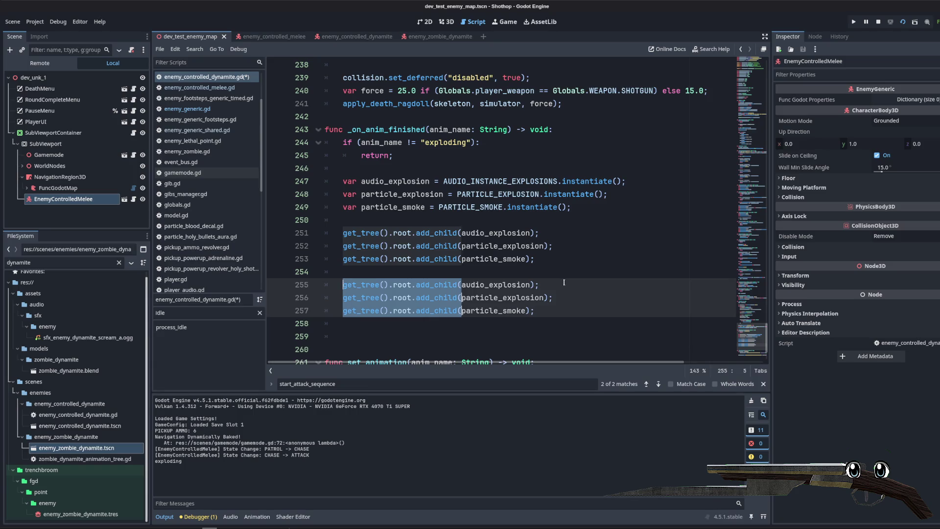
key(BackSpace)
key(ctrl+Right)
key(shift+End)
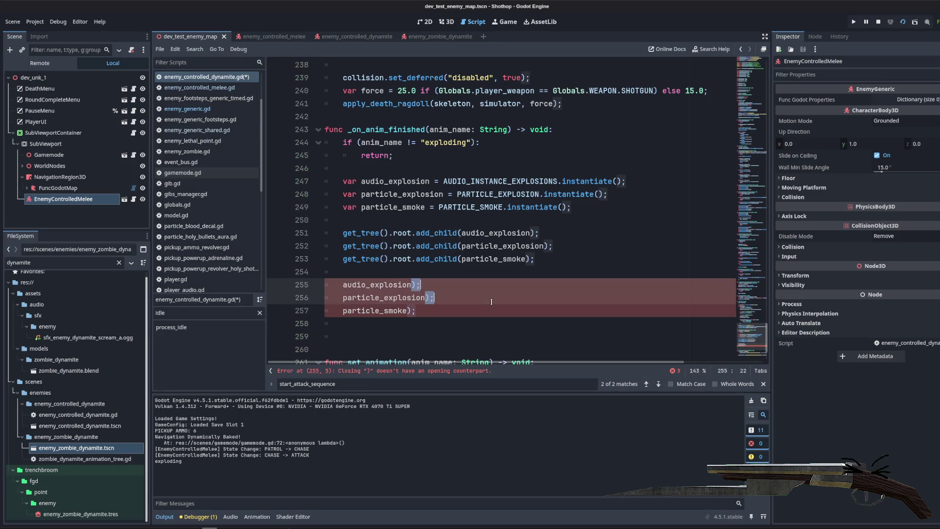
text(.)
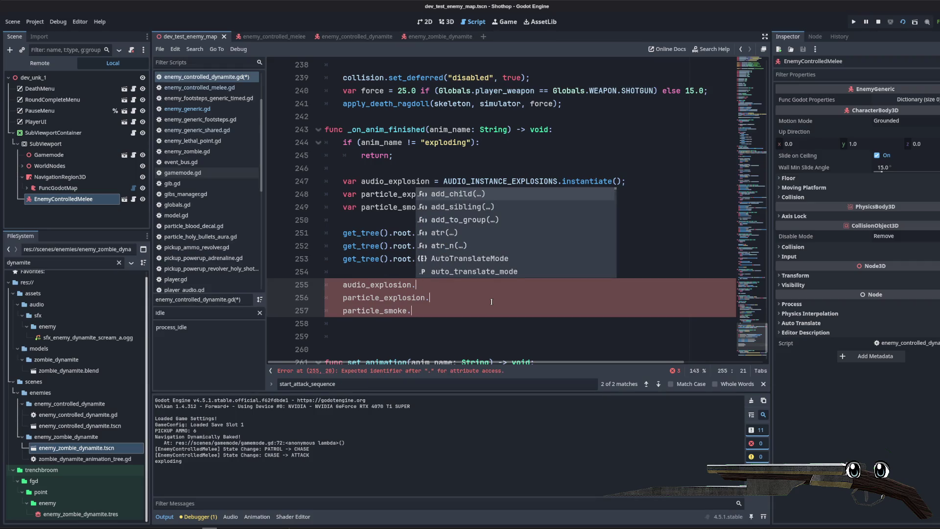
text(global_posi)
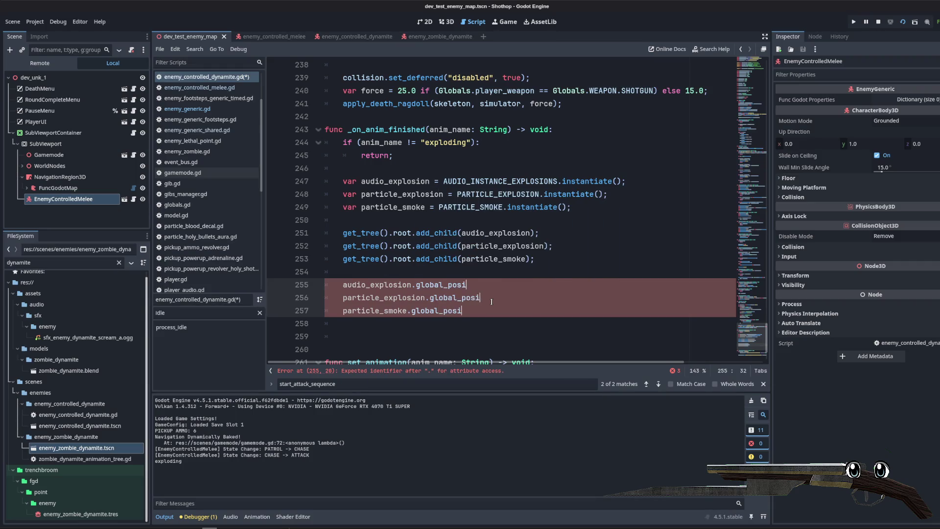
text(tion = self.global_)
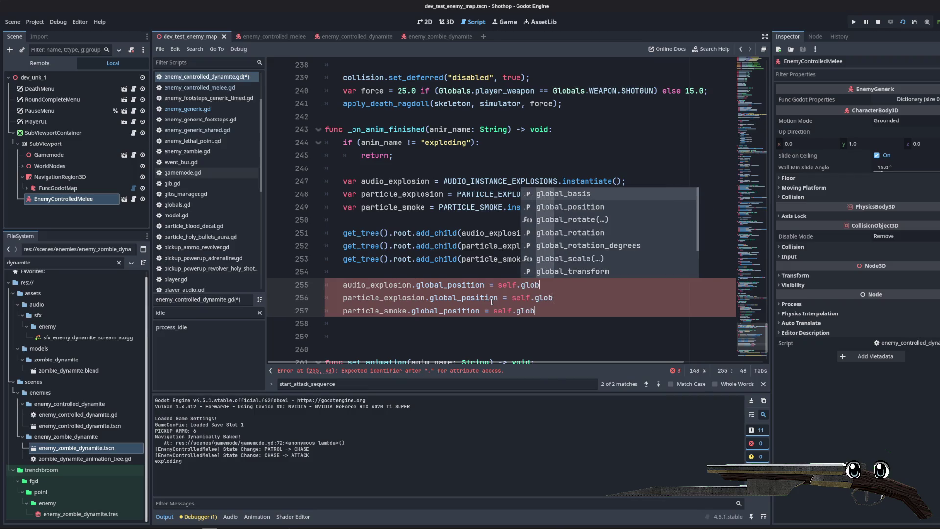
key(Return)
text(;)
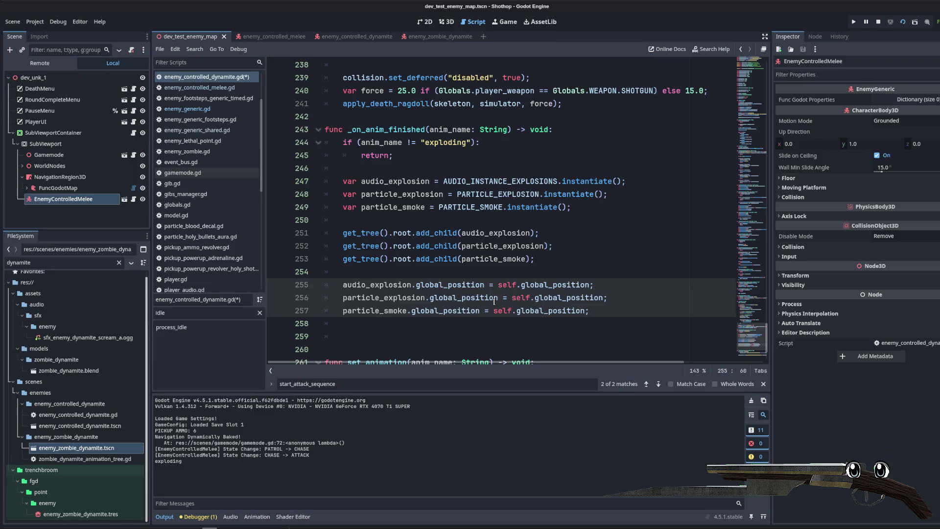
scroll(517, 247, down, 2)
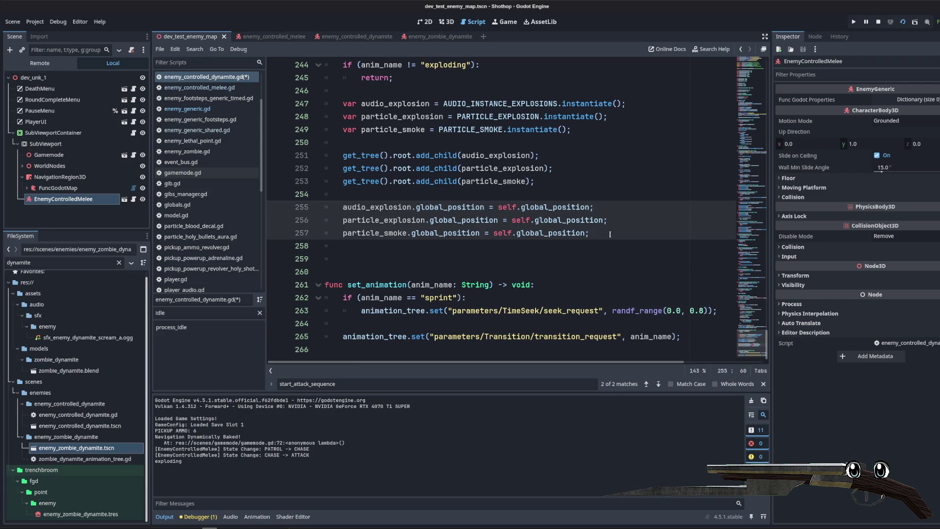
scroll(604, 214, up, 2)
- Insert a new line above _on_anim_finished and start typing a func declaration
click(537, 117)
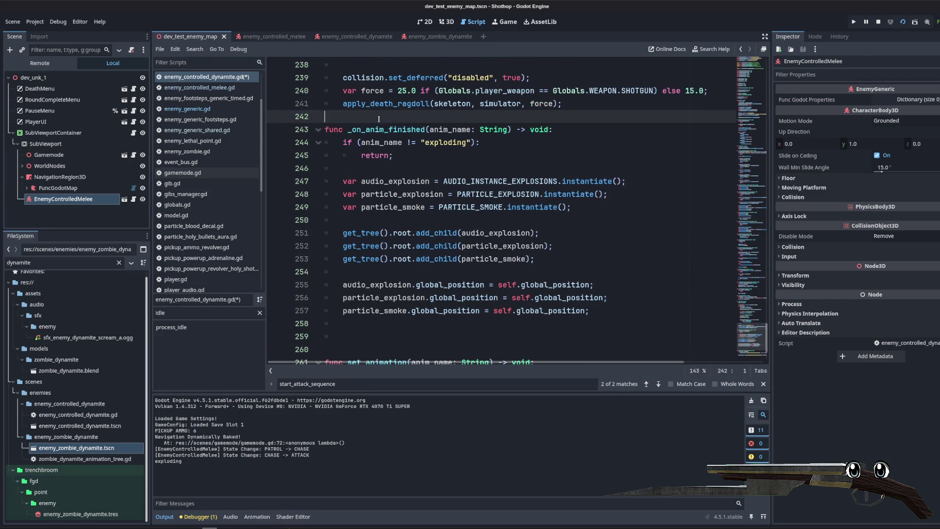
key(Return)
key(Return)
key(Up)
text(f)
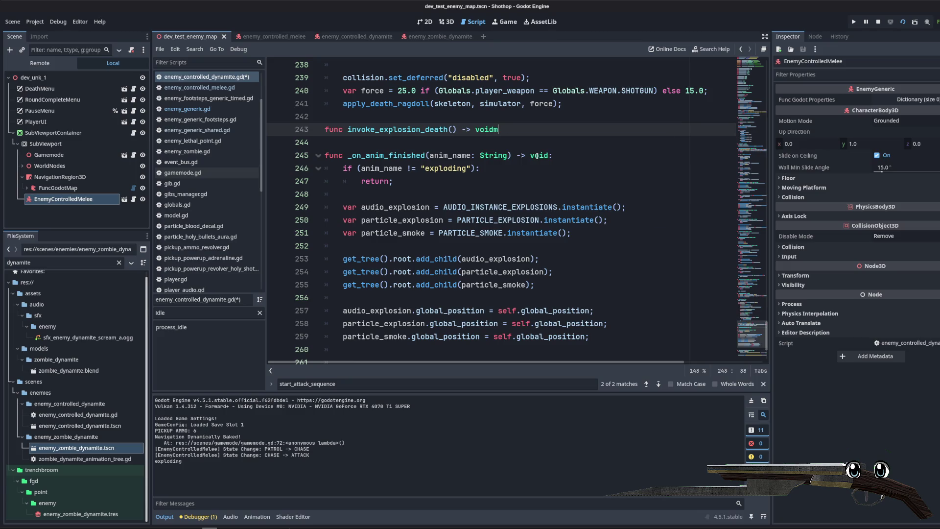
- Complete the func invoke_explosion_death() -> void: header with an empty body
key(BackSpace)
text(:)
key(Return)
key(Return)
key(Return)
key(BackSpace)
key(BackSpace)
key(BackSpace)
text(self.)
key(BackSpace)
key(BackSpace)
key(BackSpace)
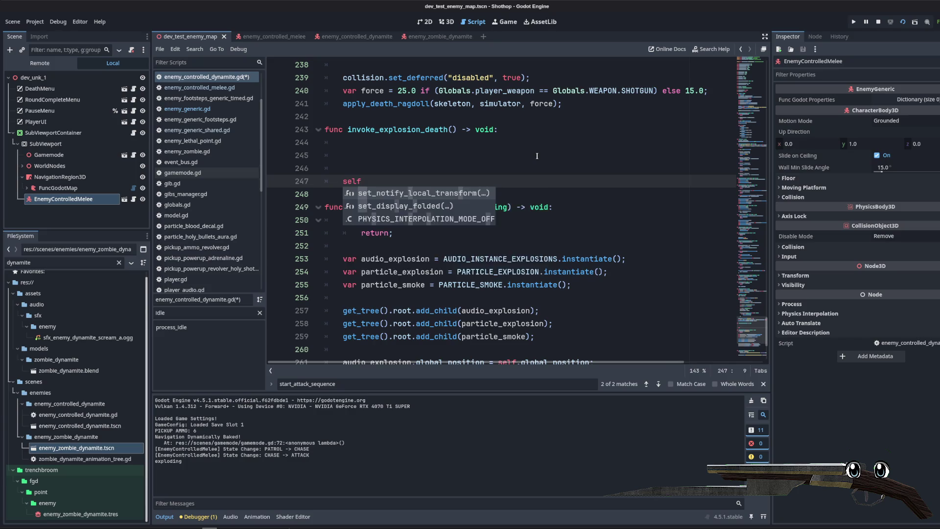
key(BackSpace)
scroll(532, 157, up, 9)
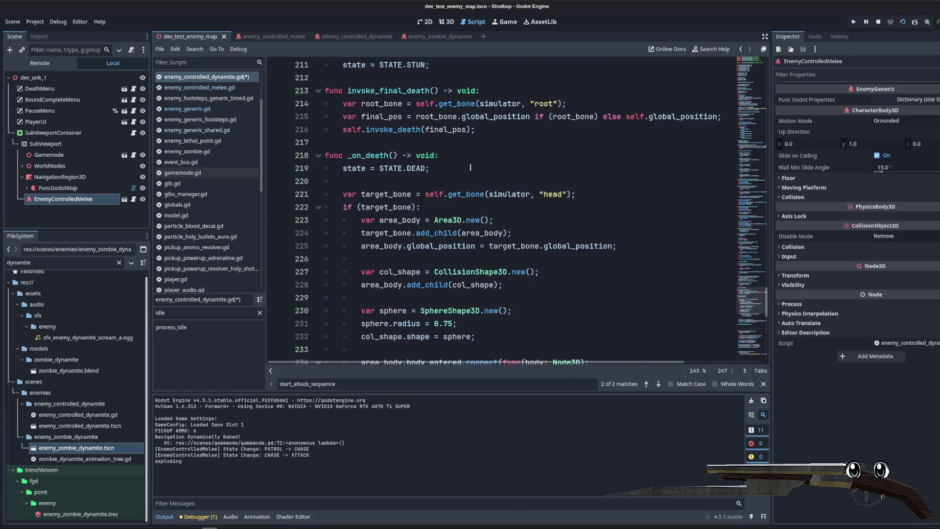
- Move the explosion spawning code into invoke_explosion_death and indent it
double_click(368, 155)
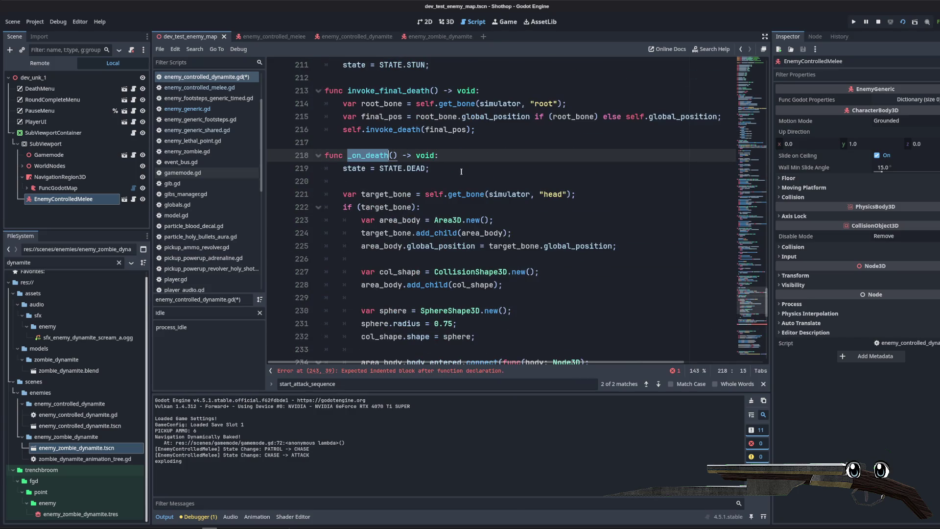
scroll(462, 171, down, 7)
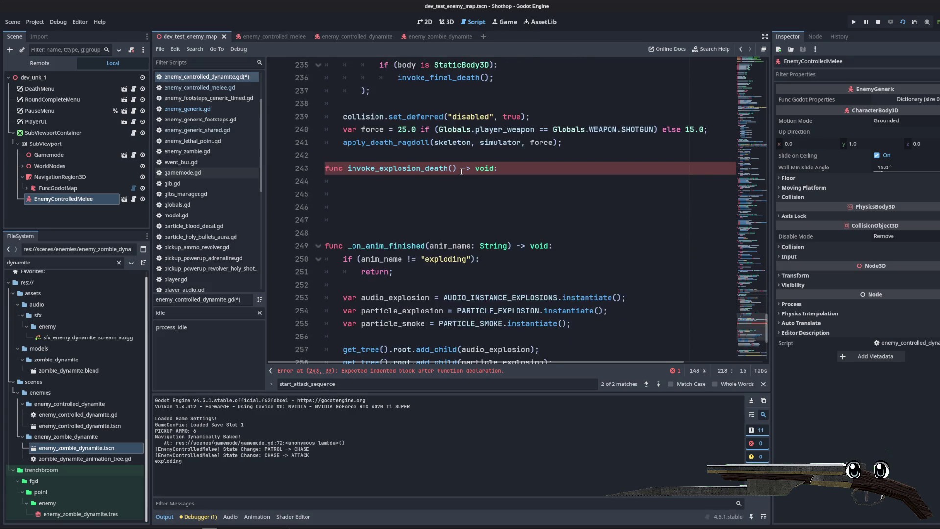
click(498, 207)
scroll(497, 207, down, 2)
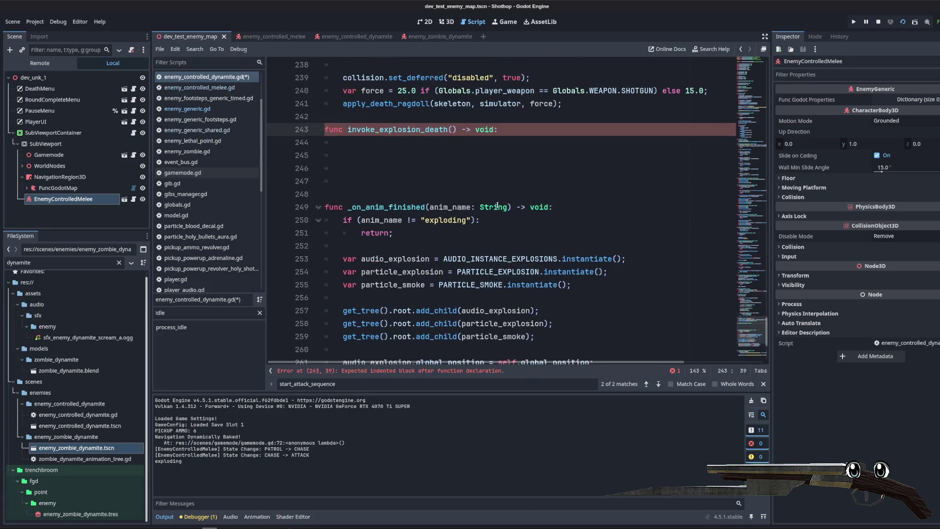
scroll(429, 173, down, 3)
mouse_move(343, 142)
mouse_down()
mouse_move(372, 181)
mouse_move(589, 272)
mouse_up()
scroll(439, 158, up, 3)
key(ctrl+x)
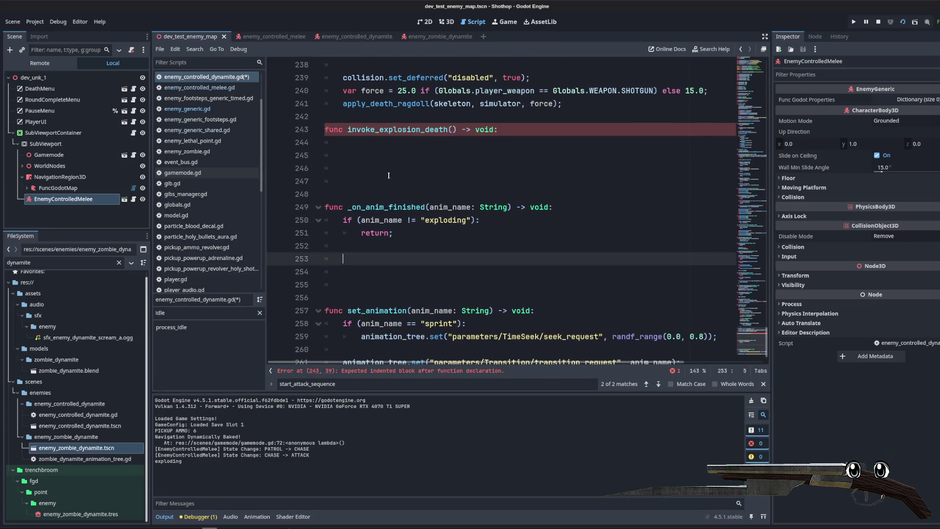
click(325, 142)
key(ctrl+v)
click(325, 143)
key(Tab)
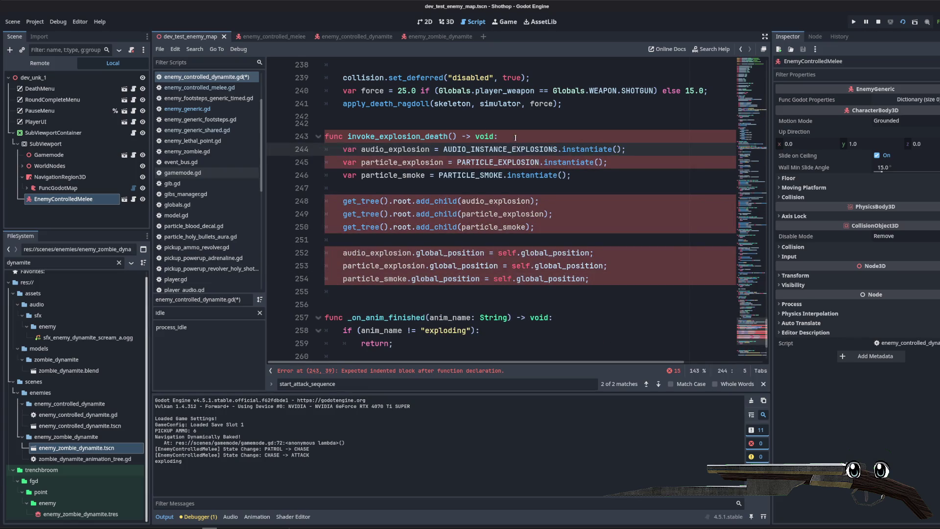
scroll(498, 168, up, 3)
- Call invoke_explosion_death() right after the apply_death_ragdoll call in _on_death
click(566, 222)
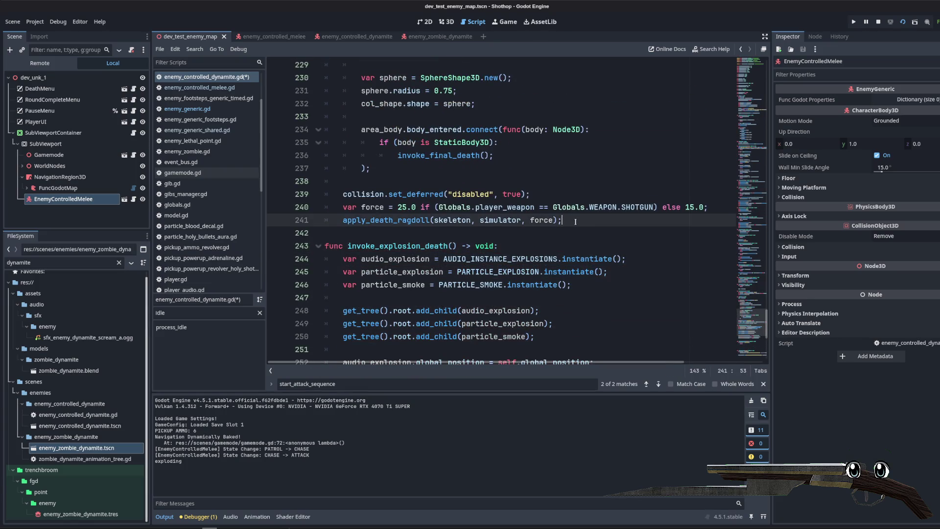
key(Return)
text(invoke)
key(Return)
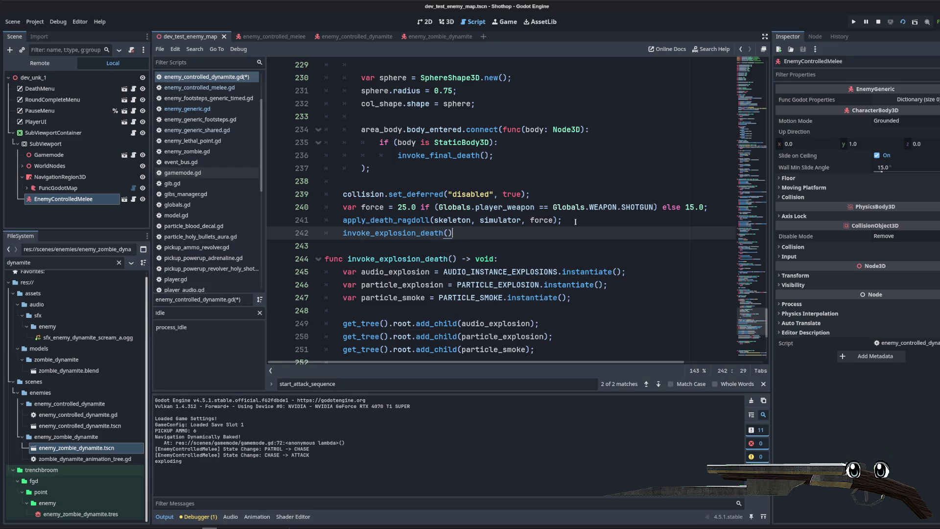
key(alt+Up)
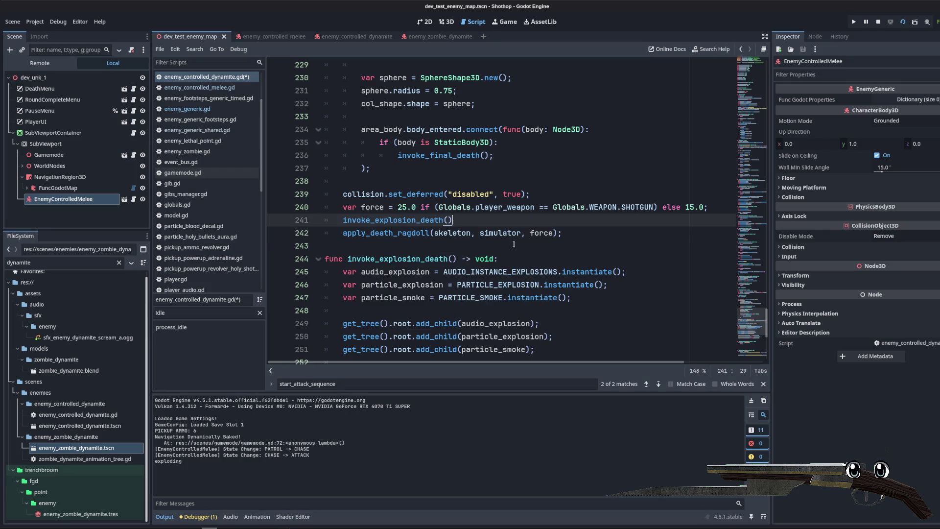
key(alt+Down)
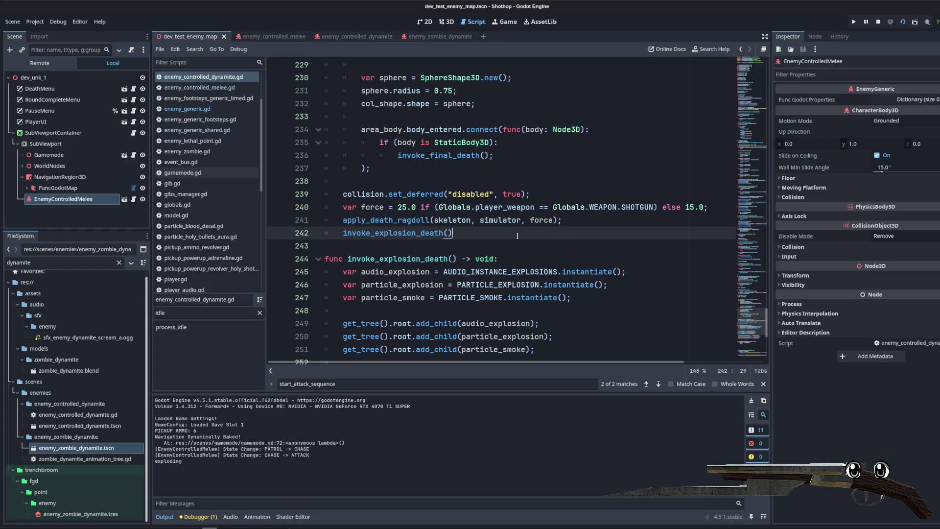
scroll(577, 207, down, 3)
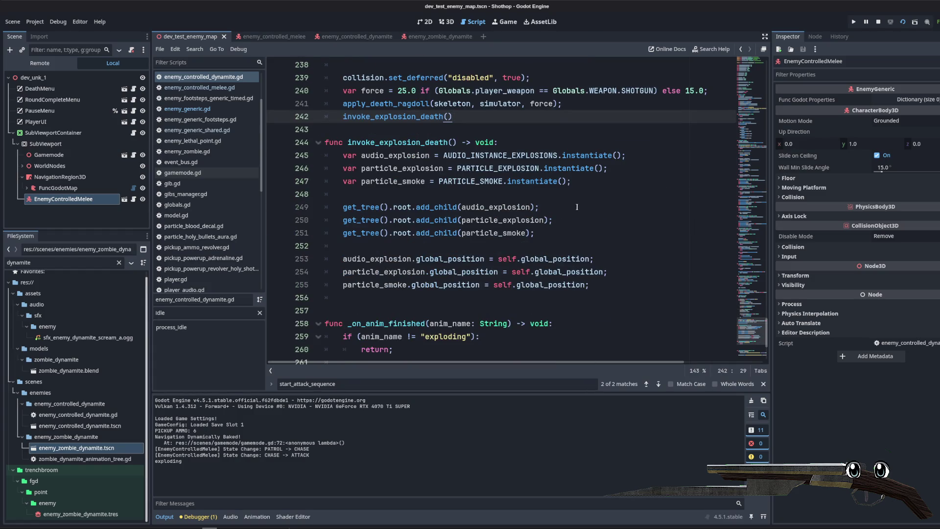
click(577, 207)
scroll(577, 207, up, 3)
- Move the invoke_explosion_death() call from _on_death into invoke_final_death below the final_pos line
double_click(392, 233)
scroll(501, 250, up, 2)
scroll(501, 251, up, 5)
scroll(499, 249, up, 2)
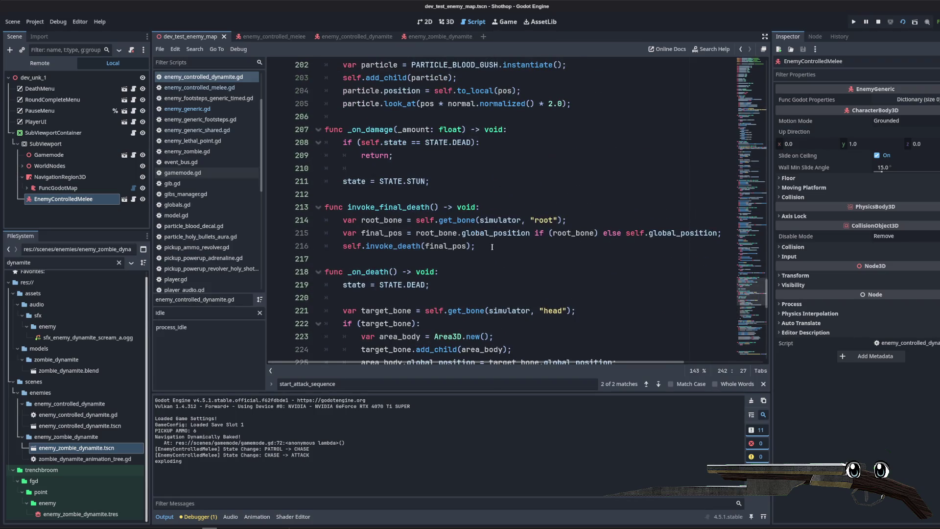
scroll(447, 215, down, 9)
key(shift+End)
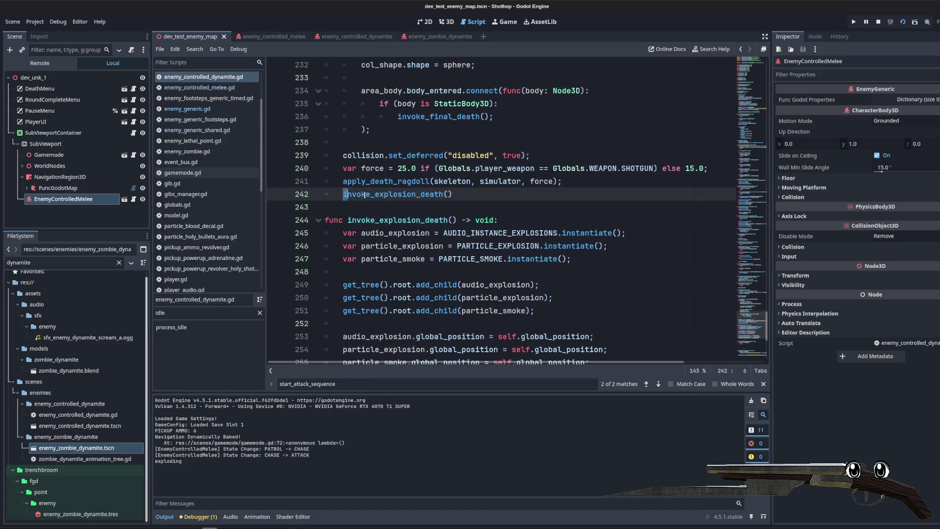
scroll(467, 209, up, 7)
click(523, 168)
key(Return)
key(ctrl+v)
- Pass final_pos as the argument: invoke_explosion_death(final_pos);
key(Up)
key(Up)
key(Up)
key(ctrl+d)
click(483, 177)
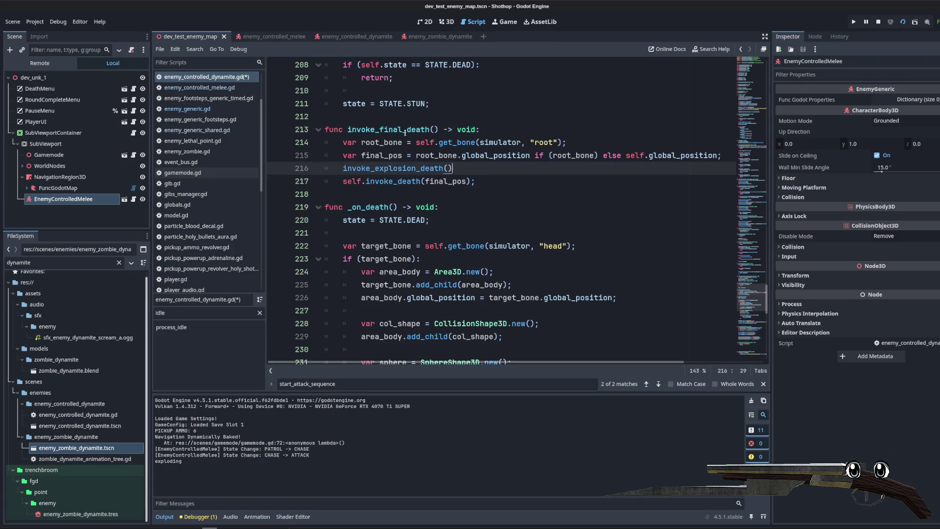
key(ctrl+z)
key(ctrl+shift+z)
text(pos:)
key(BackSpace)
key(BackSpace)
key(BackSpace)
text(fin)
text(al_pos))
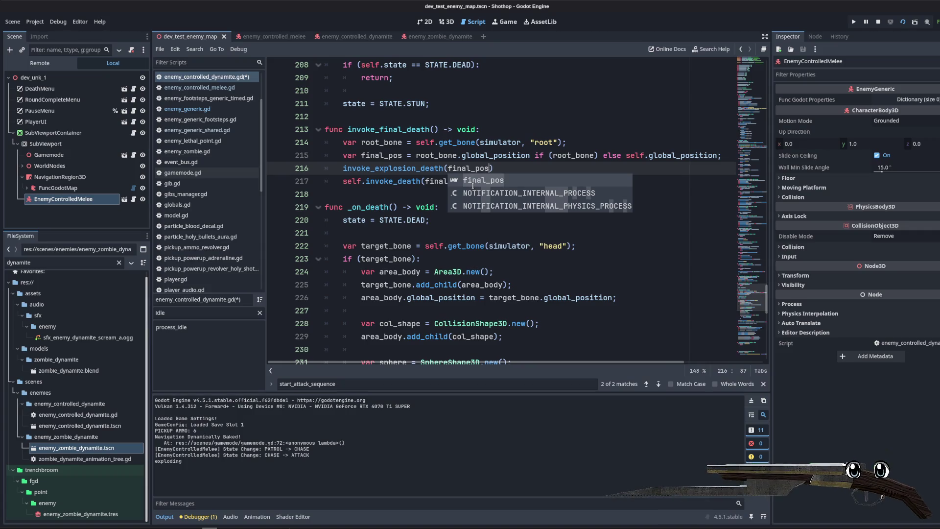
text(;)
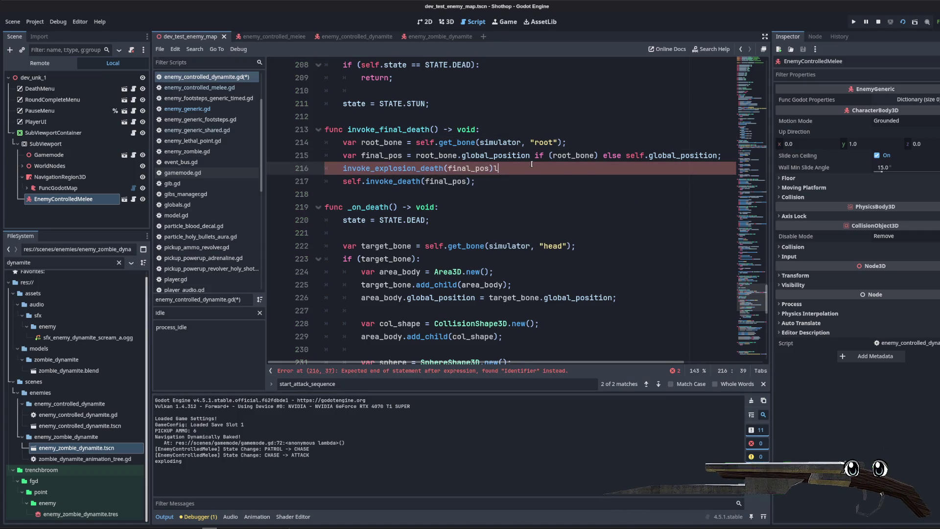
- Call invoke_final_death() inside the empty _on_anim_finished function
click(392, 130)
scroll(391, 147, down, 10)
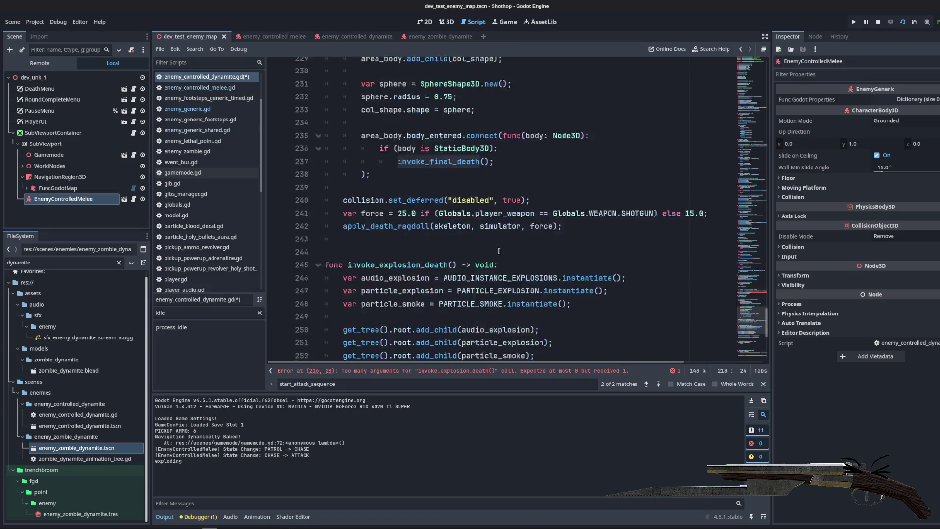
click(343, 168)
scroll(336, 144, down, 3)
click(375, 230)
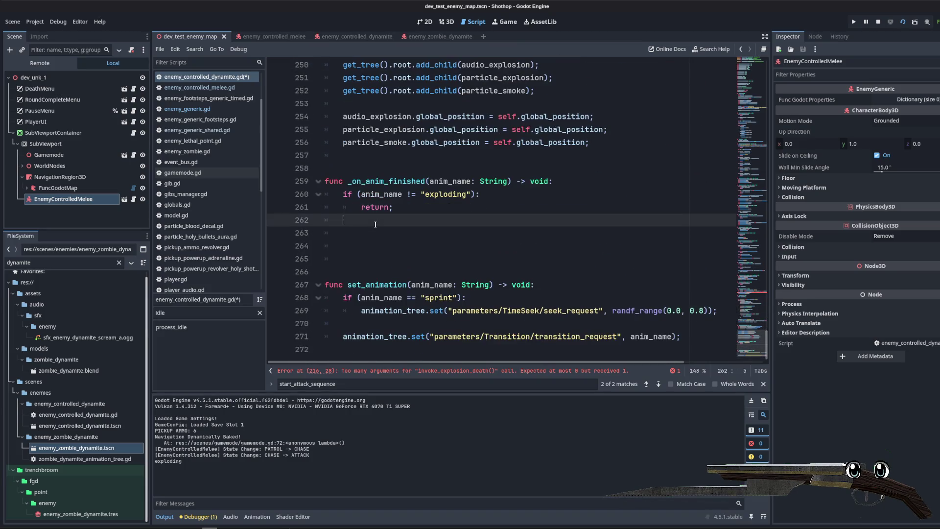
text(invoke_final_death())
- Give invoke_explosion_death a pos: Vector3 parameter and set all three global_position values to pos
scroll(376, 224, up, 5)
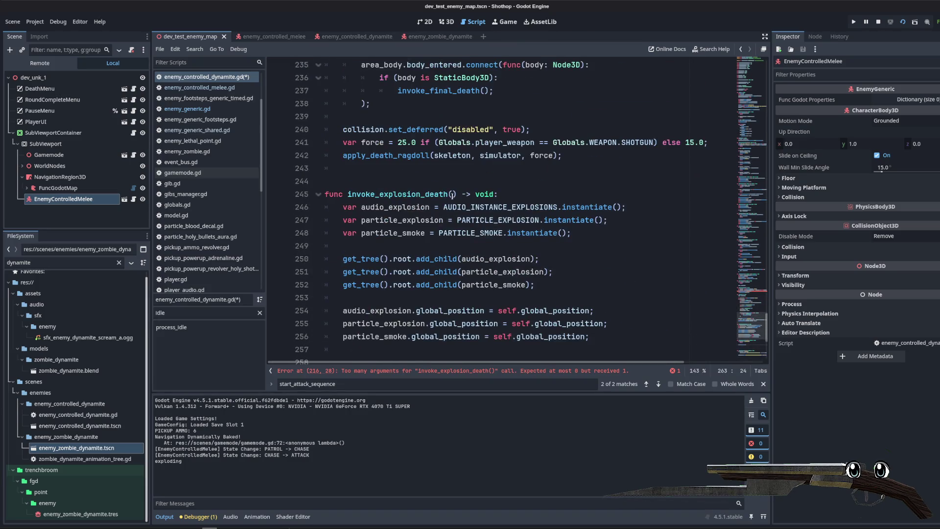
click(456, 194)
text(pos: Vector3)
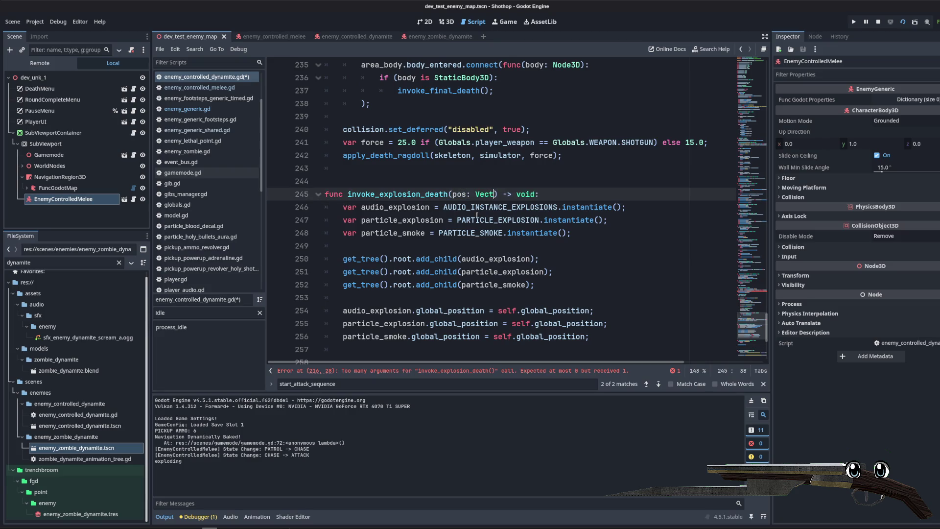
key(Escape)
scroll(454, 189, down, 3)
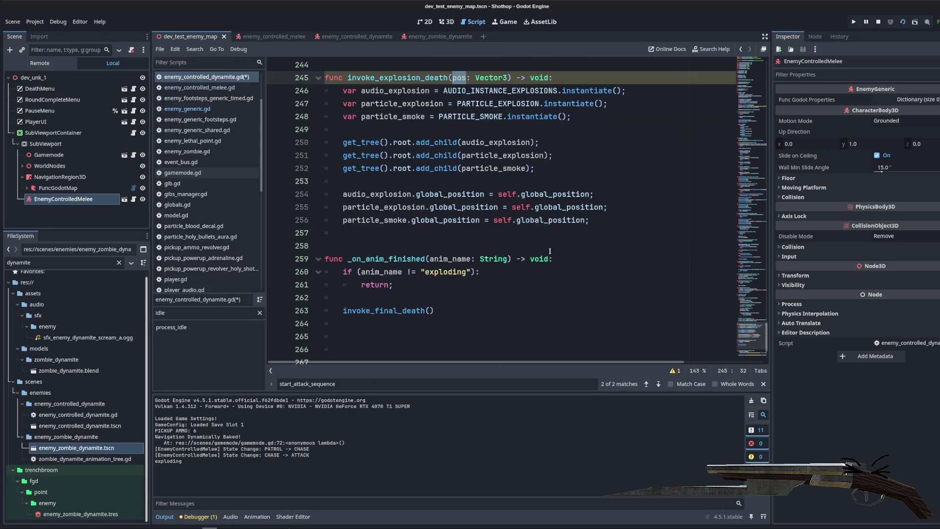
drag(498, 194, 595, 194)
key(ctrl+d)
key(ctrl+d)
text(pos;)
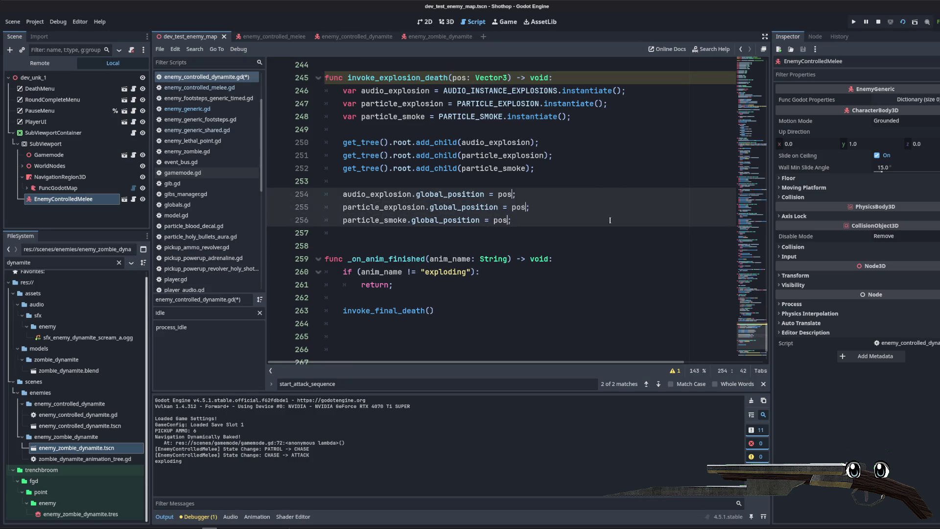
scroll(462, 244, down, 2)
- Pass self.global_position into the invoke_final_death() call in _on_anim_finished
click(460, 235)
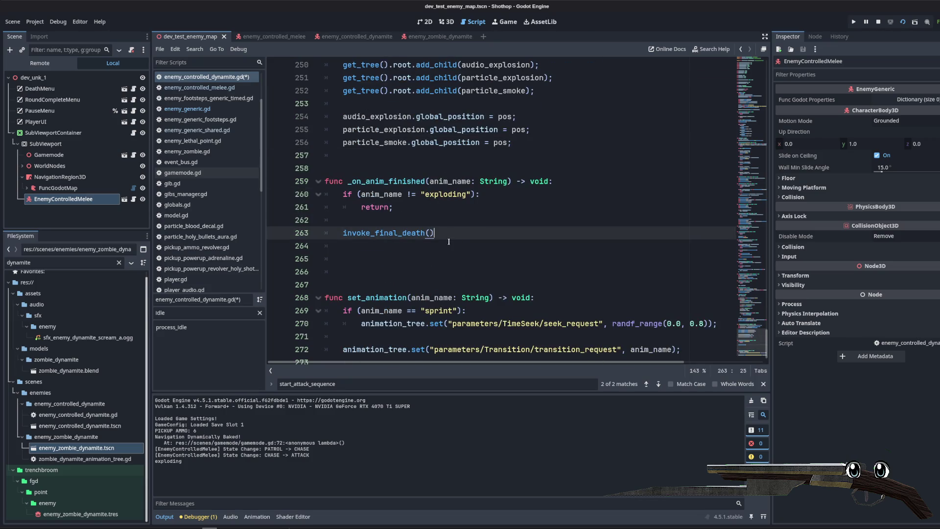
text(self.global_p)
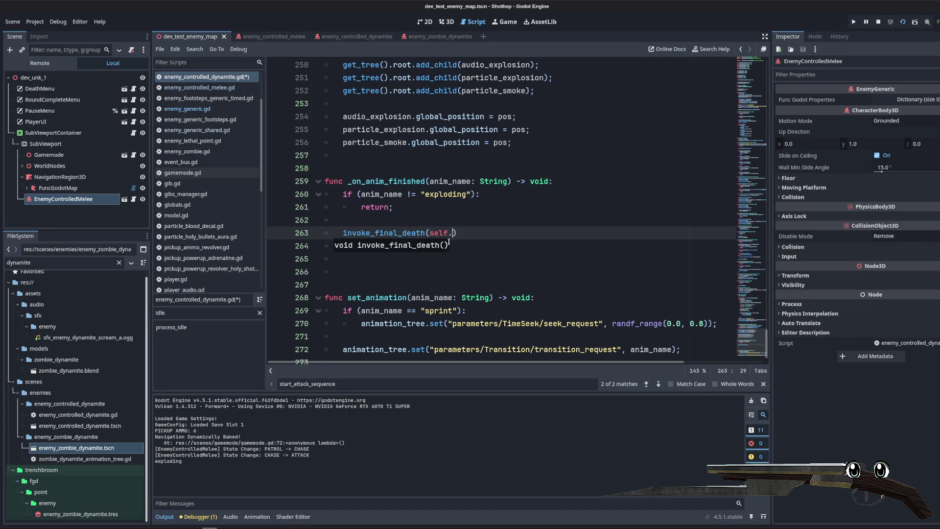
key(Return)
key(End)
key(Delete)
key(Delete)
key(Delete)
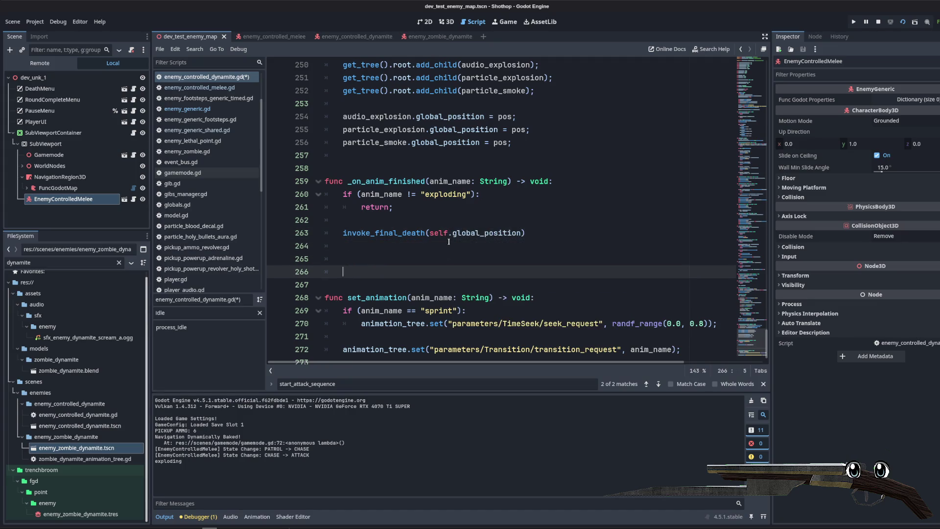
text(;)
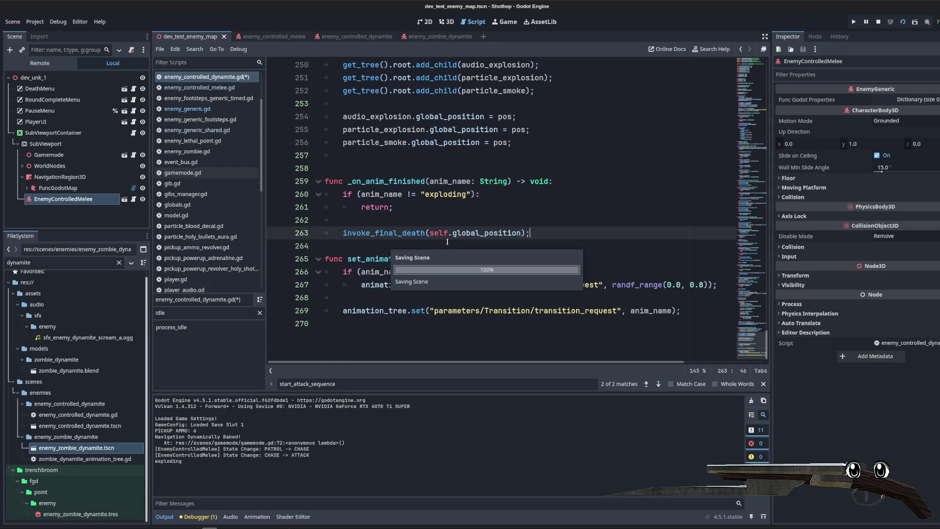
scroll(561, 242, up, 3)
click(561, 242)
scroll(561, 242, down, 2)
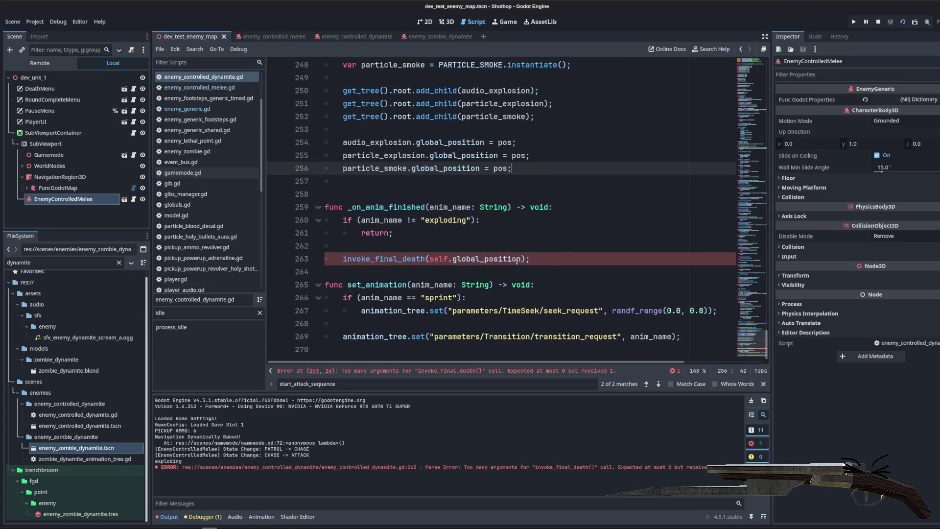
- Remove the self.global_position argument from the invoke_final_death call on line 263 and save
click(463, 250)
scroll(490, 250, up, 3)
scroll(490, 249, down, 3)
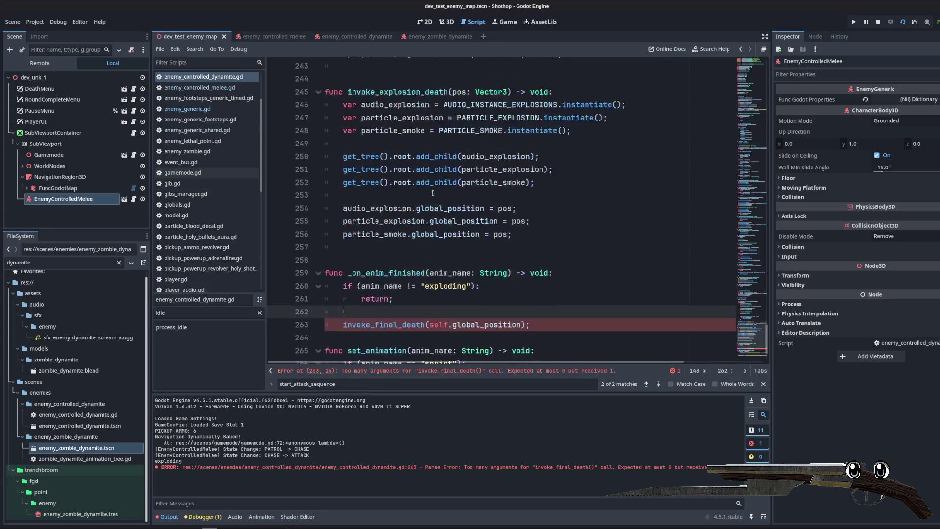
click(505, 259)
drag(524, 259, 430, 258)
key(BackSpace)
key(ctrl+s)
- Review invoke_final_death and delete the empty line after the ragdoll call in _on_death
scroll(480, 252, up, 10)
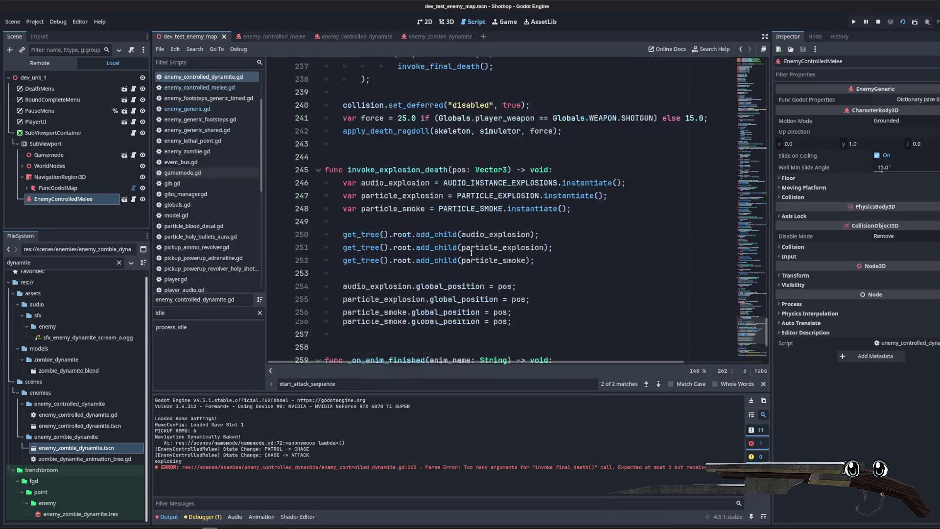
drag(545, 181, 545, 259)
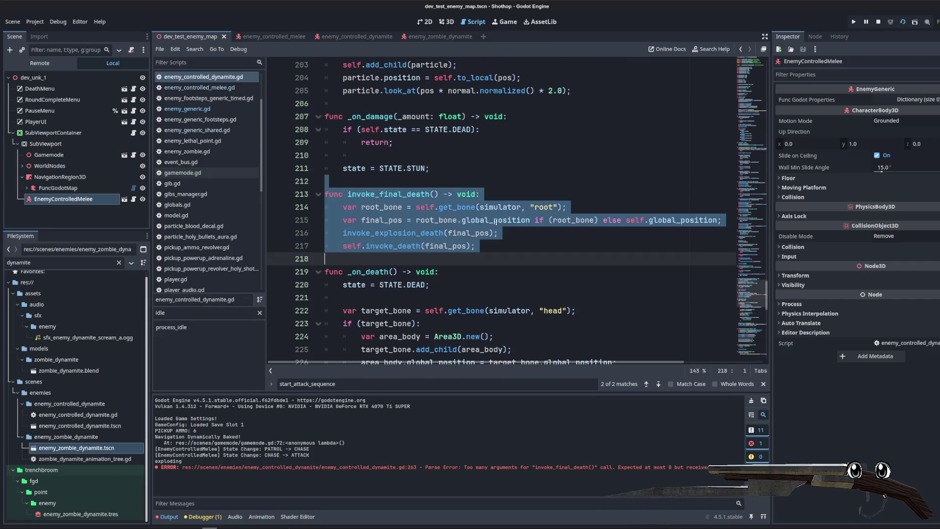
click(545, 241)
scroll(495, 183, down, 3)
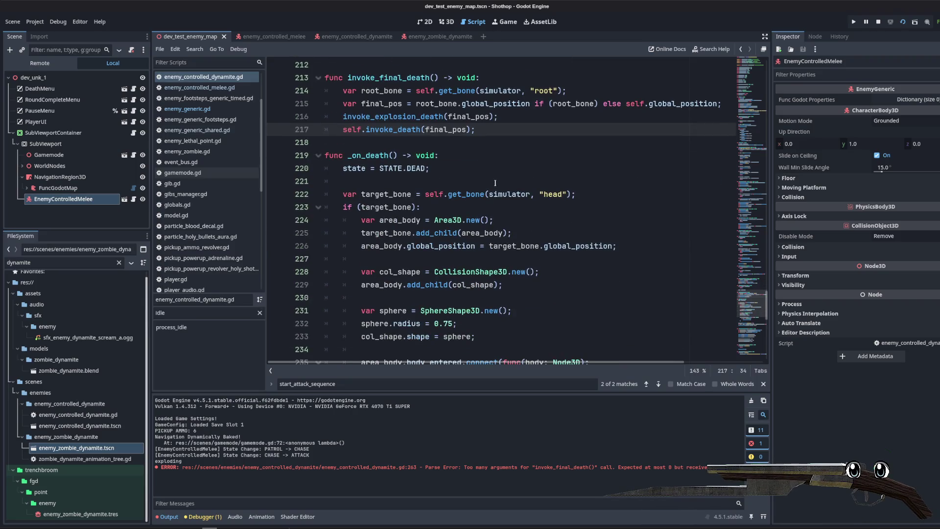
scroll(522, 145, down, 2)
drag(343, 104, 538, 296)
scroll(539, 296, down, 4)
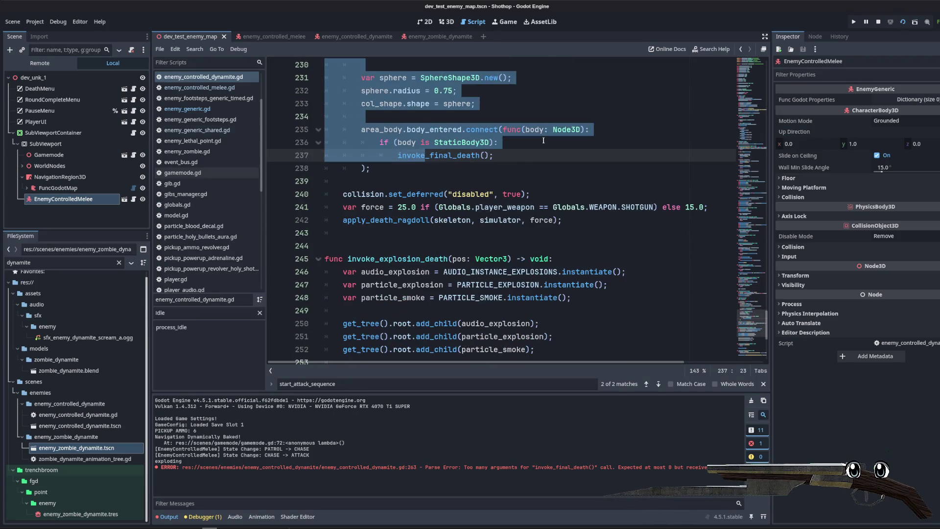
click(543, 140)
key(Down)
key(Down)
key(Down)
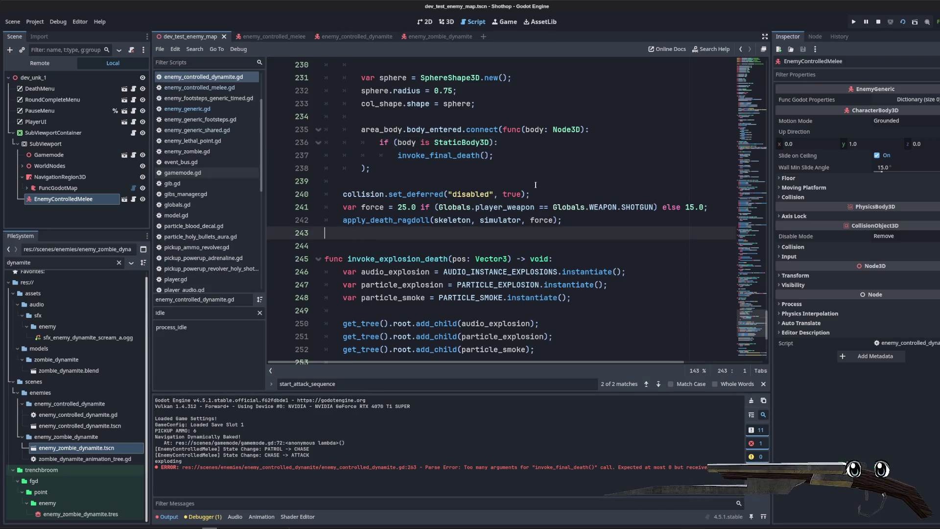
key(BackSpace)
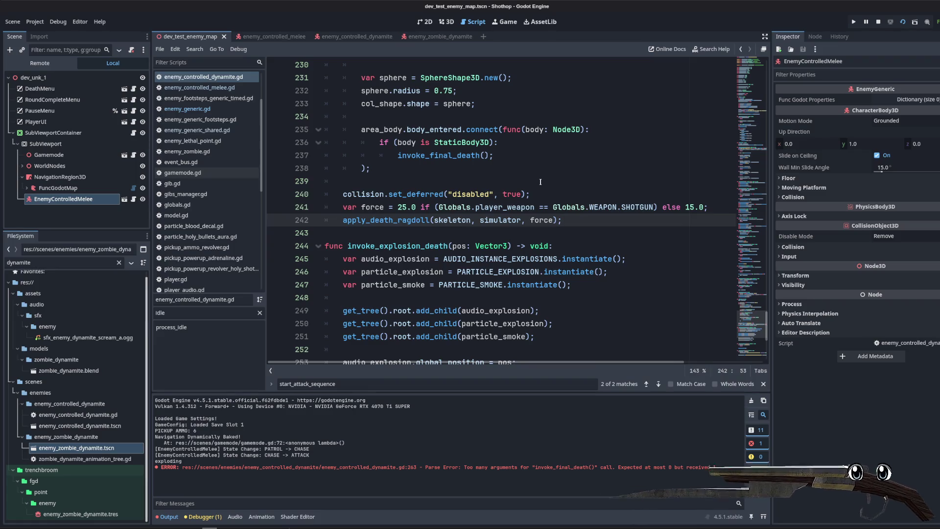
- Delete the blank line after the smoke positioning code and save the script
click(541, 182)
scroll(544, 206, up, 5)
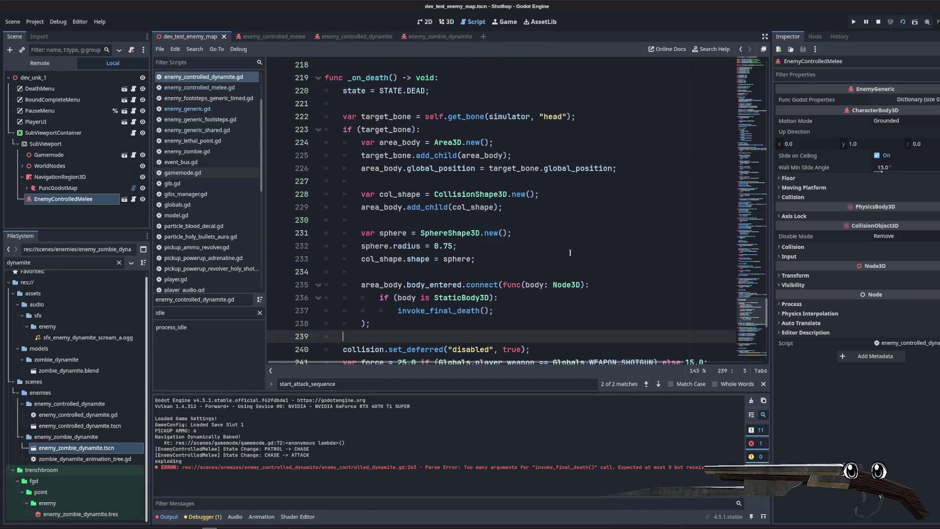
scroll(547, 225, down, 4)
scroll(502, 198, up, 5)
scroll(441, 171, down, 10)
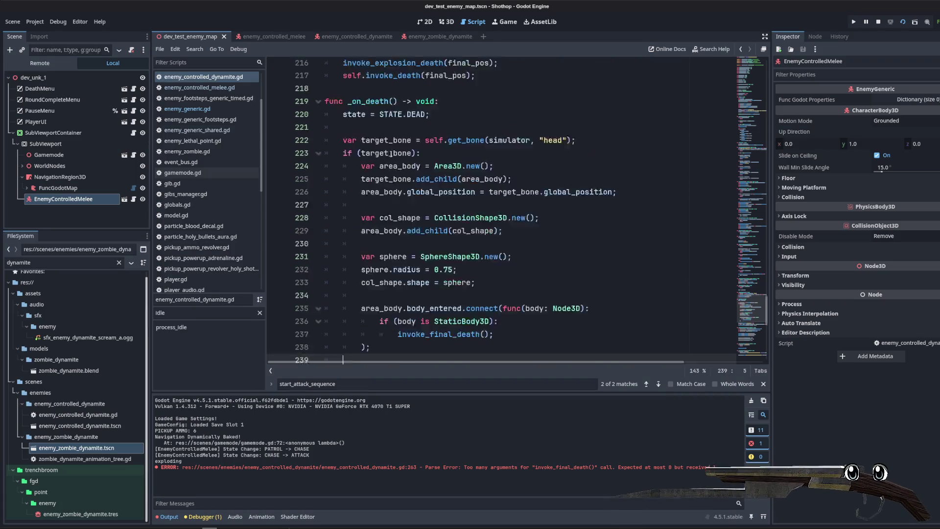
click(417, 154)
click(405, 245)
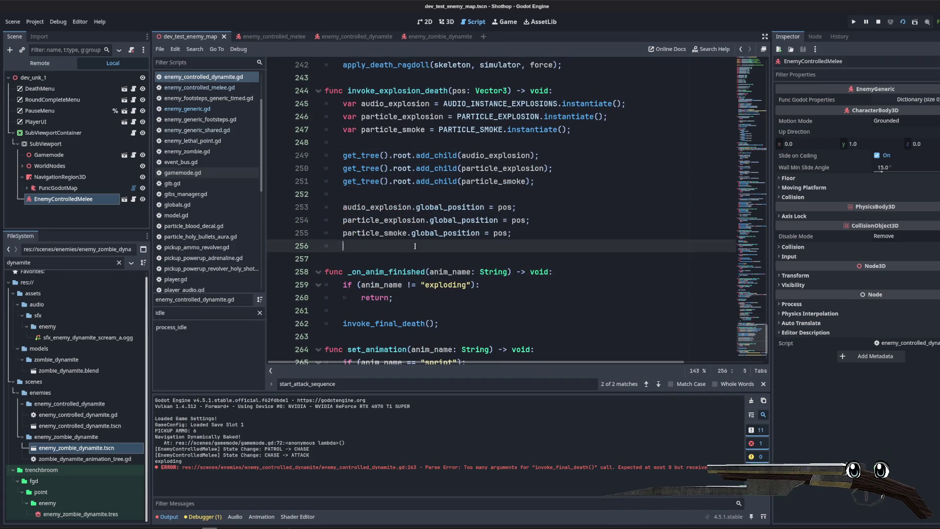
key(BackSpace)
key(BackSpace)
key(ctrl+s)
- Highlight the invoke_explosion_death name to locate where it is used
scroll(404, 244, up, 5)
click(367, 221)
scroll(367, 225, up, 2)
scroll(367, 230, down, 2)
scroll(465, 234, up, 4)
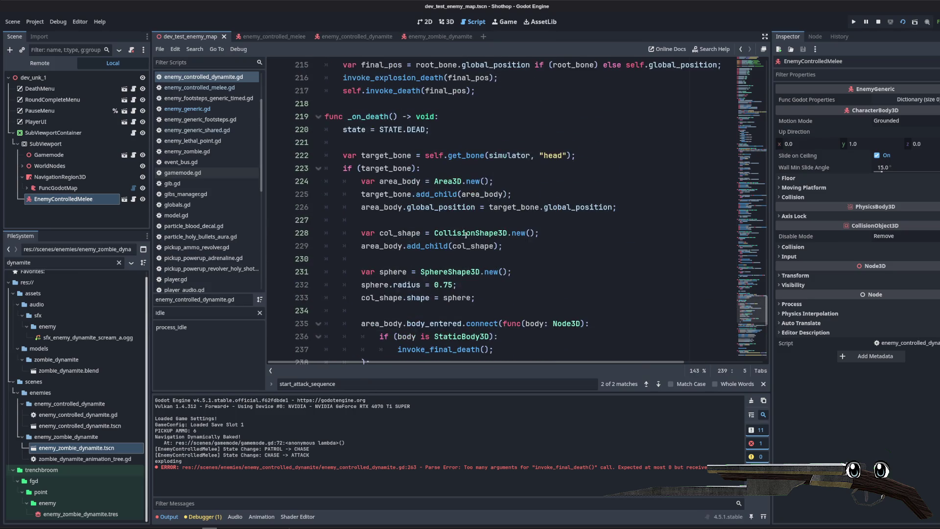
scroll(466, 236, down, 8)
scroll(490, 147, down, 2)
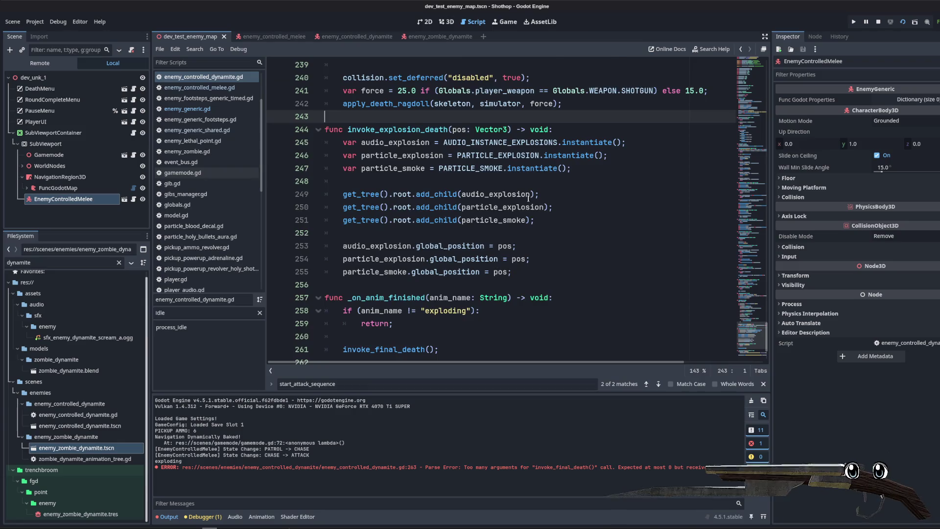
click(617, 155)
scroll(616, 157, up, 1)
click(615, 157)
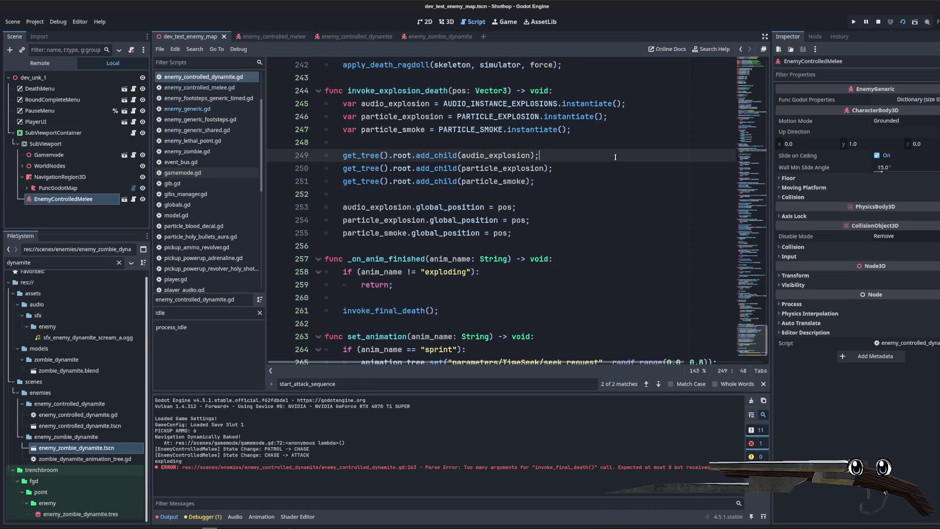
scroll(614, 158, up, 1)
click(421, 130)
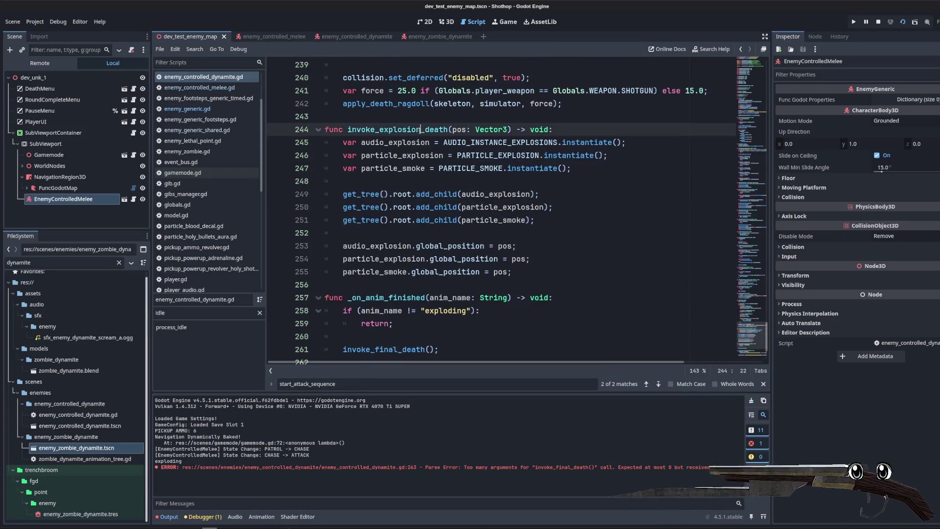
double_click(413, 129)
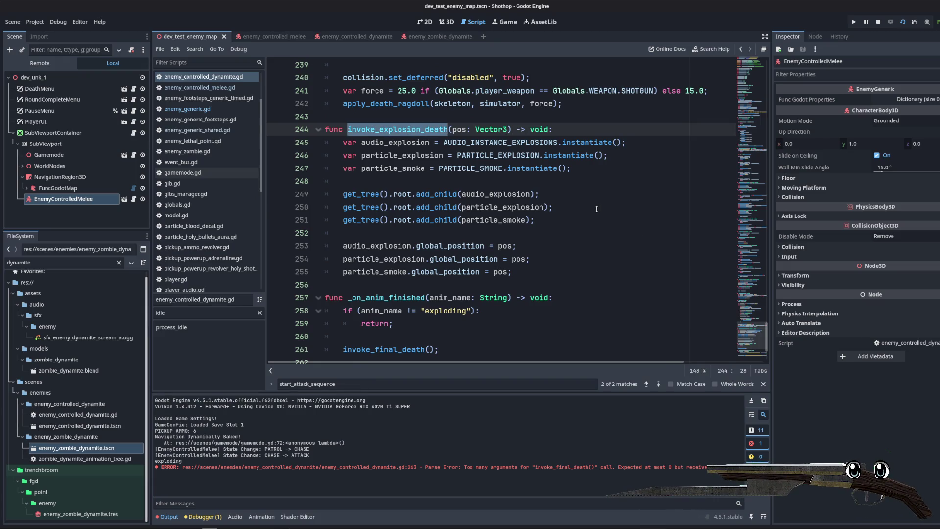
- Highlight invoke_final_death to trace its calls and review the explosion positioning code
scroll(465, 182, up, 7)
scroll(466, 182, up, 3)
double_click(414, 116)
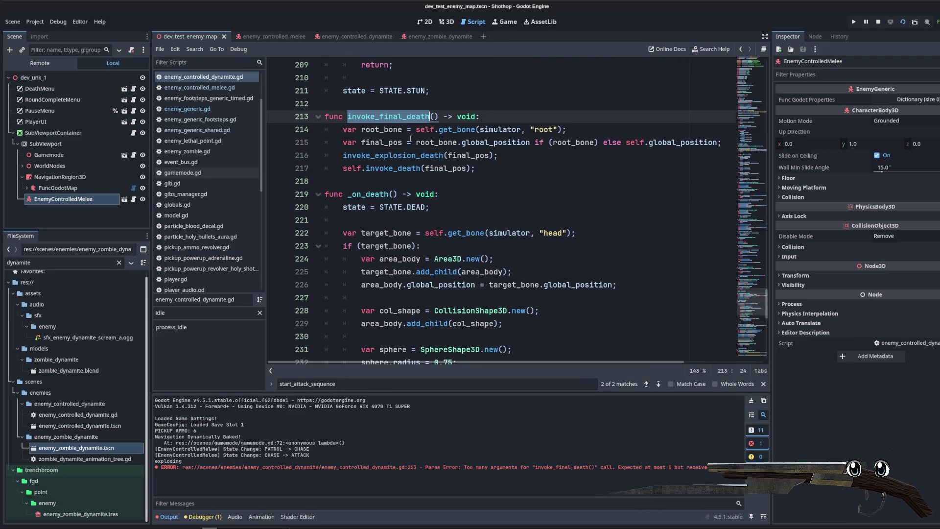
click(490, 181)
scroll(465, 196, down, 12)
click(407, 207)
click(611, 216)
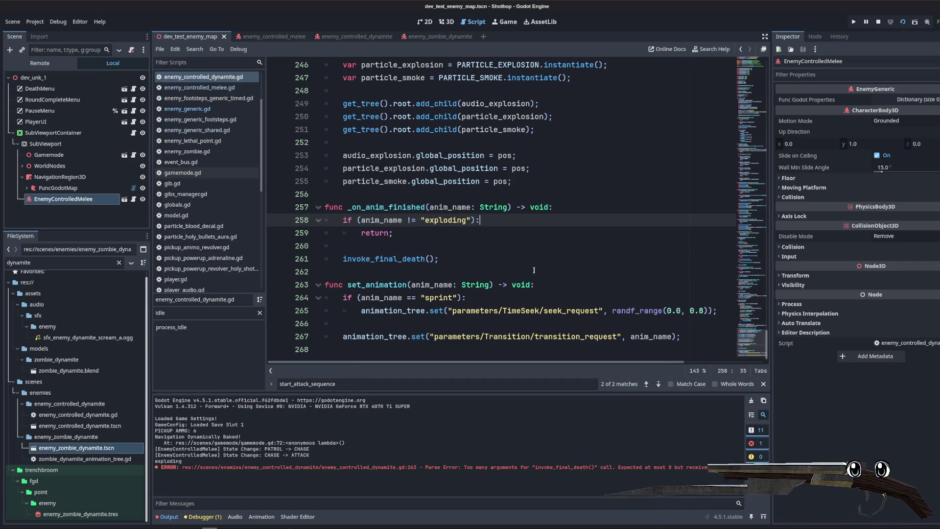
click(522, 195)
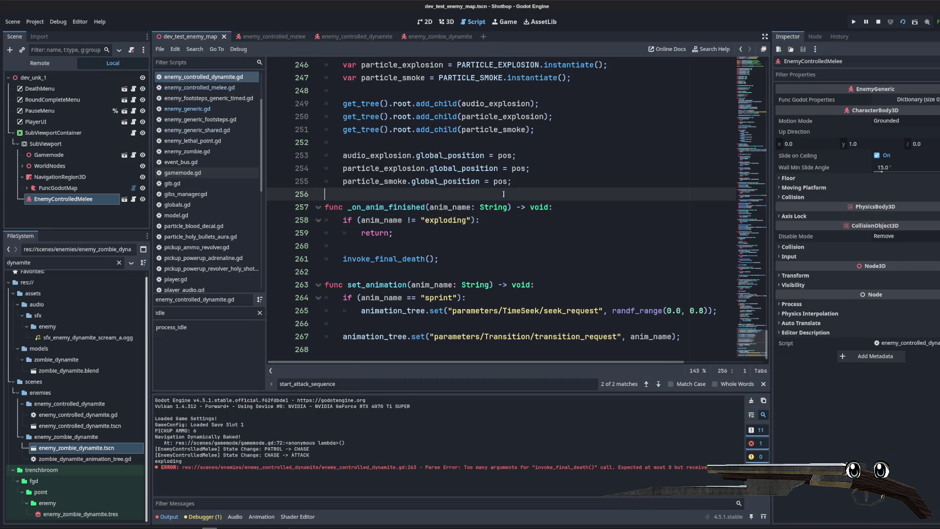
scroll(465, 186, up, 5)
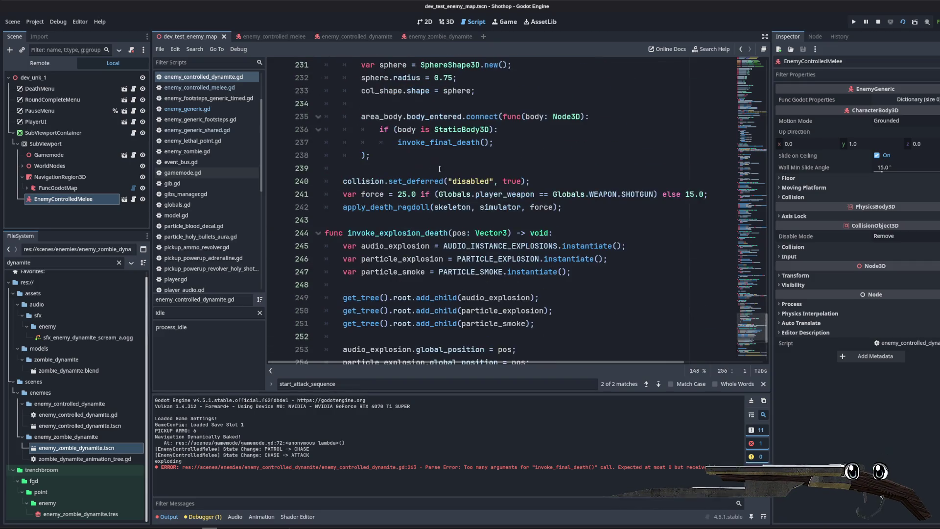
- Add an audio_explosion.play() call below the smoke positioning line
click(546, 236)
scroll(499, 231, down, 3)
click(597, 230)
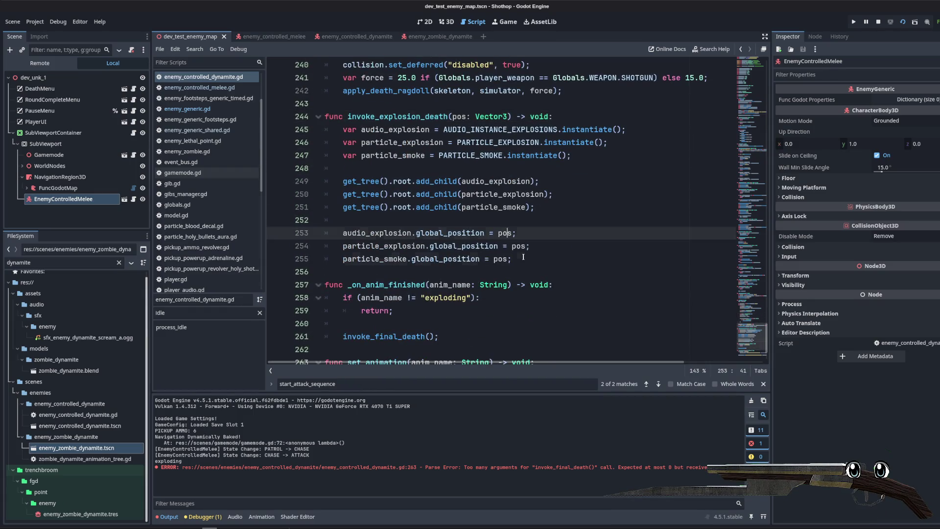
key(Down)
key(Down)
key(Return)
key(Return)
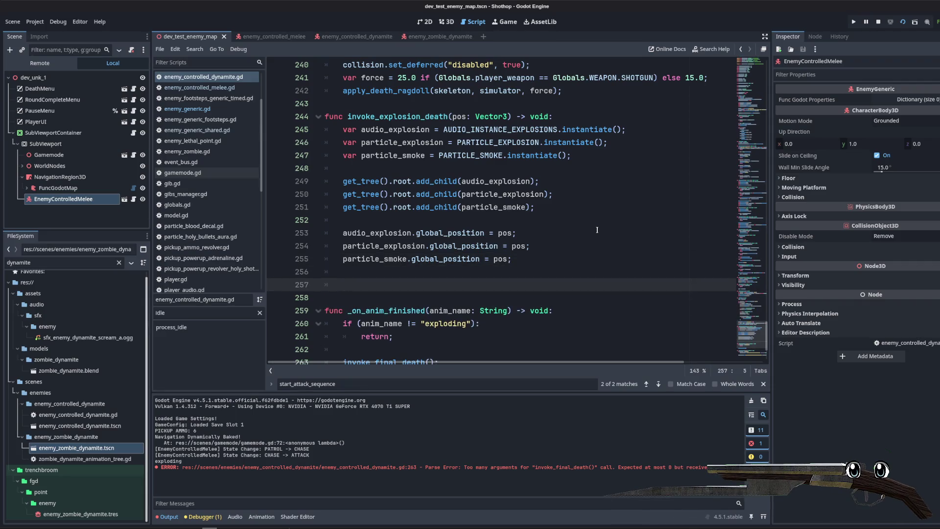
text(audi)
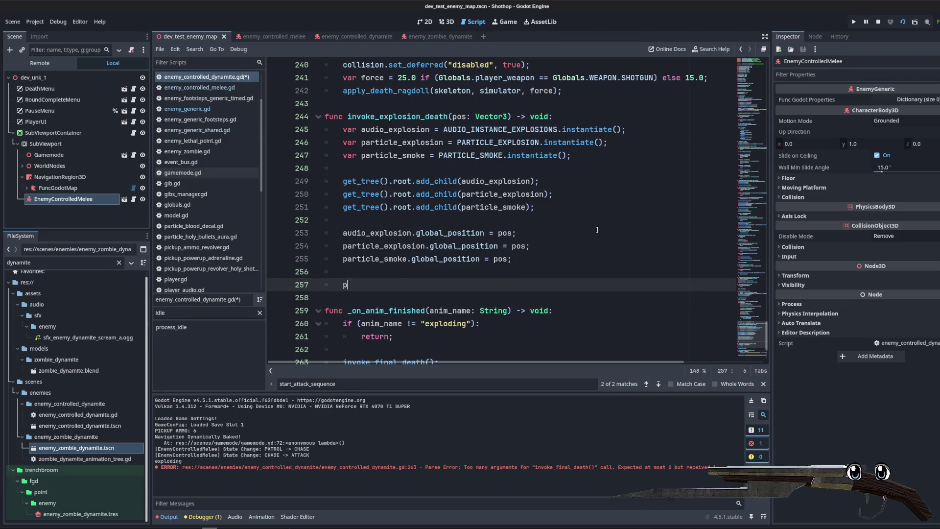
text(o.)
text(_e)
key(Return)
text(.finish)
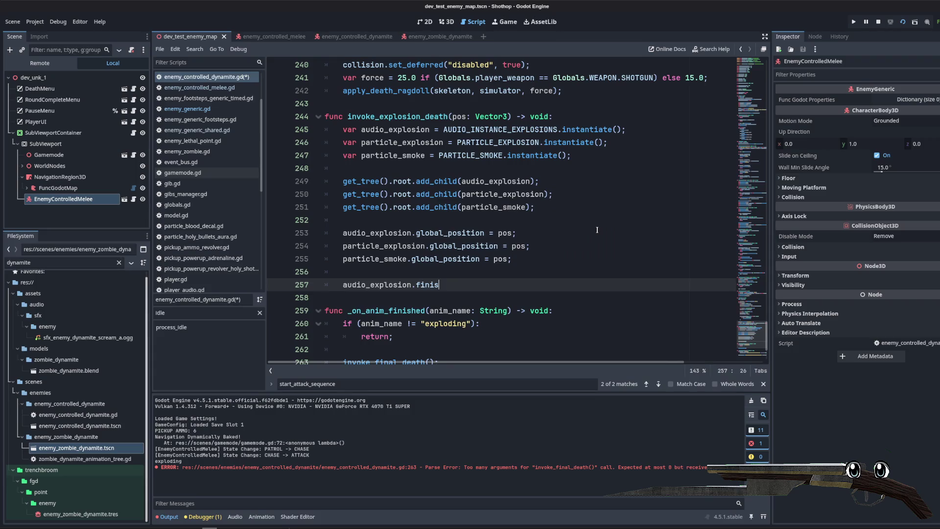
text(();)
key(Return)
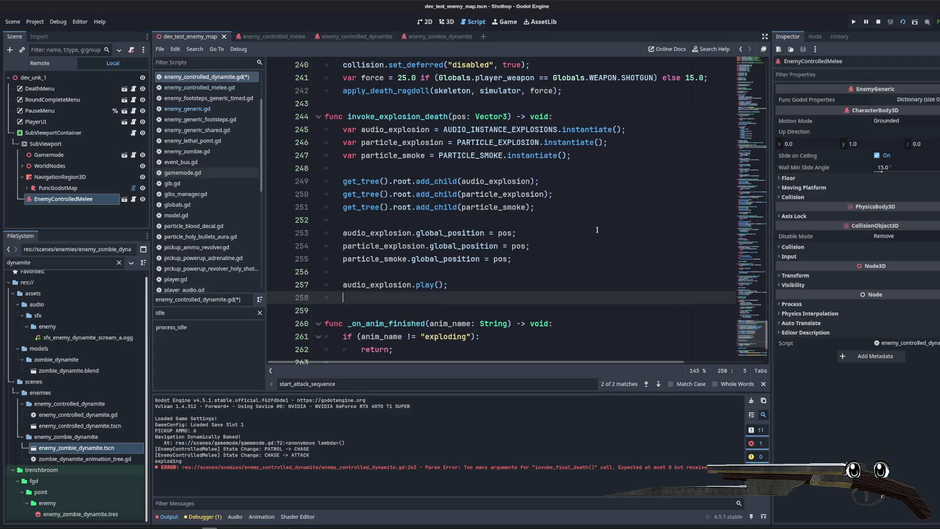
- Add particle_explosion.emitting = true and particle_smoke.emitting = true lines
double_click(381, 246)
key(ctrl+c)
click(397, 290)
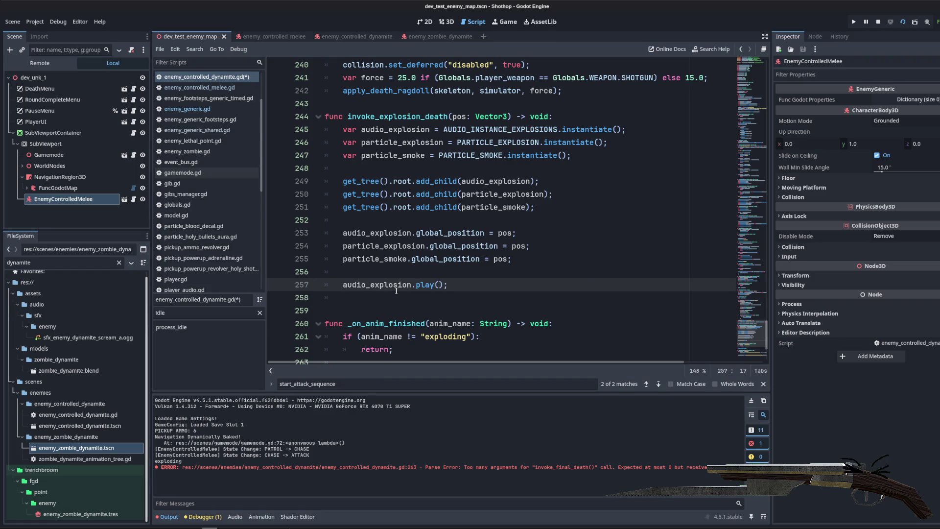
key(ctrl+v)
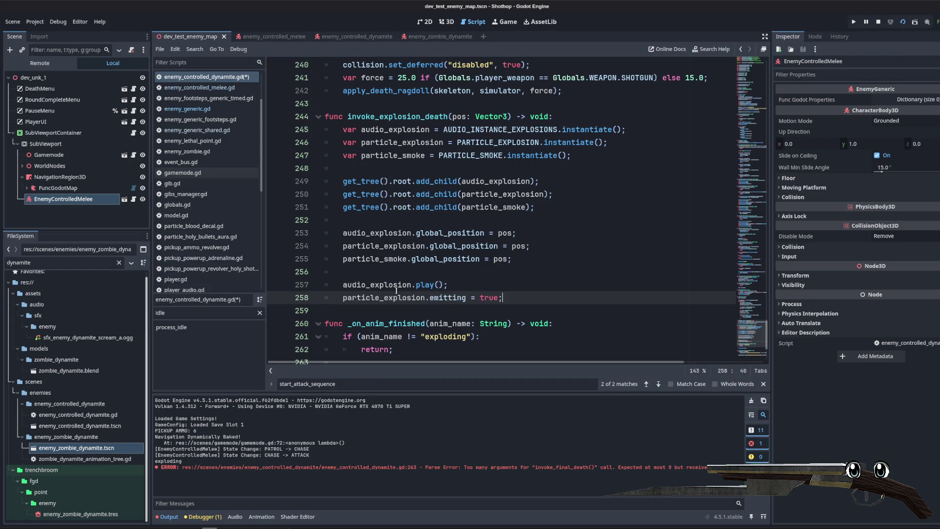
double_click(357, 258)
key(ctrl+c)
click(529, 296)
key(Return)
key(ctrl+v)
text(.)
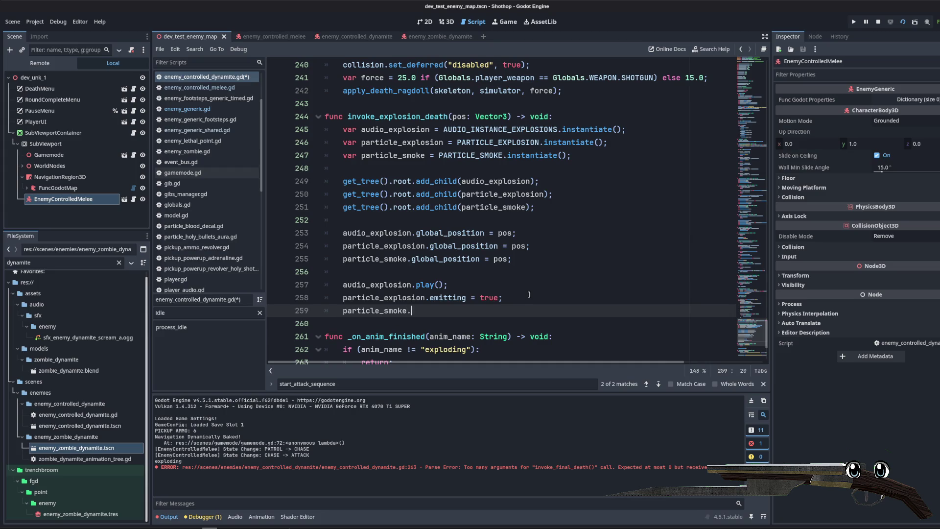
click(496, 285)
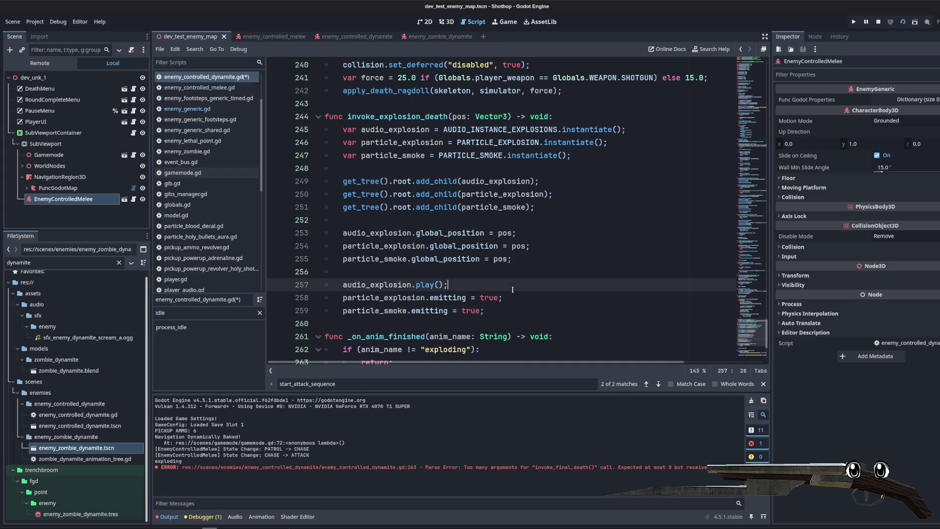
scroll(496, 282, down, 1)
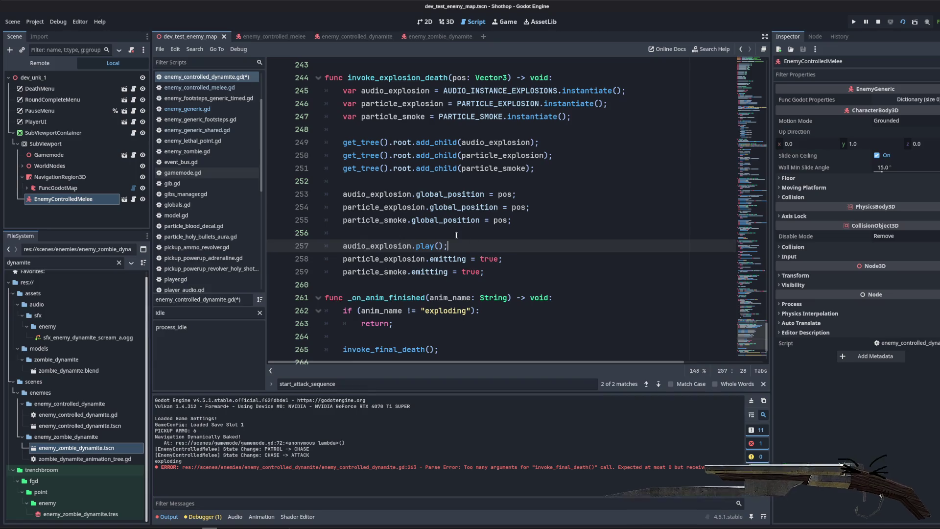
- Copy the three positioning lines as a template and strip their position assignments
key(Up)
key(Return)
key(Return)
drag(323, 194, 512, 220)
key(ctrl+c)
click(435, 246)
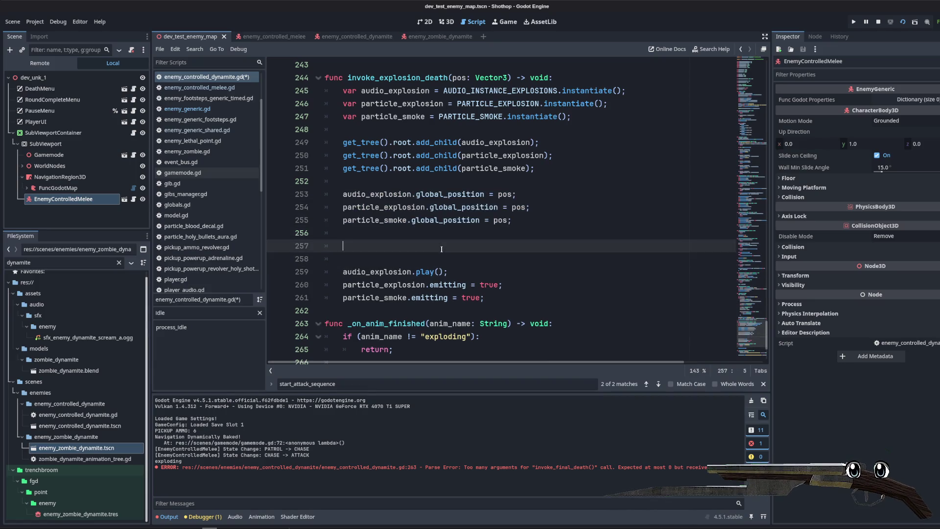
key(ctrl+v)
click(419, 246)
key(shift+Tab)
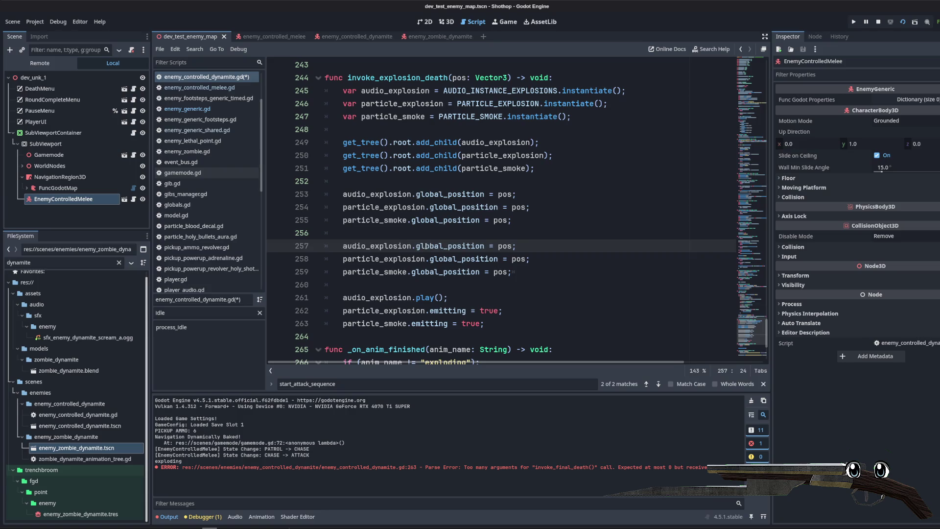
drag(412, 246, 517, 246)
key(ctrl+d)
key(ctrl+d)
key(Delete)
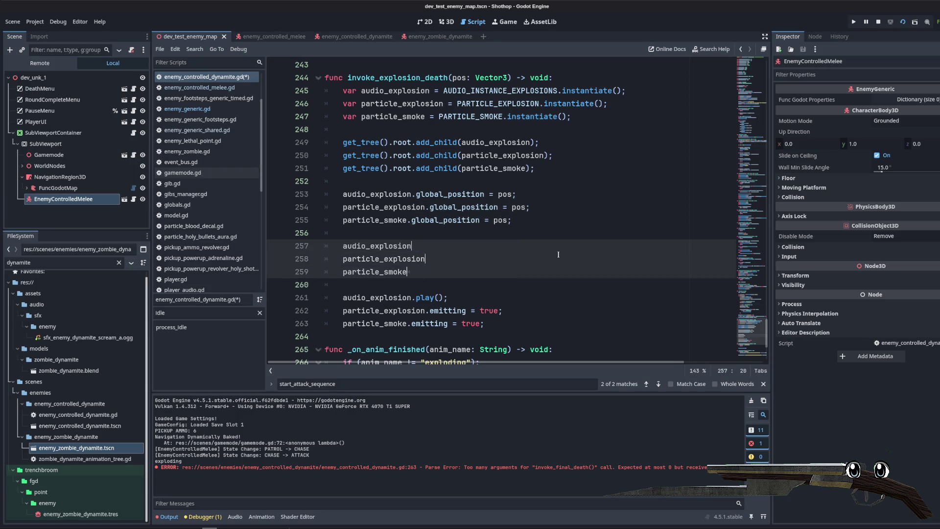
- Write the first line as audio_explosion.finished.connect(audio_explosion.queue_free)
text(.finished.connect(s)
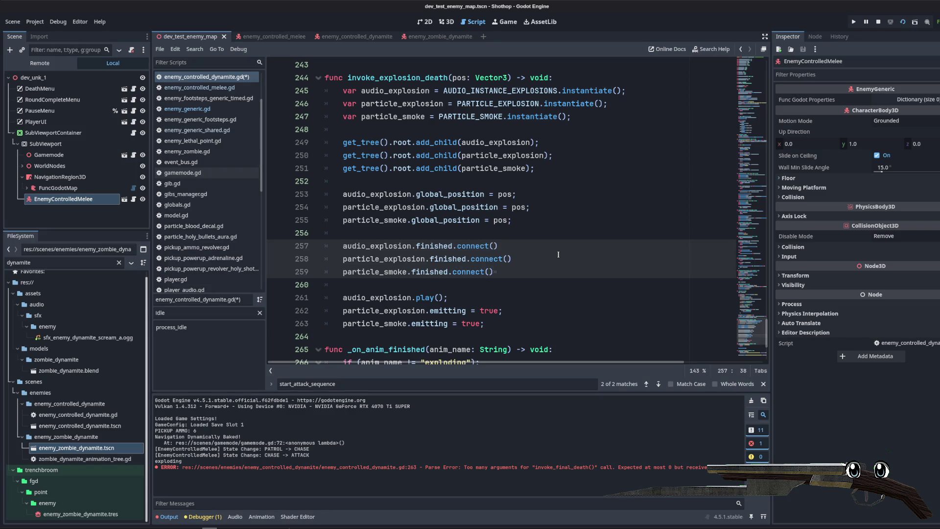
text(e)
key(BackSpace)
key(BackSpace)
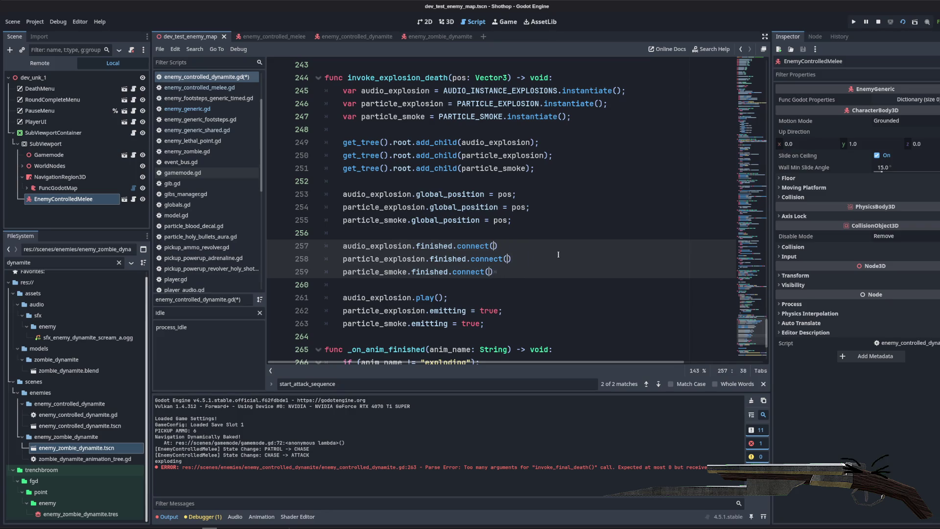
double_click(377, 246)
key(ctrl+c)
click(496, 245)
key(ctrl+v)
text(e_free)
- Connect the particle_explosion and particle_smoke finished signals to their queue_free
click(509, 259)
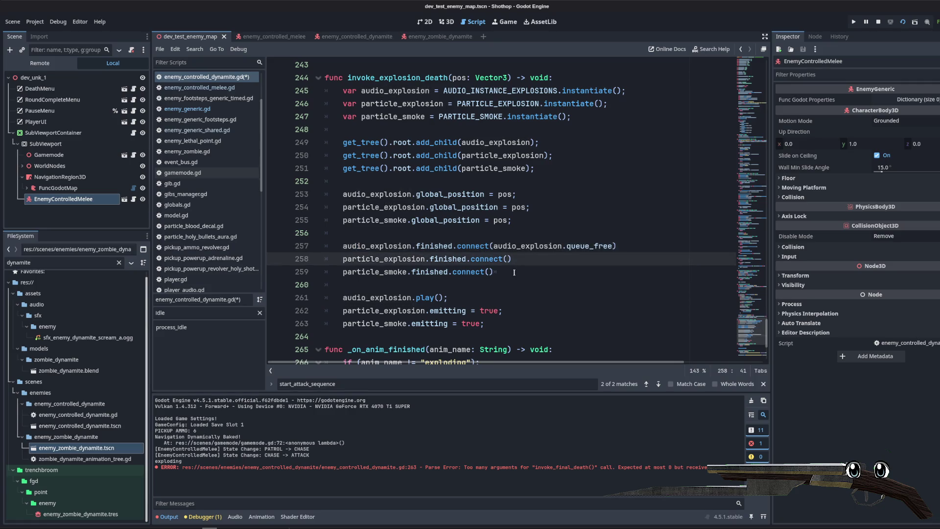
text(particle_explosion.qu)
text(eue_free)
click(514, 272)
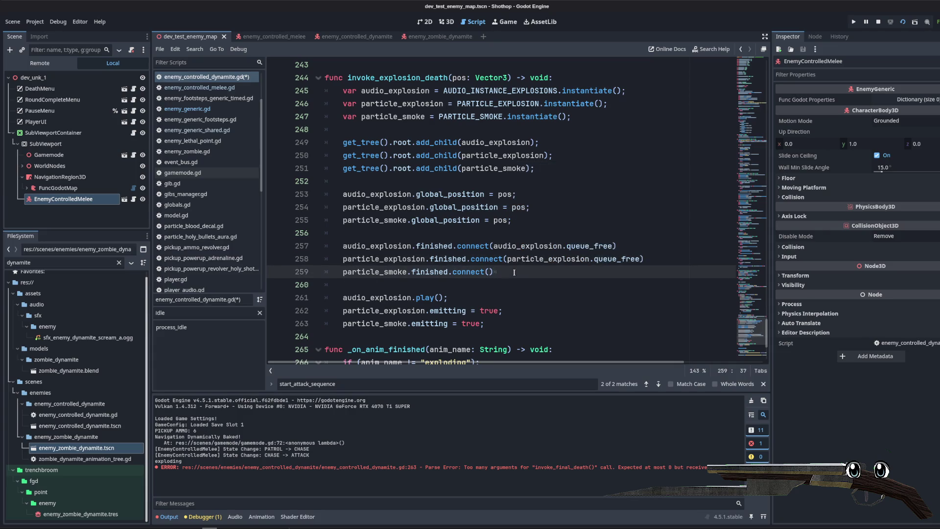
text(particle_smoke.queue_f)
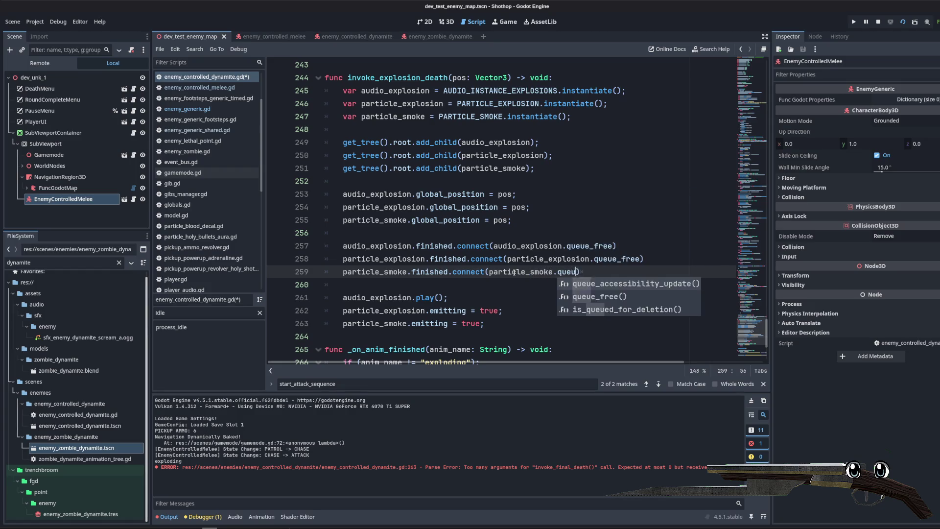
key(Return)
key(BackSpace)
key(BackSpace)
key(End)
text(;)
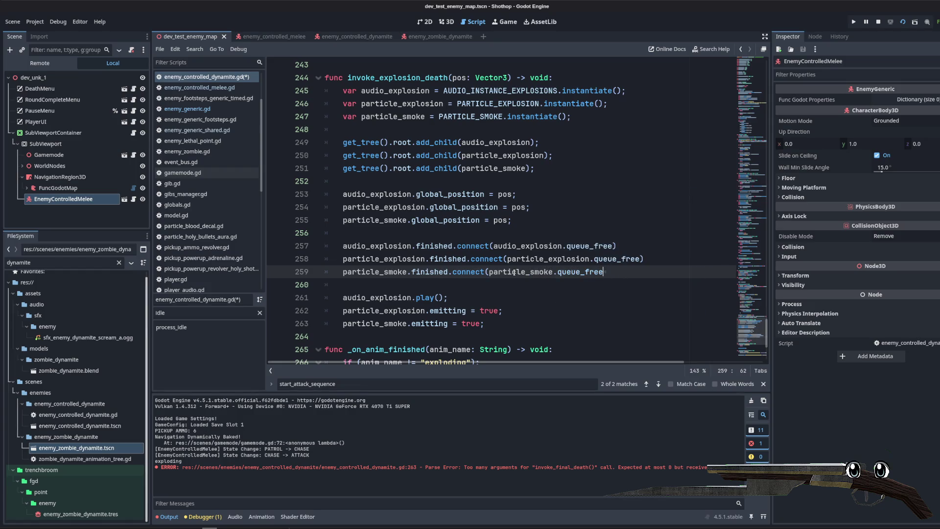
- Add the missing semicolons to the connect lines and save the script
key(Tab)
key(Up)
key(End)
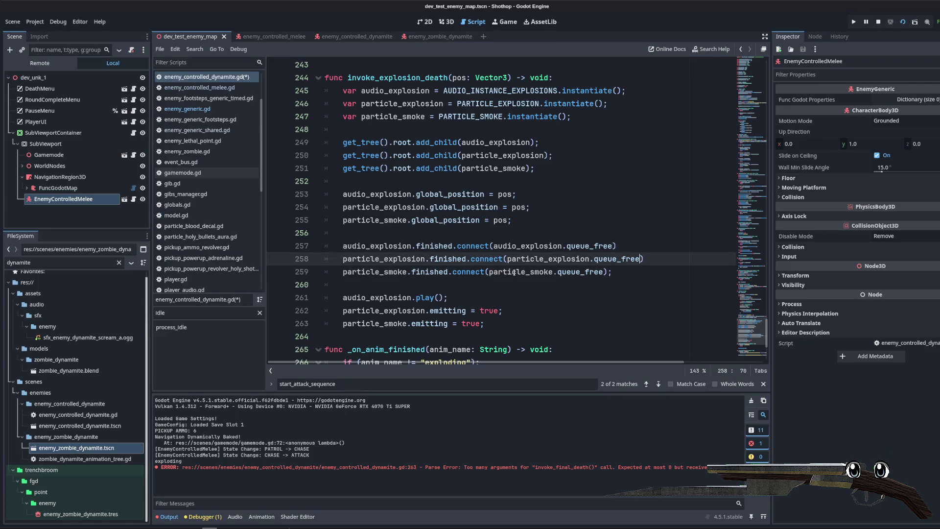
text(;)
key(Up)
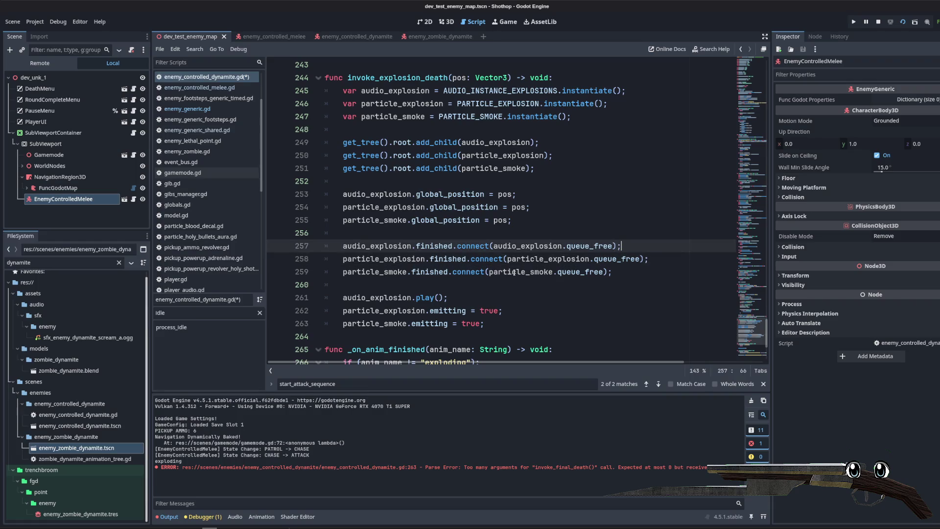
key(ctrl+s)
key(Up)
key(Up)
key(Up)
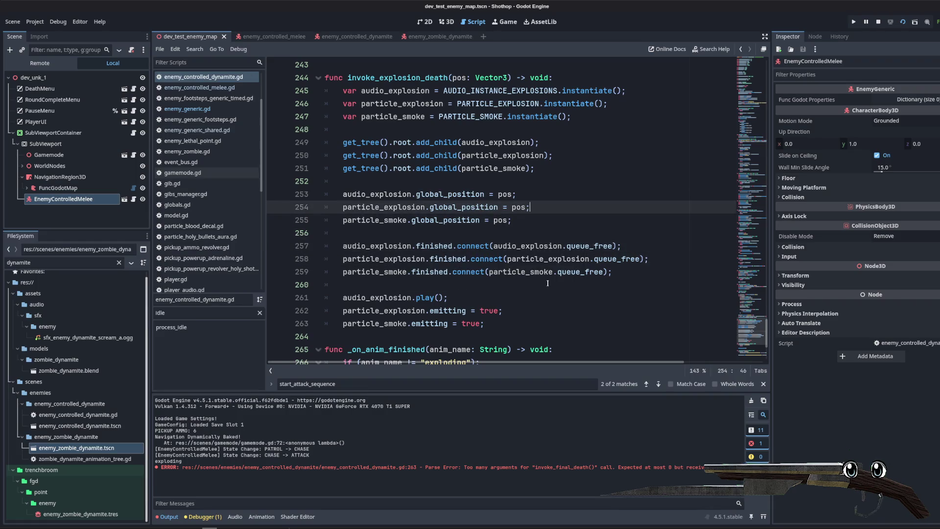
scroll(410, 99, up, 3)
key(Down)
key(Down)
scroll(409, 99, down, 5)
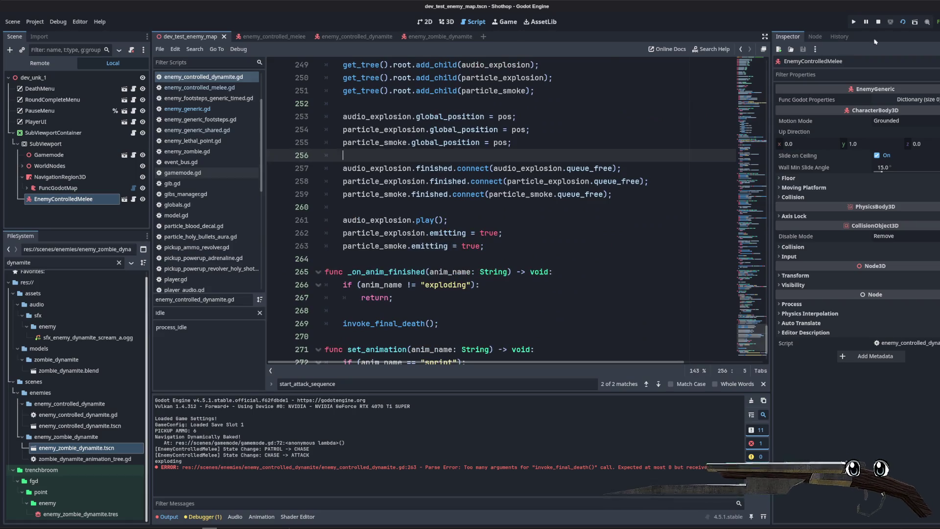
- Run the scene with F6, switch to gun 2, shoot a zombie, and restart the level
key(F6)
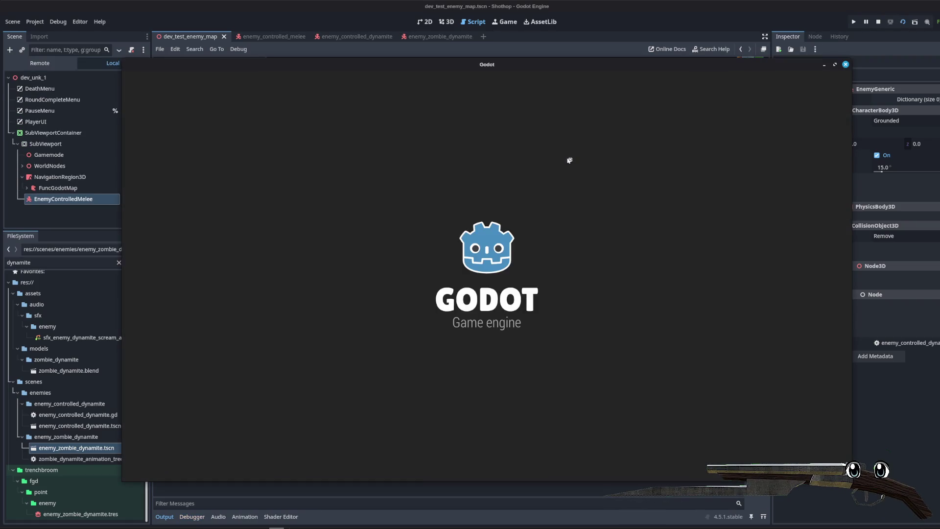
key(2)
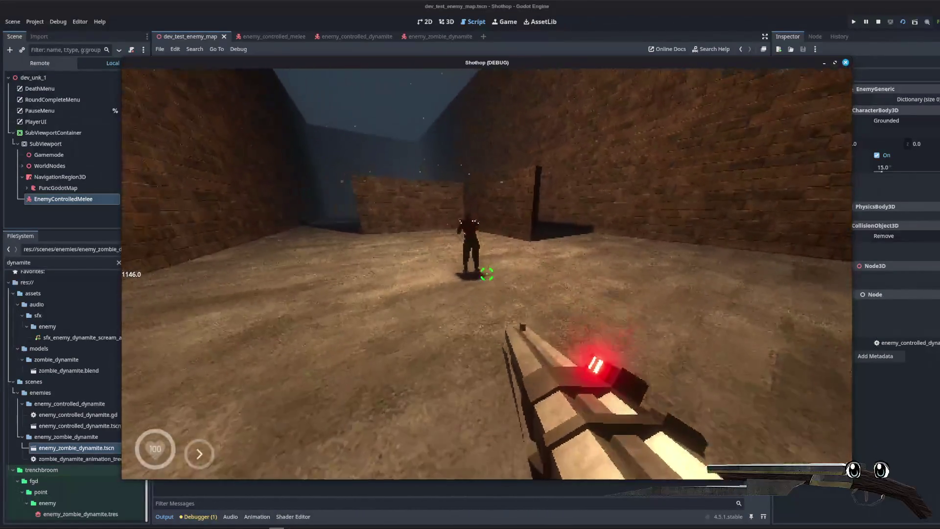
click(487, 275)
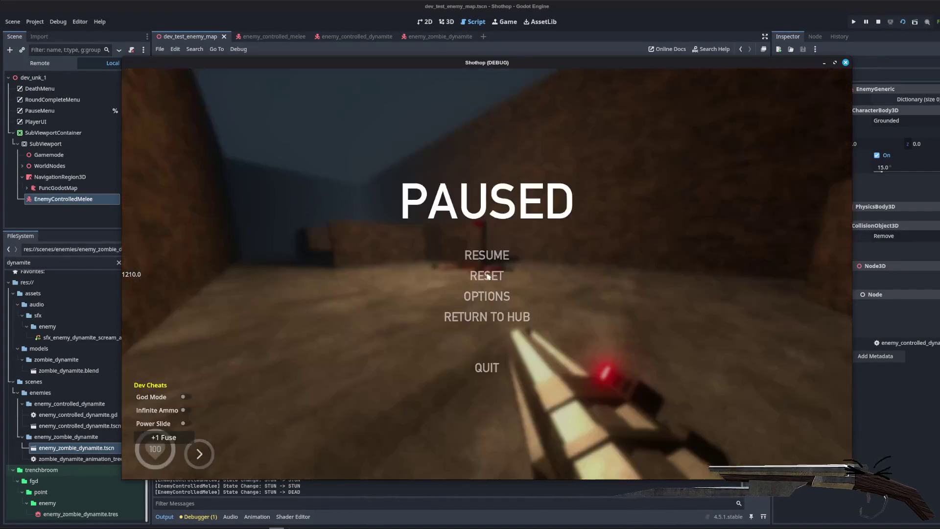
click(488, 277)
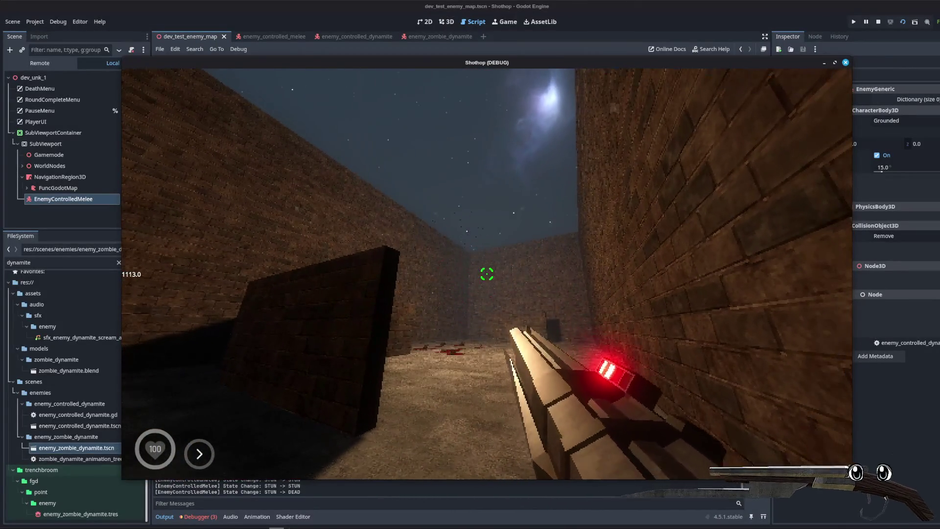
- Walk down the corridor, kill the dynamite zombie to see its explosion, then stop with F8
key(w)
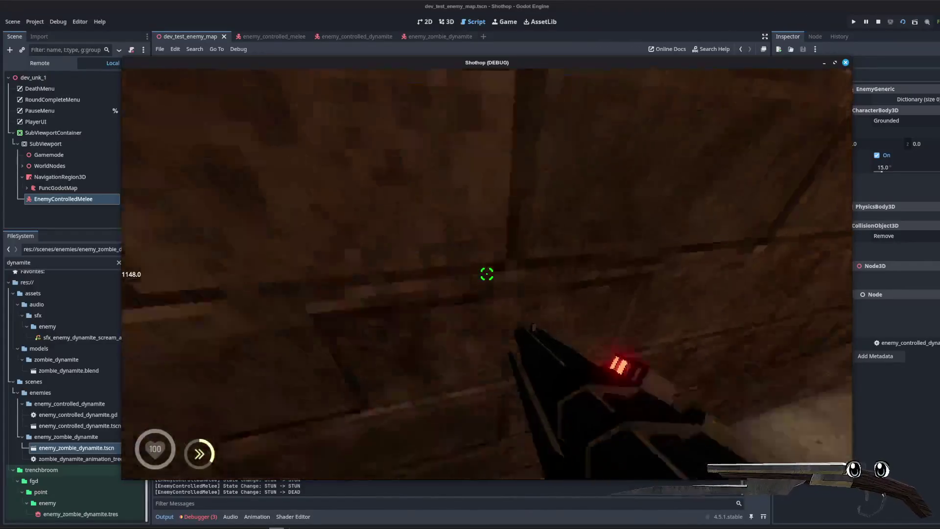
click(487, 274)
key(w)
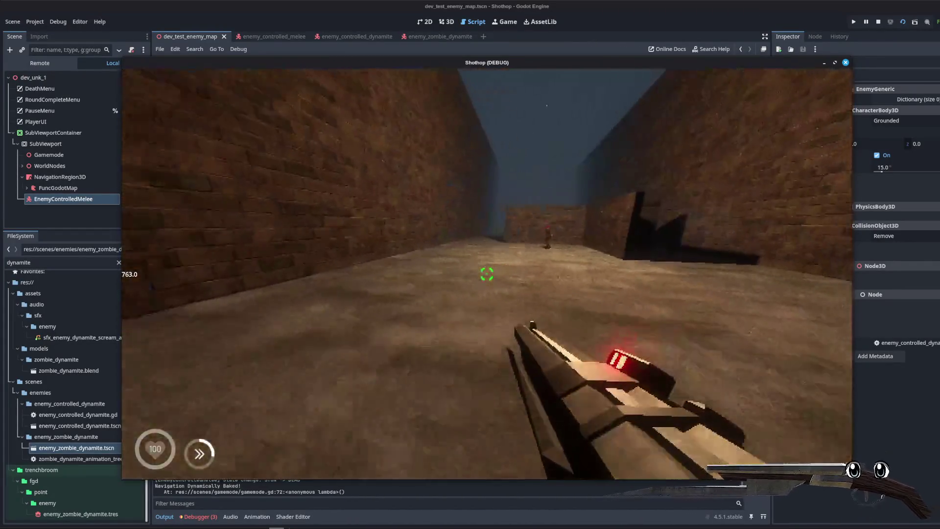
key(Escape)
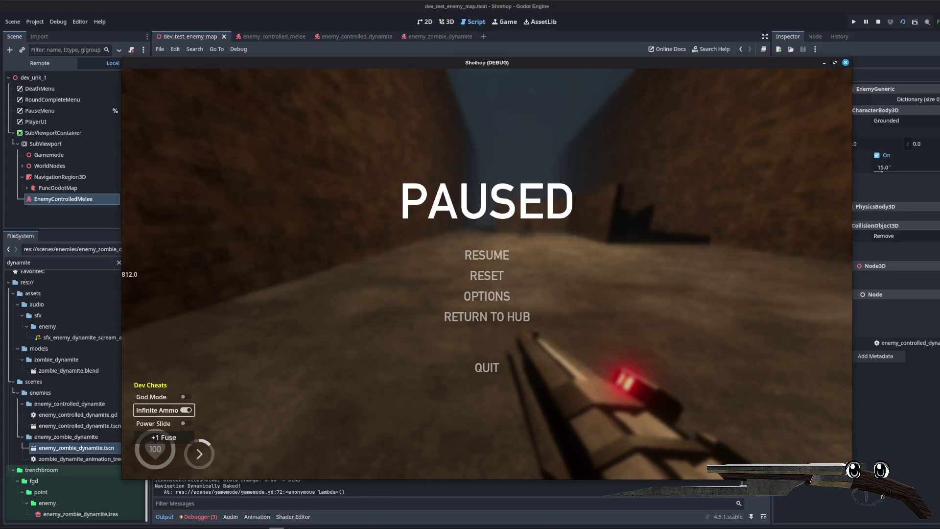
key(Escape)
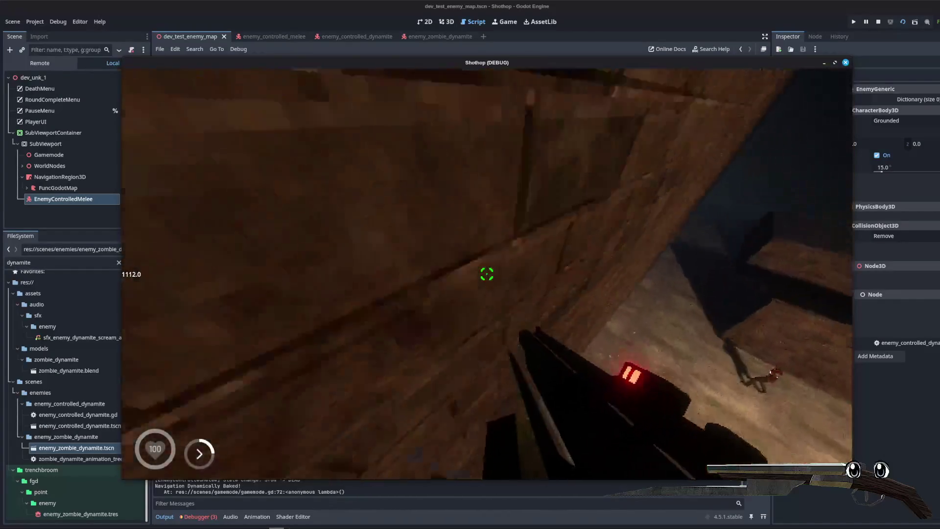
click(486, 273)
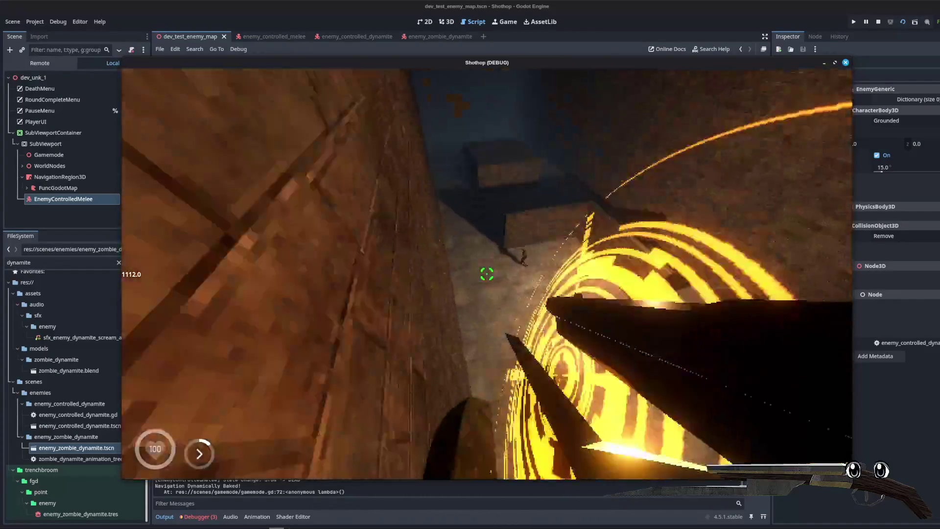
key(w)
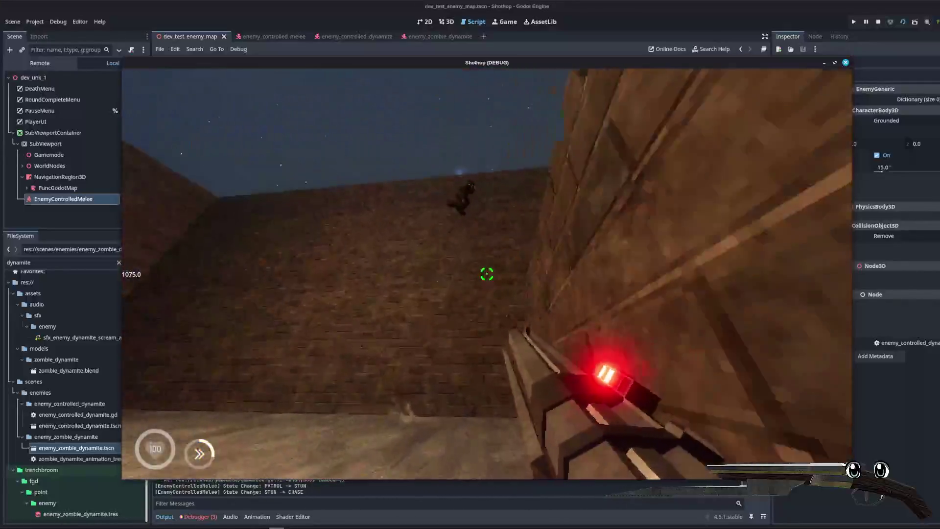
click(487, 274)
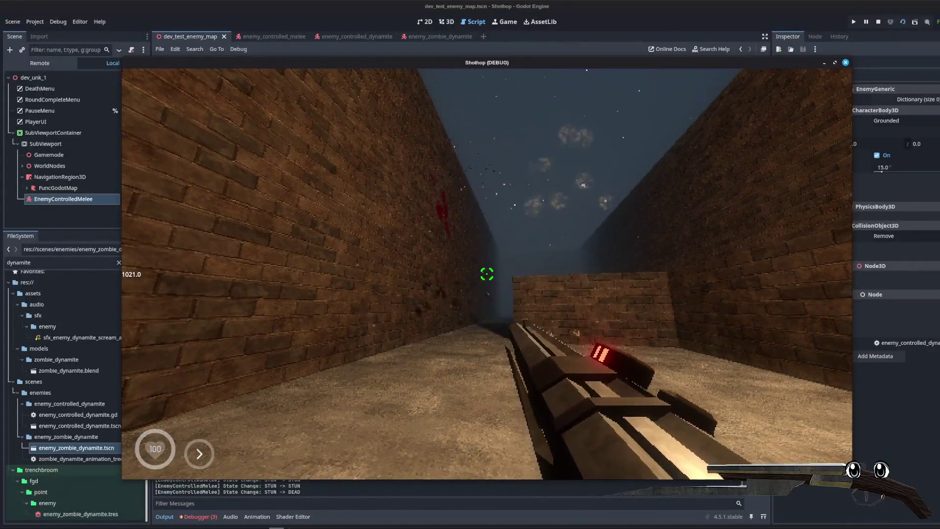
key(shift)
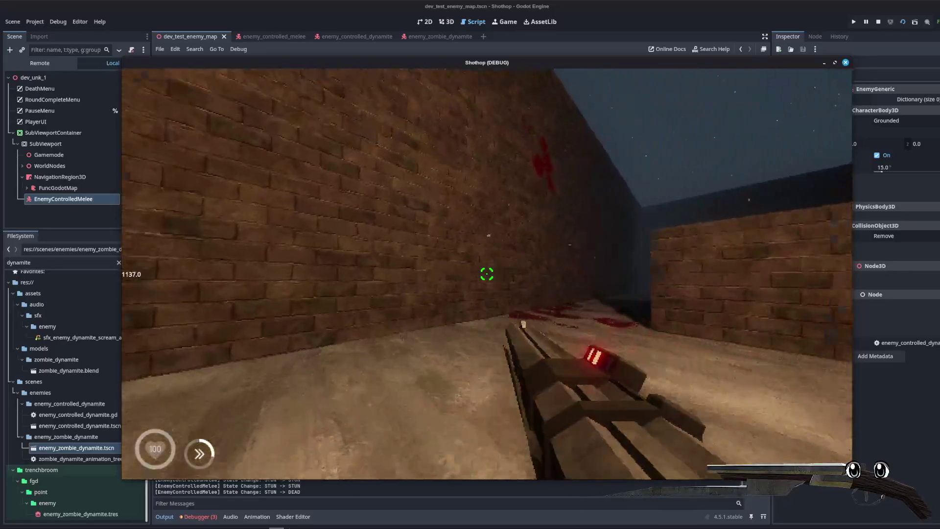
key(w)
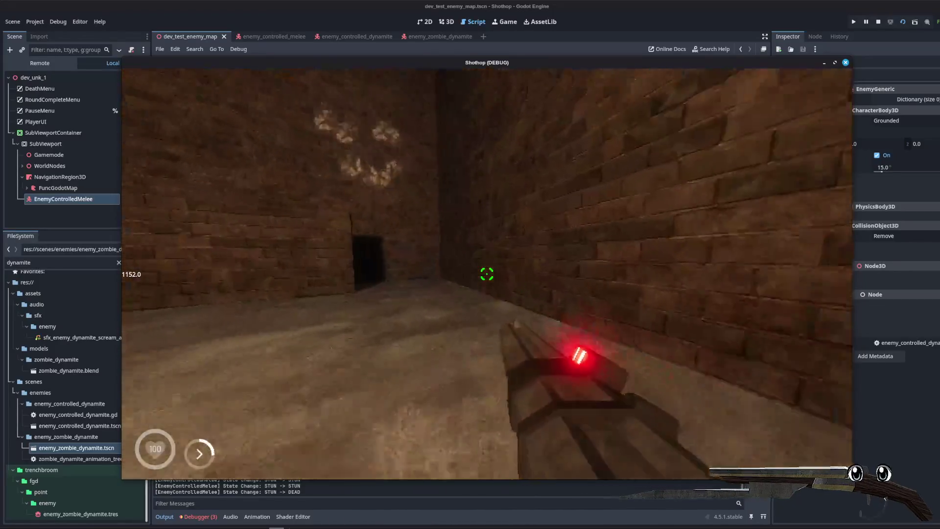
key(shift)
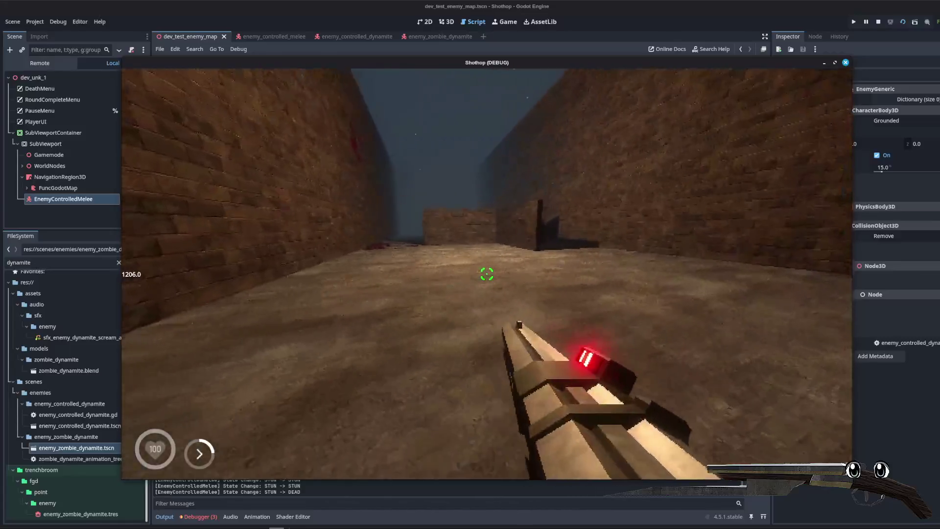
key(F8)
click(469, 233)
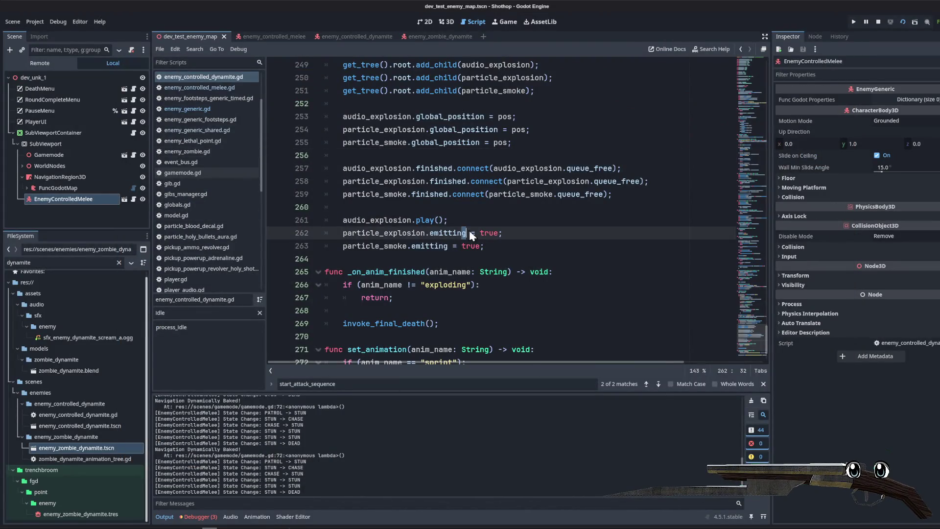
- Search the whole project for 'scorch' and open the scorch decal constant in decal_manager.gd
key(ctrl+shift+f)
text(scorch)
key(Return)
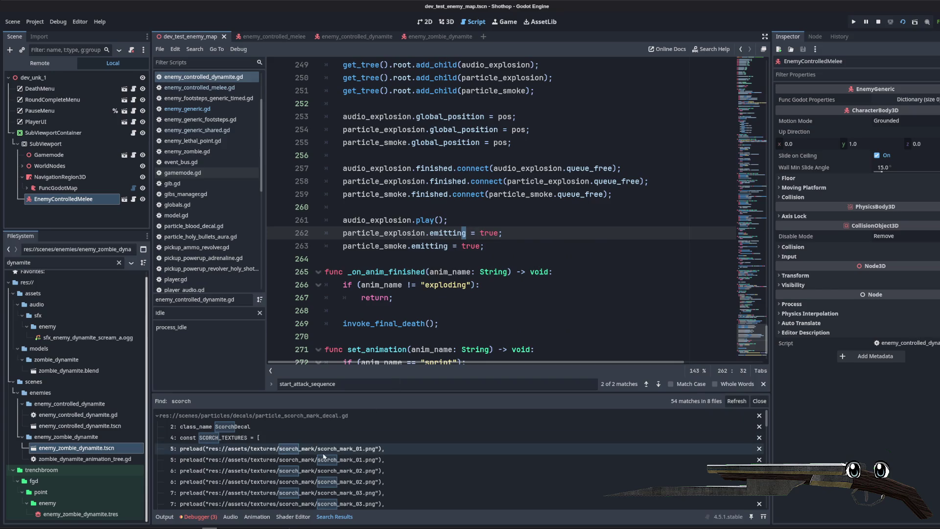
scroll(273, 447, down, 2)
scroll(284, 448, down, 3)
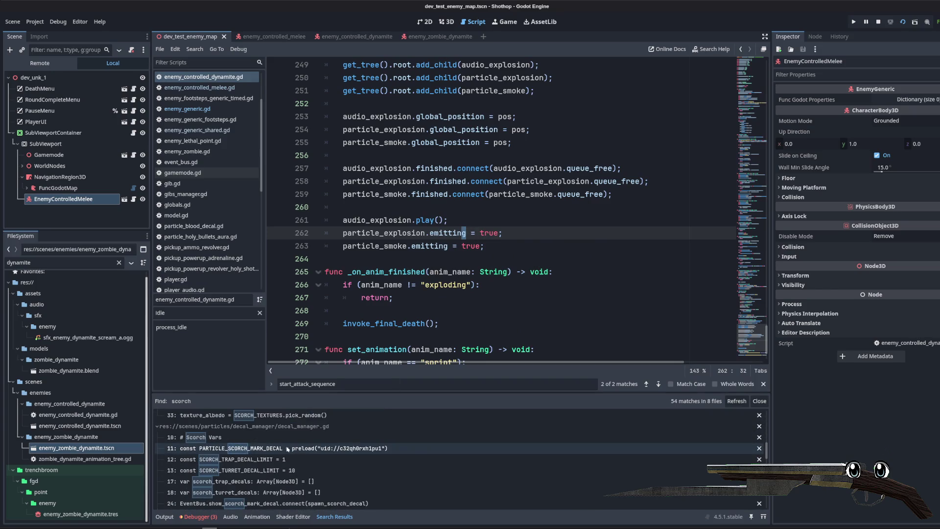
click(287, 448)
- Select the PARTICLE_SCORCH_MARK_DECAL preload line and find where decal_manager.gd uses the constant
drag(616, 194, 346, 195)
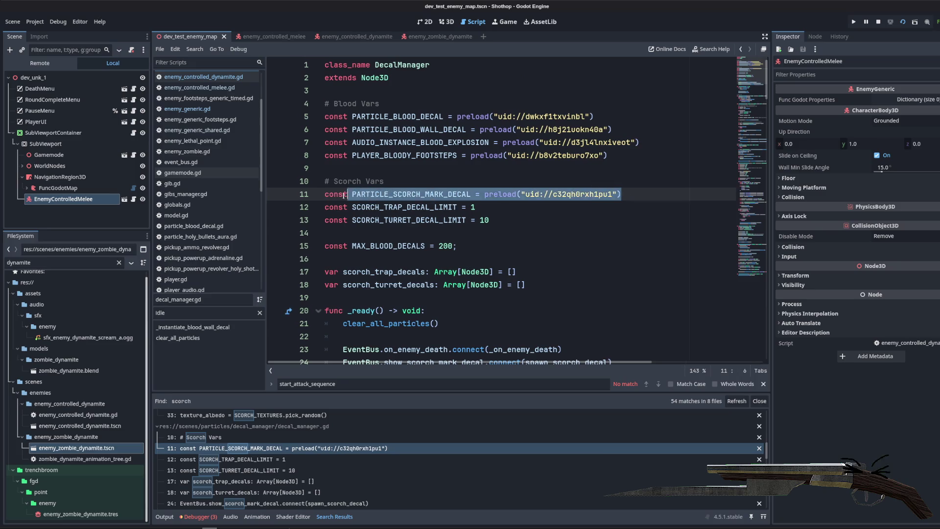
double_click(411, 195)
key(ctrl+f)
key(Return)
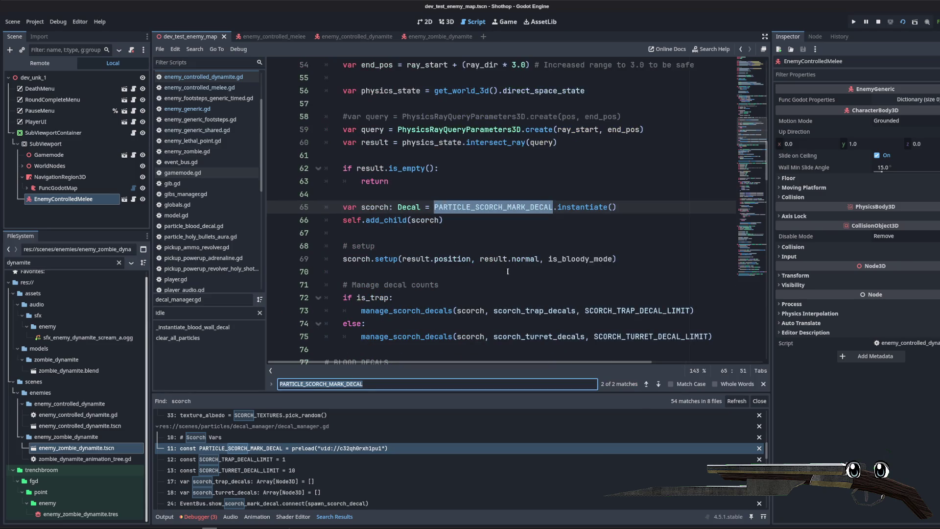
scroll(501, 253, down, 1)
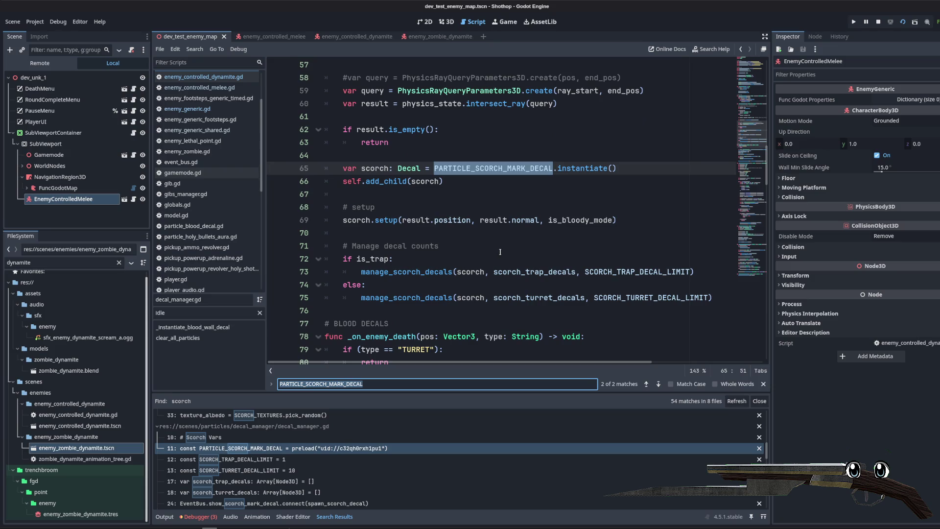
scroll(206, 98, up, 2)
- Paste the scorch decal preload constant below PARTICLE_SMOKE in enemy_controlled_dynamite.gd
click(203, 104)
scroll(542, 234, up, 8)
scroll(542, 235, up, 20)
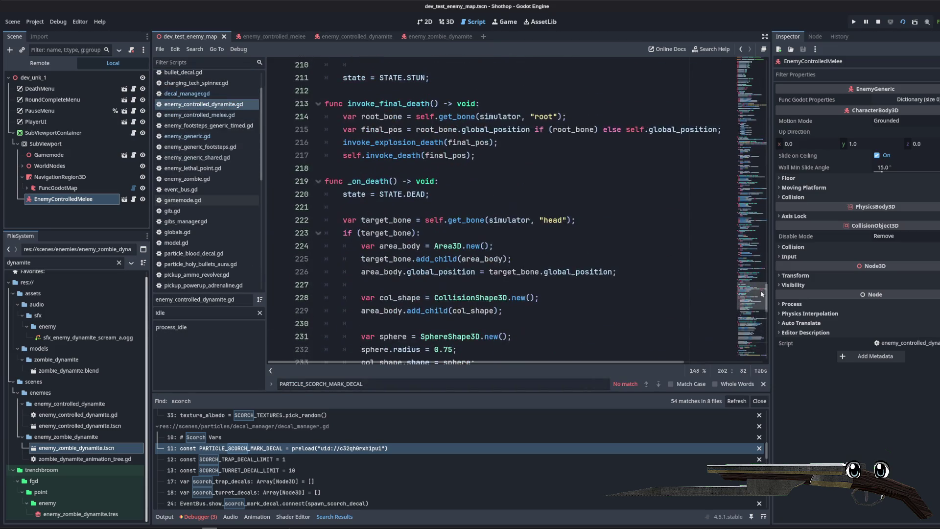
click(588, 131)
click(597, 142)
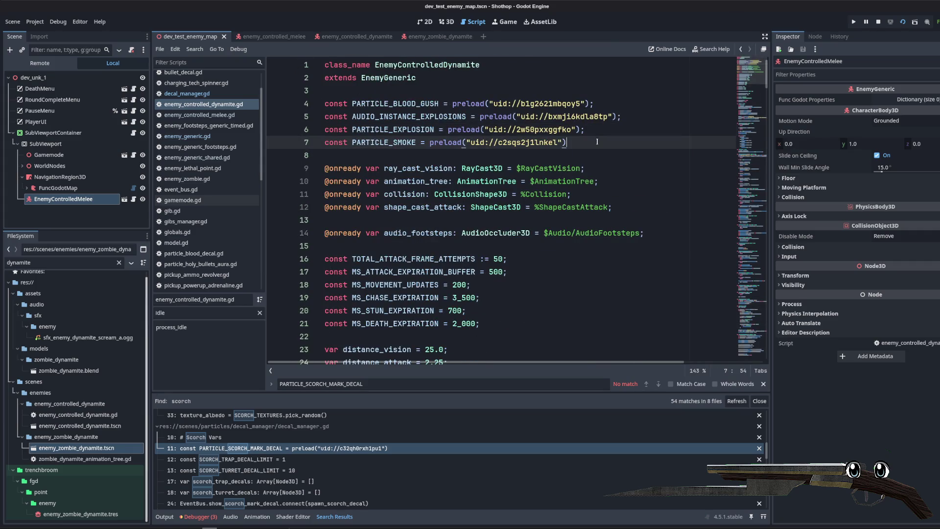
key(Return)
text(const PARTICLE_SCORCH_MARK_DECAL = preload("uid://c32qh0rxh1pu1"))
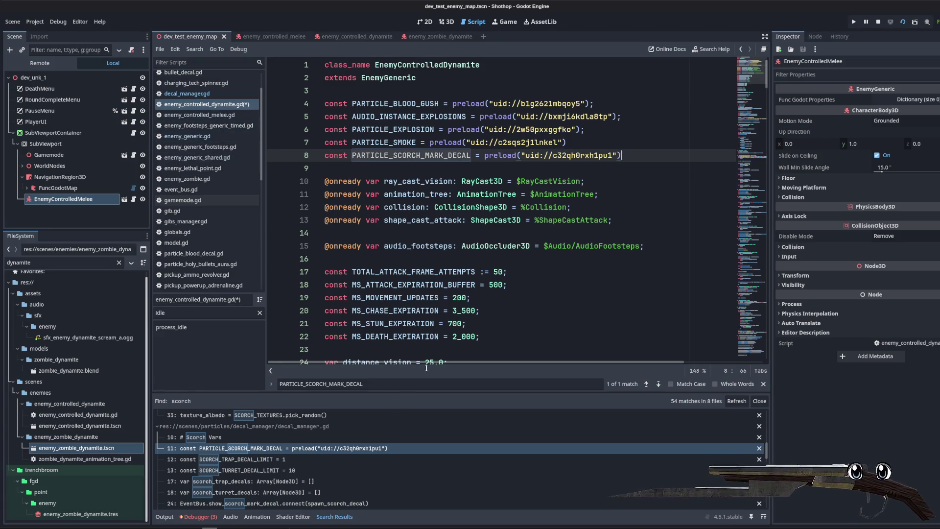
- In decal_manager.gd, follow the show_scorch_mark_decal signal connection to spawn_scorch_decal
click(328, 453)
scroll(392, 220, up, 2)
scroll(392, 221, down, 2)
click(421, 259)
click(422, 237)
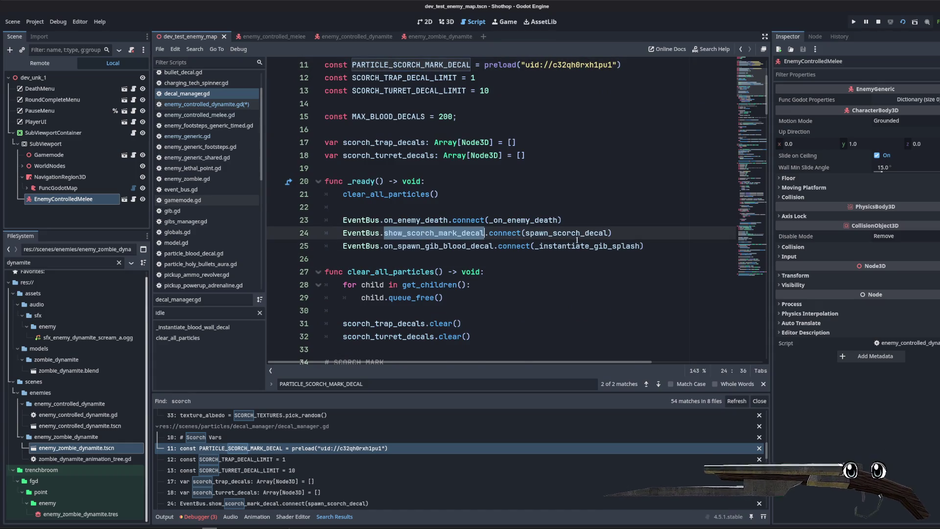
ctrl+click(578, 233)
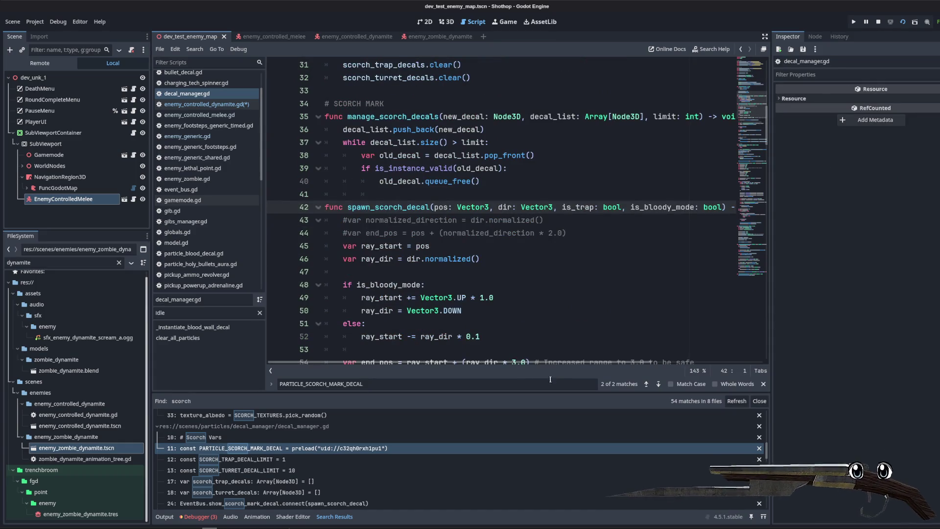
key(Escape)
- Inspect spawn_scorch_decal's ray direction code before returning to the dynamite zombie script
drag(770, 312, 856, 312)
click(581, 233)
scroll(581, 232, down, 2)
click(581, 196)
click(530, 182)
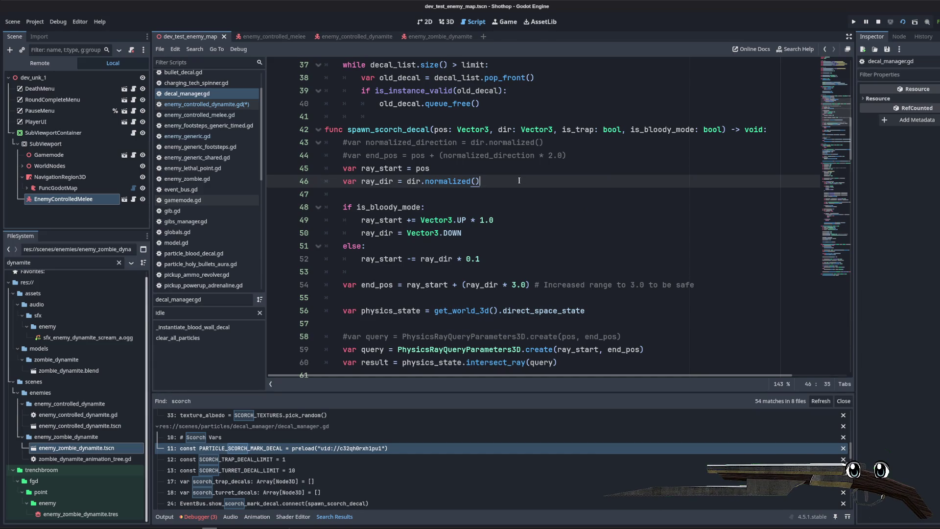
click(206, 105)
scroll(536, 160, down, 9)
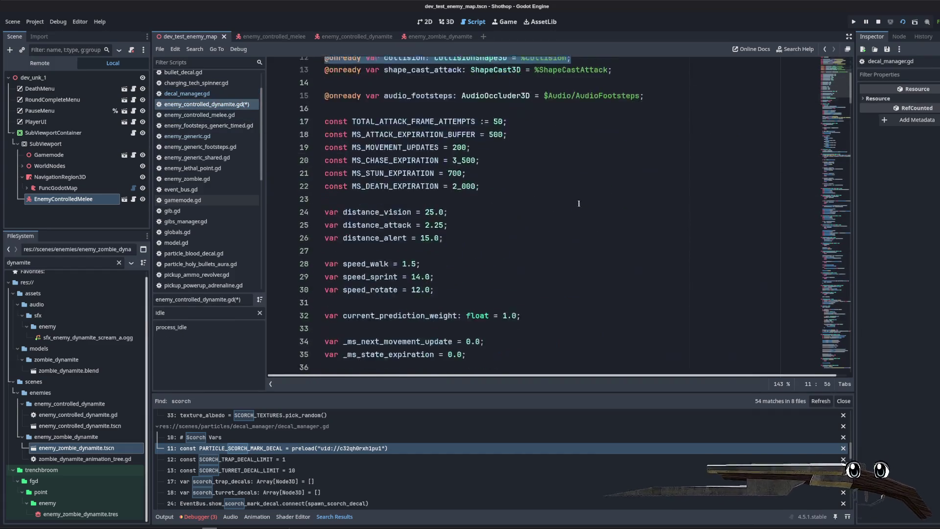
- Review the invoke_final_death call and invoke_explosion_death header in enemy_controlled_dynamite.gd
mouse_move(848, 110)
mouse_down()
mouse_move(822, 304)
mouse_move(828, 370)
mouse_up()
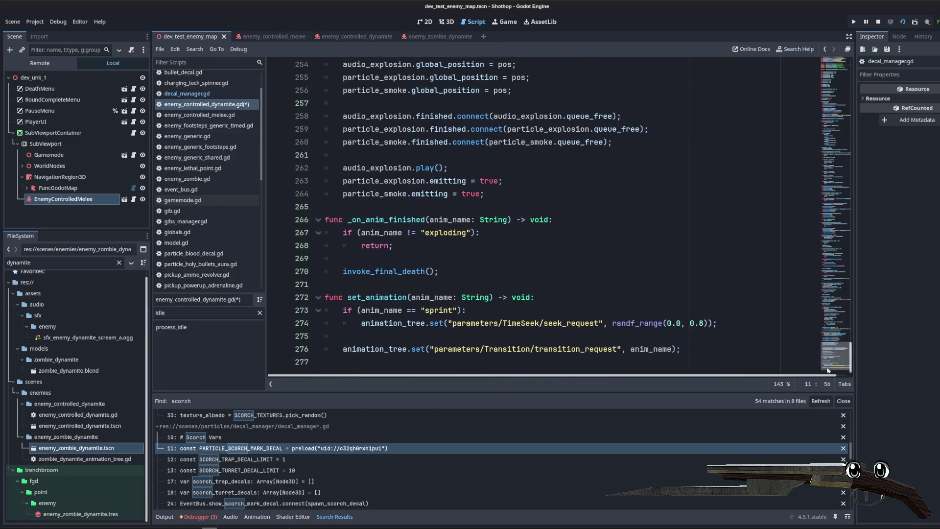
click(546, 275)
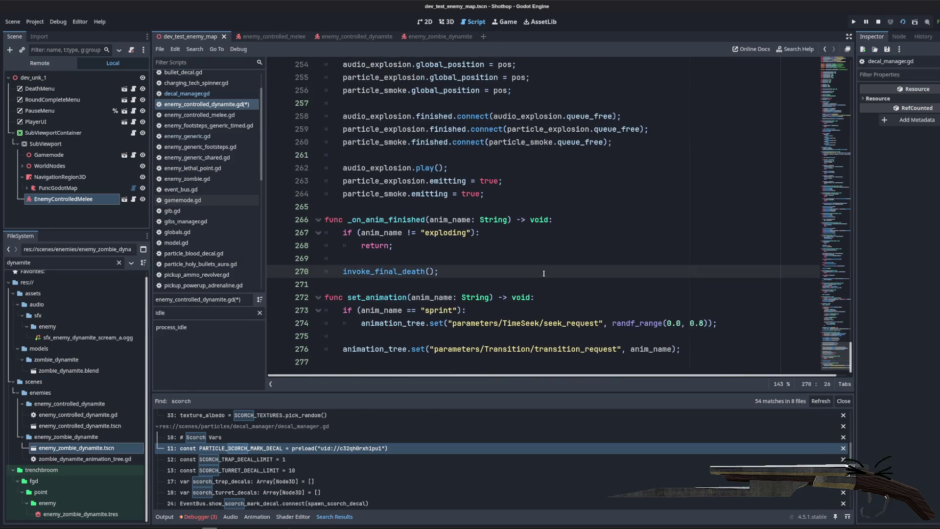
scroll(544, 274, up, 3)
click(544, 209)
scroll(544, 208, up, 4)
click(544, 221)
scroll(544, 223, up, 3)
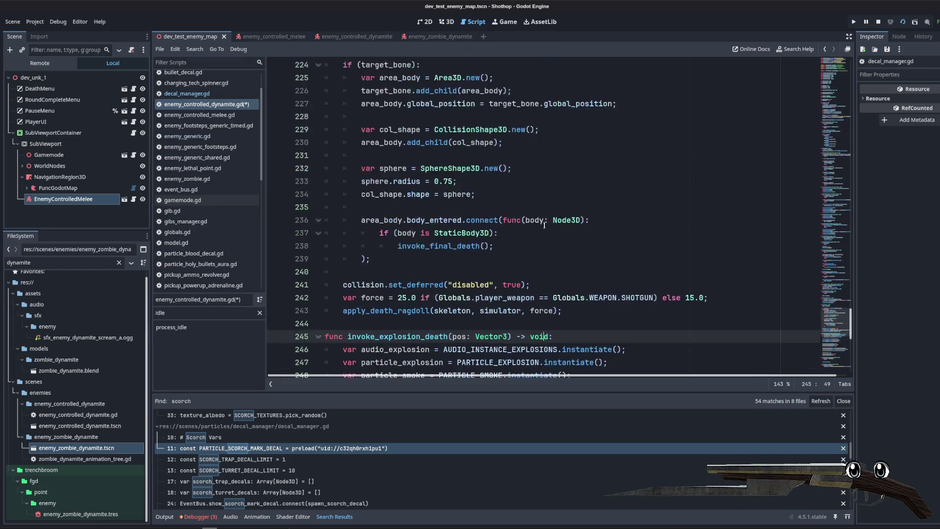
scroll(544, 224, up, 5)
scroll(537, 230, down, 3)
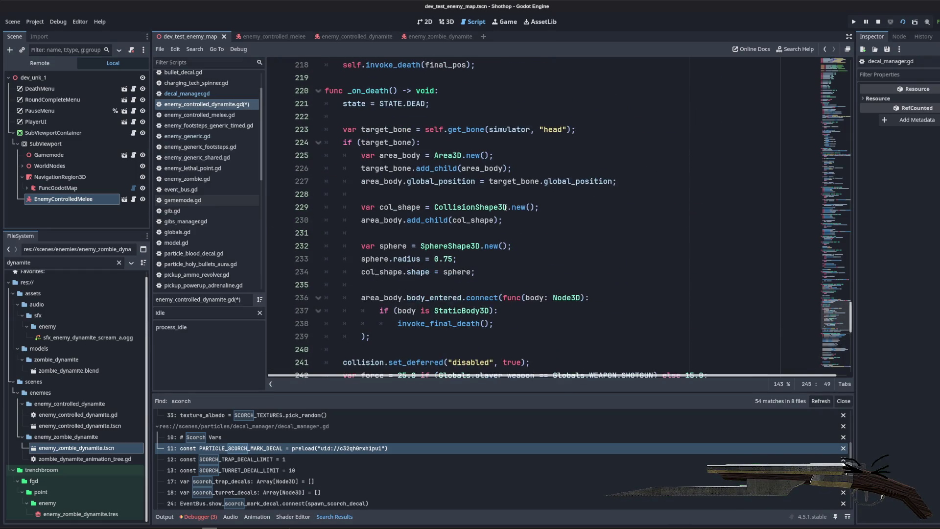
scroll(381, 152, down, 2)
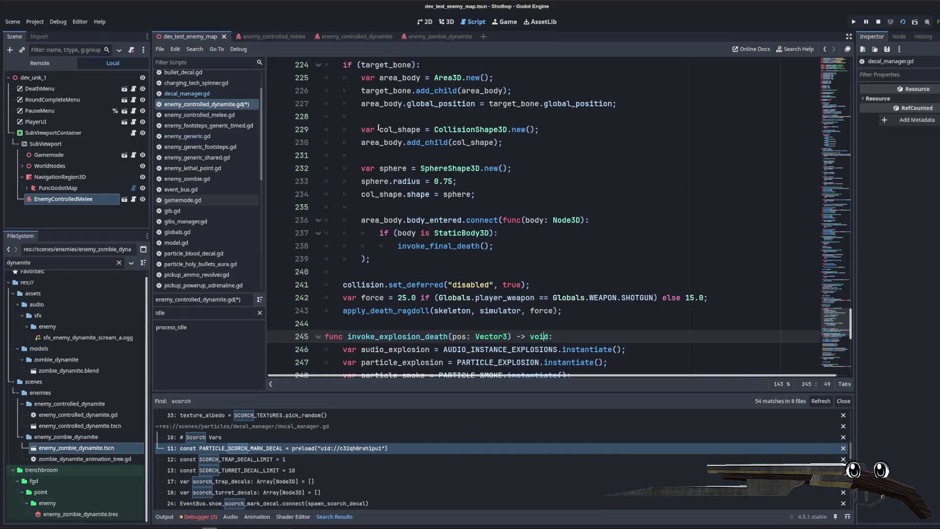
scroll(379, 128, down, 3)
key(Up)
key(Up)
key(Up)
- Look up the apply_death_ragdoll definition and its impulse loop, then return to the dynamite script
double_click(382, 194)
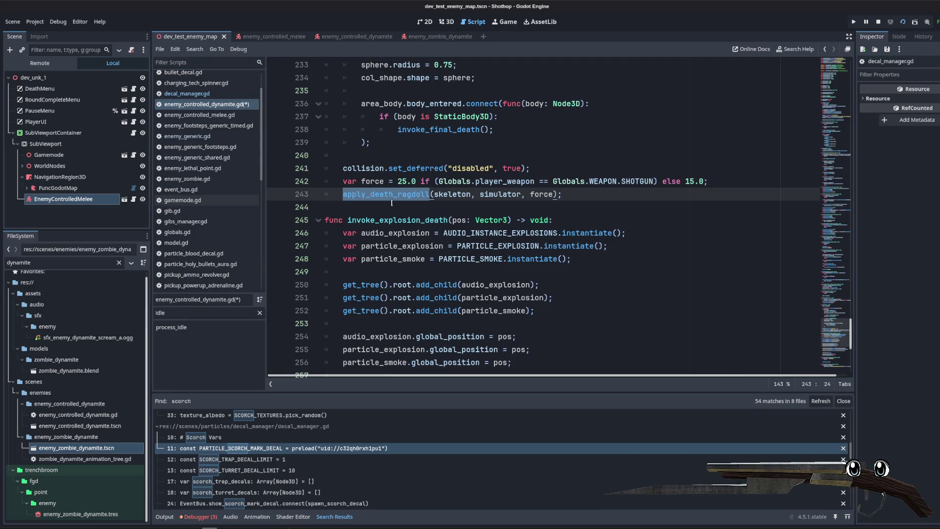
ctrl+click(387, 194)
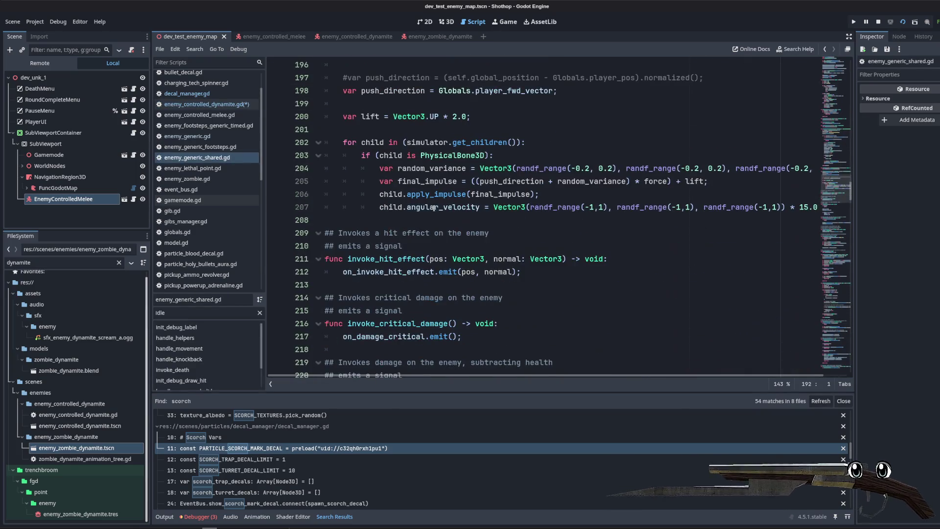
click(481, 225)
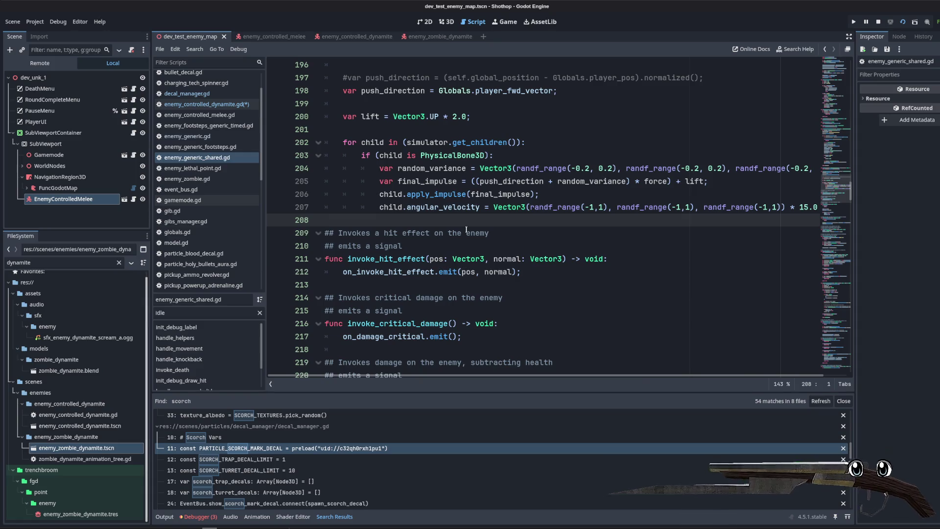
scroll(466, 230, up, 4)
click(201, 107)
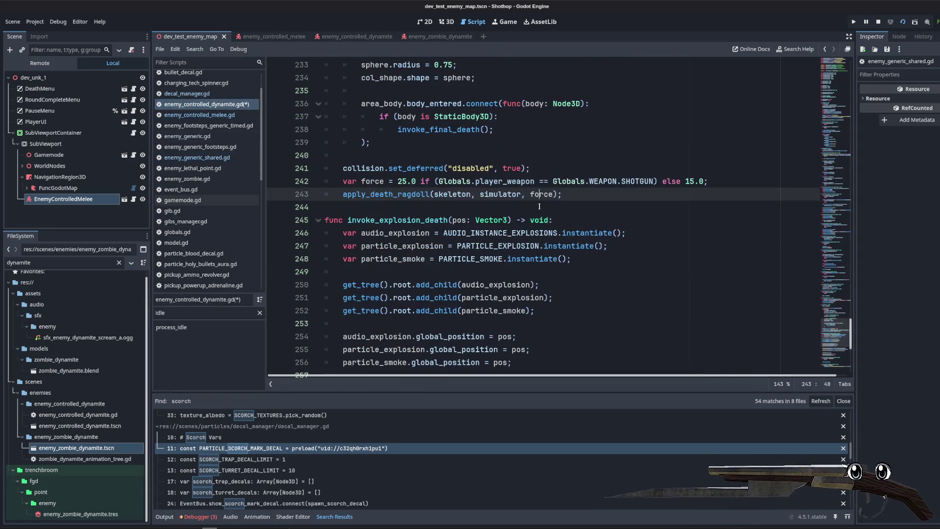
- Locate the invoke_explosion_death and invoke_final_death function names around line 208
scroll(423, 220, up, 4)
scroll(372, 156, down, 6)
click(364, 142)
double_click(364, 142)
scroll(525, 249, up, 15)
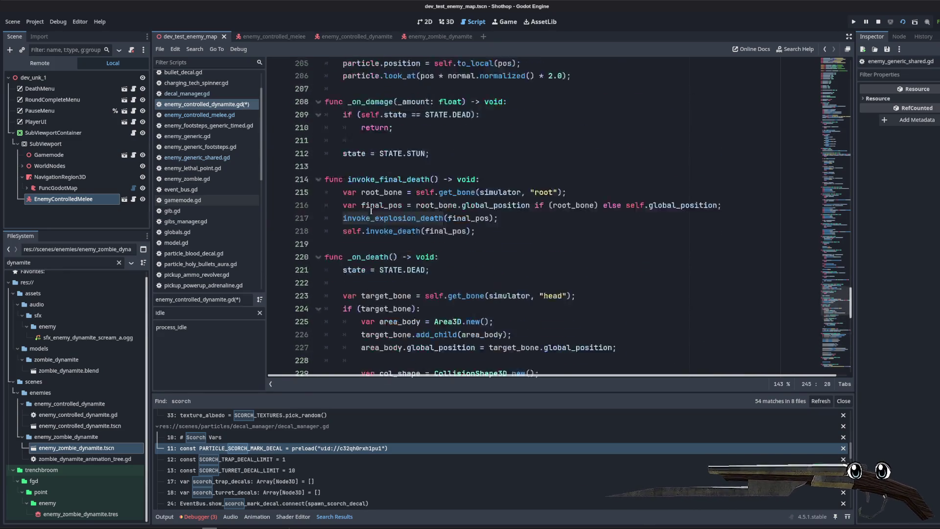
click(525, 249)
scroll(525, 249, down, 4)
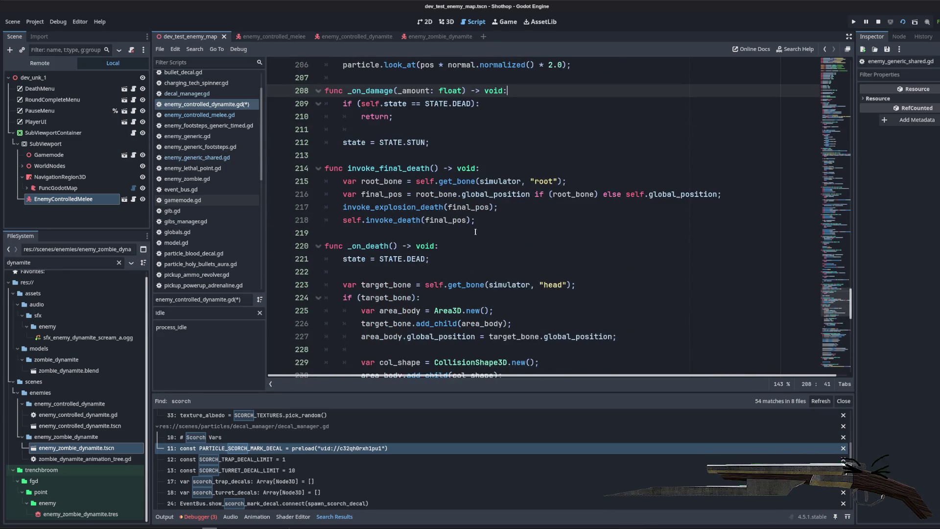
scroll(475, 232, up, 7)
scroll(475, 231, down, 5)
double_click(381, 248)
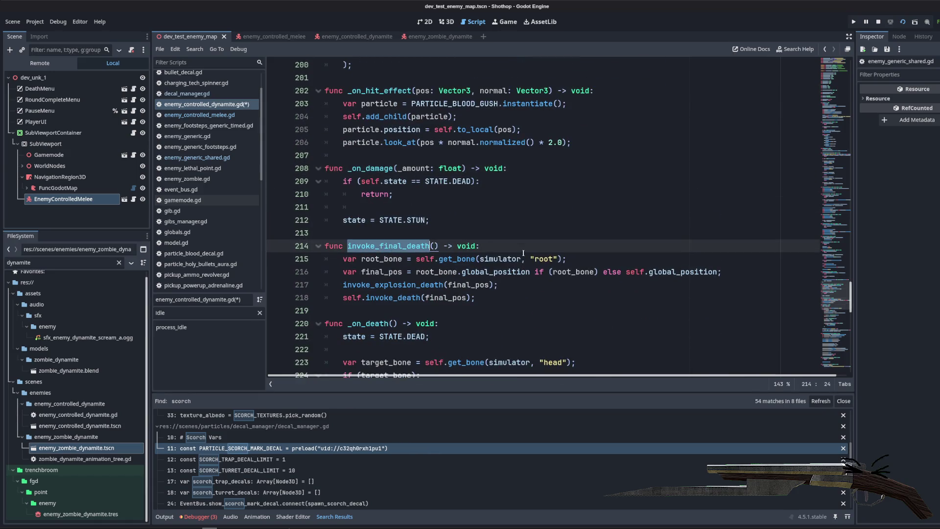
- Scroll back to the top and save enemy_controlled_dynamite.gd
scroll(514, 255, up, 9)
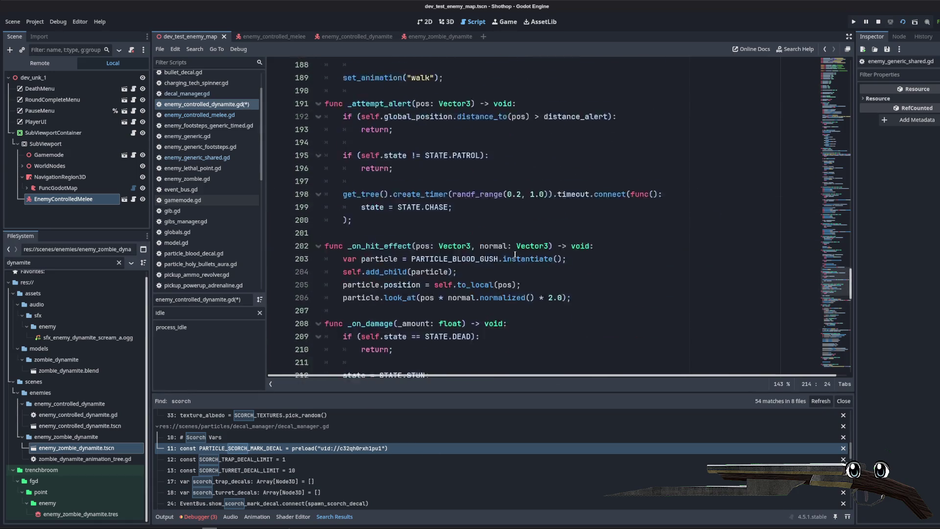
scroll(512, 254, up, 4)
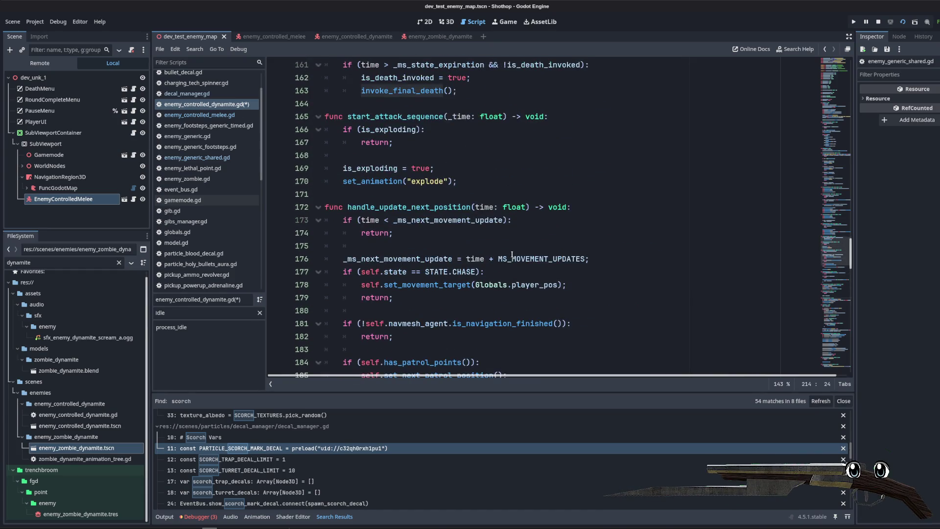
scroll(512, 255, up, 4)
scroll(512, 254, up, 5)
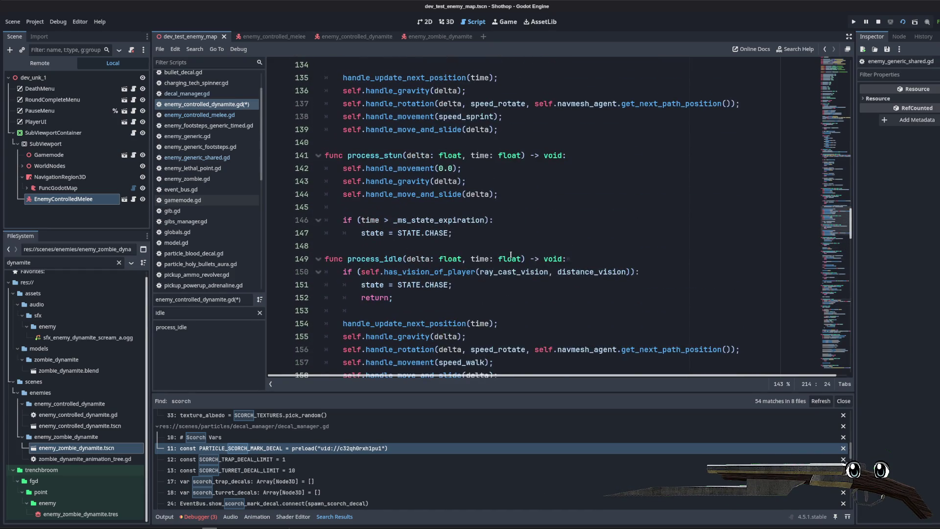
scroll(511, 254, up, 15)
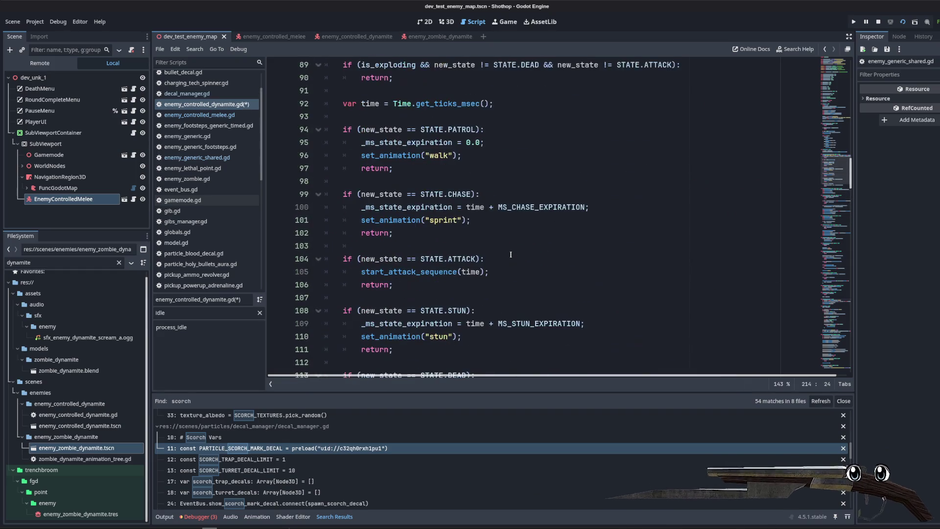
scroll(511, 255, up, 4)
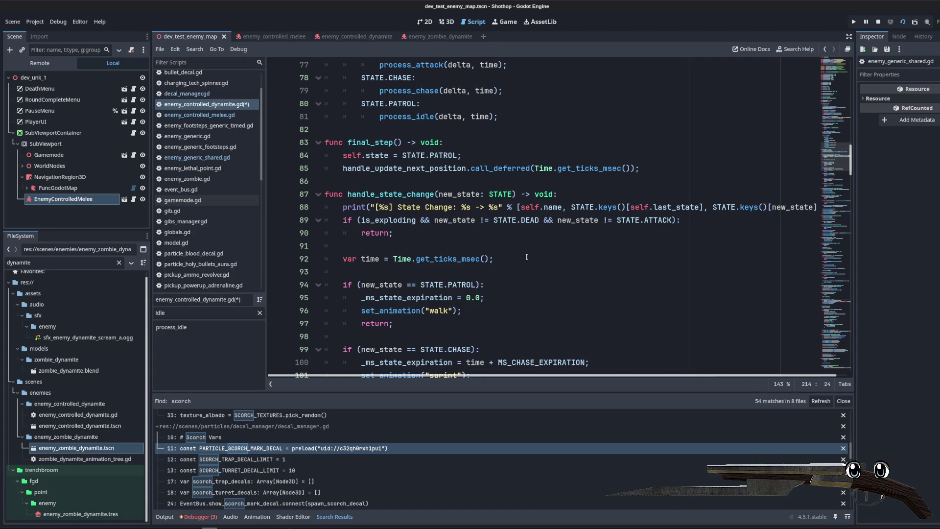
key(ctrl+s)
- View enemy_zombie_dynamite in 3D, deselect enemy_controlled_dynamite's AnimationTree, and return to the Script editor
click(431, 36)
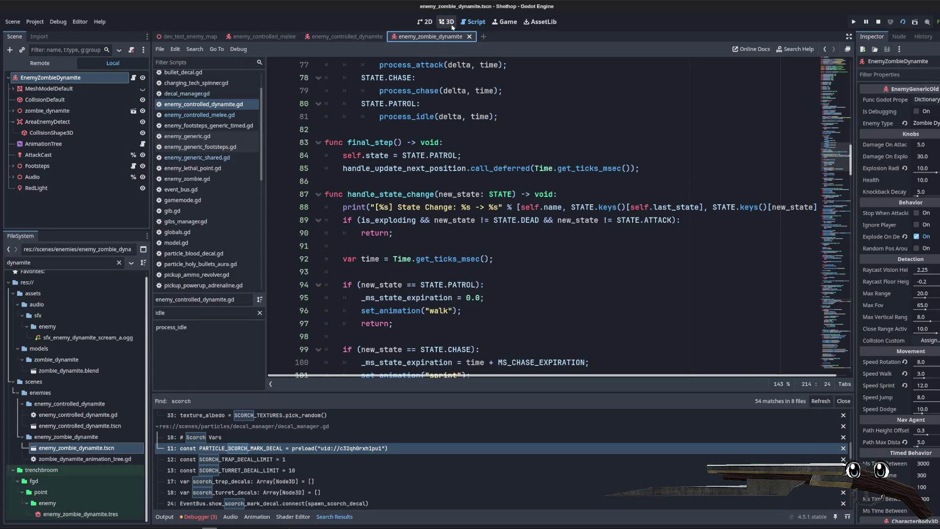
click(453, 26)
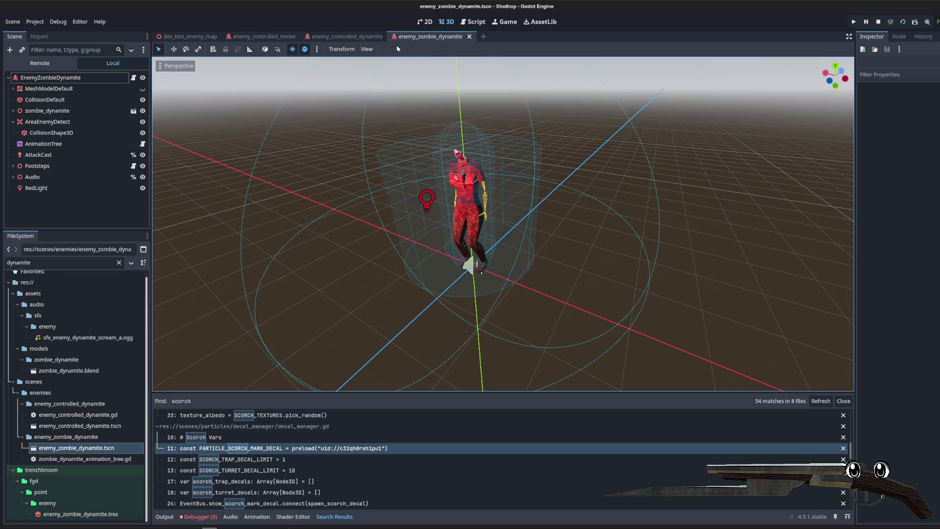
click(345, 36)
click(426, 36)
click(346, 37)
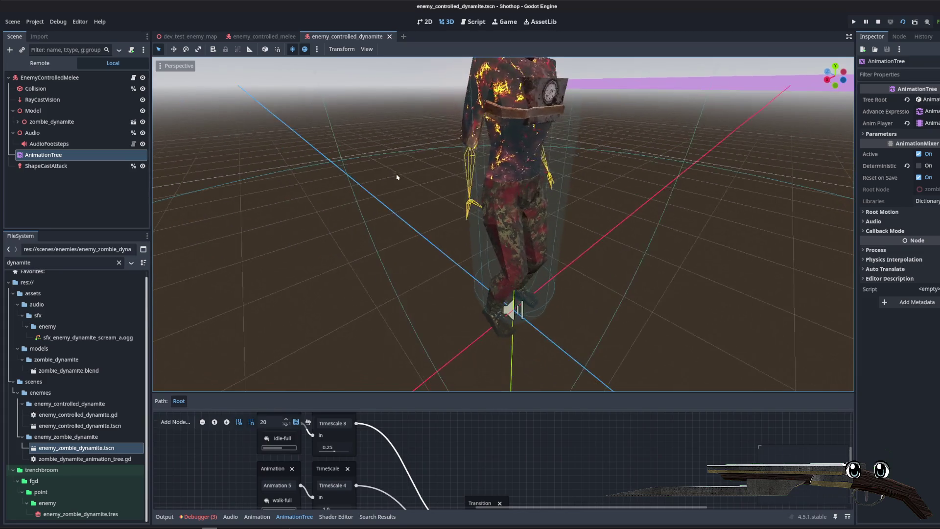
click(71, 187)
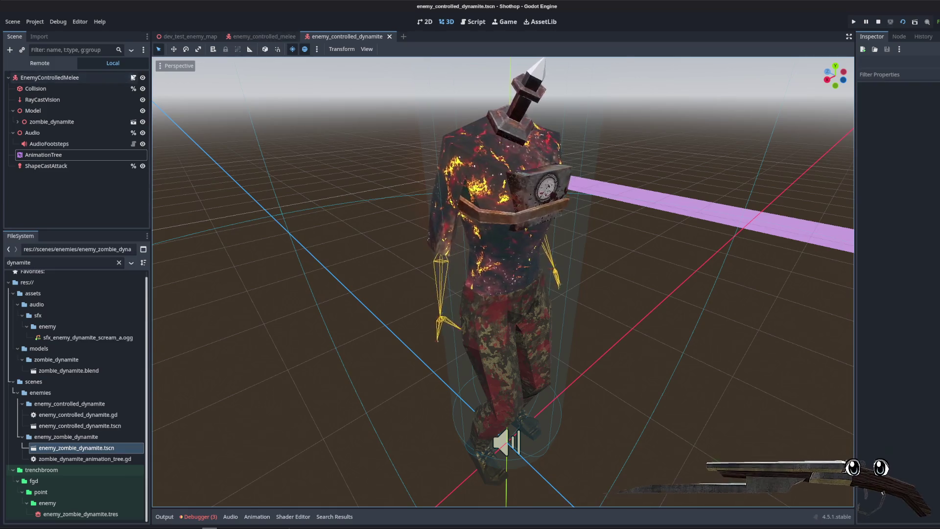
key(ctrl+F3)
scroll(569, 212, down, 10)
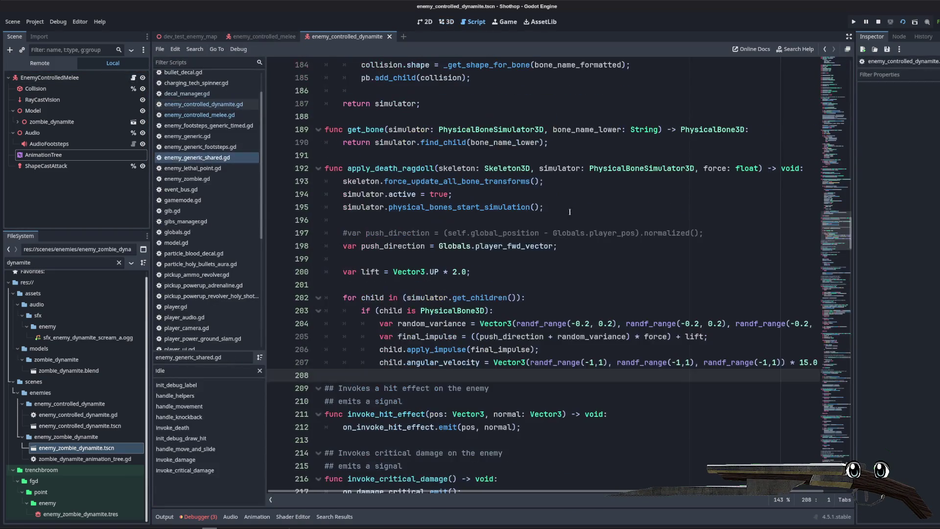
- Search enemy_controlled_dynamite.gd for 'area'
key(ctrl+f)
text(area)
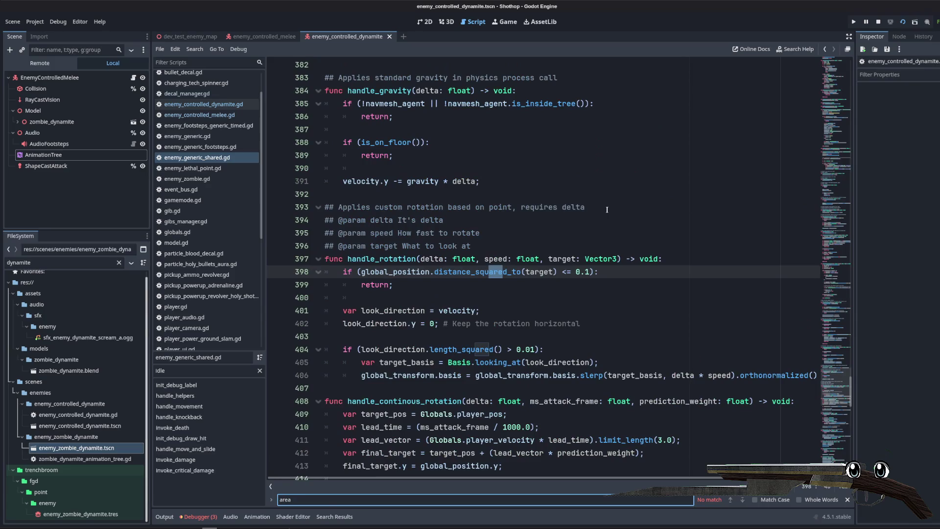
click(239, 115)
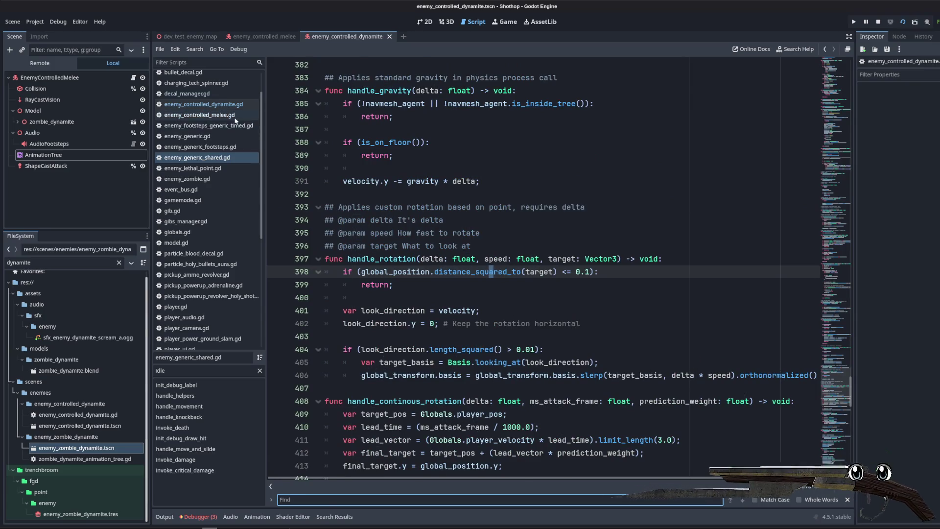
click(238, 105)
key(ctrl+f)
text(area)
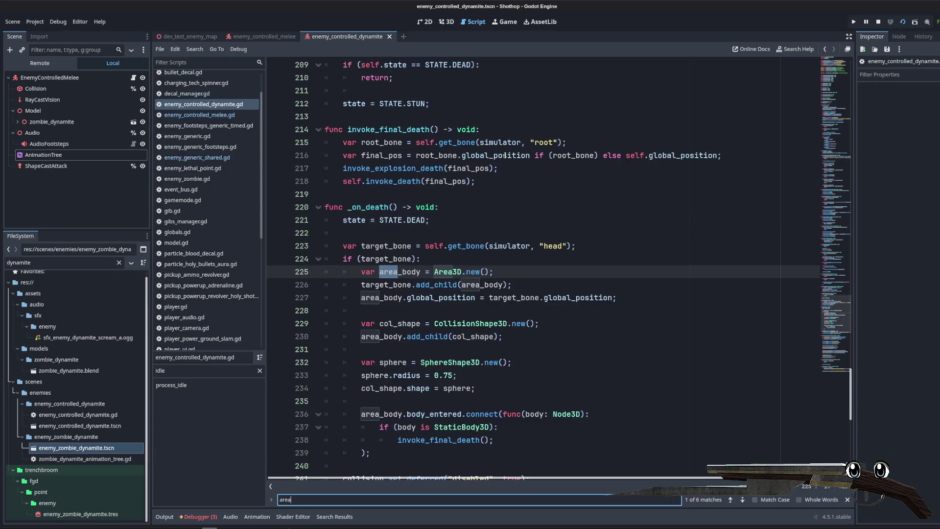
- Select and review the area body setup lines ending at line 225
scroll(447, 175, down, 3)
drag(359, 156, 616, 182)
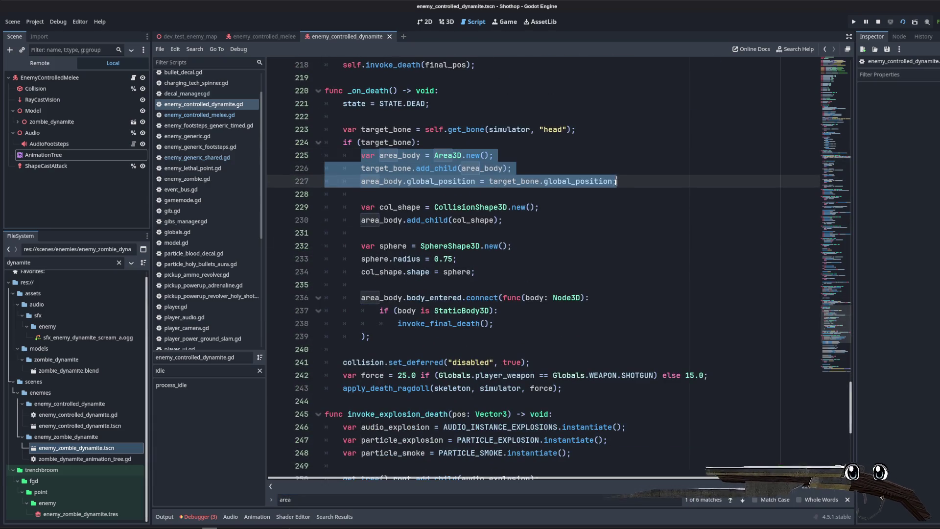
click(422, 142)
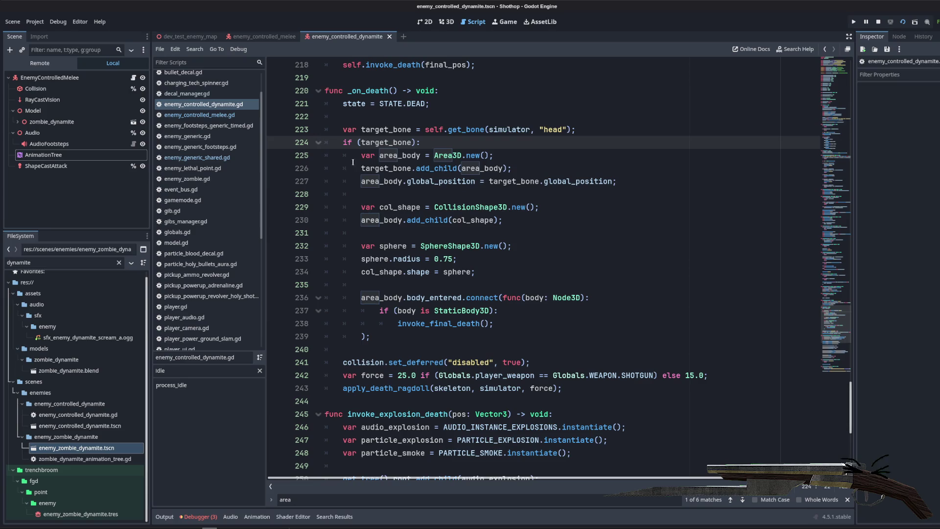
drag(353, 162, 617, 181)
click(590, 162)
scroll(565, 204, down, 2)
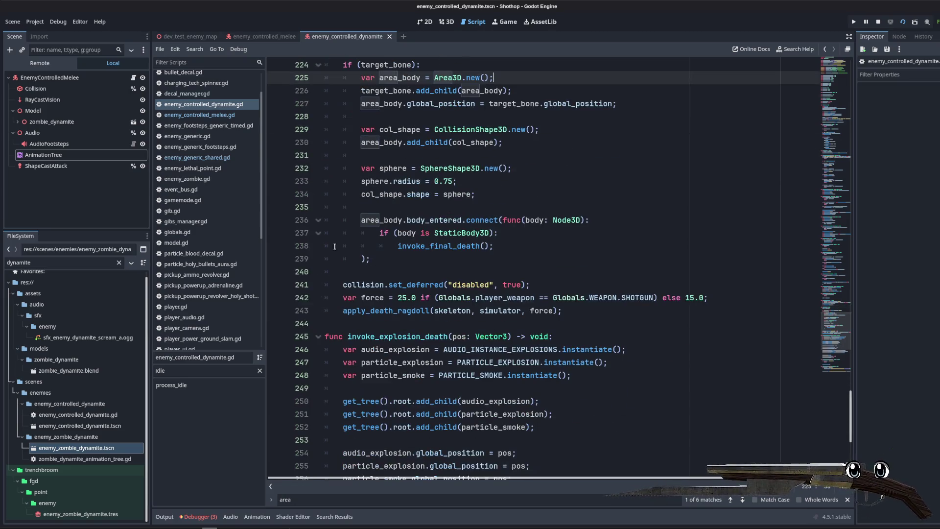
- Inspect the body_entered code and the invoke_final_death call on lines 235-238
click(419, 222)
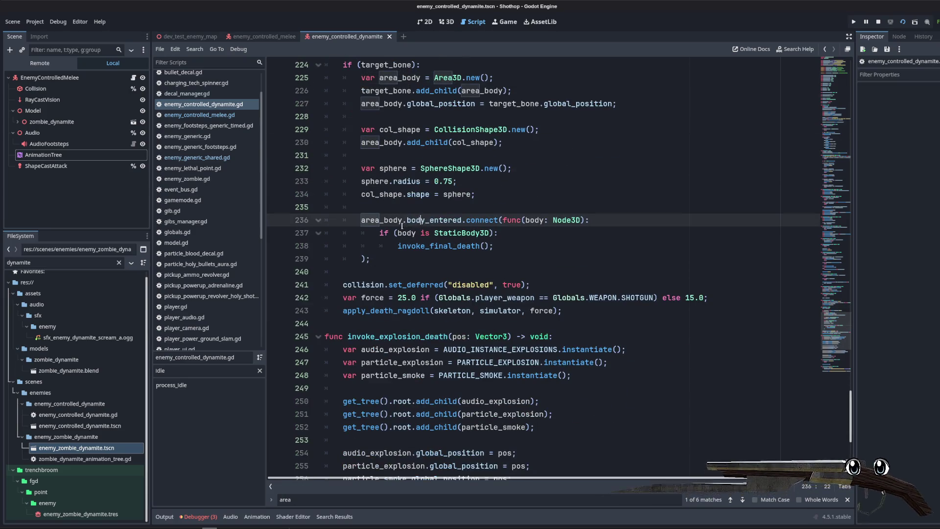
click(553, 210)
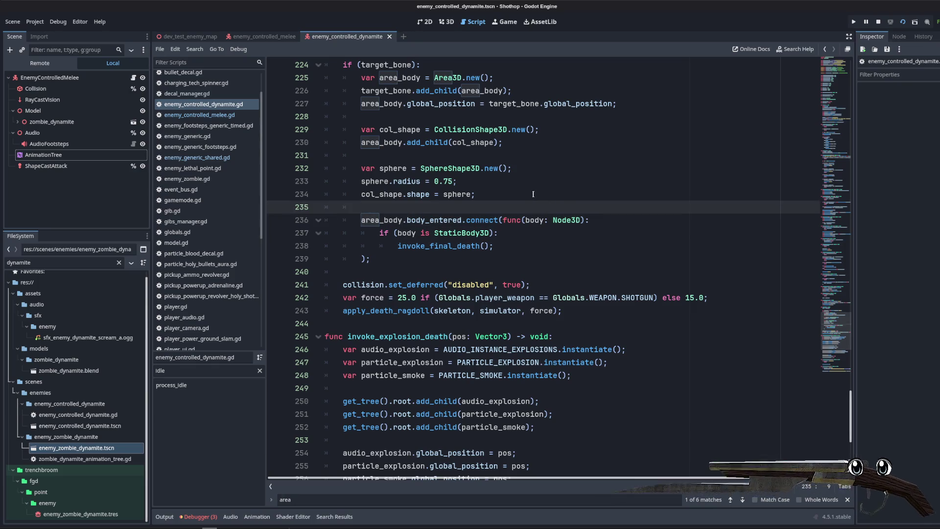
click(548, 243)
key(Up)
key(Up)
key(Up)
click(546, 240)
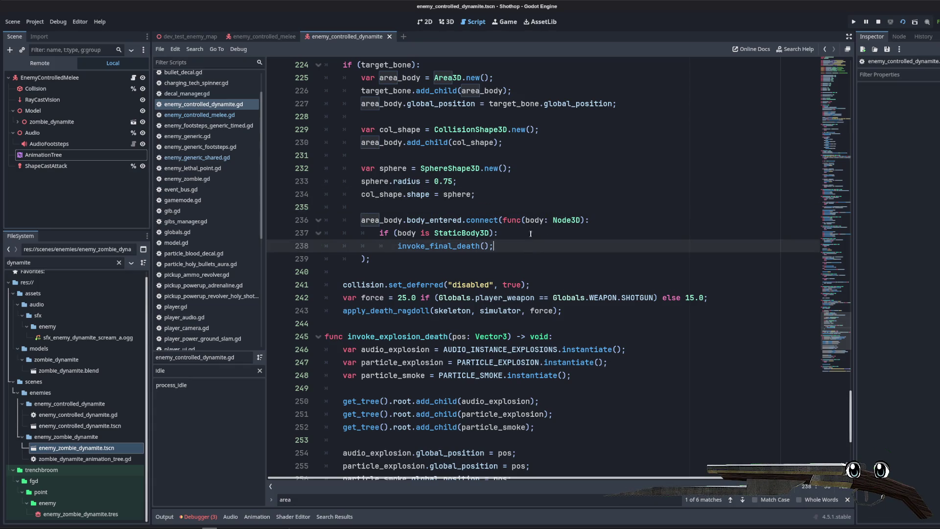
key(Up)
key(Up)
key(Up)
scroll(541, 229, down, 2)
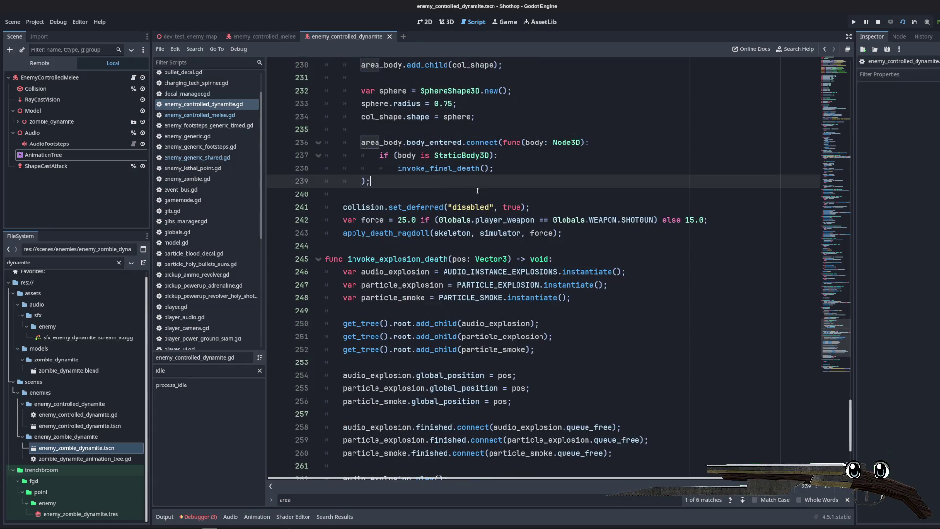
- Follow invoke_final_death into the invoke_explosion_death definition
double_click(441, 168)
ctrl+click(447, 169)
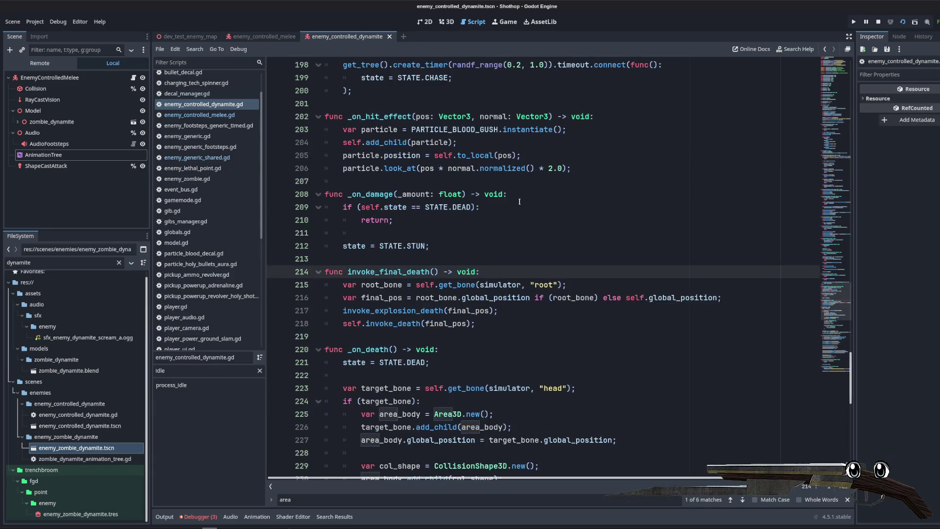
scroll(519, 202, down, 3)
click(572, 208)
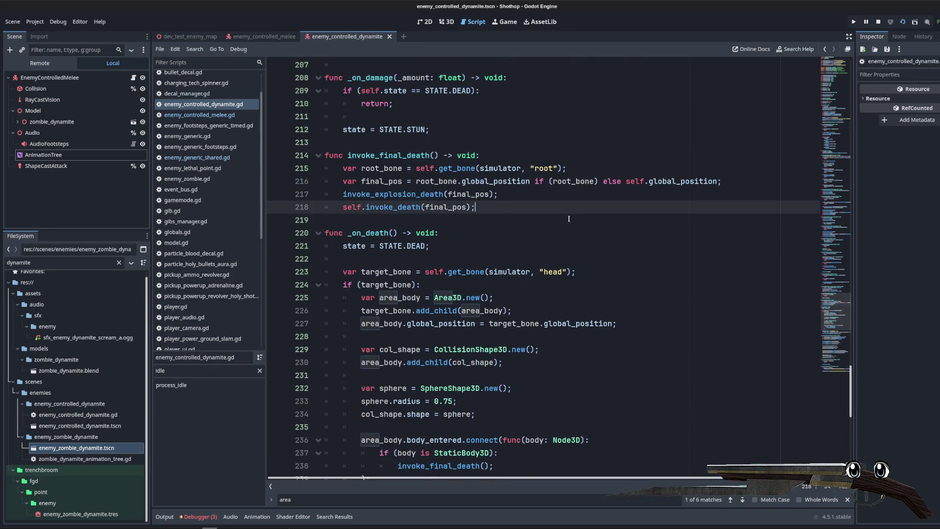
double_click(397, 195)
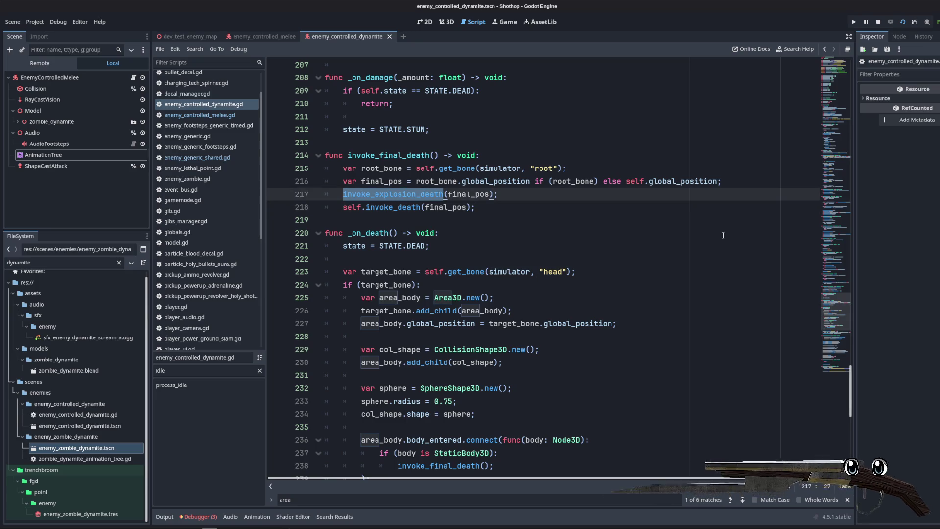
scroll(723, 236, down, 3)
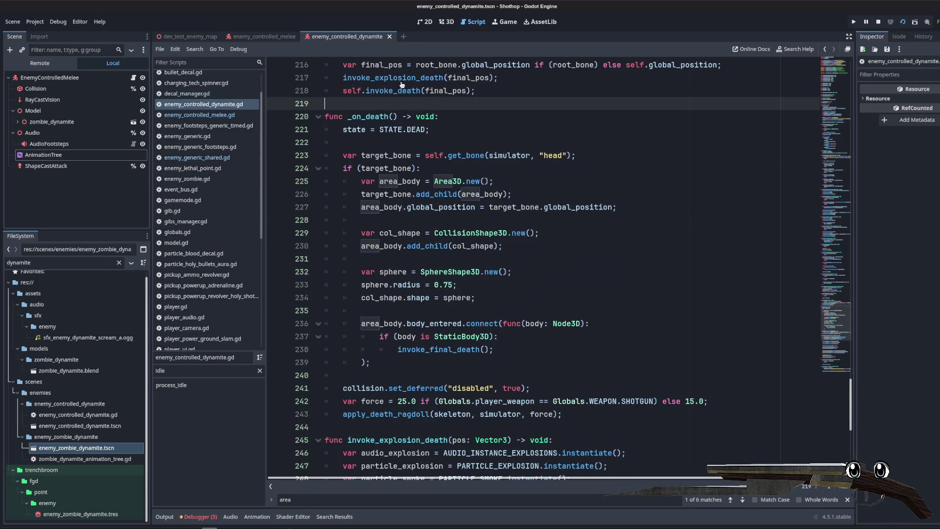
ctrl+click(402, 79)
- Add an empty line after the particle_smoke instantiation on line 248
click(577, 106)
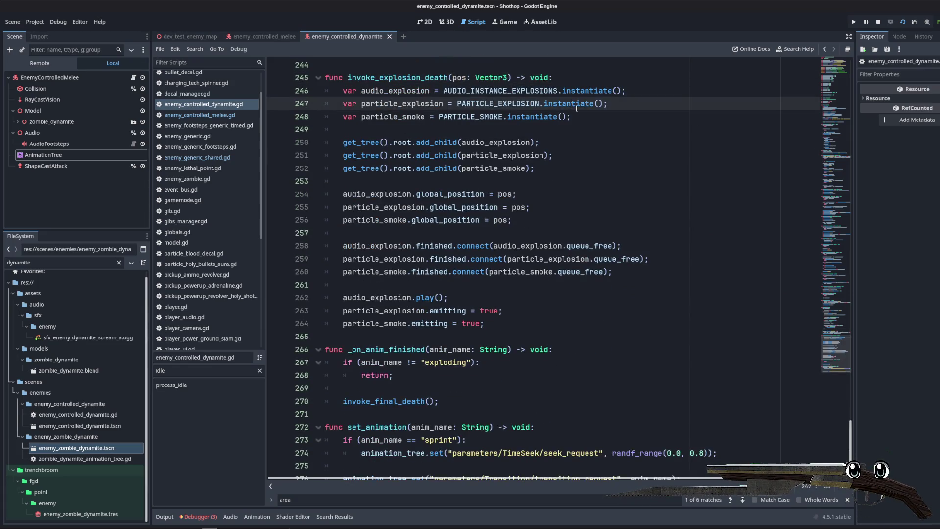
click(610, 118)
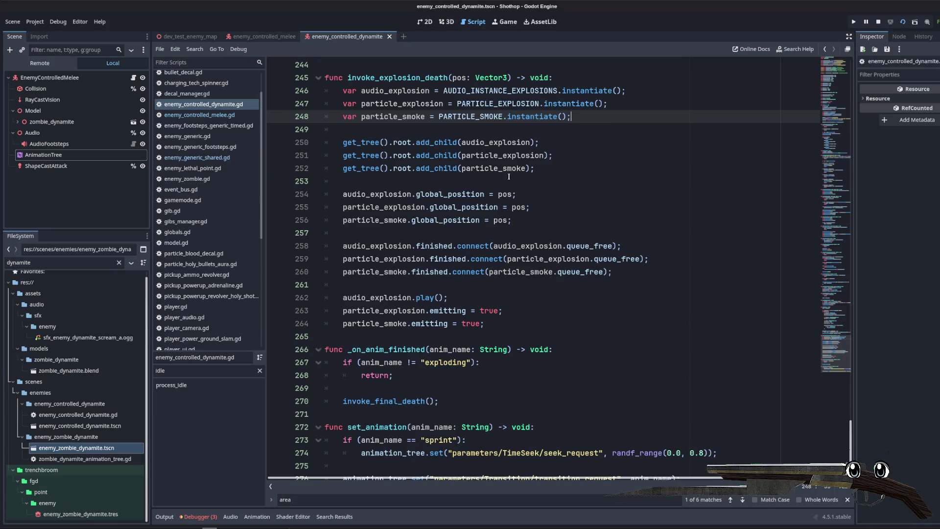
key(Down)
scroll(624, 183, up, 3)
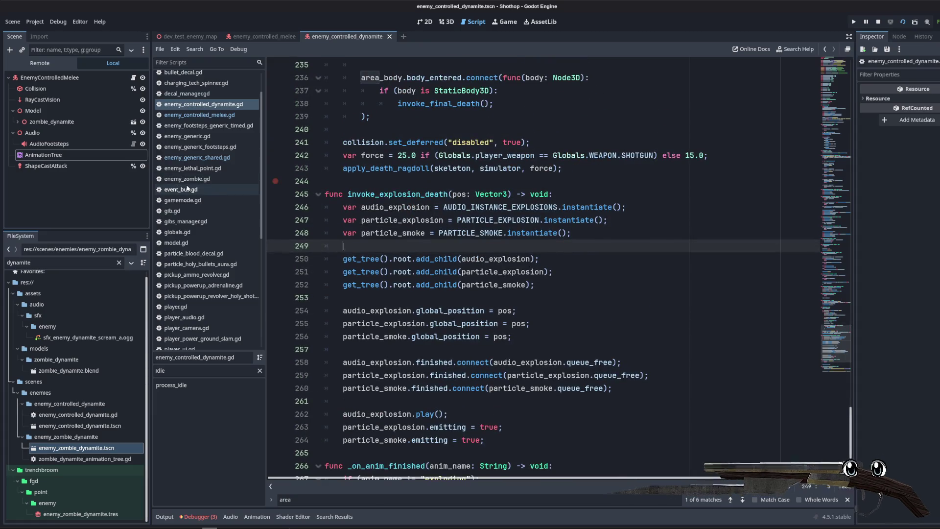
scroll(198, 301, down, 5)
scroll(198, 301, up, 6)
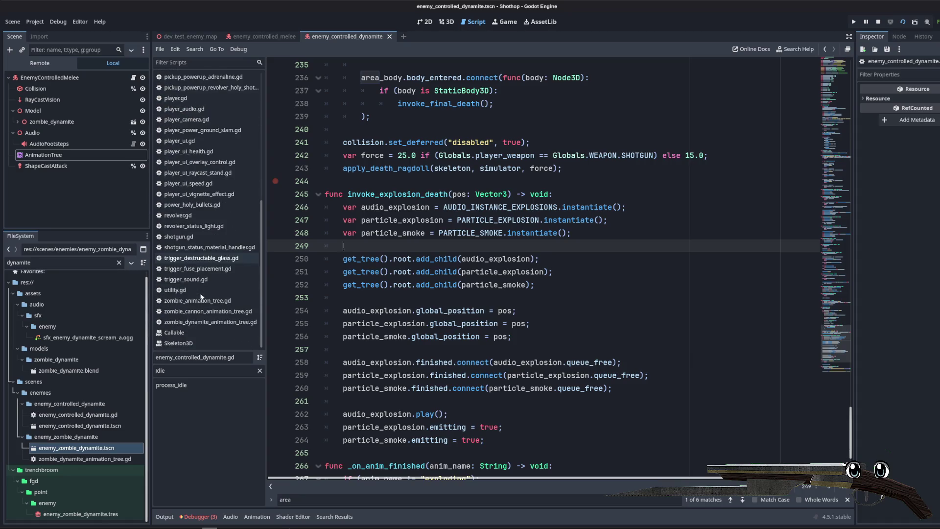
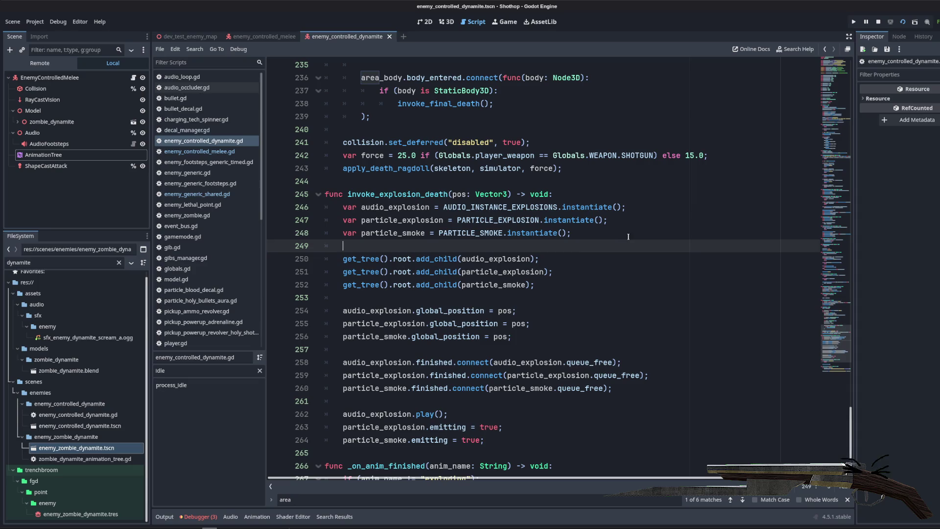
- Open power_holy_bullets.gd, then decal_manager.gd from the Scripts list
scroll(208, 221, down, 8)
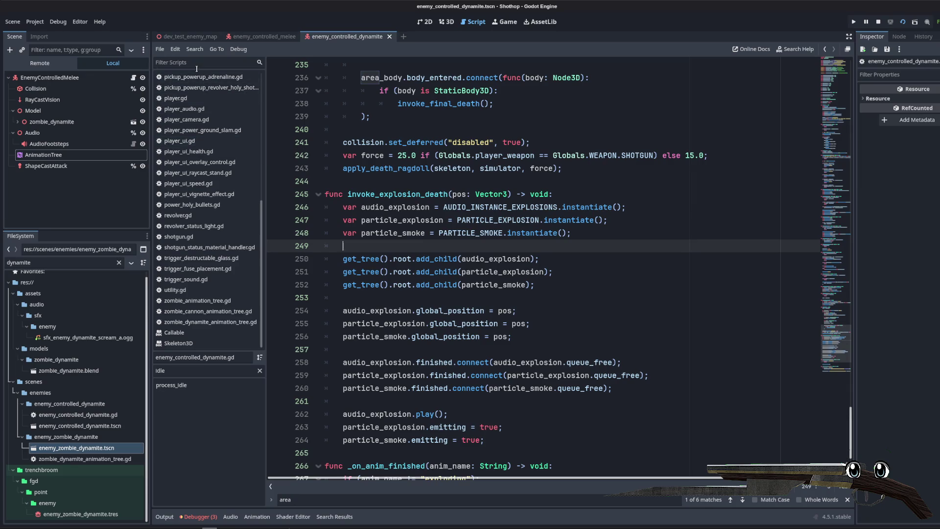
click(196, 205)
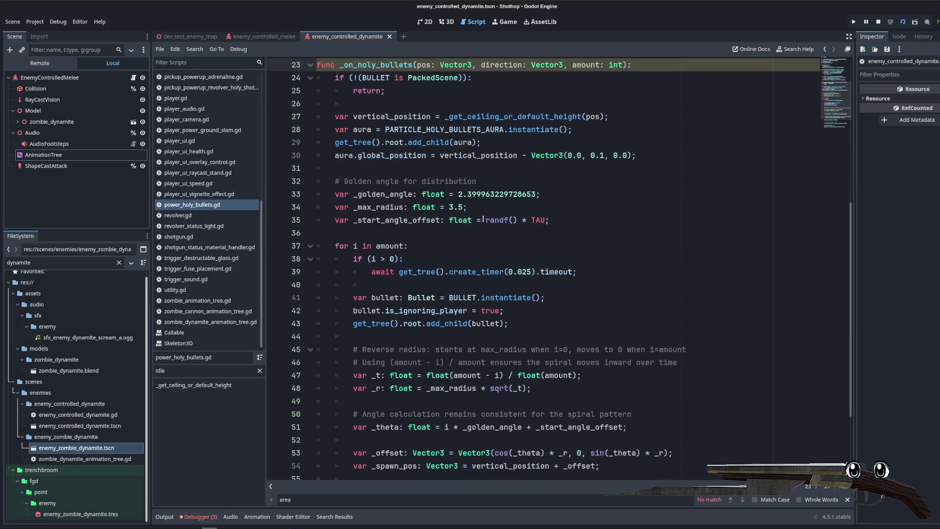
scroll(207, 196, up, 5)
click(187, 130)
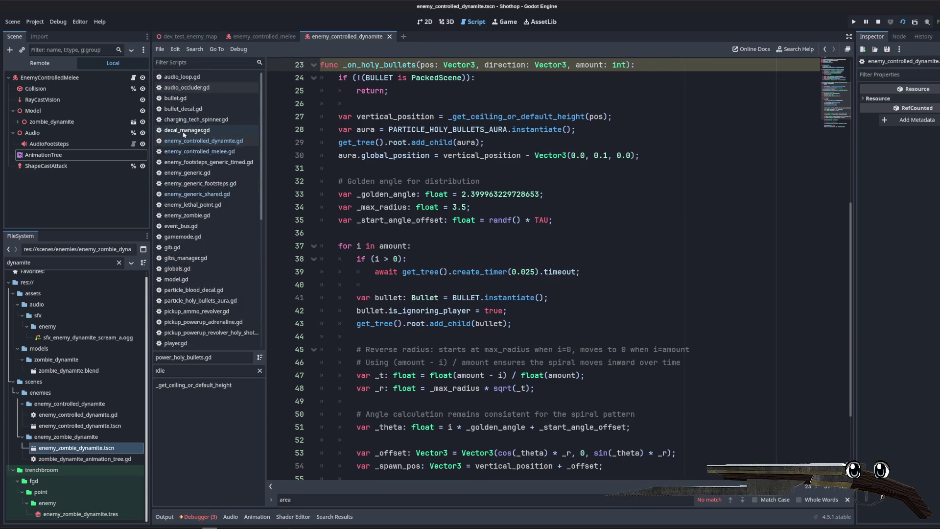
click(549, 209)
- Scroll decal_manager.gd down to the _apply_blood_sphere_scatter function
scroll(549, 209, down, 4)
scroll(549, 227, up, 3)
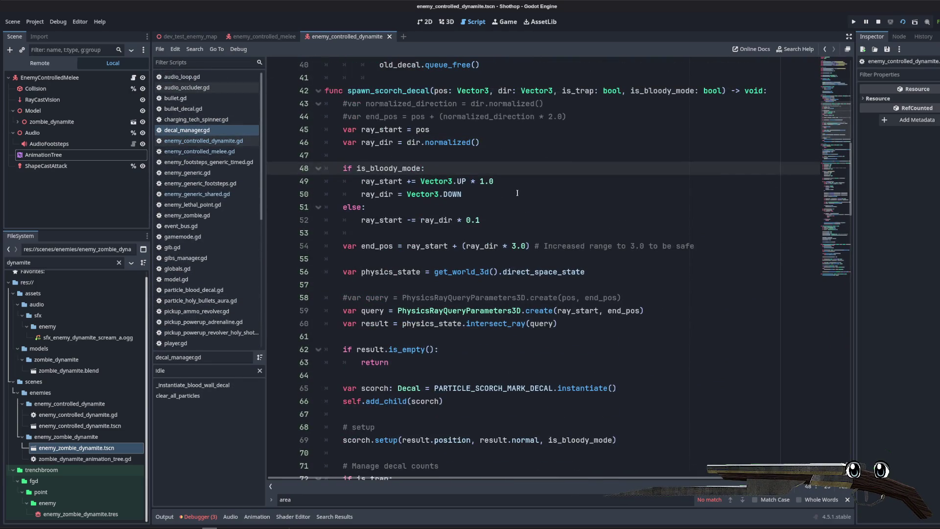
scroll(470, 218, down, 3)
click(505, 156)
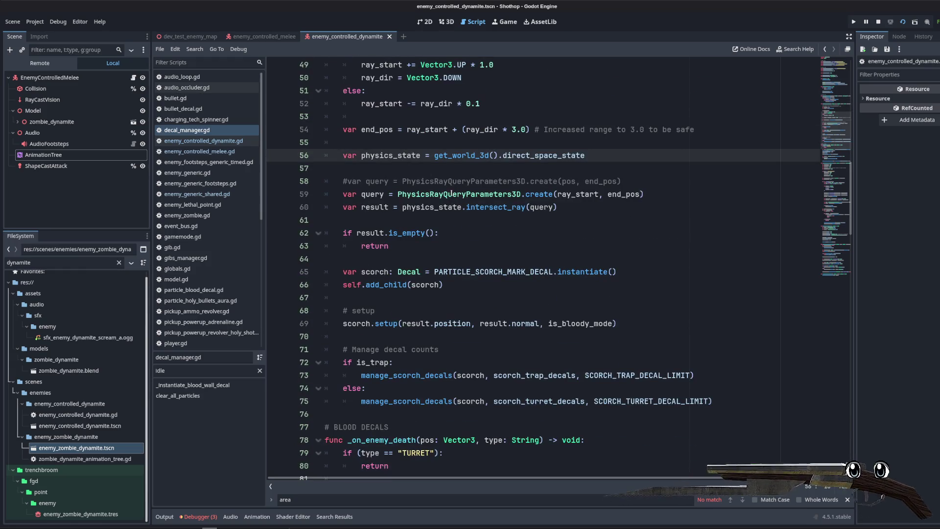
click(505, 168)
scroll(505, 207, down, 2)
scroll(519, 218, down, 2)
scroll(537, 230, up, 1)
scroll(537, 230, up, 6)
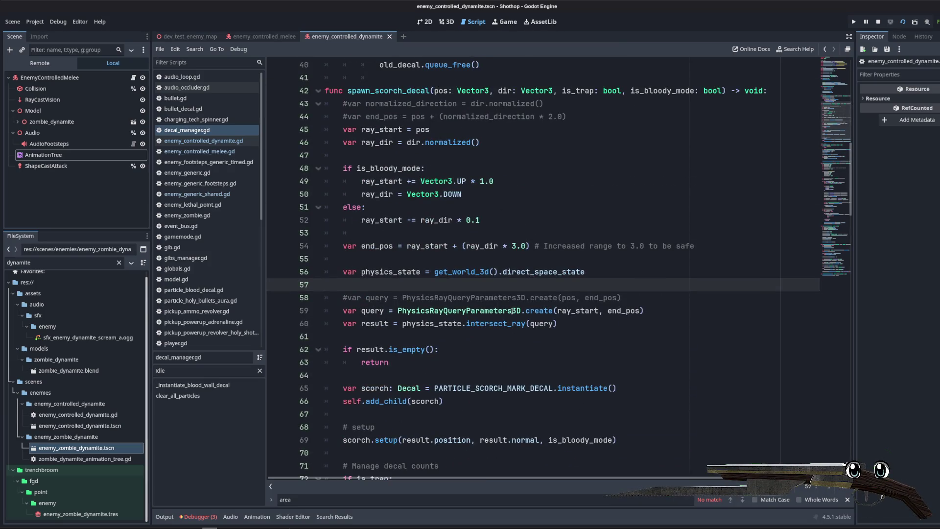
scroll(520, 246, down, 13)
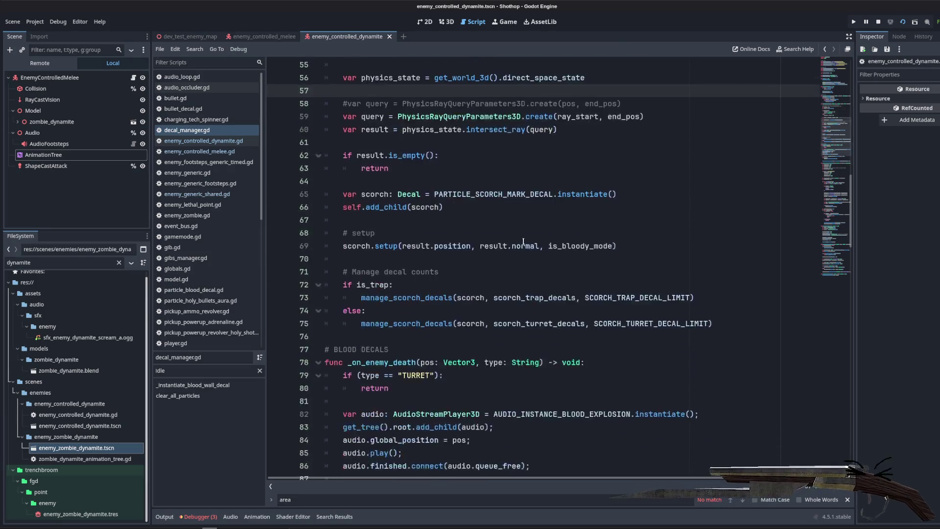
scroll(491, 213, up, 4)
scroll(491, 213, down, 7)
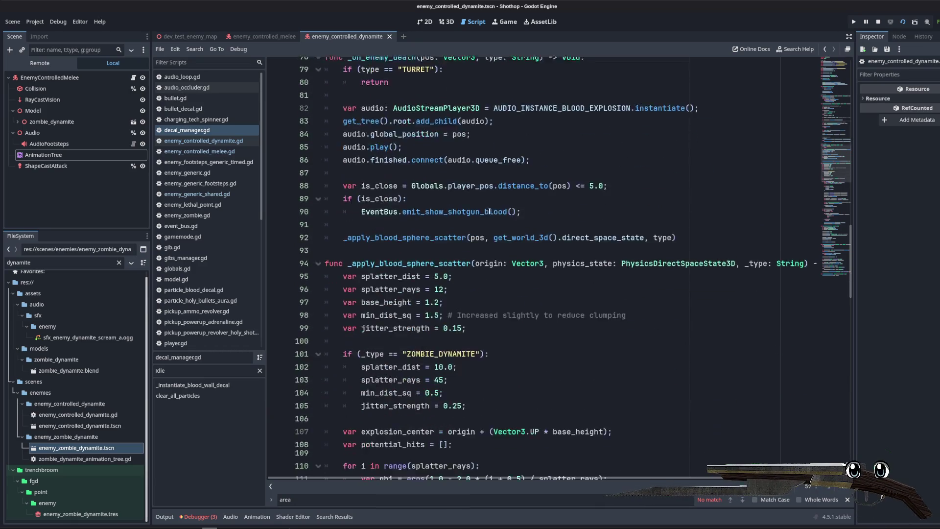
scroll(490, 210, up, 5)
scroll(490, 208, down, 5)
- Inspect the jitter settings, the ZOMBIE_DYNAMITE branch (jitter_strength 0.25) and the raycast loop
click(489, 208)
scroll(488, 196, down, 3)
scroll(485, 186, up, 1)
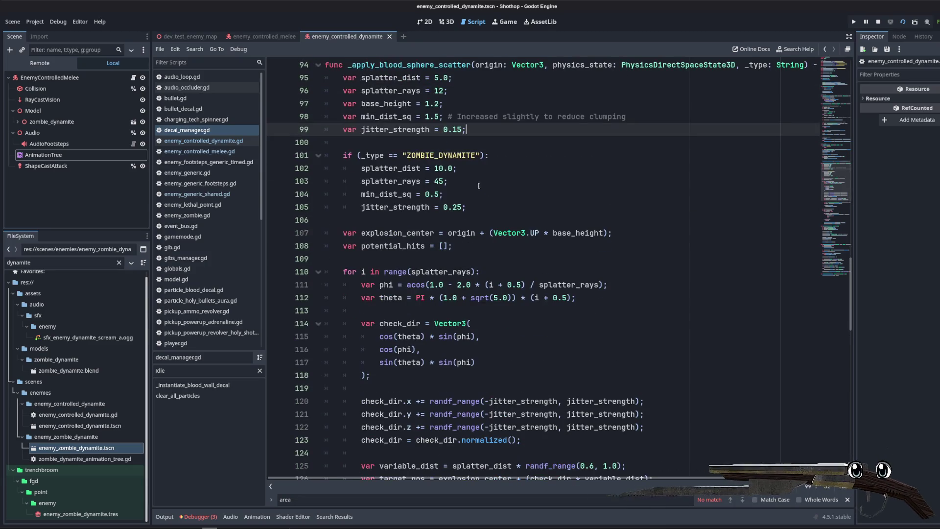
scroll(490, 174, down, 1)
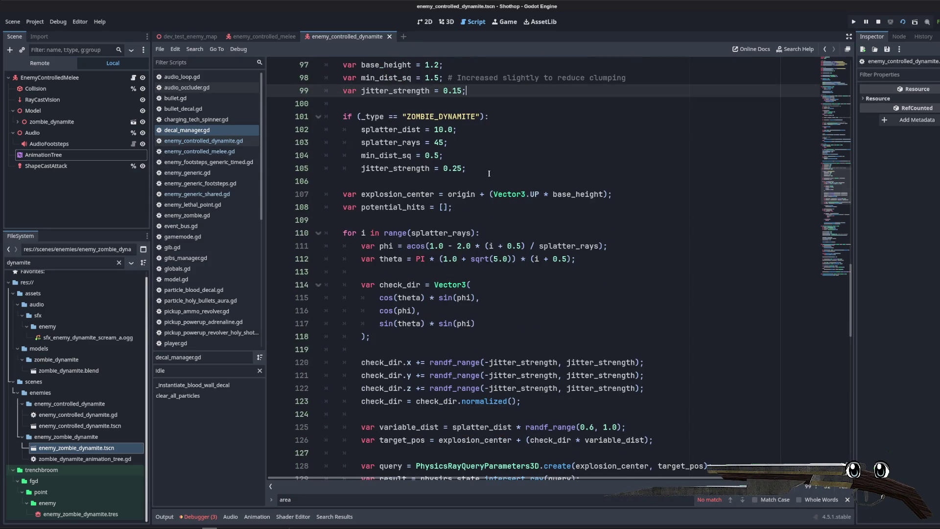
click(536, 211)
click(582, 169)
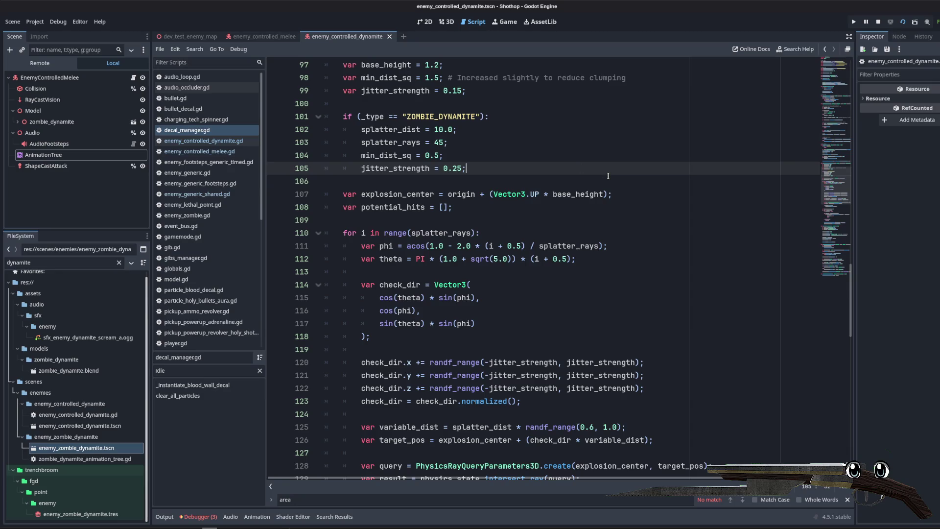
scroll(608, 175, down, 2)
scroll(607, 175, up, 3)
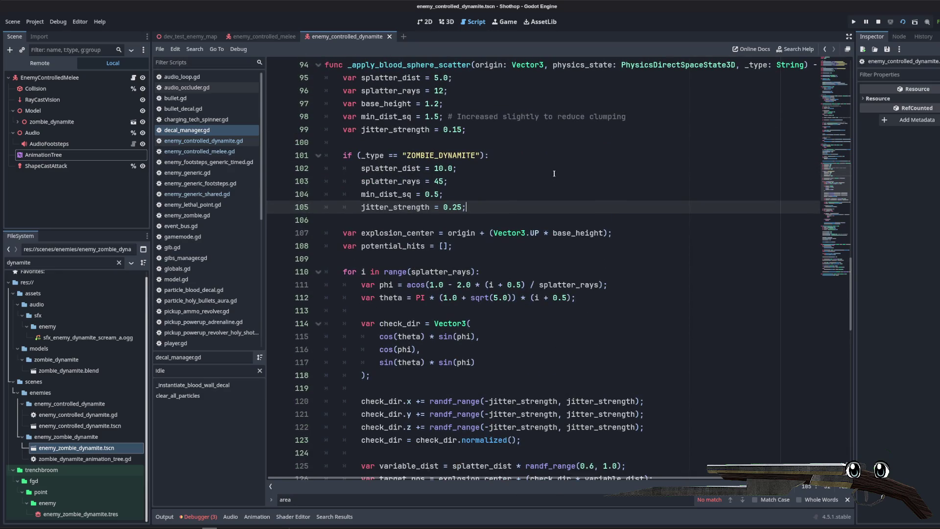
scroll(554, 173, down, 4)
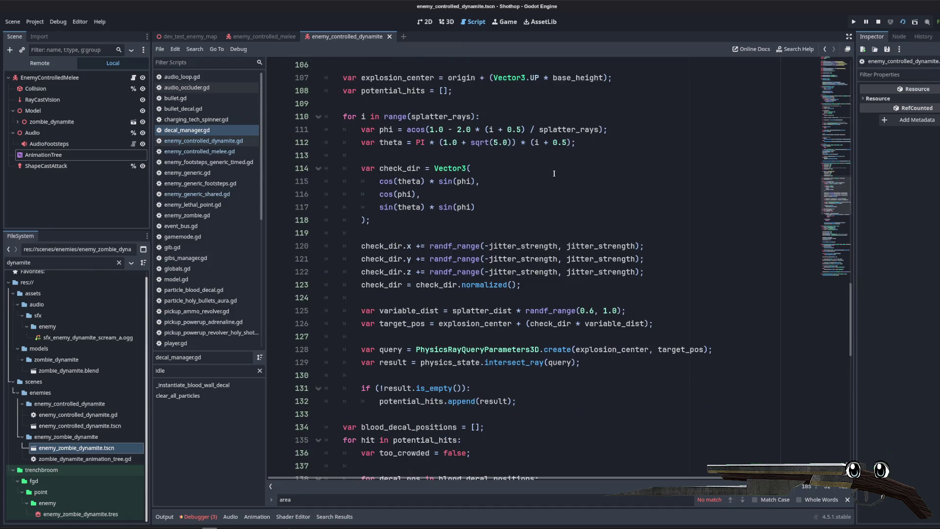
scroll(554, 174, down, 1)
drag(373, 135, 583, 330)
click(471, 348)
scroll(440, 277, up, 2)
- Select lines 95–132, from the splatter settings down to potential_hits in the raycast loop
scroll(440, 278, up, 3)
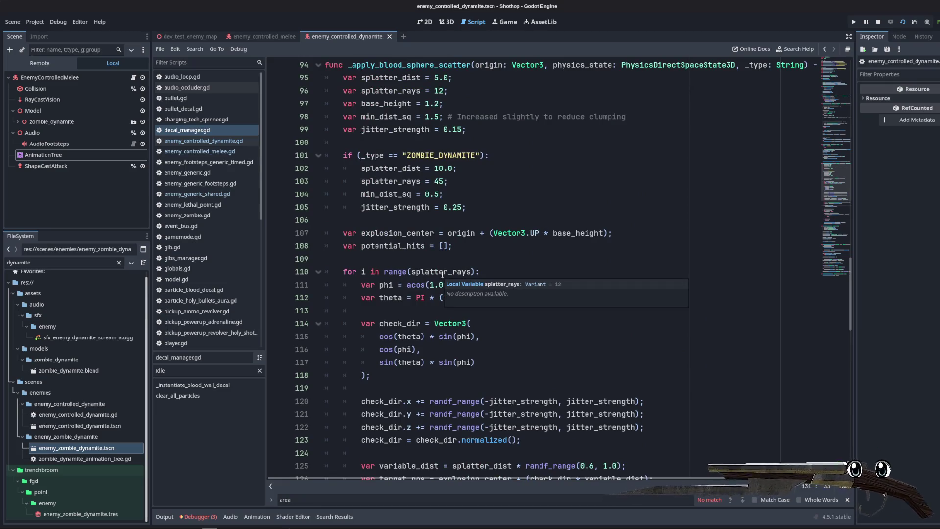
scroll(442, 275, down, 7)
click(436, 260)
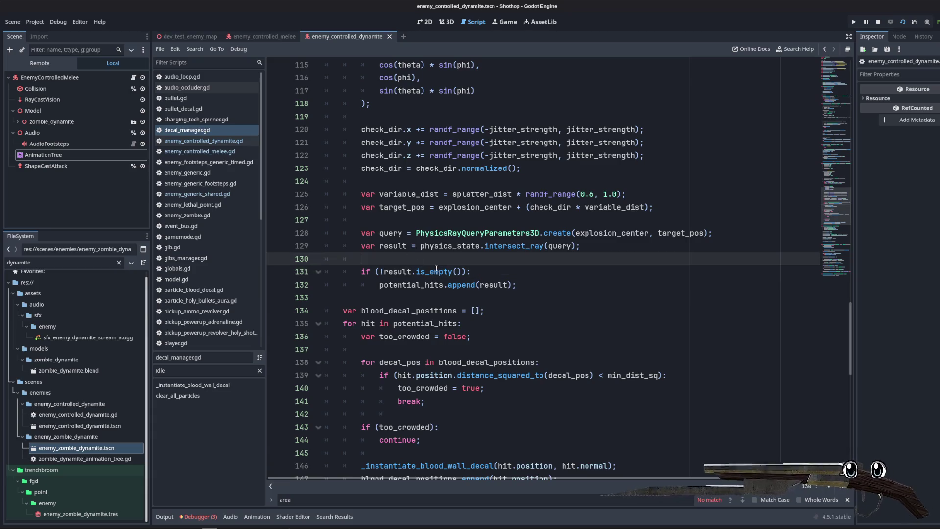
double_click(420, 285)
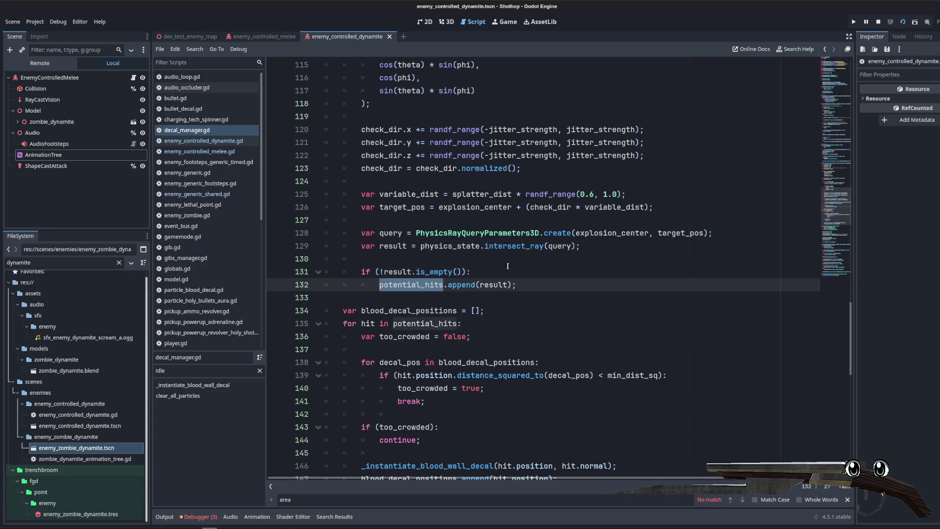
scroll(510, 297, up, 8)
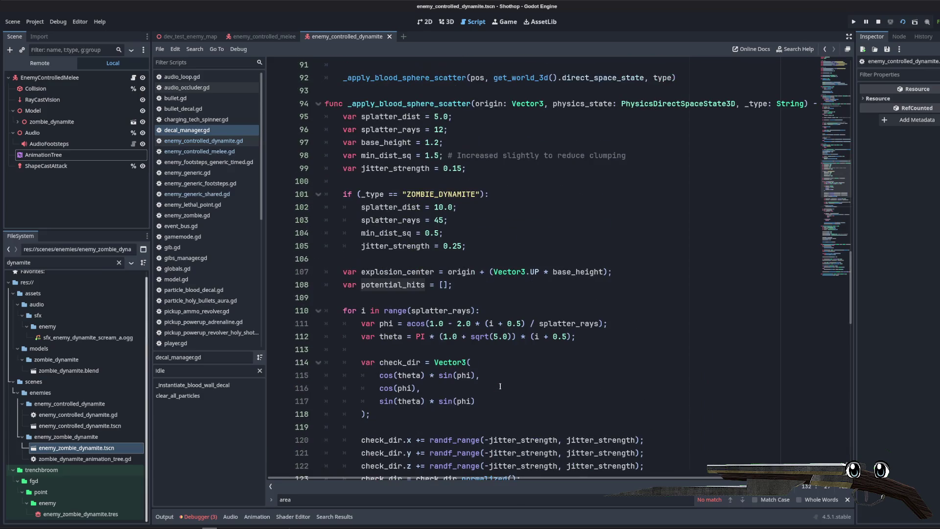
scroll(510, 355, down, 7)
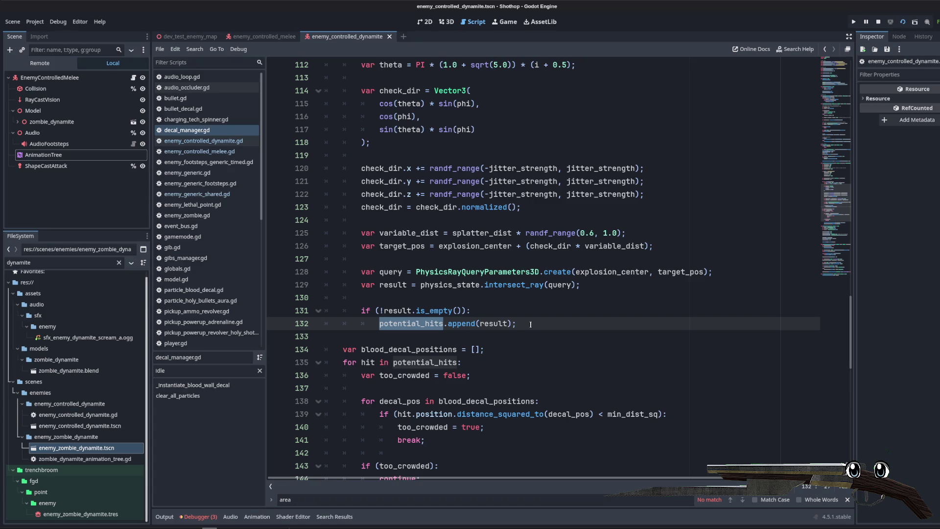
mouse_move(529, 324)
mouse_down()
mouse_move(442, 61)
mouse_move(324, 143)
mouse_up()
key(ctrl+c)
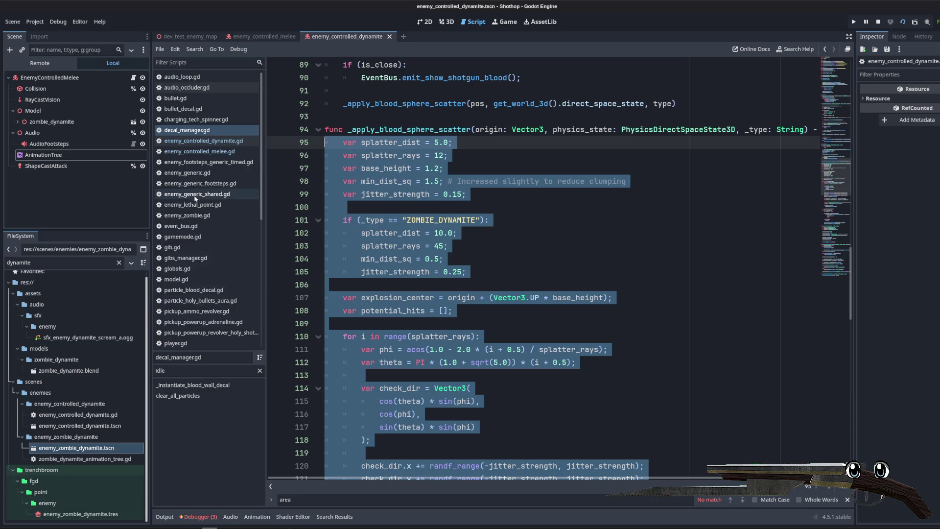
scroll(225, 227, down, 5)
- Switch to utility.gd and insert blank lines above class RayResult
click(173, 332)
click(174, 290)
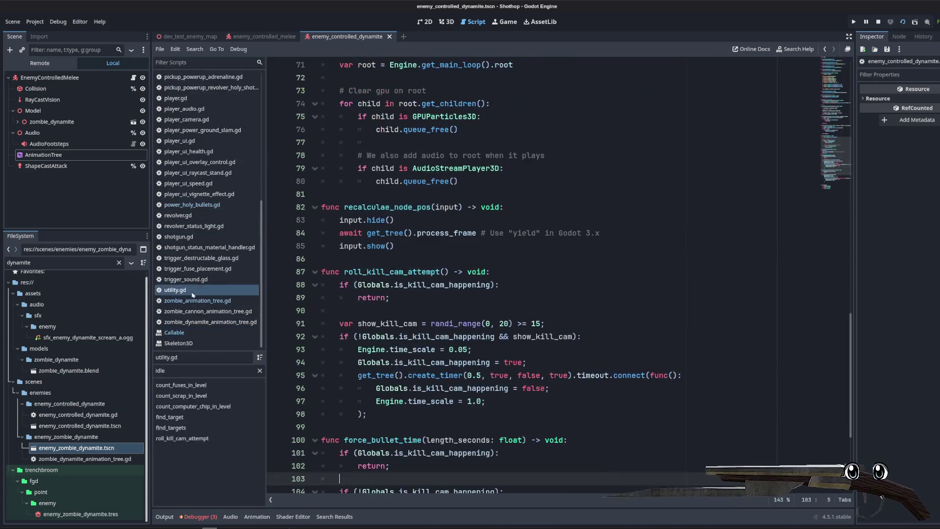
scroll(439, 338, down, 3)
click(404, 404)
key(Return)
key(Up)
key(Up)
key(Down)
key(Up)
key(Down)
key(Return)
- Write the signature func find_closest_wall_pos_and_normal() -> void: and begin its body
text(func find_closest_wall)
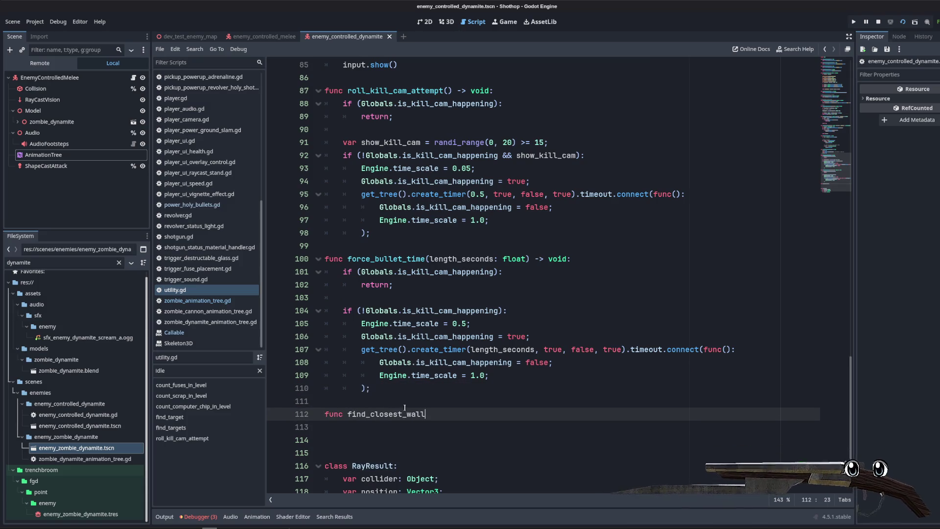
text(_pos_and_normal()
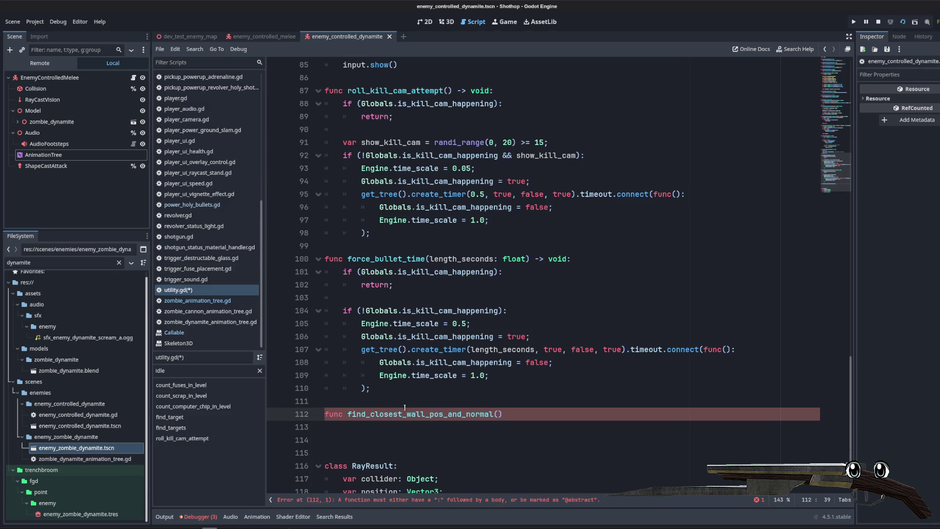
scroll(609, 378, down, 1)
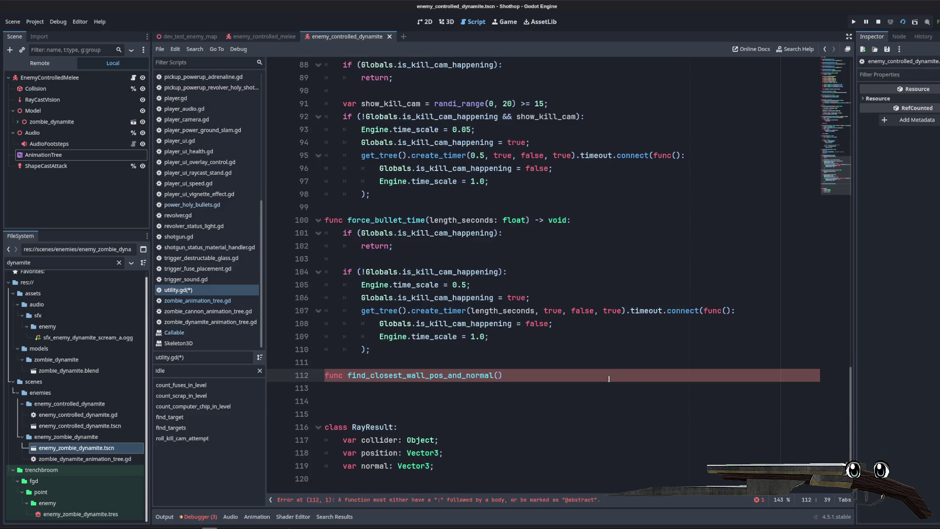
text( ->)
key(Return)
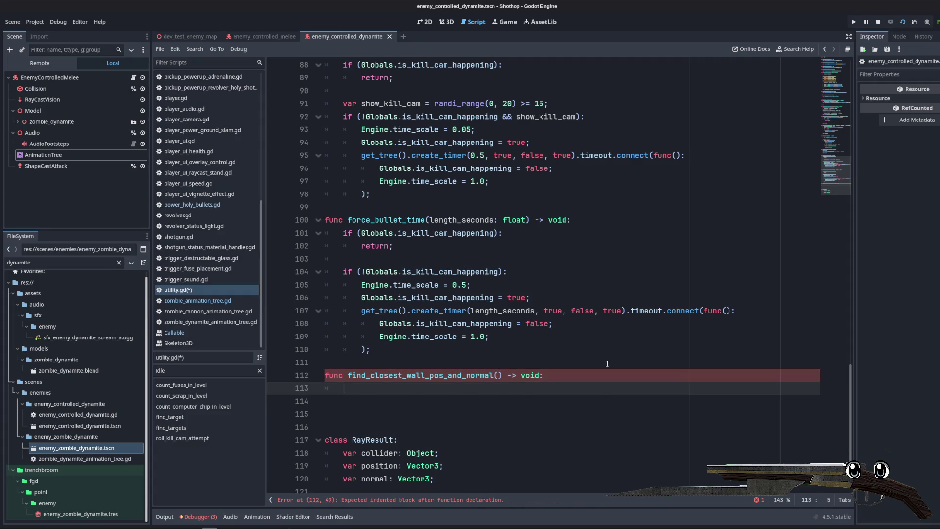
- Paste the copied splatter-ray code and delete its ZOMBIE_DYNAMITE override block
key(ctrl+v)
scroll(516, 270, up, 2)
drag(468, 284, 319, 223)
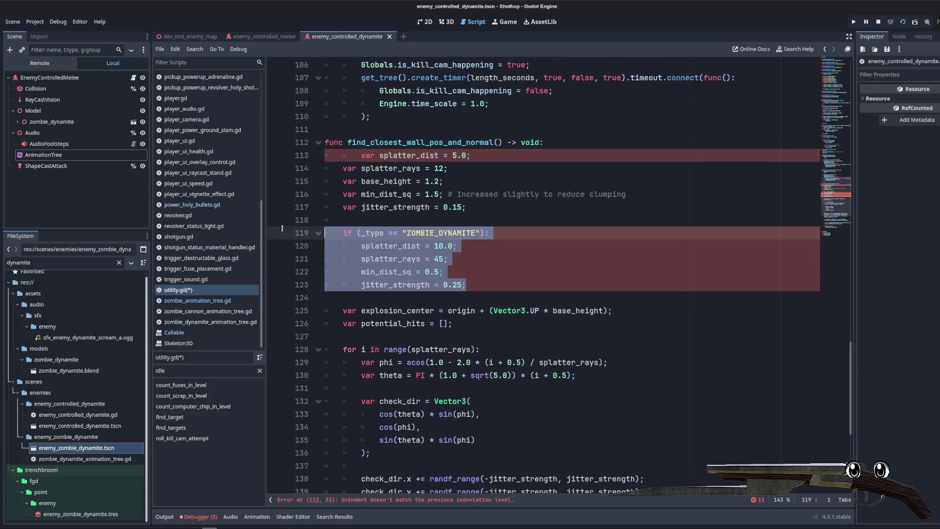
key(BackSpace)
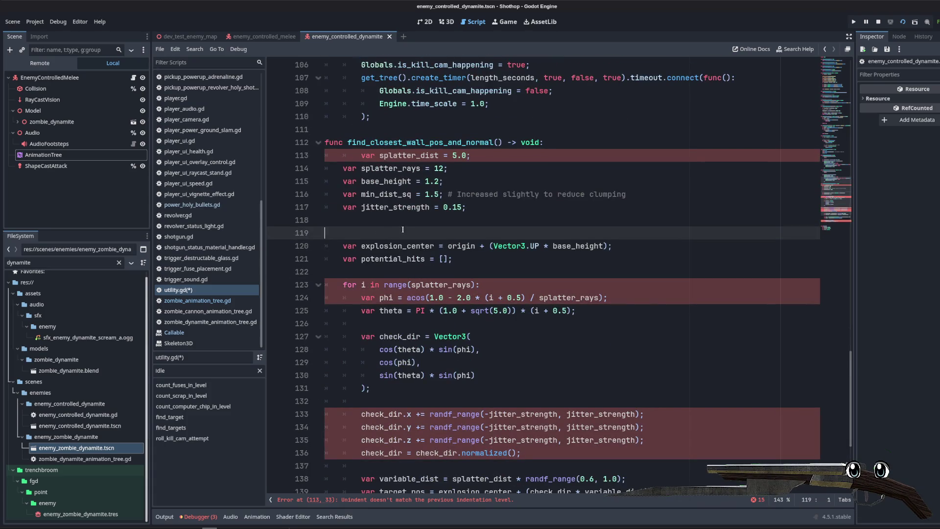
key(Delete)
- Delete the jitter_strength = 0.15 declaration
click(488, 201)
key(shift+Home)
key(shift+Home)
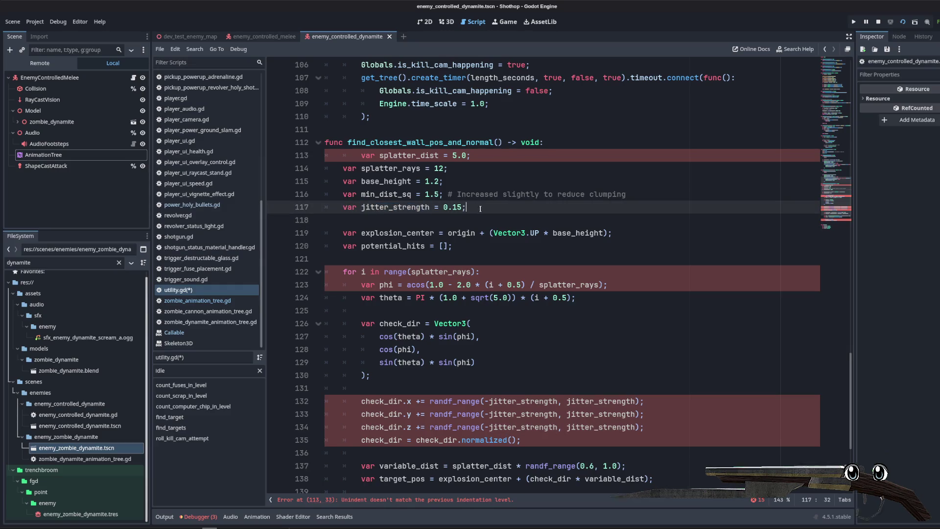
scroll(496, 232, down, 1)
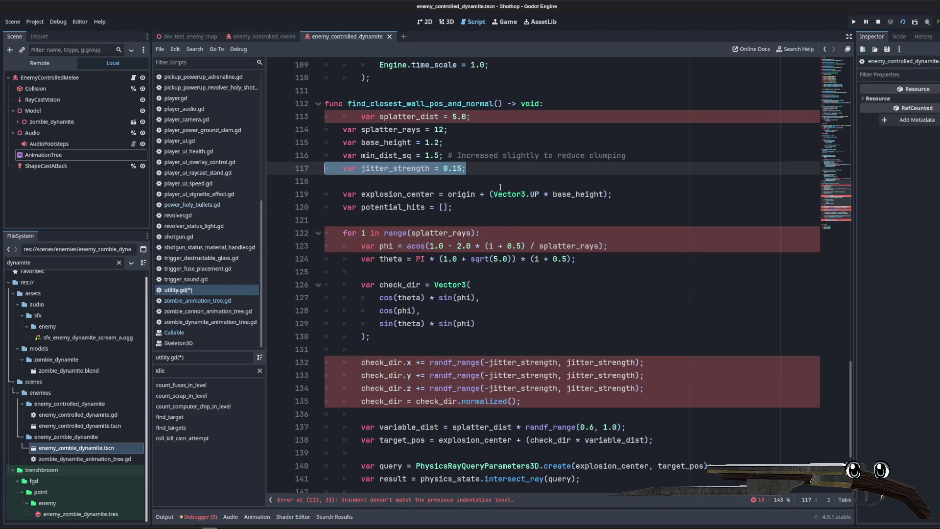
scroll(514, 207, down, 2)
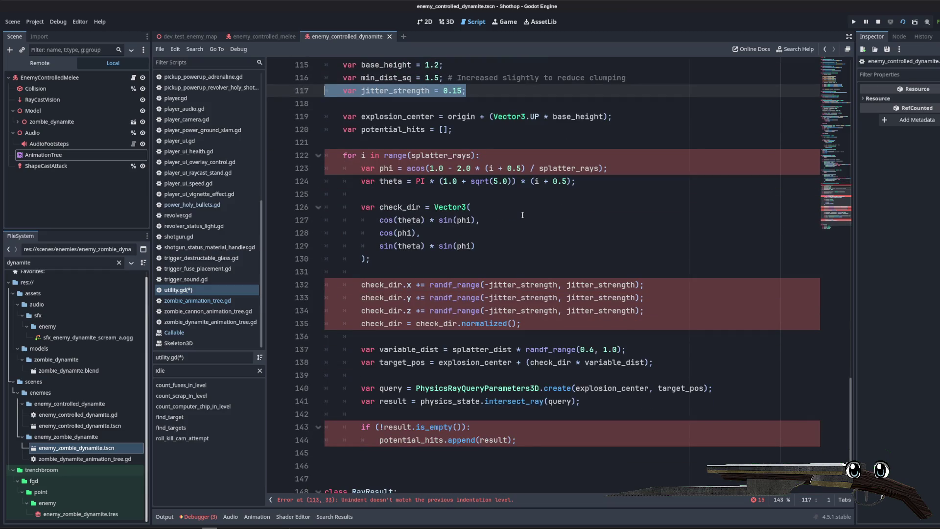
scroll(523, 215, up, 2)
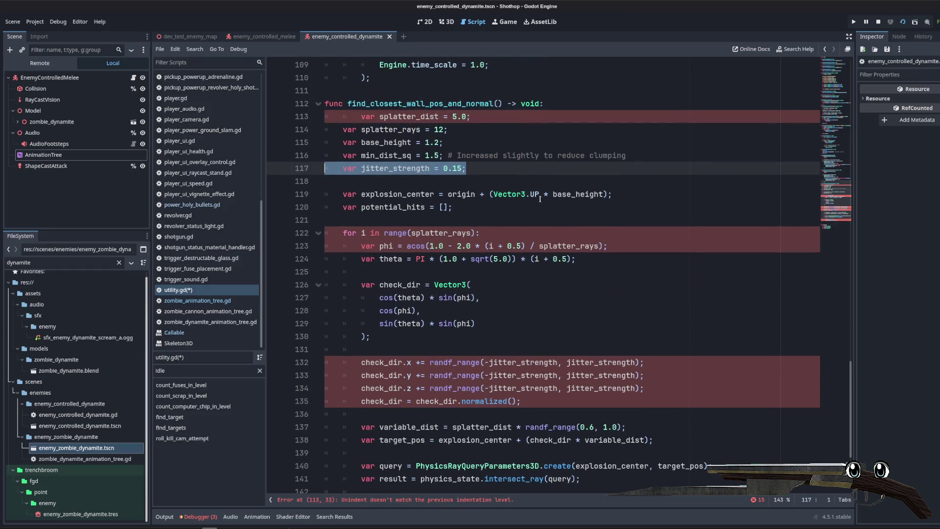
click(383, 362)
scroll(384, 363, down, 2)
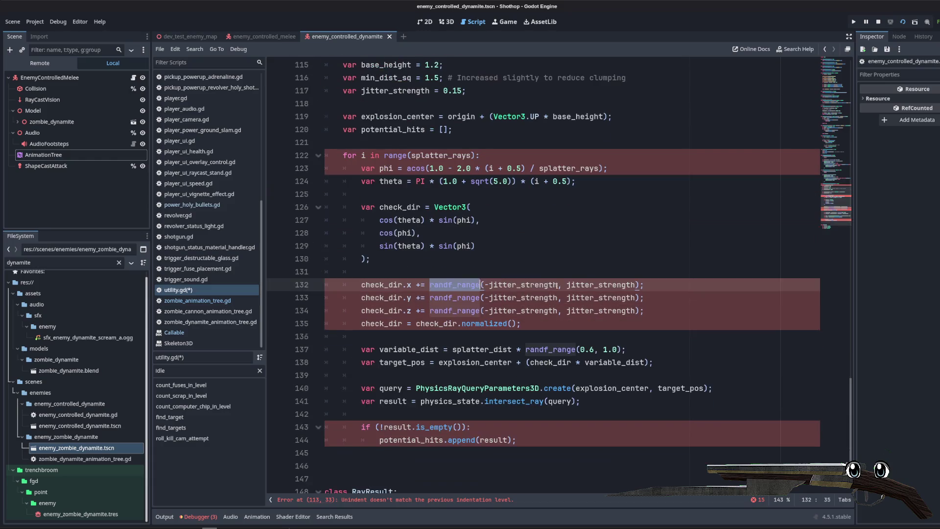
key(Up)
key(Up)
scroll(497, 272, up, 3)
click(497, 271)
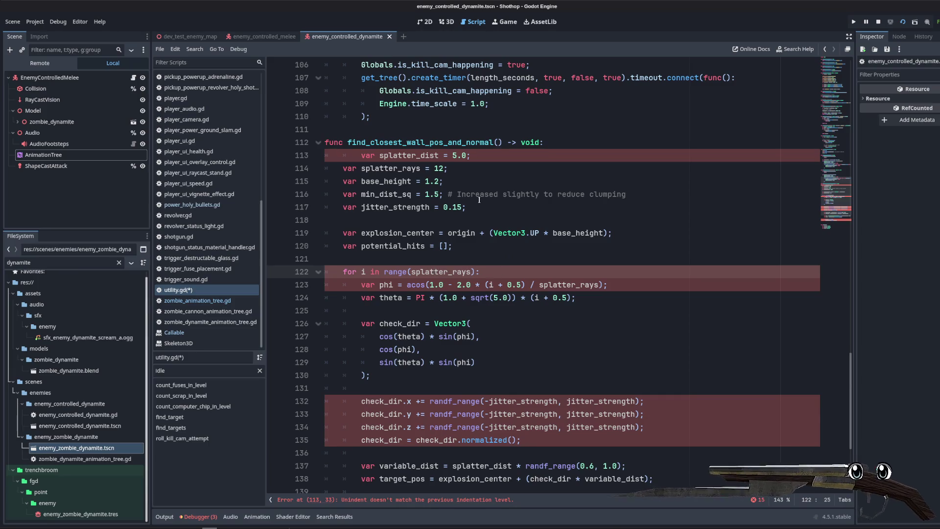
click(459, 194)
click(459, 207)
triple_click(459, 208)
key(BackSpace)
- Remove the three check_dir jitter lines and unindent the splatter_dist line
scroll(538, 293, down, 2)
drag(361, 326, 647, 357)
key(BackSpace)
scroll(456, 149, up, 1)
click(455, 147)
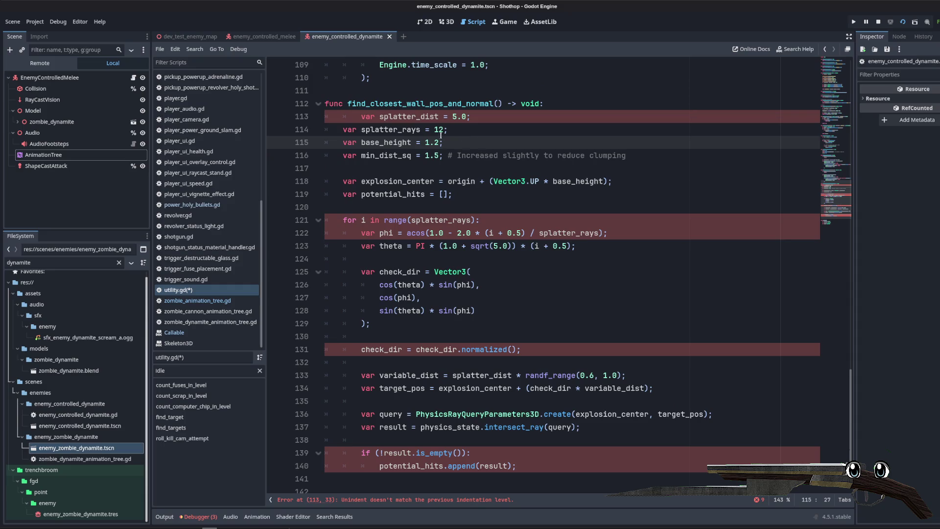
click(381, 119)
key(shift+Tab)
- Add an origin: Vector3 parameter to the function signature
double_click(381, 119)
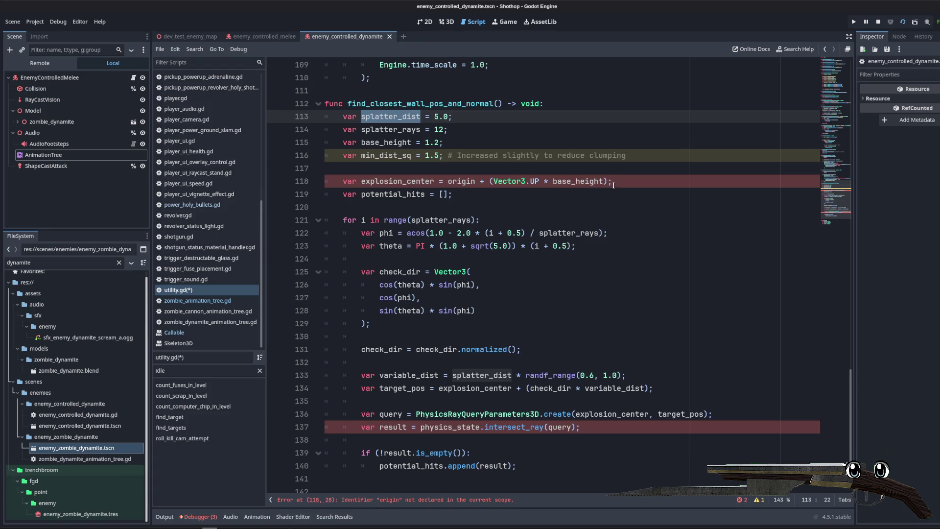
double_click(397, 182)
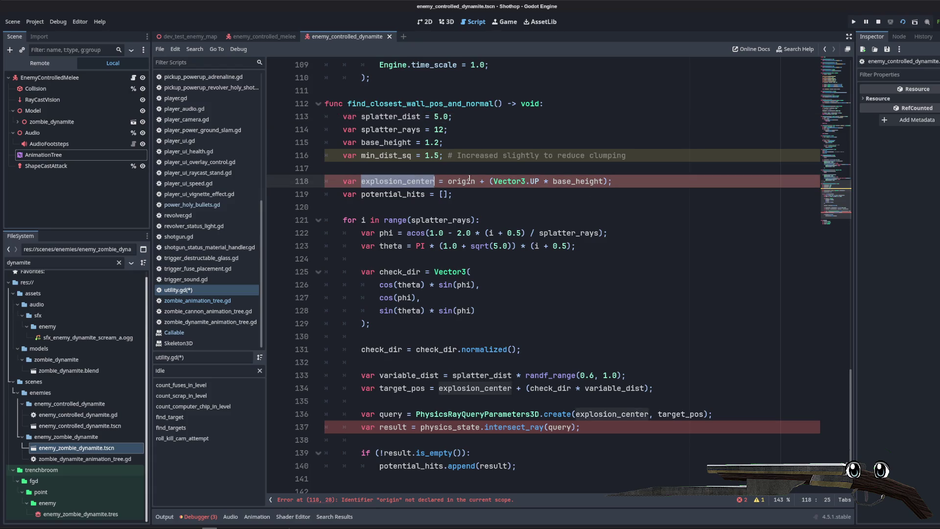
click(499, 102)
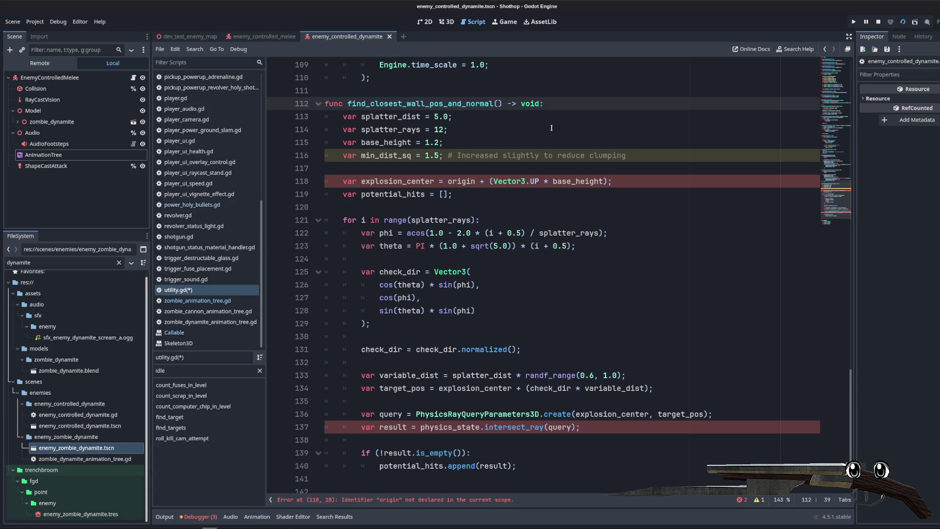
text(origin: Vector3)
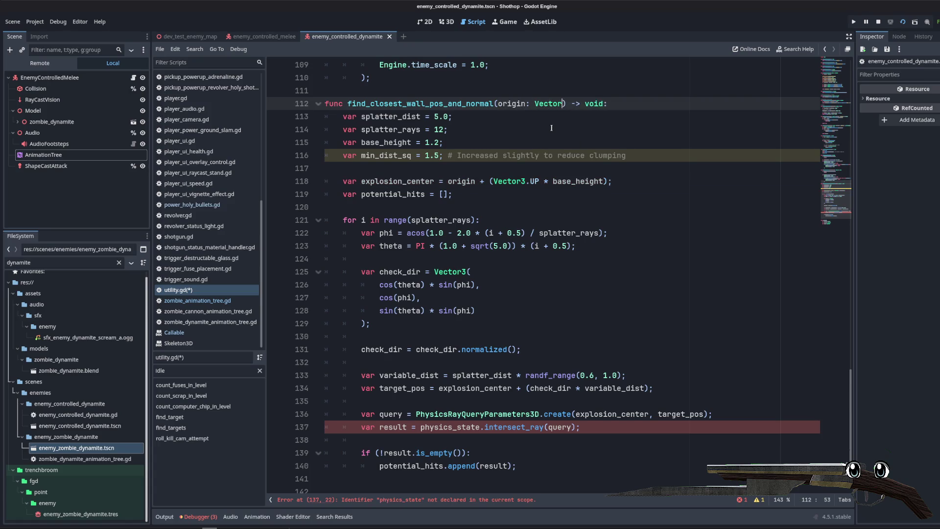
click(514, 130)
- Delete the min_dist_sq declaration and review the remaining query code
triple_click(473, 155)
key(Delete)
scroll(472, 153, down, 2)
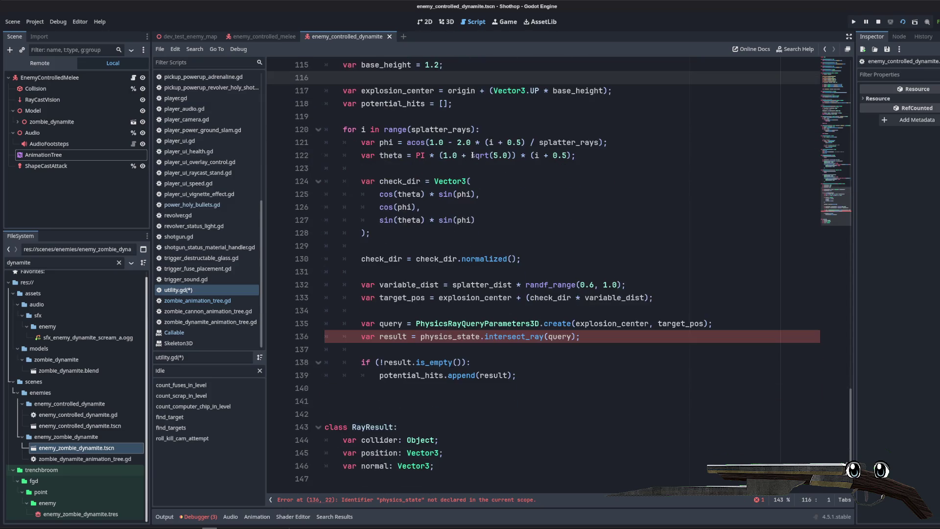
click(505, 285)
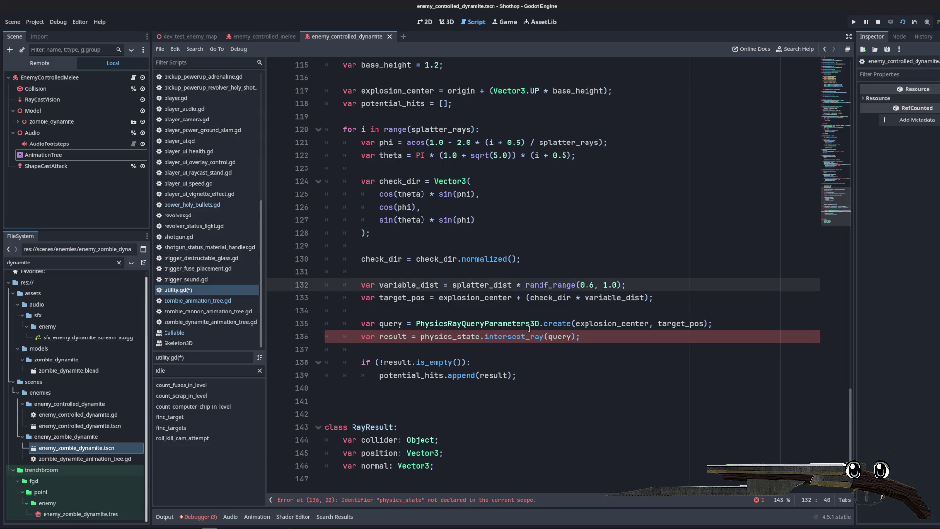
key(Down)
key(Down)
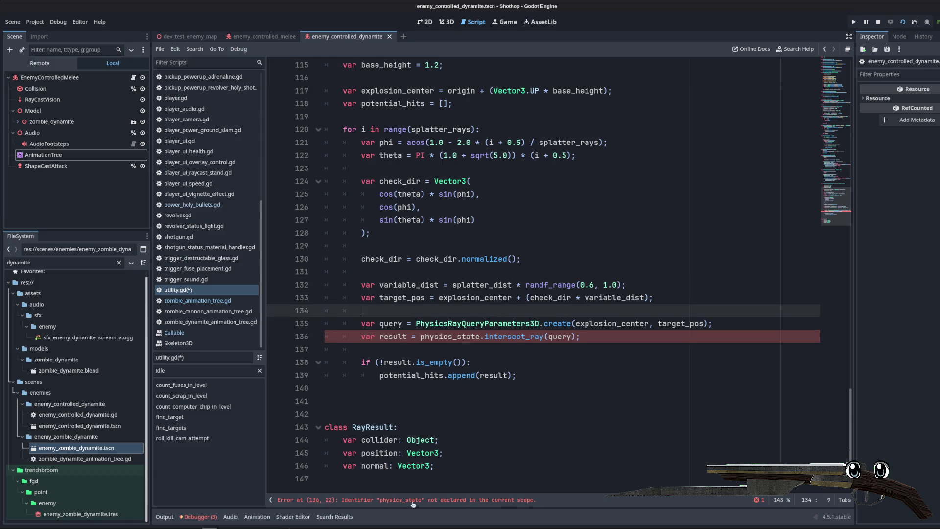
double_click(391, 337)
scroll(459, 284, up, 2)
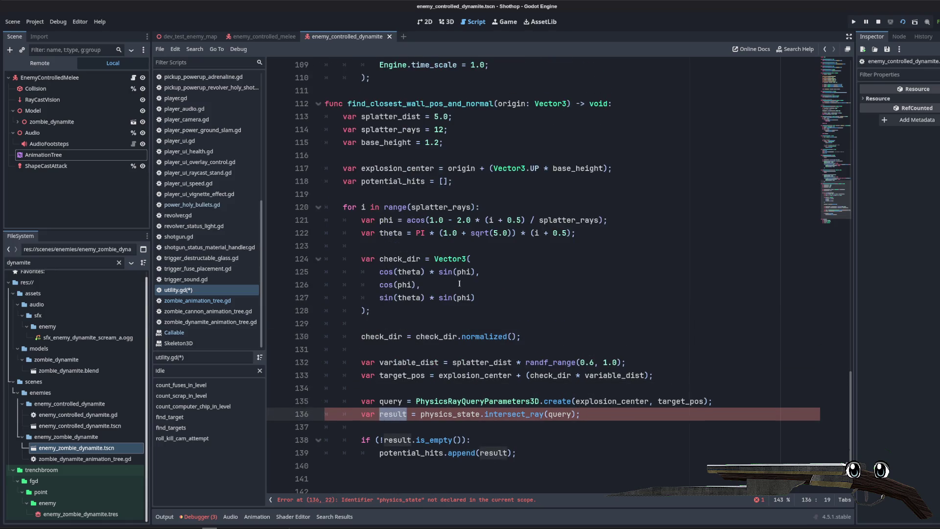
click(468, 189)
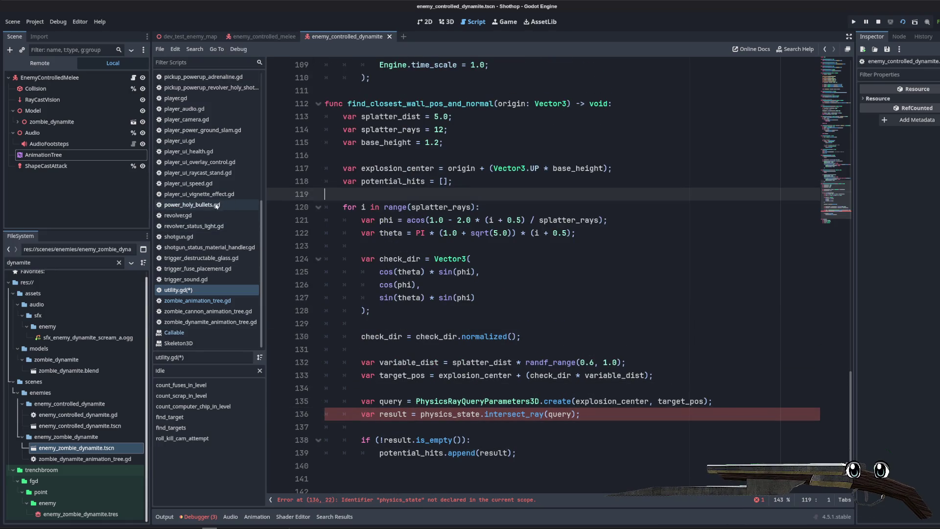
scroll(220, 205, up, 5)
- Check the physics_state parameter in decal_manager.gd, then return to utility.gd
click(187, 130)
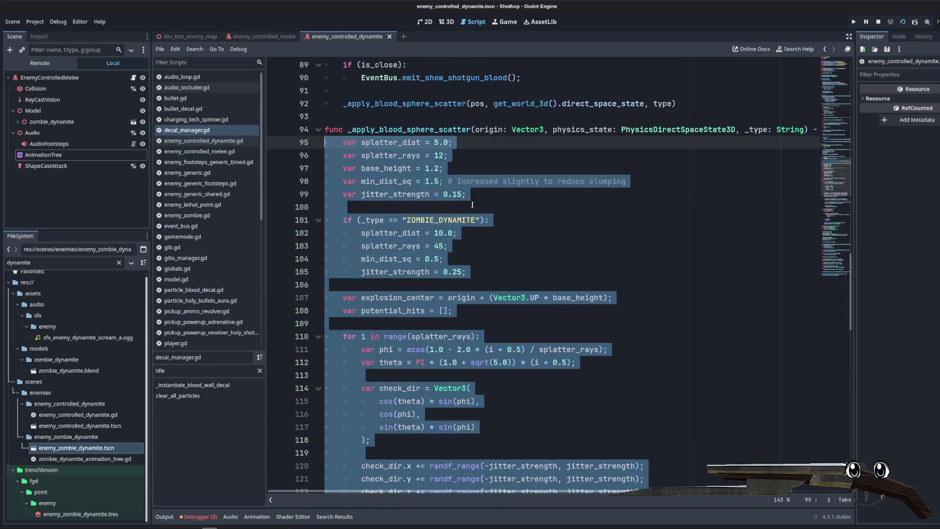
drag(553, 130, 733, 130)
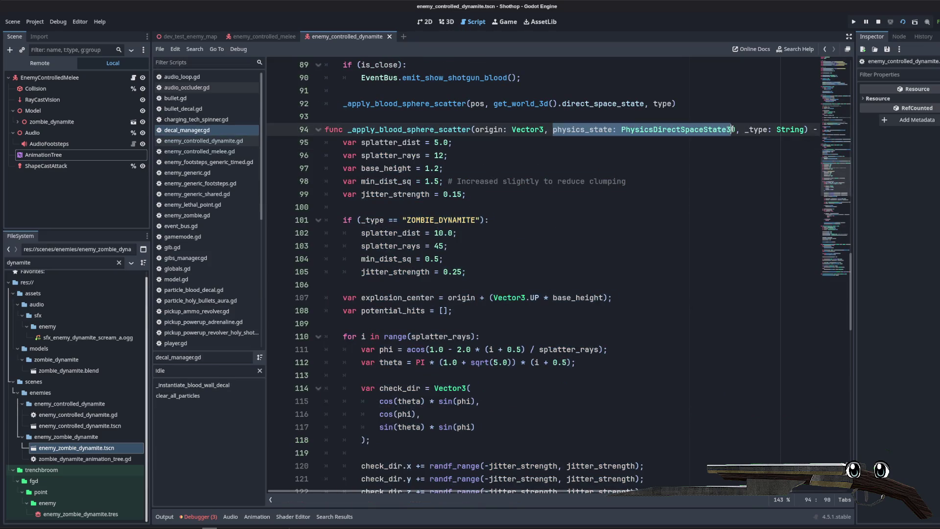
double_click(559, 129)
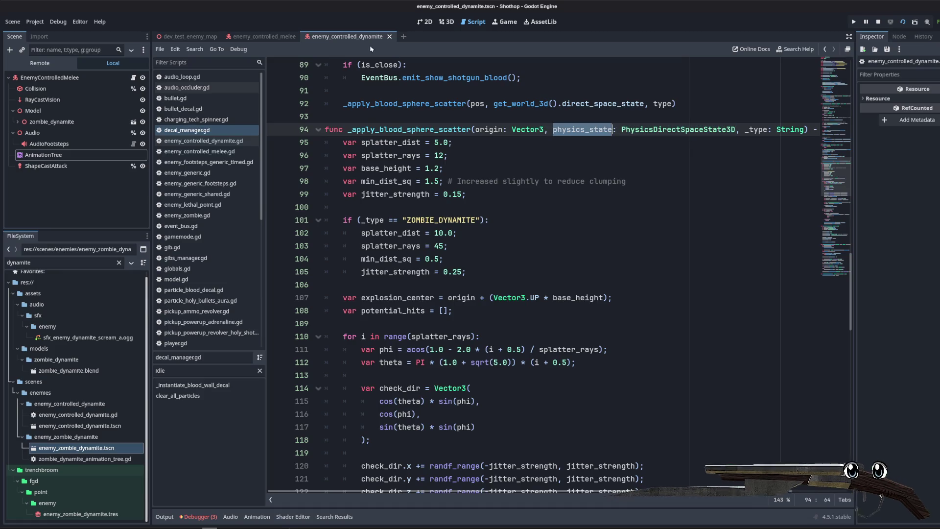
scroll(222, 154, down, 5)
click(196, 289)
- Start a local var physics_state line after the potential_hits declaration
click(532, 186)
key(Return)
text(var)
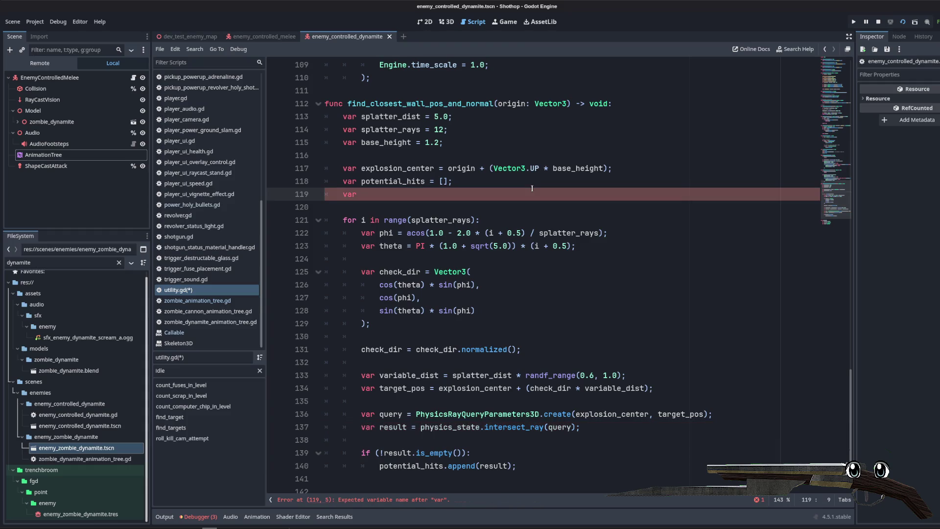
text( physics_state = )
text(Phy)
key(BackSpace)
key(BackSpace)
key(BackSpace)
text(get_wor)
key(BackSpace)
key(BackSpace)
key(BackSpace)
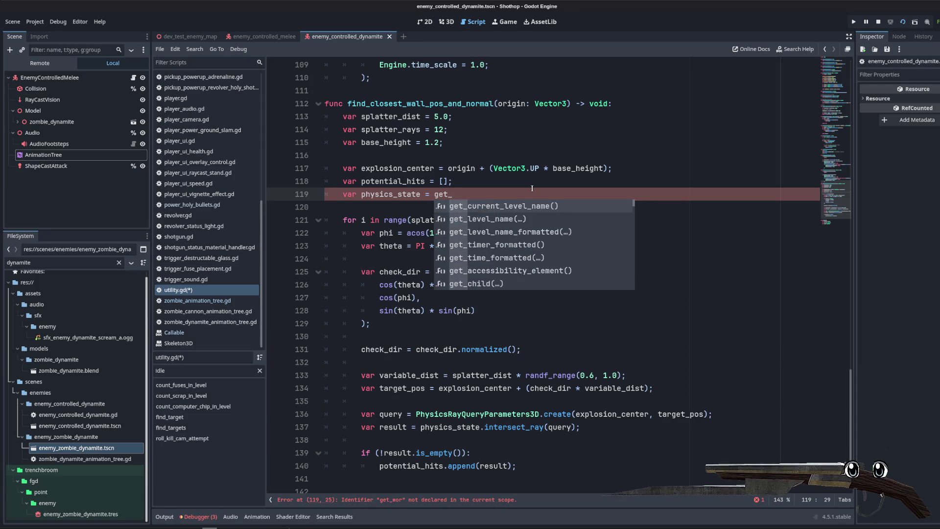
key(BackSpace)
key(BackSpace)
key(BackSpace)
text(world)
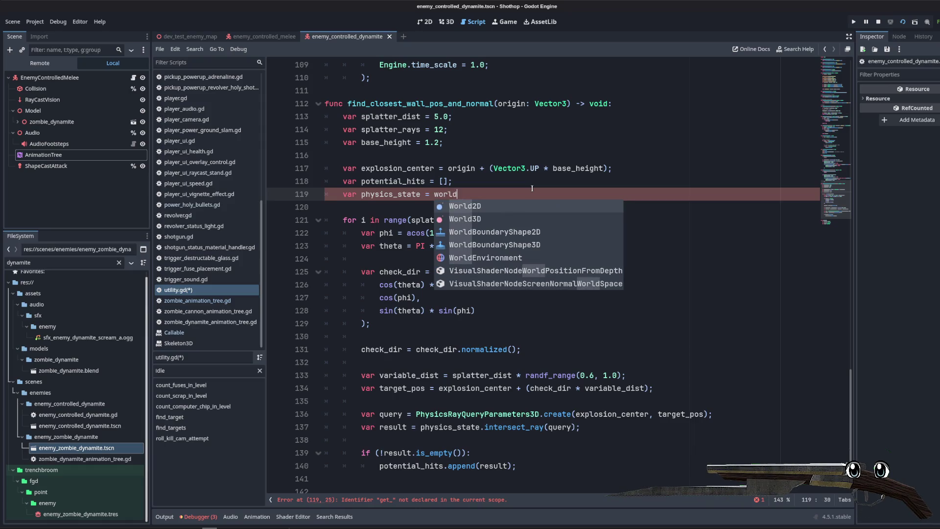
key(Escape)
- In decal_manager.gd, find PhysicsDirectSpaceState3D and select the get_world_3d().direct_space_state expression
scroll(206, 196, up, 5)
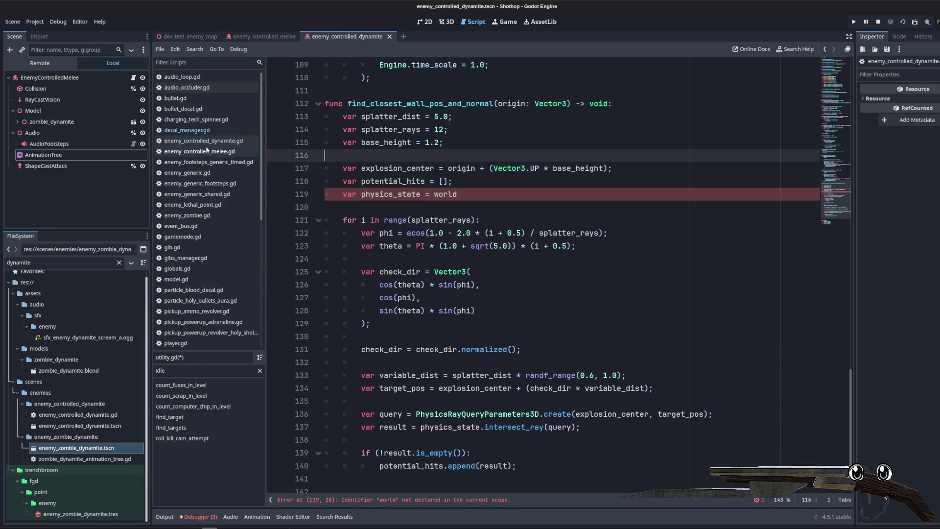
click(194, 131)
click(490, 220)
double_click(678, 129)
key(ctrl+f)
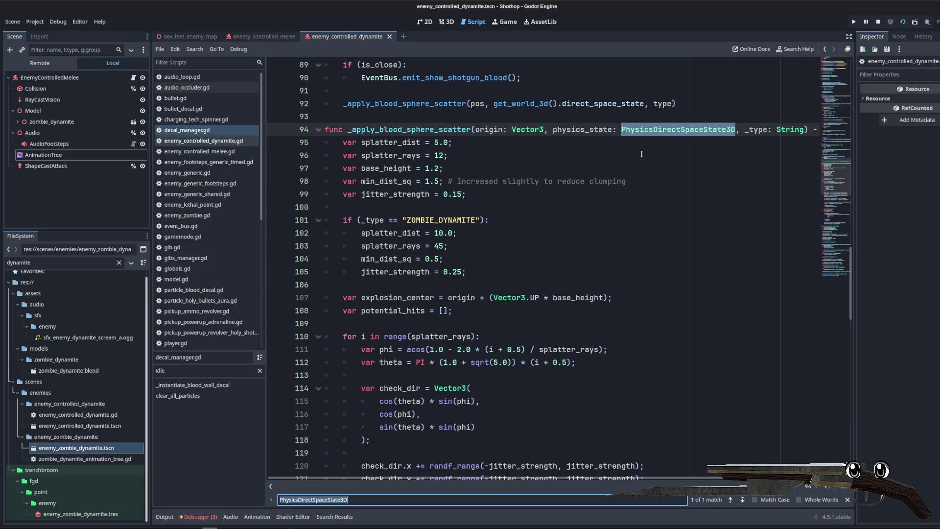
key(Return)
scroll(520, 261, up, 2)
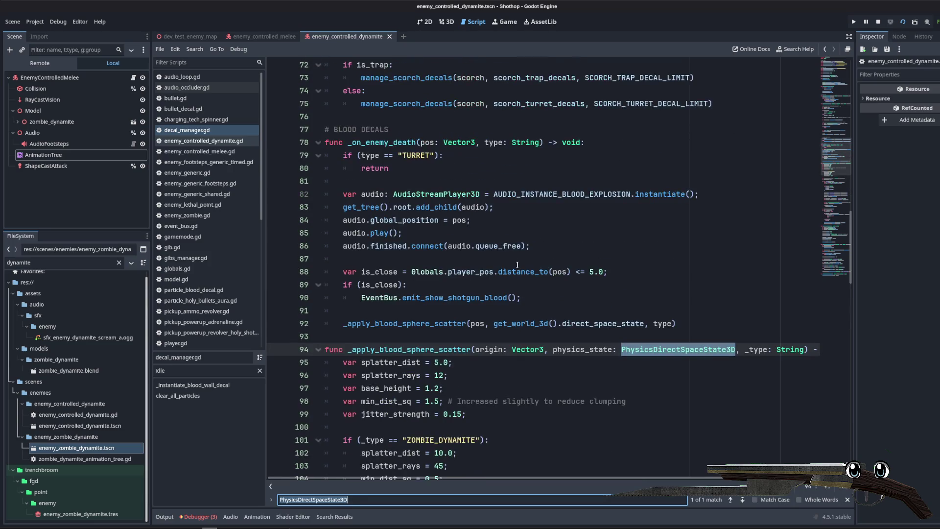
text(get_wor)
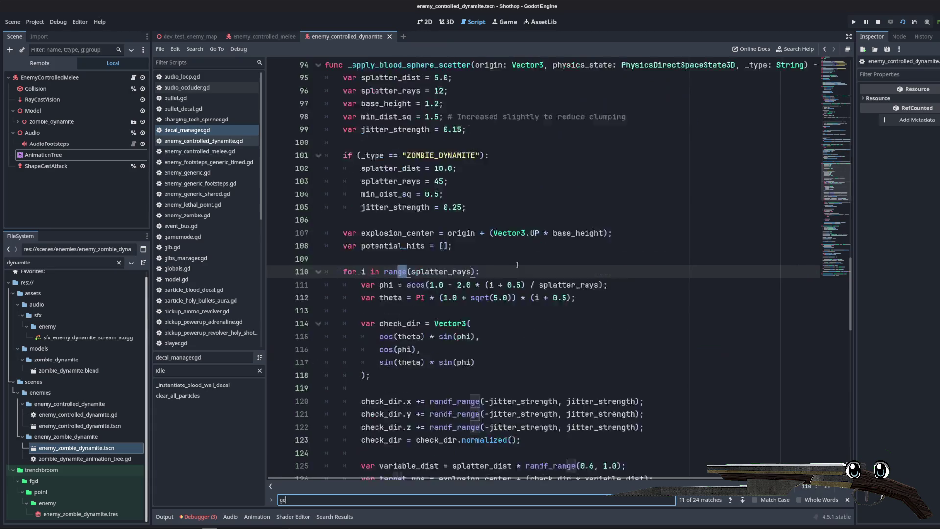
drag(592, 275, 440, 276)
key(ctrl+c)
scroll(206, 221, down, 5)
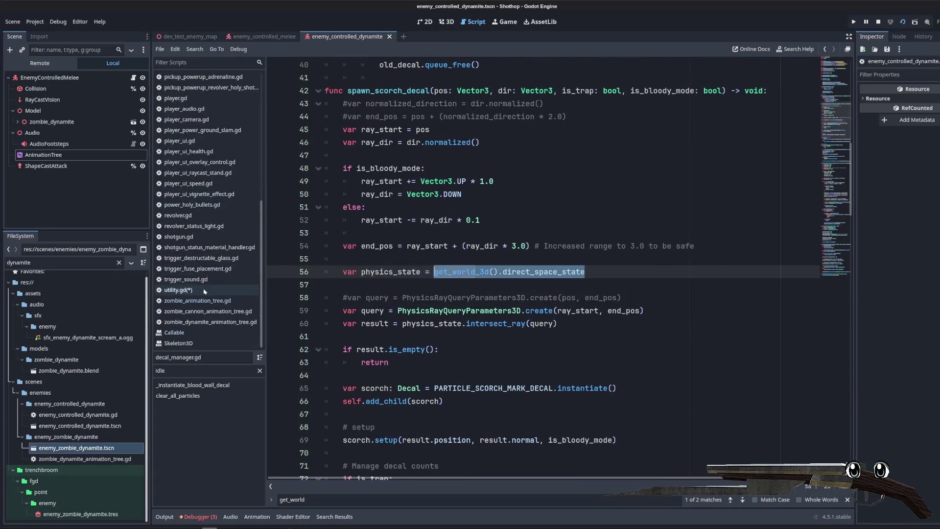
- Assign get_world_3d().direct_space_state to the physics_state variable in utility.gd
click(177, 290)
click(482, 192)
double_click(439, 194)
key(ctrl+v)
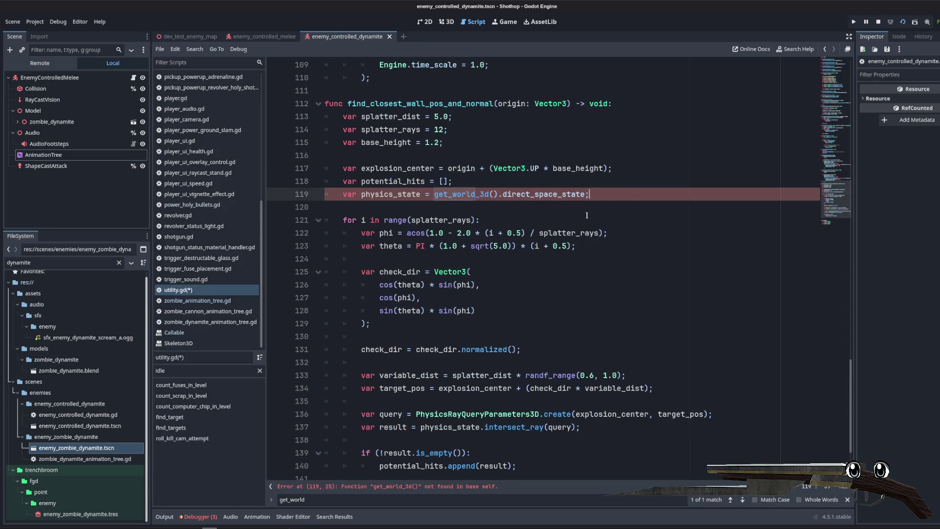
- Append ', physics_state: Physics' after origin: Vector3 in the signature, dismissing suggestions
click(534, 185)
click(517, 208)
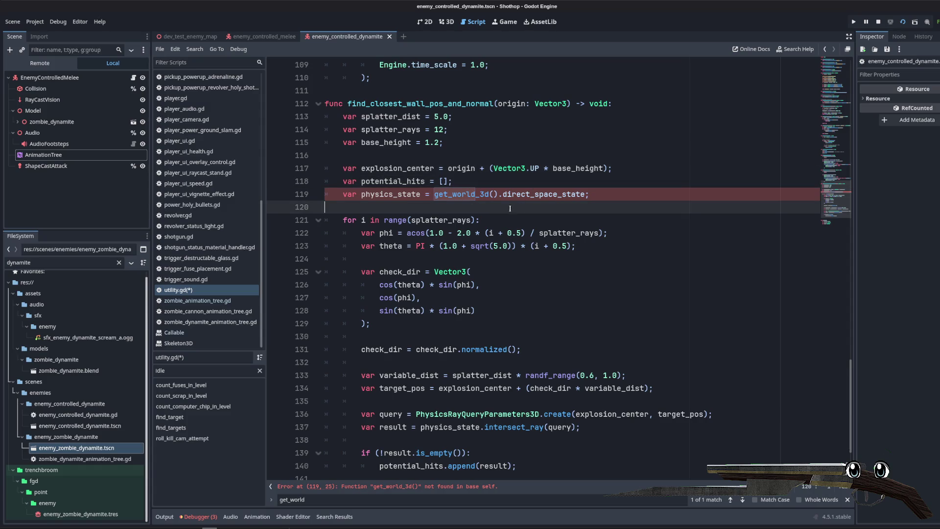
click(563, 143)
click(539, 182)
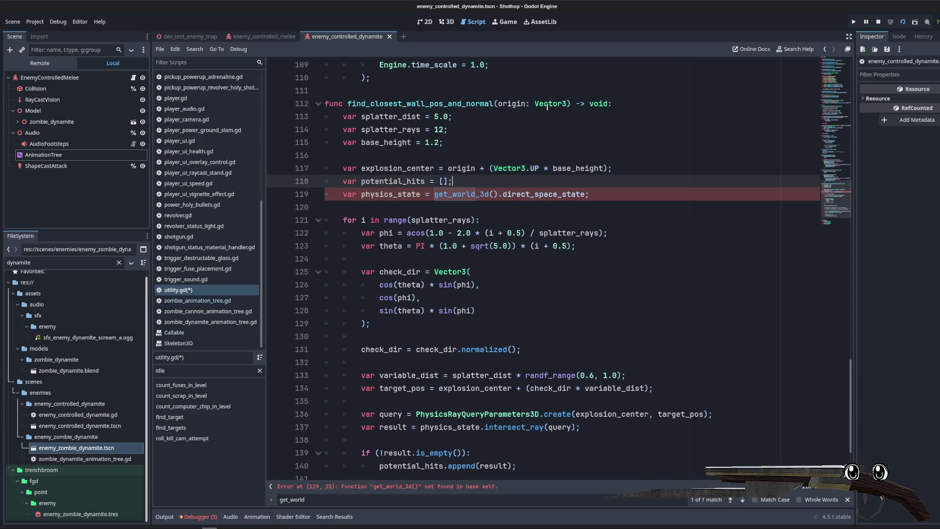
click(569, 103)
text(, physics_state)
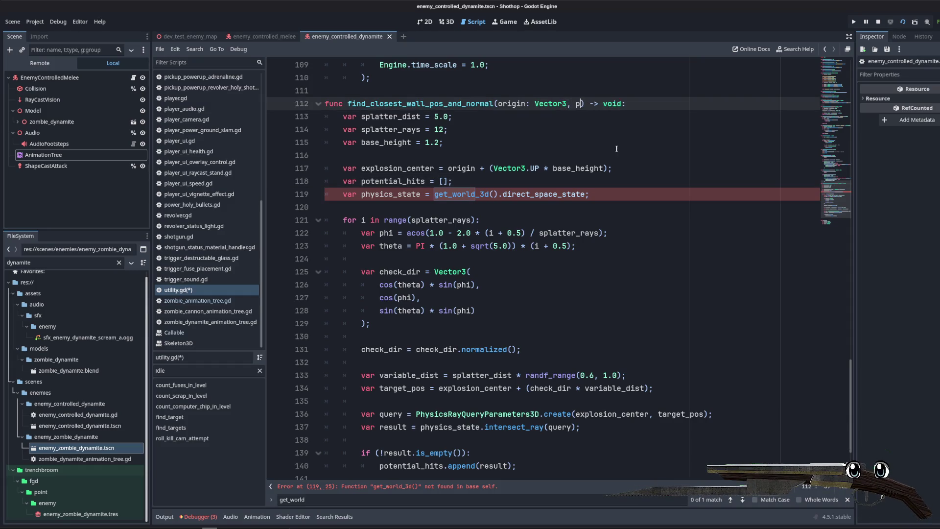
text(: Physics)
key(Escape)
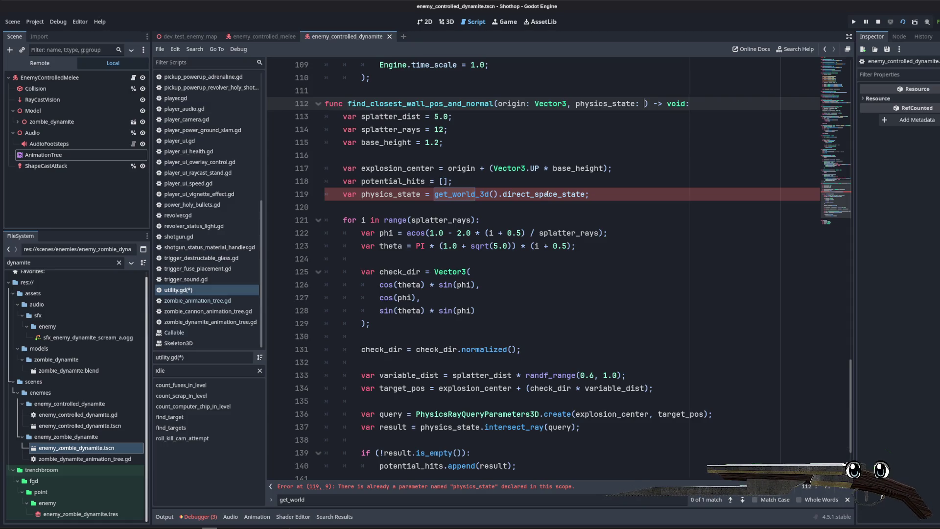
scroll(206, 196, up, 10)
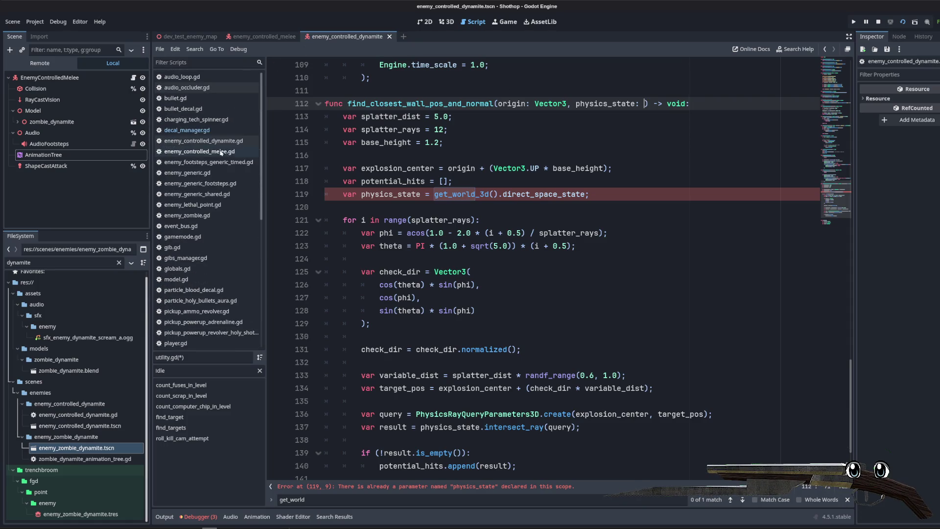
- Look up the direct_space_state code in decal_manager.gd and copy the PhysicsDirectSpaceState3D class name from its docs
click(187, 129)
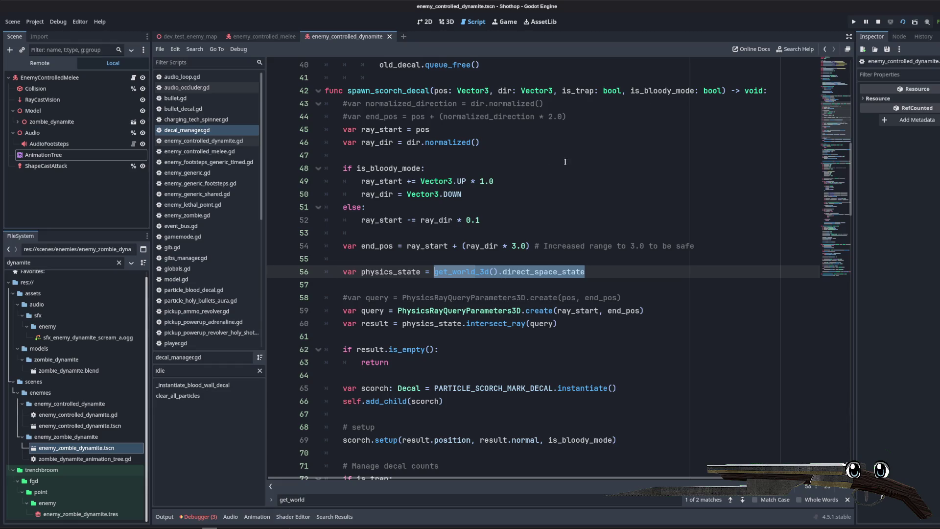
key(Up)
key(Up)
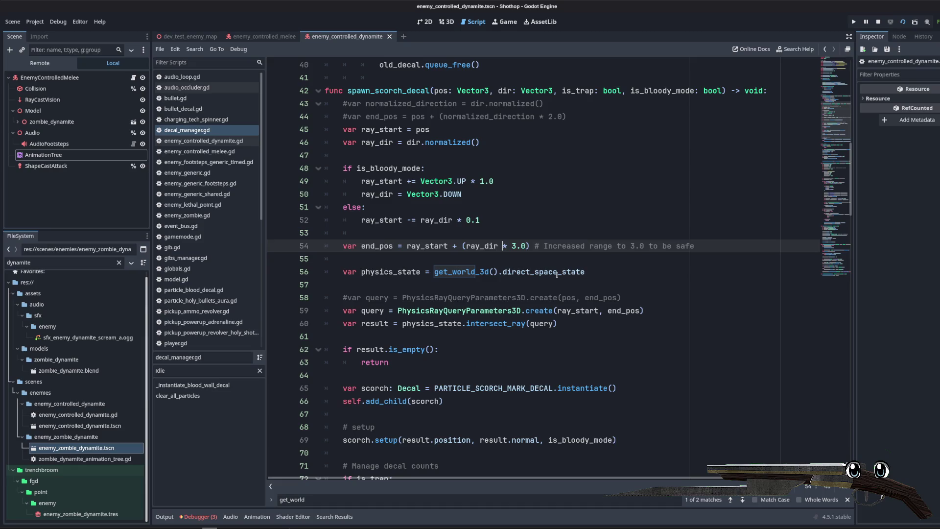
click(558, 273)
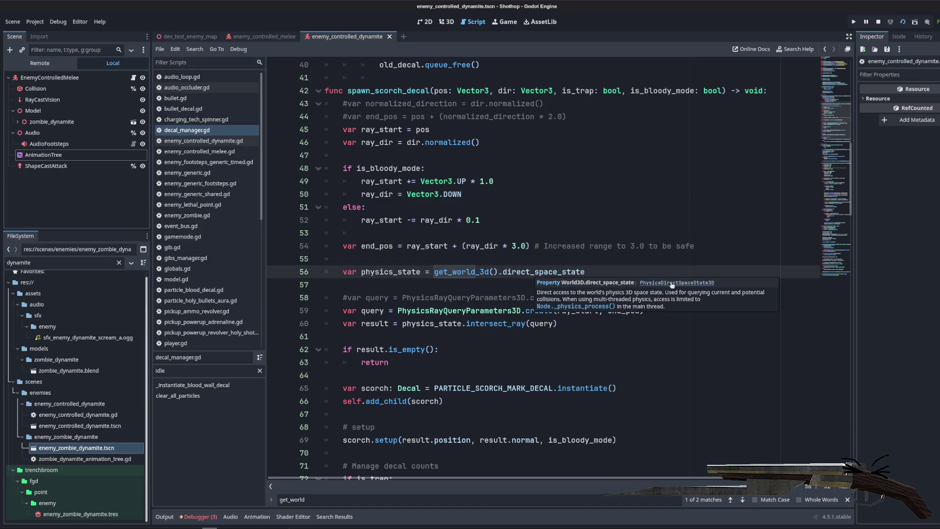
click(671, 284)
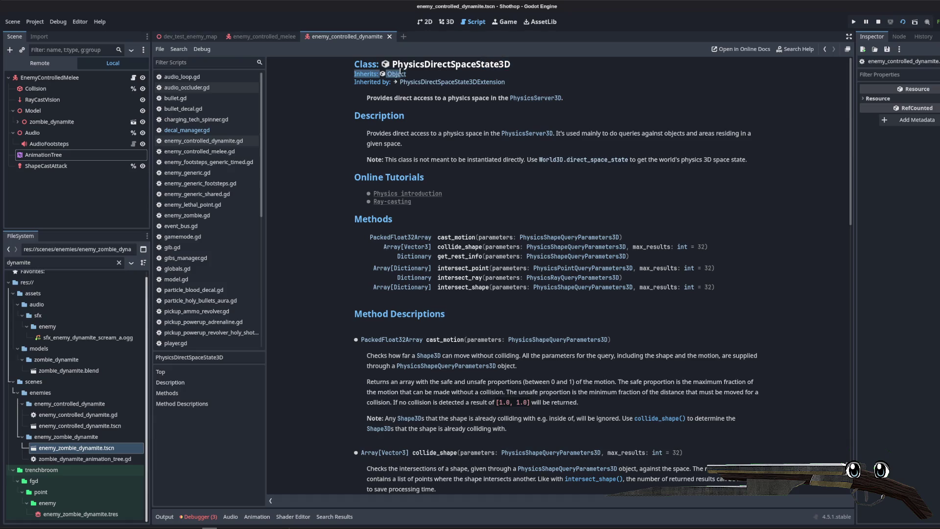
drag(512, 64, 393, 64)
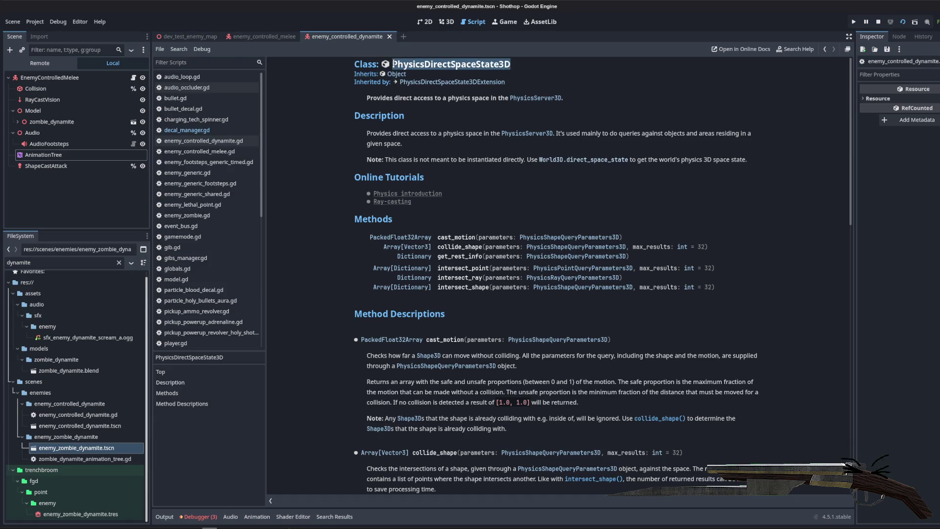
click(187, 130)
scroll(183, 239, down, 8)
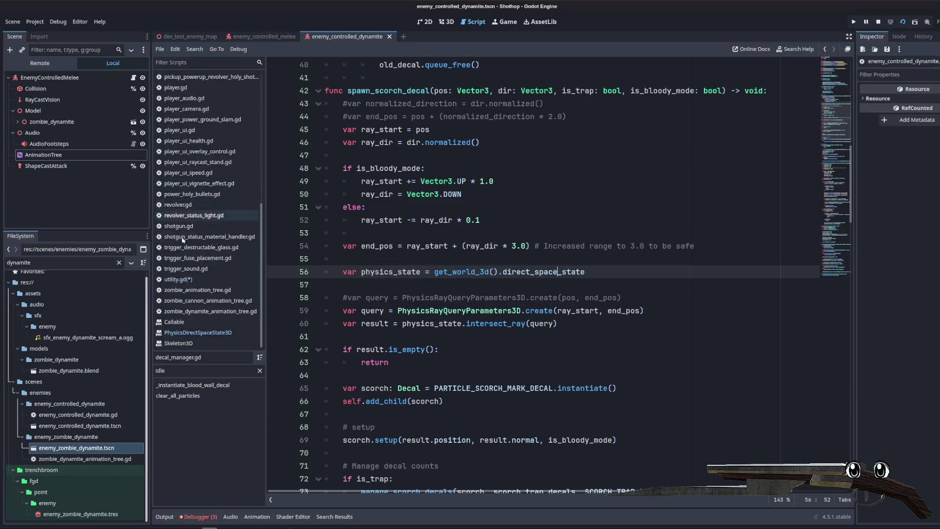
click(177, 280)
- Type physics_state as PhysicsDirectSpaceState3D and delete the function's local get_world_3d physics_state line
click(760, 104)
key(Return)
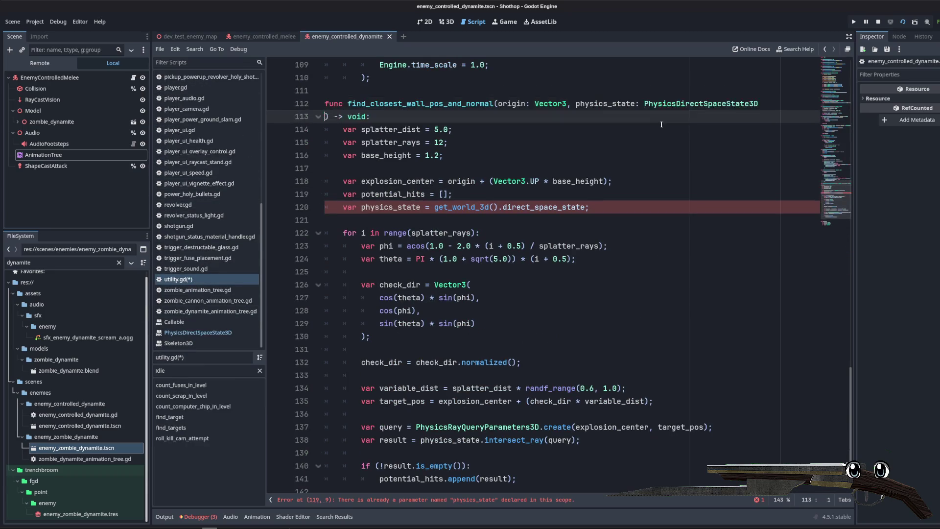
key(BackSpace)
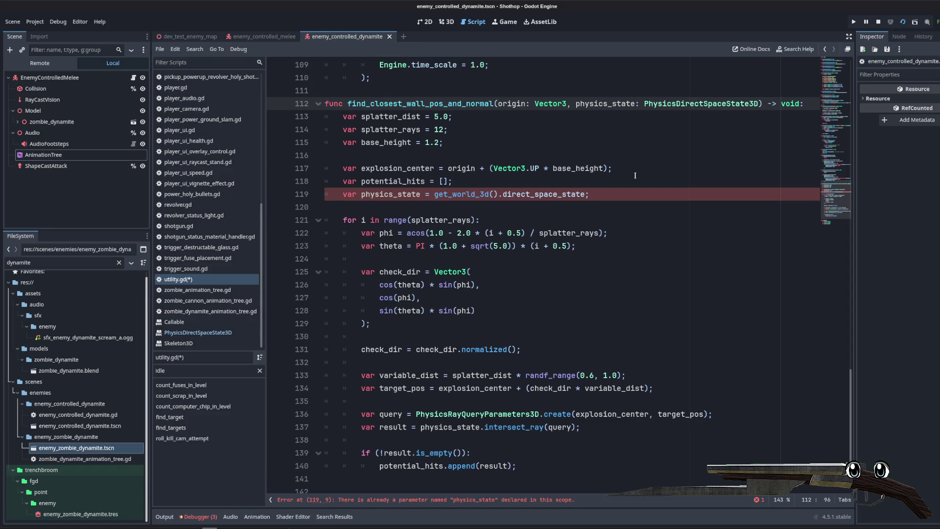
click(635, 172)
click(533, 189)
triple_click(533, 189)
key(BackSpace)
key(BackSpace)
key(Return)
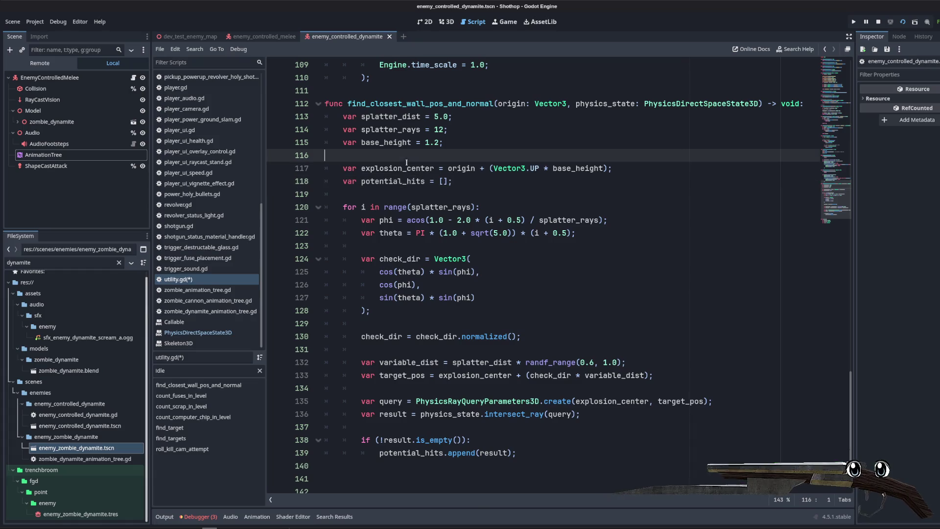
- Check the uses of potential_hits and open new lines inside the non-empty-result check
double_click(393, 181)
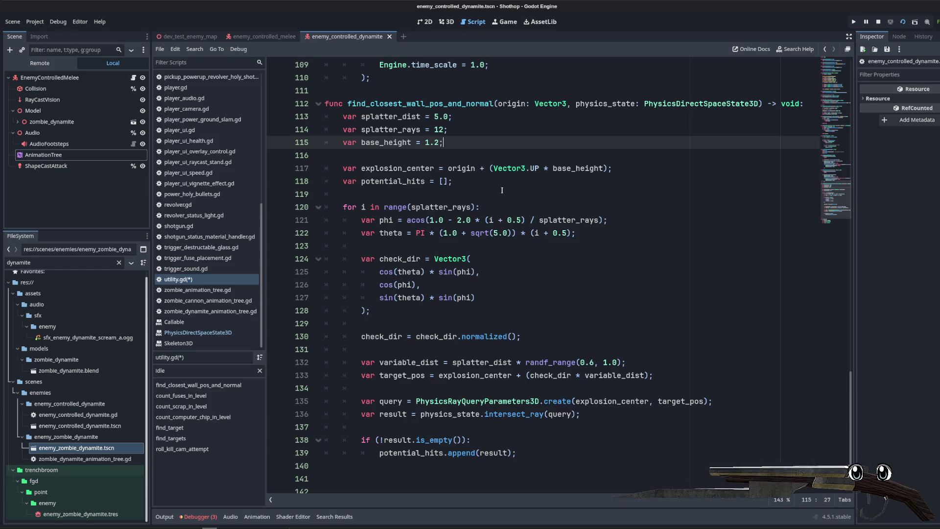
key(End)
double_click(394, 182)
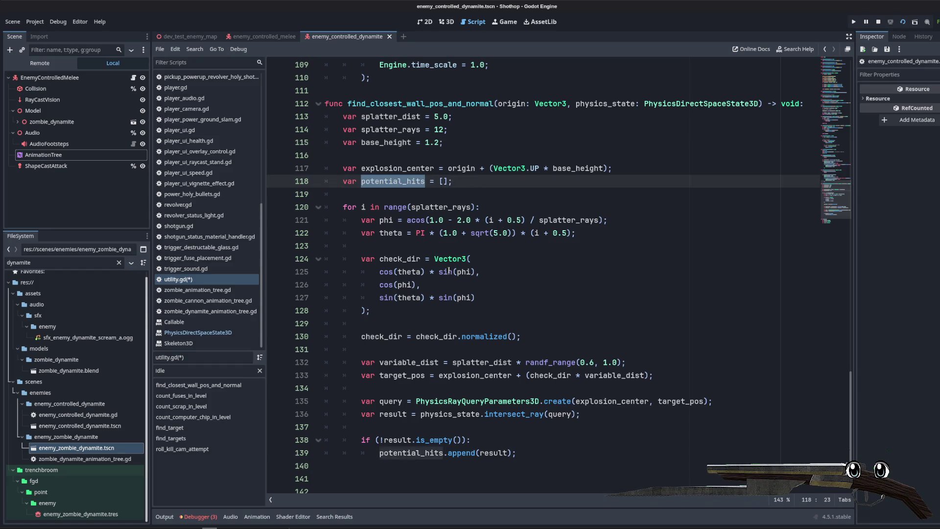
scroll(450, 272, down, 2)
click(564, 341)
key(Down)
key(End)
key(Return)
key(Return)
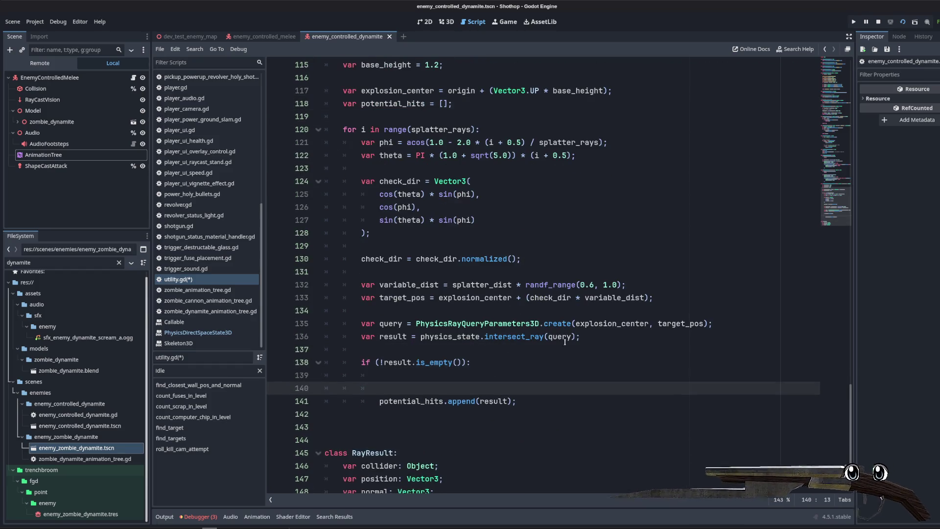
- Begin a draft return dictionary with a "ps" key inside the if block
scroll(612, 228, up, 4)
scroll(592, 303, down, 4)
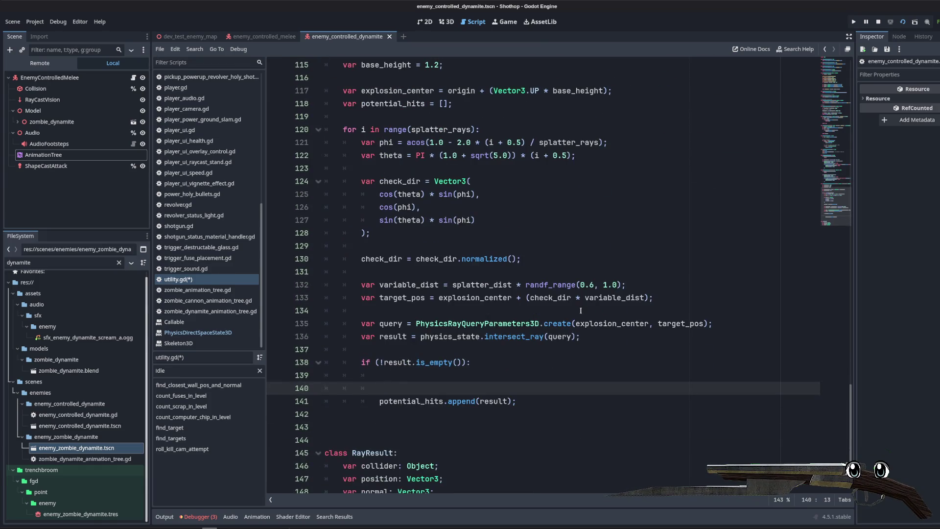
key(Up)
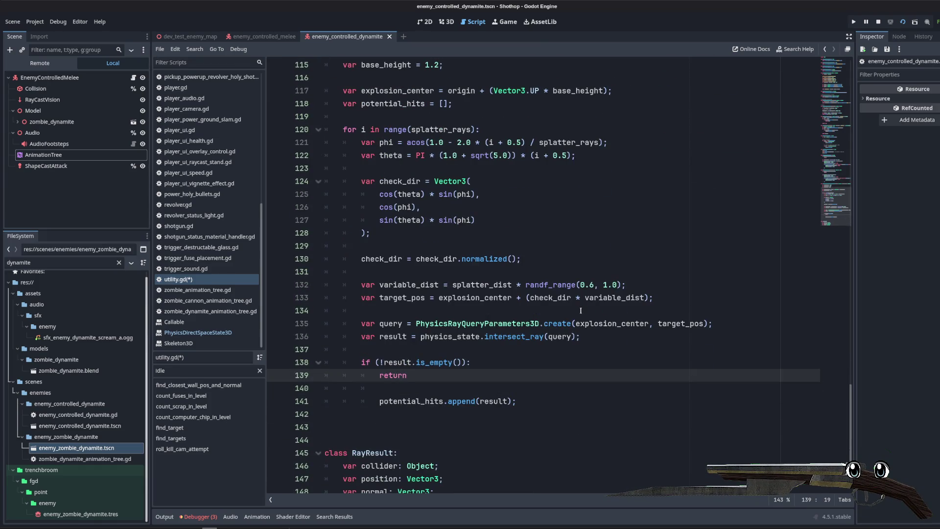
text({)
key(Return)
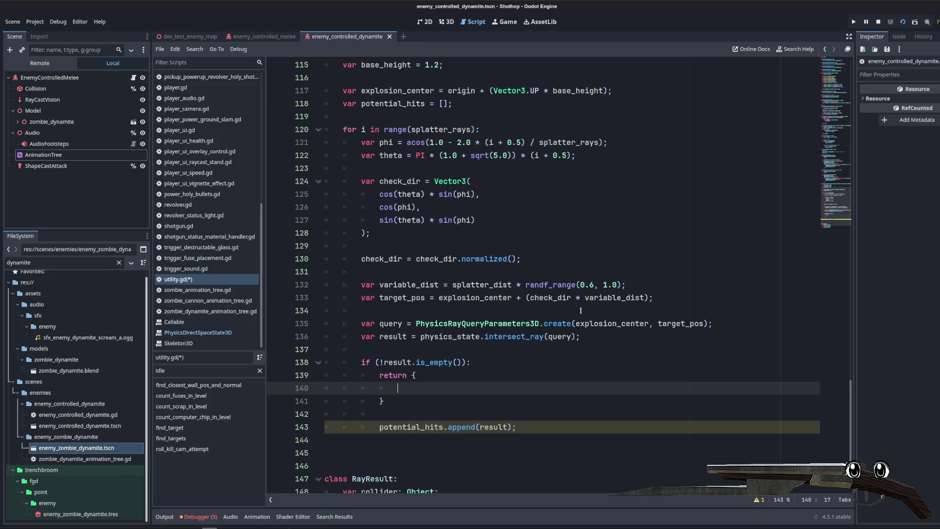
text(pos:)
key(BackSpace)
key(BackSpace)
key(BackSpace)
text("ps)
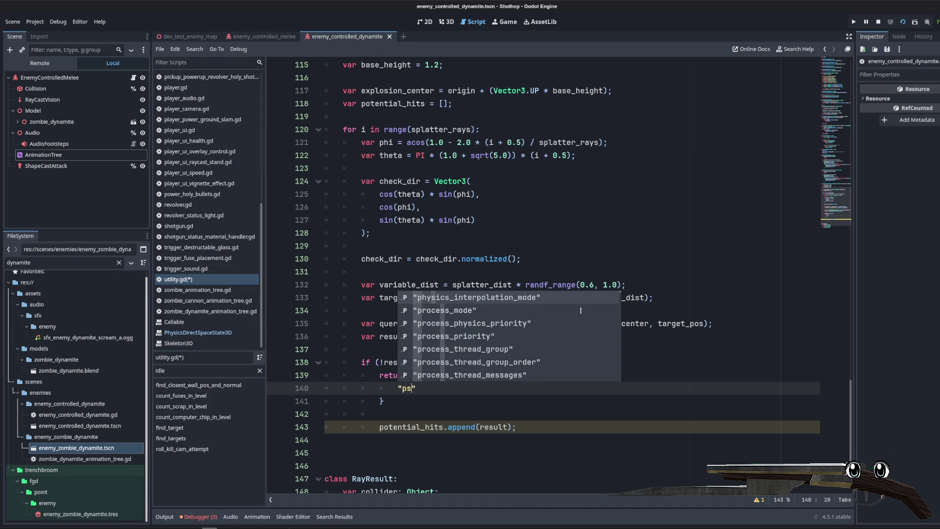
- Delete the unfinished draft return dictionary block
click(371, 297)
scroll(457, 459, down, 2)
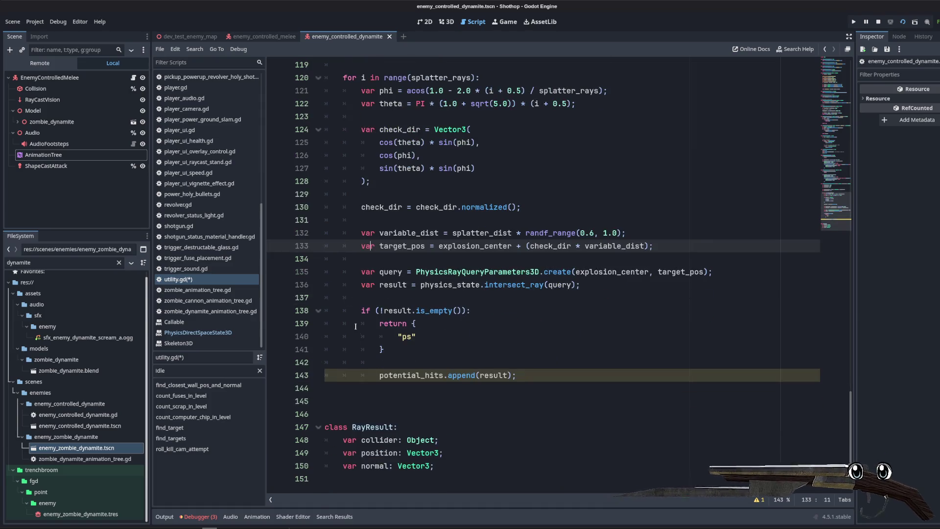
click(490, 310)
scroll(514, 293, up, 8)
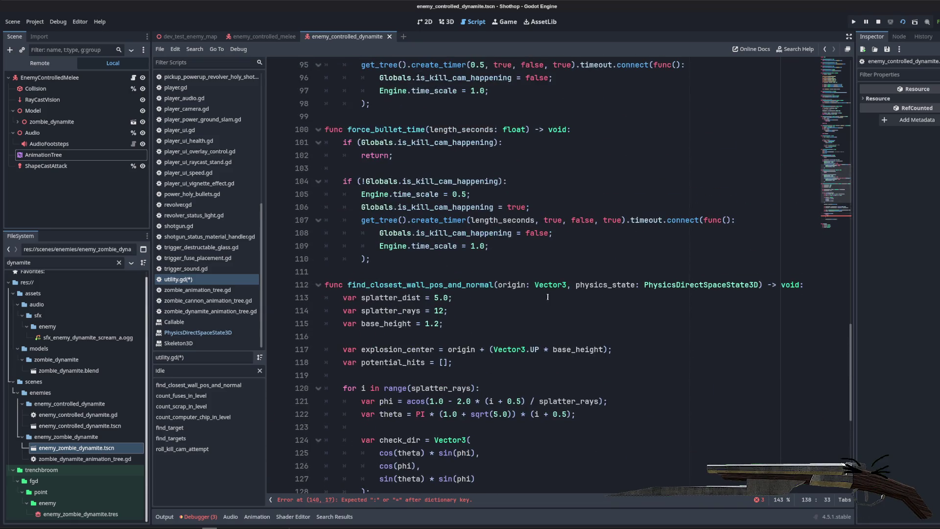
scroll(515, 289, up, 5)
scroll(497, 233, down, 13)
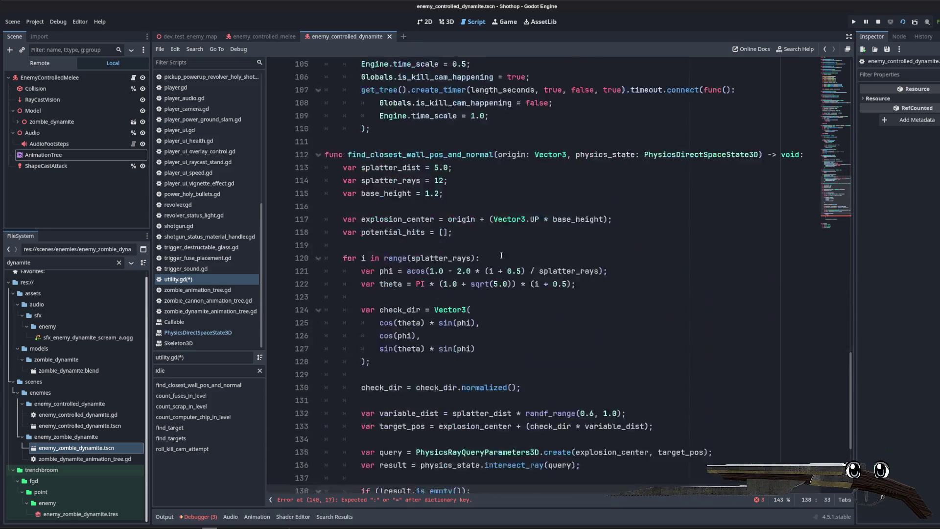
key(Down)
key(Down)
key(Down)
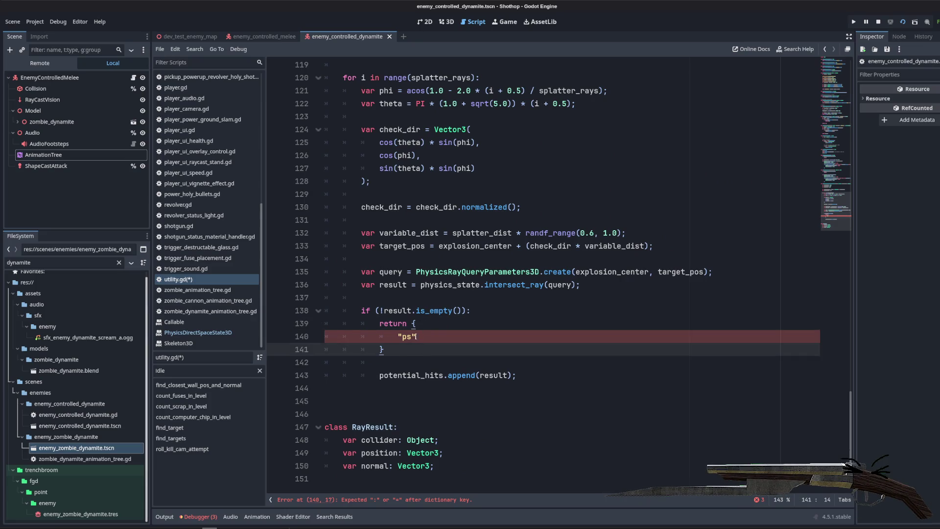
drag(405, 345, 382, 327)
key(BackSpace)
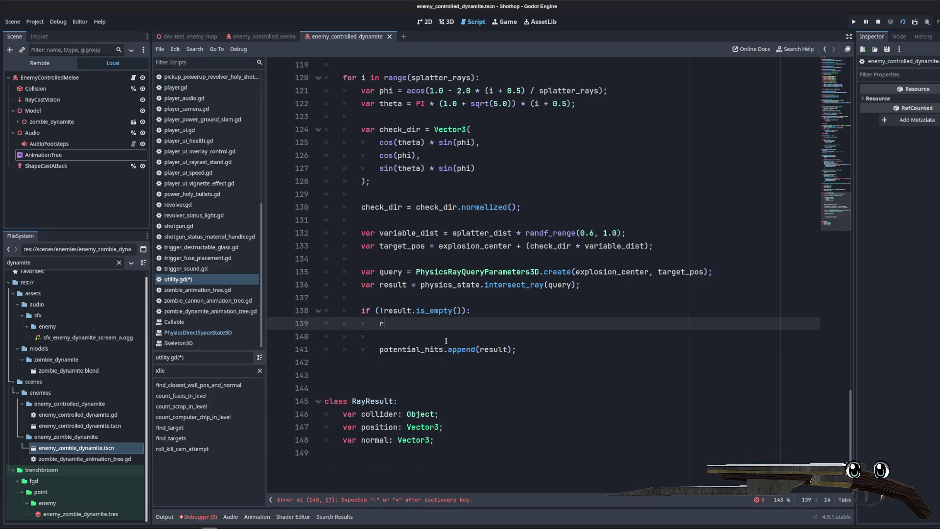
- Create a RayResult and assign its collider, position and noraml from result's collider, position and normal
text(var ray_result= RayResult;)
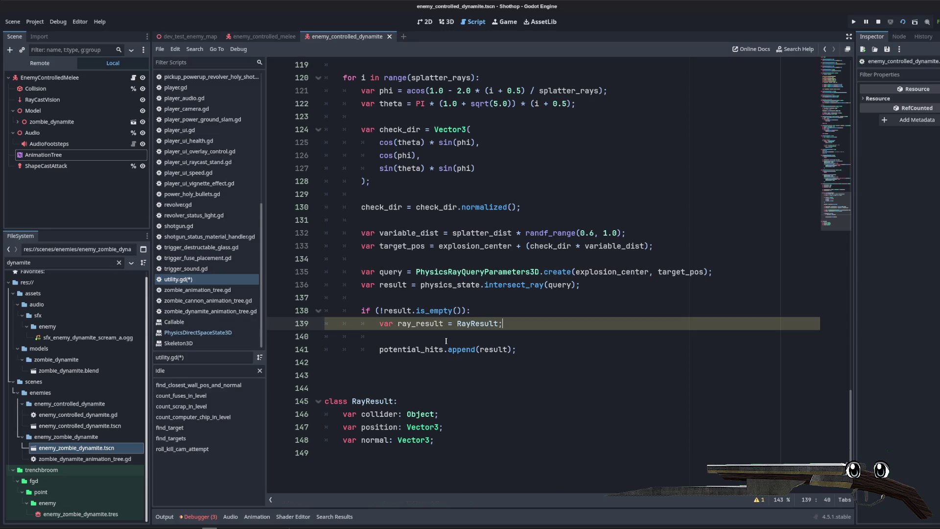
text(.new()
key(Return)
text(ray_res)
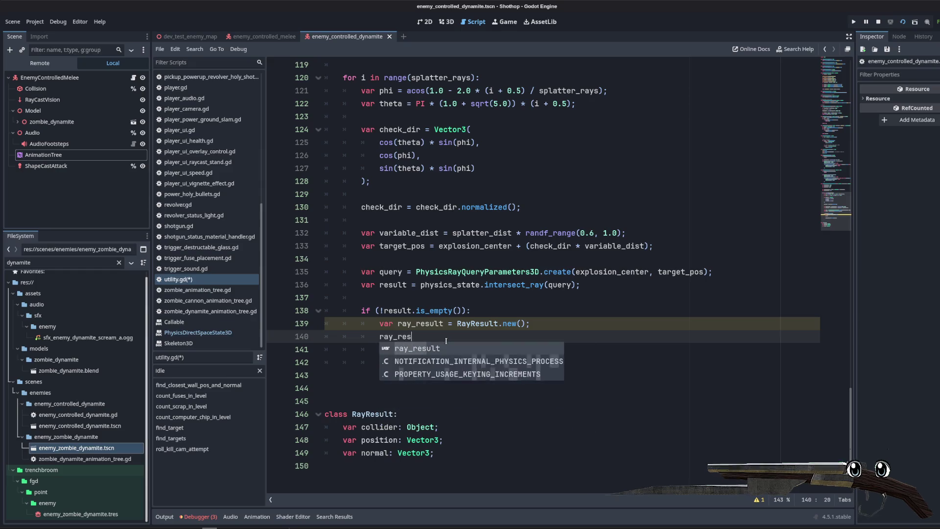
text(ult.collider = result)
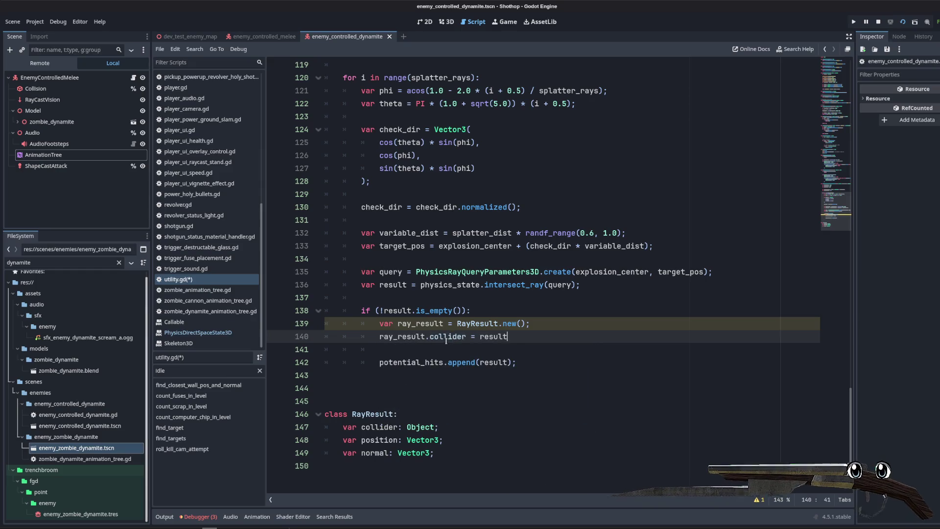
text(.collider;)
key(Return)
text(ray_result.posi)
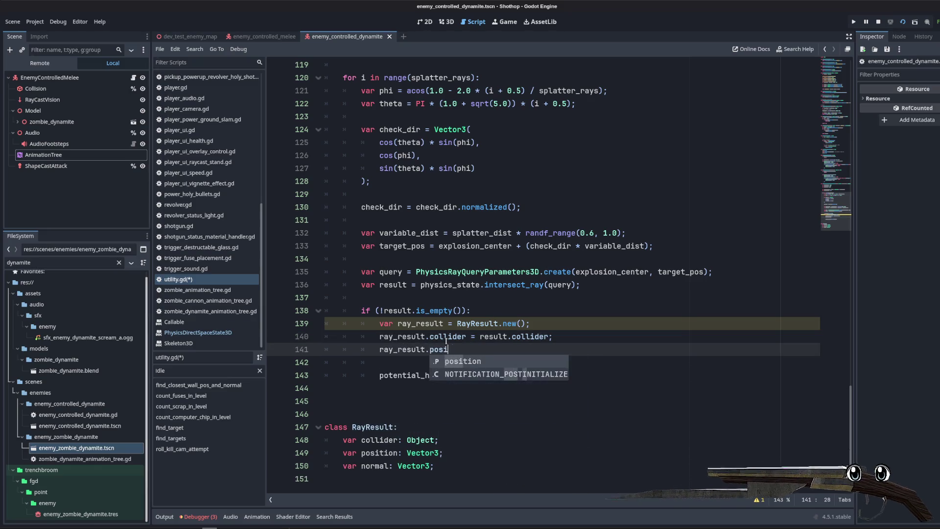
key(Return)
text(= result.position;)
key(Return)
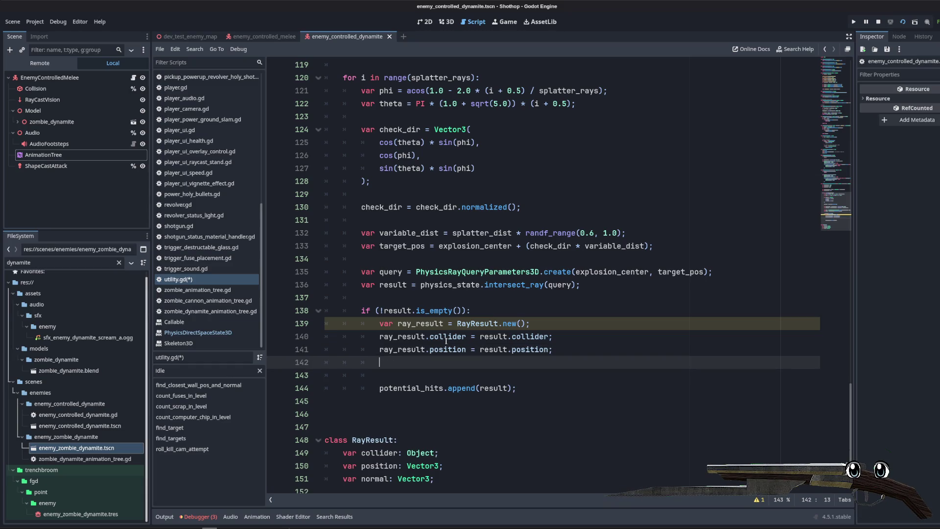
text(ray_resul)
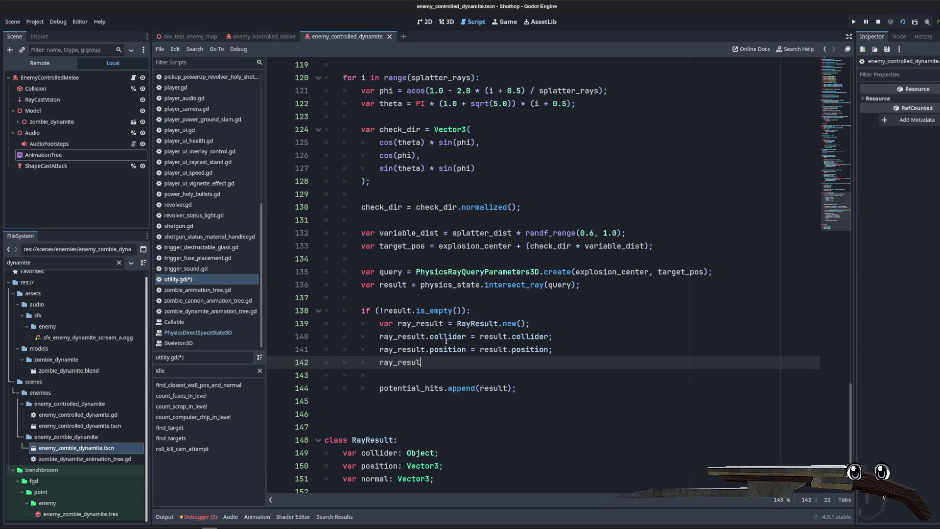
text(t.noraml = resultno)
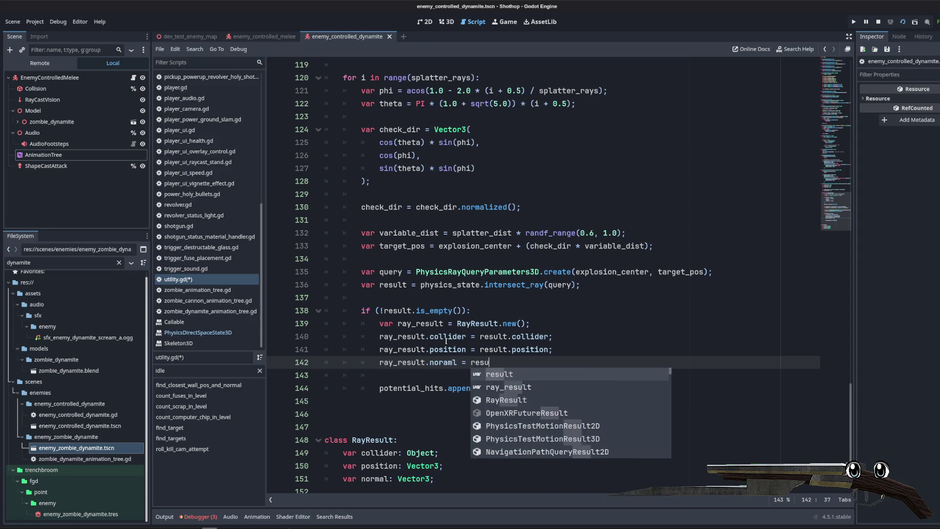
key(BackSpace)
key(BackSpace)
text(.normal;)
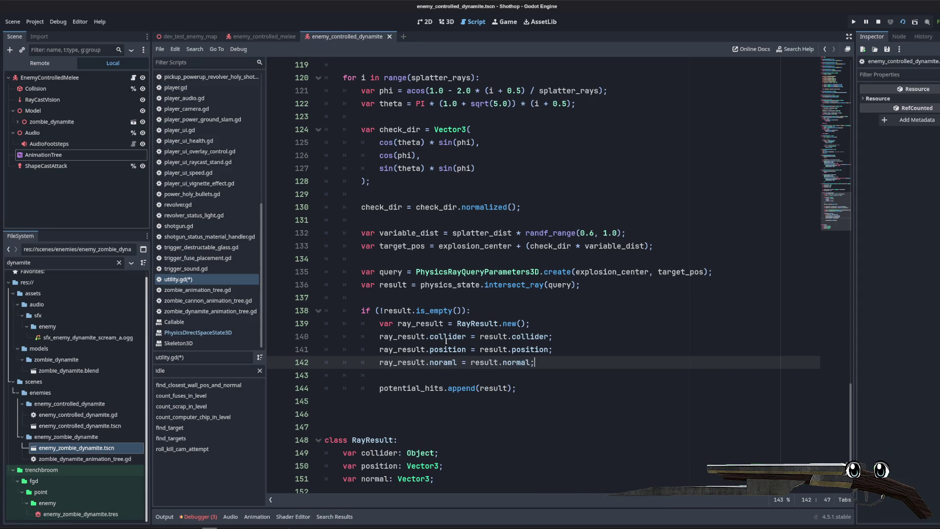
- Remove the potential_hits.append line and the potential_hits declaration
click(529, 393)
key(ctrl+BackSpace)
key(ctrl+BackSpace)
key(ctrl+BackSpace)
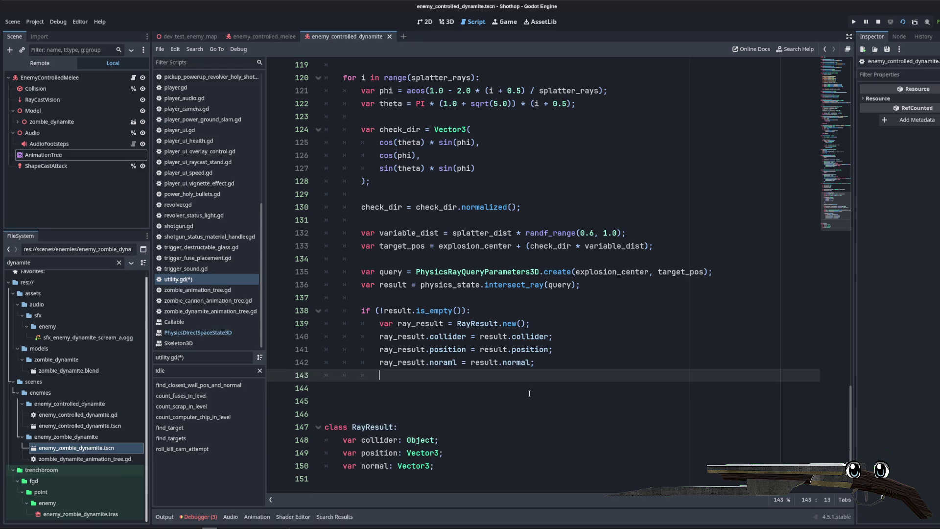
key(BackSpace)
scroll(395, 183, up, 3)
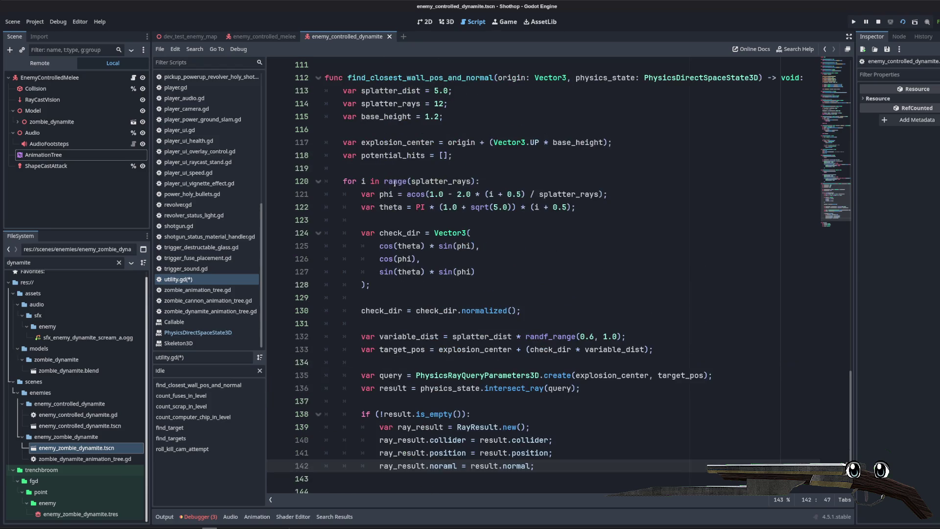
click(405, 154)
key(ctrl+shift+k)
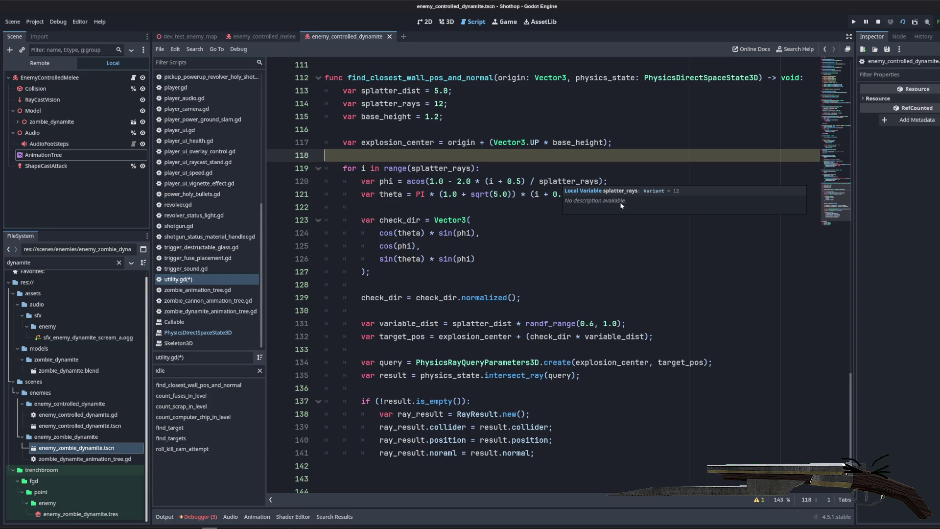
- Change the return type from void to RayResult and start a return line at the function's end
key(Up)
key(Up)
double_click(792, 78)
scroll(757, 198, down, 2)
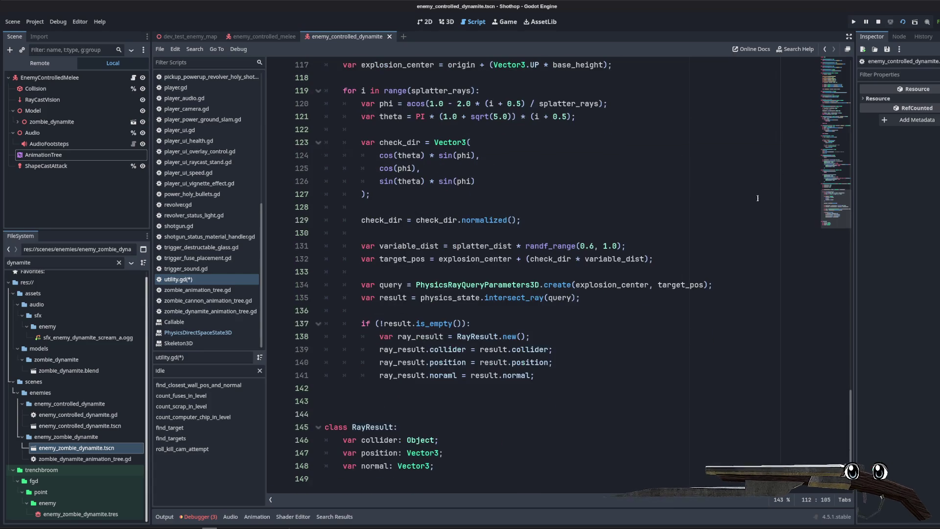
text(RayResul)
click(589, 451)
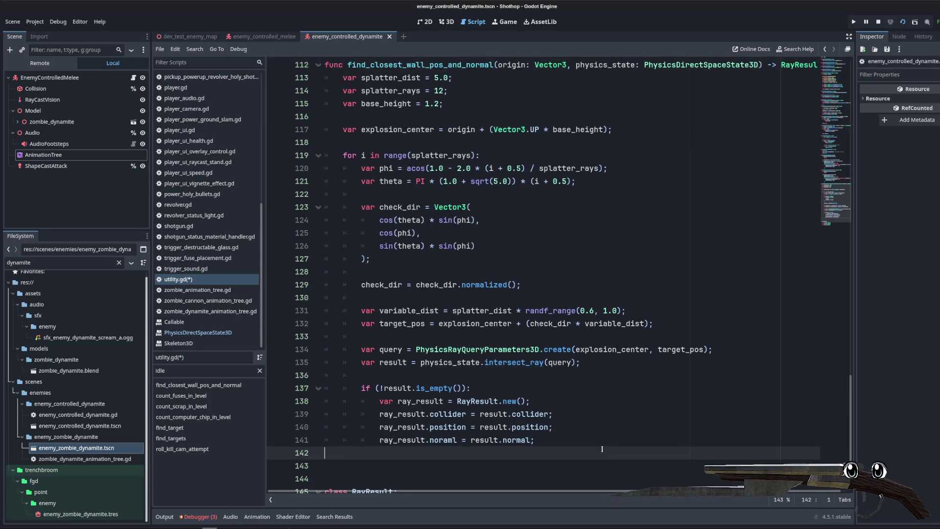
key(BackSpace)
key(BackSpace)
key(Return)
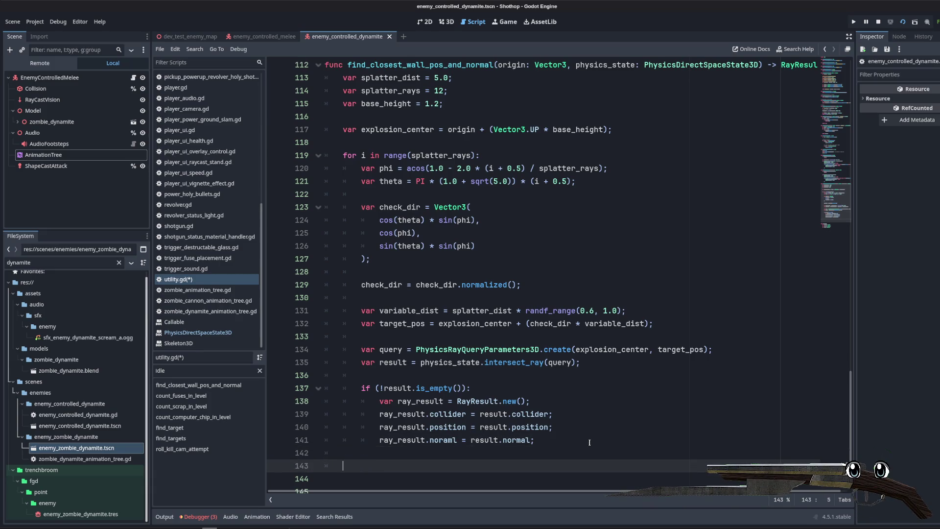
text(return null;)
- Remove the stray blank line above explosion_center in the function body
click(573, 376)
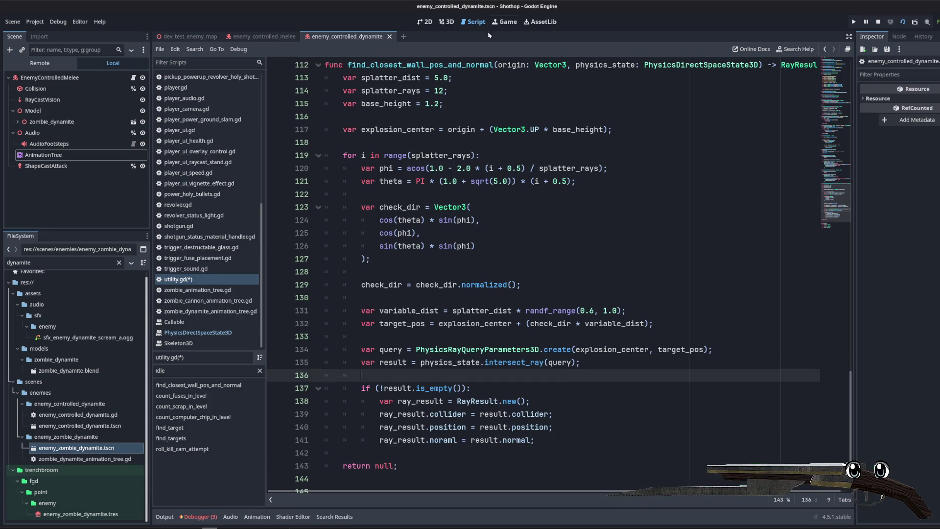
click(408, 120)
key(BackSpace)
scroll(485, 245, down, 2)
click(485, 233)
click(343, 413)
scroll(408, 245, up, 5)
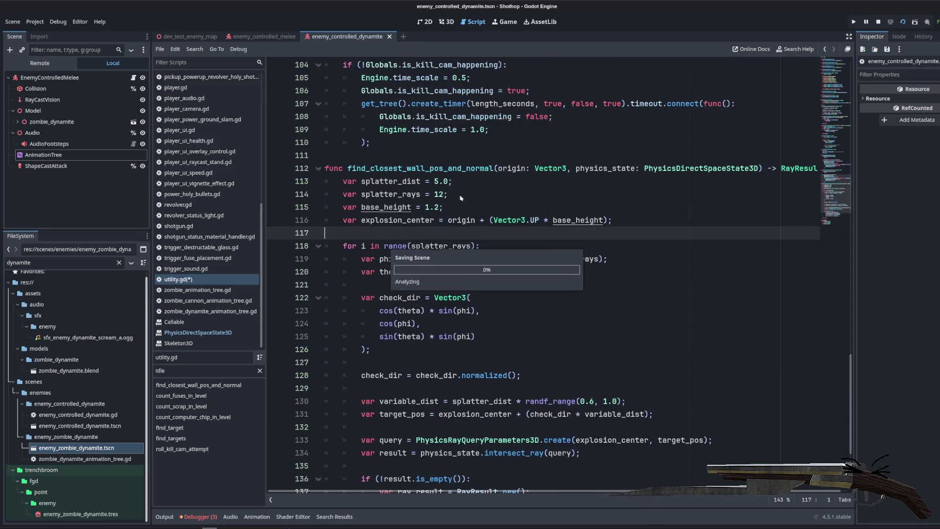
- Rename find_closest_wall_pos_and_normal to find_closest_wall_collision
click(408, 168)
double_click(408, 168)
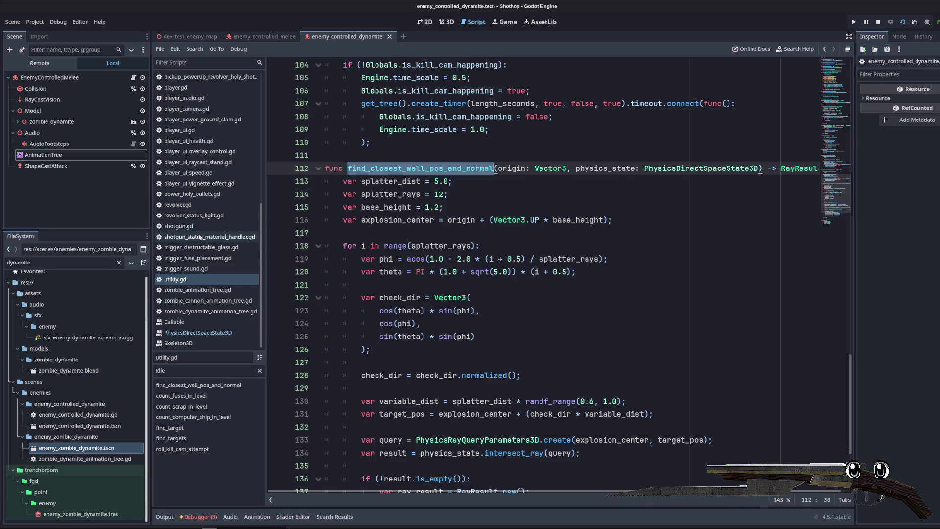
drag(434, 169, 444, 169)
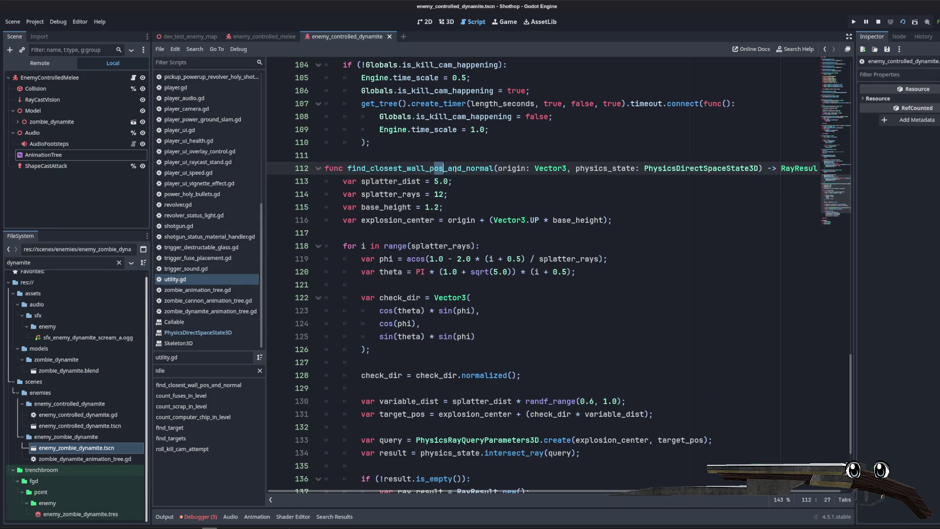
text(collision)
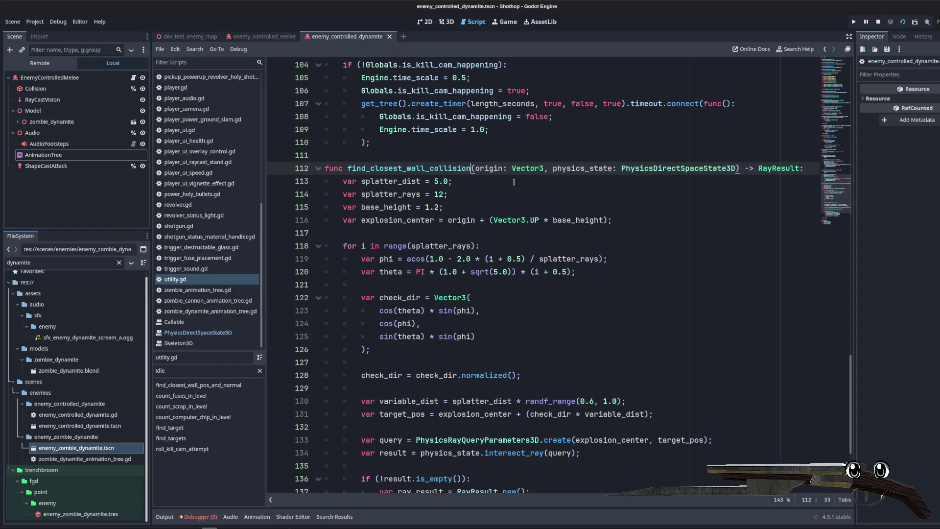
double_click(465, 171)
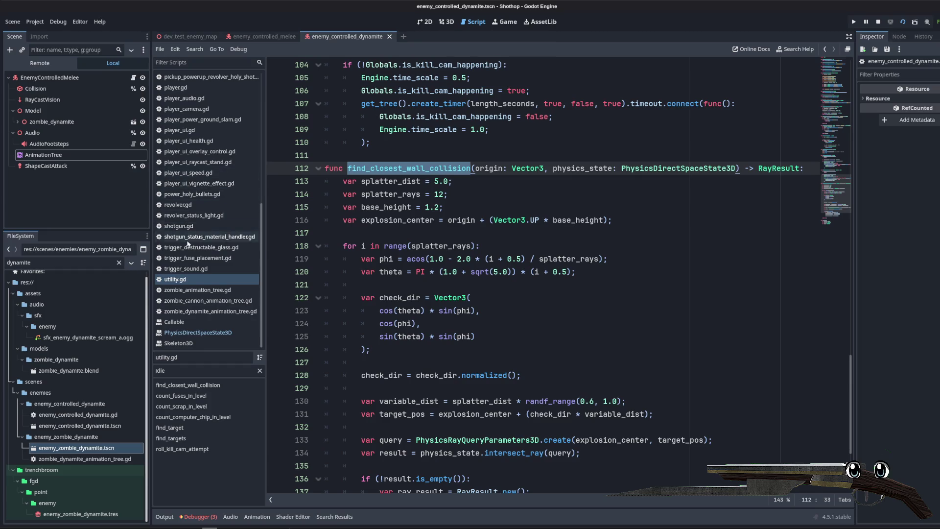
scroll(187, 243, up, 5)
scroll(216, 141, up, 3)
click(216, 140)
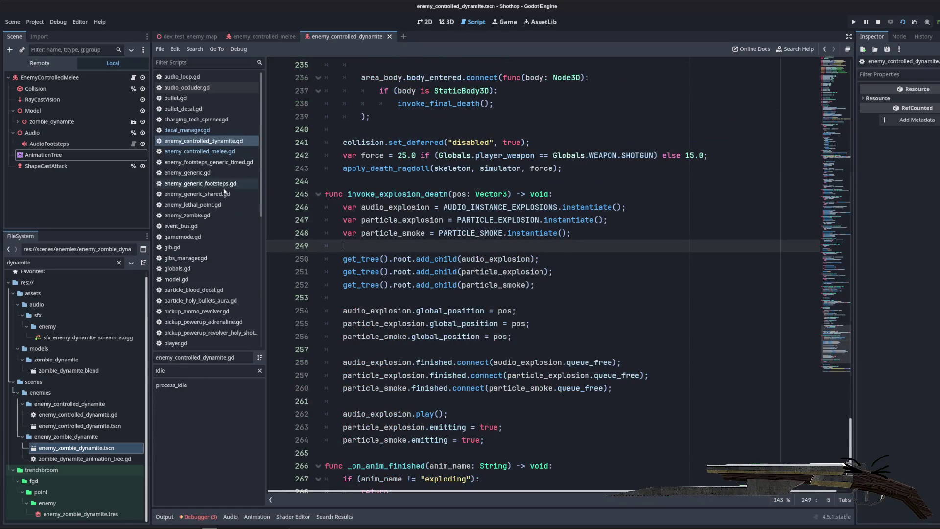
- Store Utility.find_closest_wall_collision(pos, get_world_3d().direct_space_state) in ray_result, then begin an if check
scroll(543, 294, down, 4)
click(543, 313)
key(Return)
key(Return)
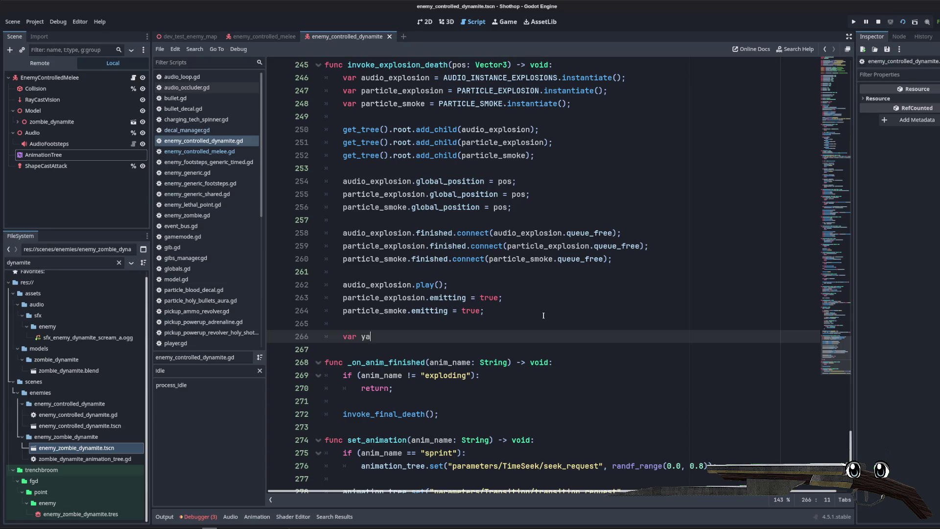
text(ray_result = Utility.find_closest_wall_collision)
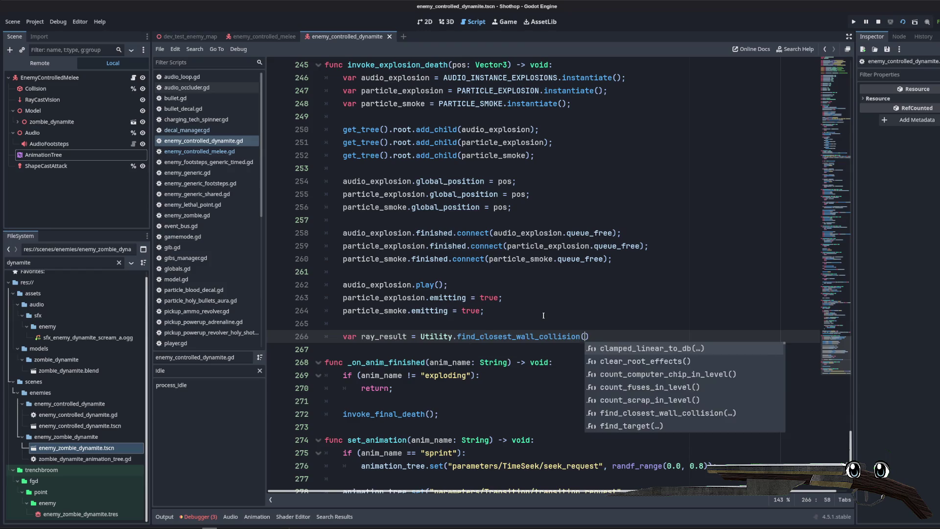
text((pos)
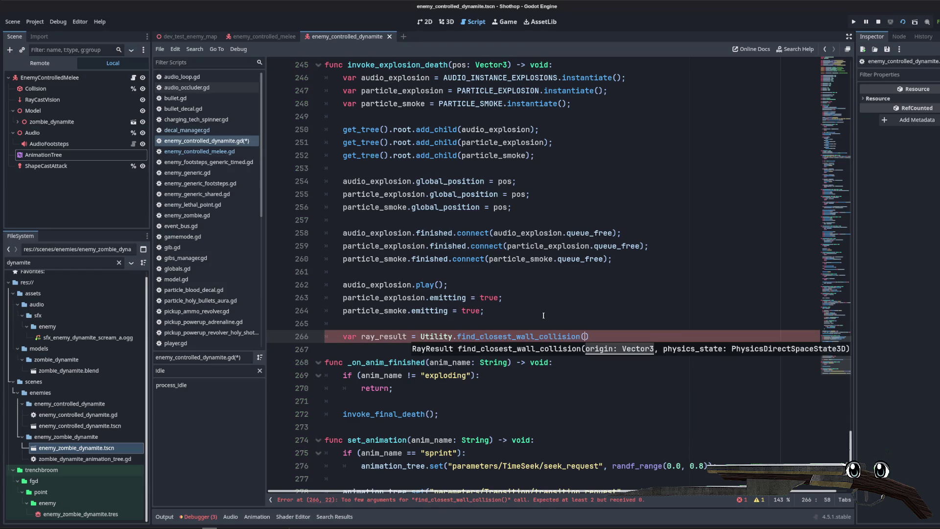
text(, g)
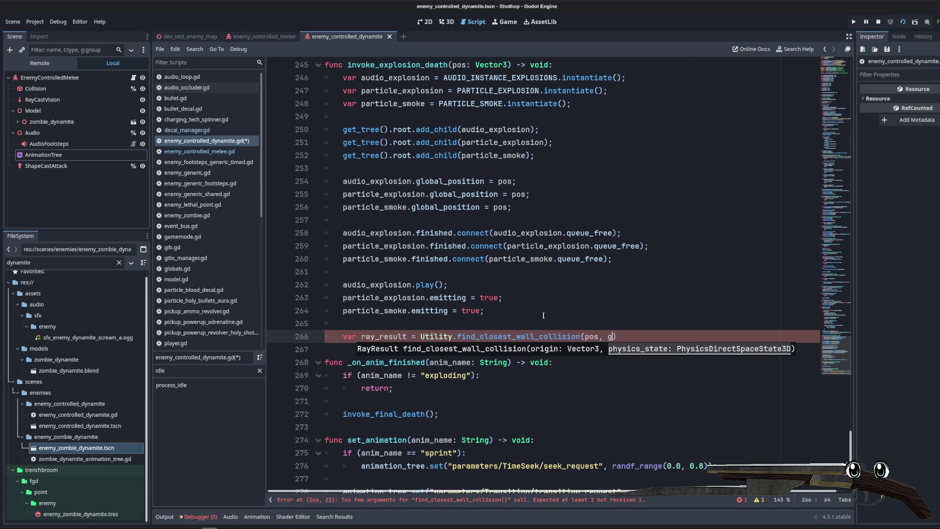
text(et_world)
key(Return)
text(.)
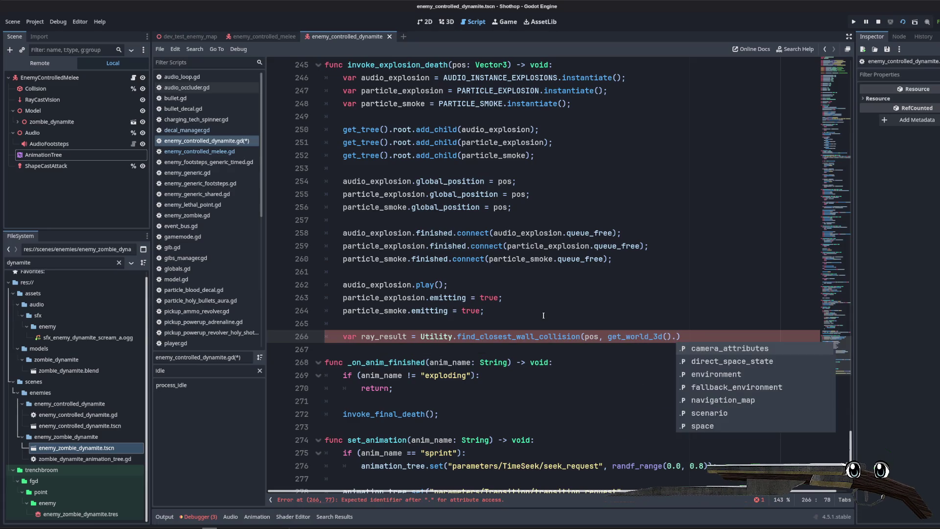
text(d)
key(Return)
text();)
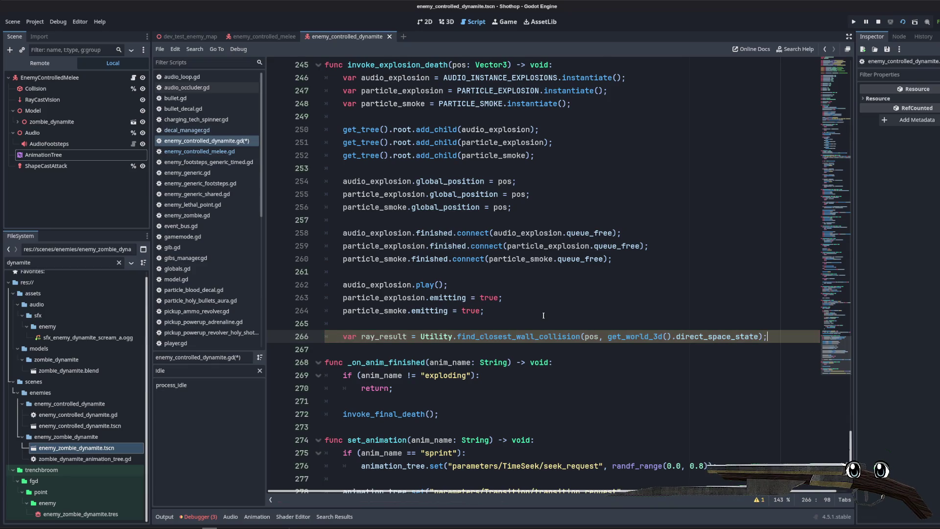
scroll(610, 260, down, 1)
key(Return)
text(if (!reay_r)
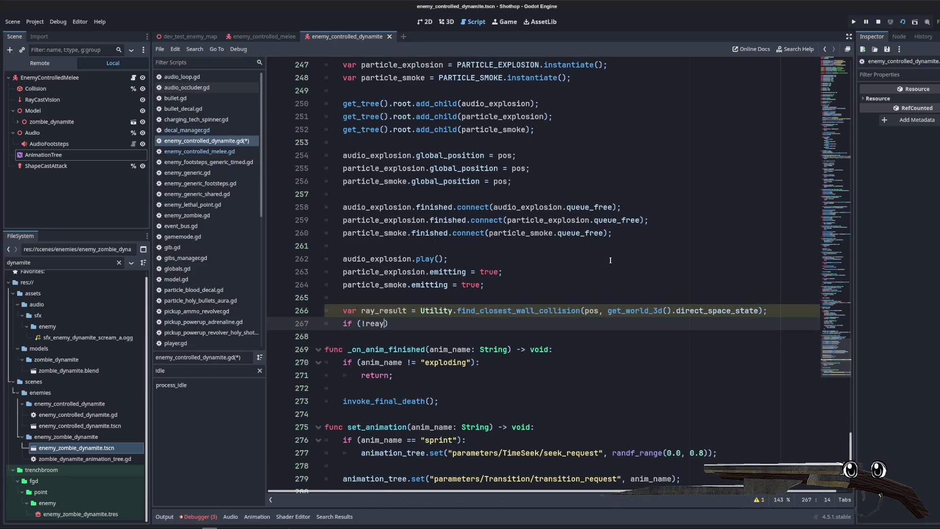